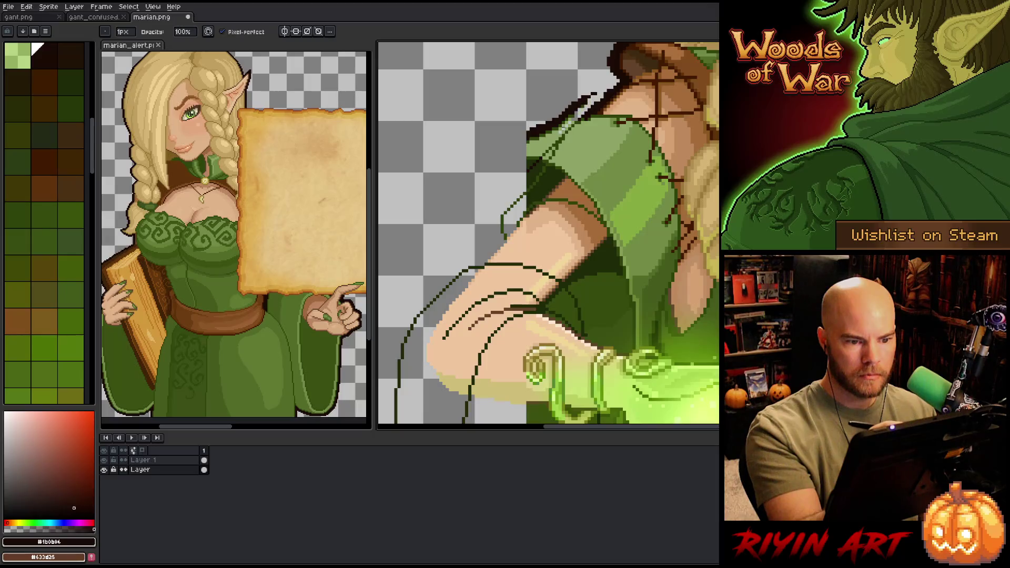
Step: Undo the trial dark stroke drawn along the shoulder's diagonal edge
{"action": "key", "text": "m"}
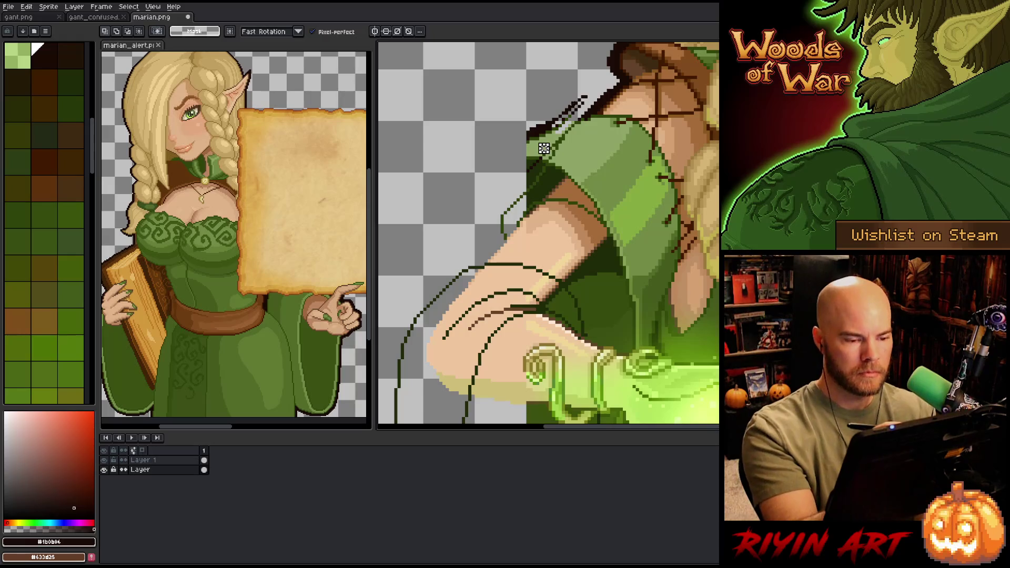
{"action": "left_click_drag", "start_coordinate": [591, 91], "coordinate": [521, 188]}
{"action": "key", "text": "ctrl+z"}
{"action": "key", "text": "ctrl+z"}
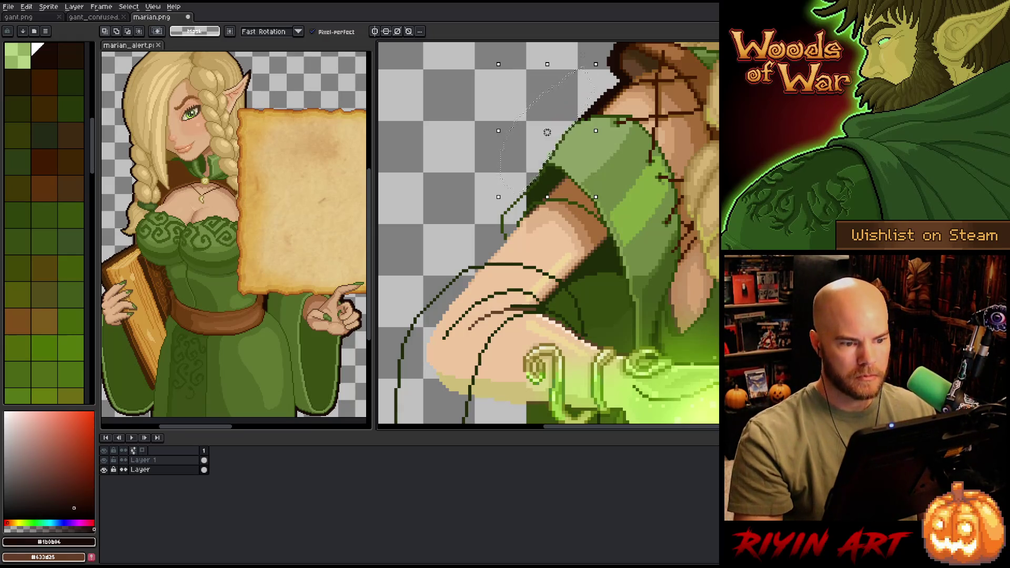
{"action": "key", "text": "b"}
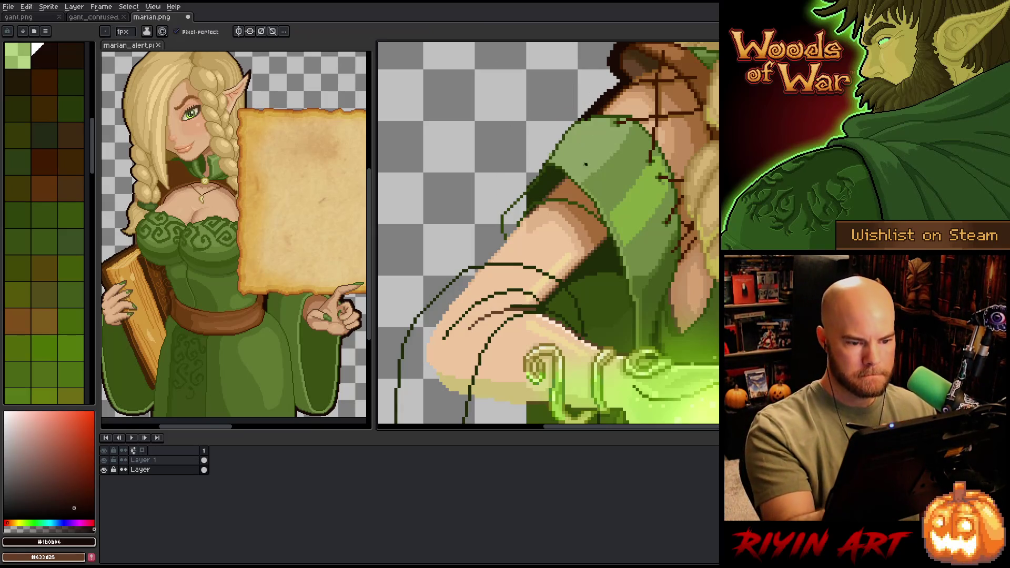
Step: Try a lighter green fill on two sleeve areas, then undo it
{"action": "key", "text": "g"}
{"action": "left_click", "coordinate": [605, 185], "text": "alt"}
{"action": "left_click", "coordinate": [581, 223]}
{"action": "left_click", "coordinate": [545, 189]}
{"action": "key", "text": "ctrl+z"}
{"action": "key", "text": "ctrl+z"}
{"action": "key", "text": "Up"}
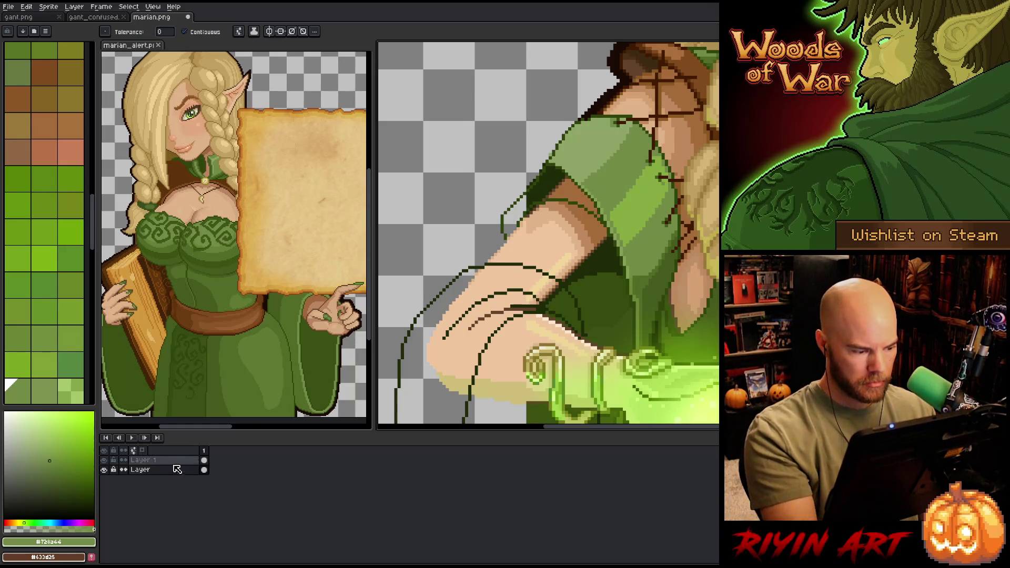
{"action": "key", "text": "ctrl+z"}
Step: Remove Layer 1 and bucket-fill two shoulder strips with lighter green
{"action": "key", "text": "i"}
{"action": "key", "text": "g"}
{"action": "left_click", "coordinate": [573, 195]}
{"action": "left_click", "coordinate": [545, 187]}
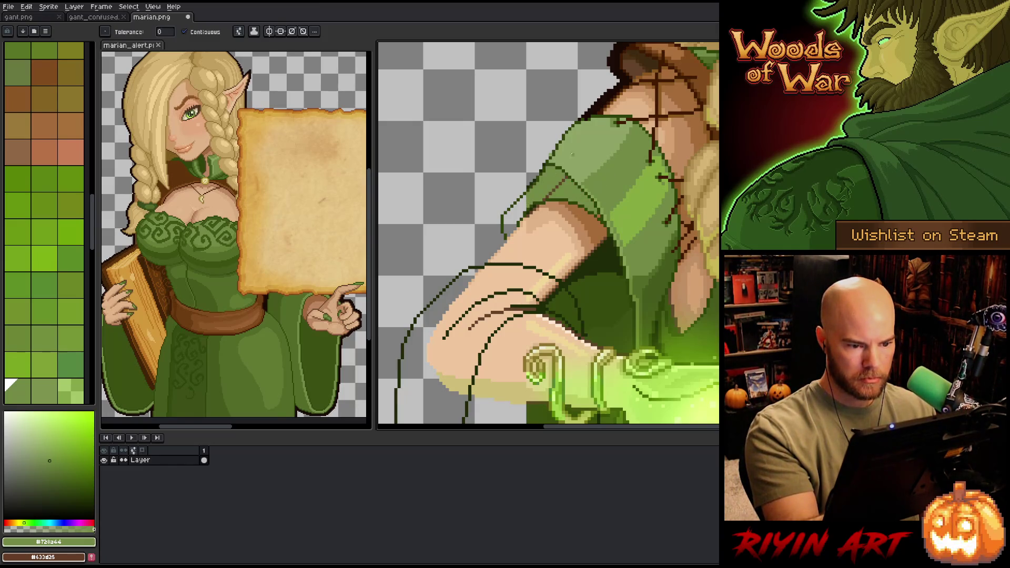
Step: Pencil lighter green pixels onto the shoulder edge, erasing and redrawing as needed
{"action": "key", "text": "b"}
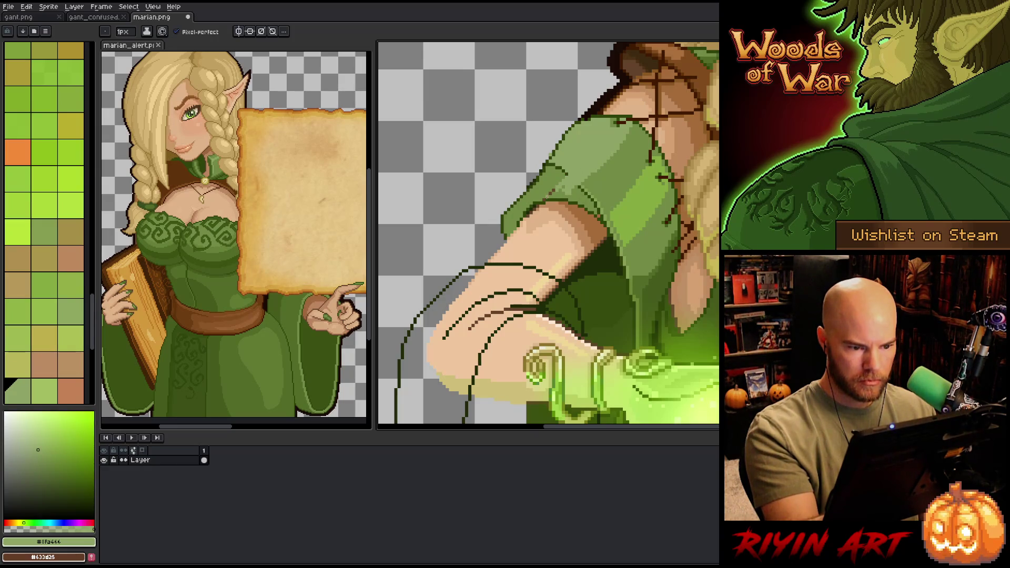
{"action": "mouse_move", "coordinate": [557, 193]}
{"action": "left_mouse_down"}
{"action": "mouse_move", "coordinate": [537, 168]}
{"action": "mouse_move", "coordinate": [549, 164]}
{"action": "left_mouse_up"}
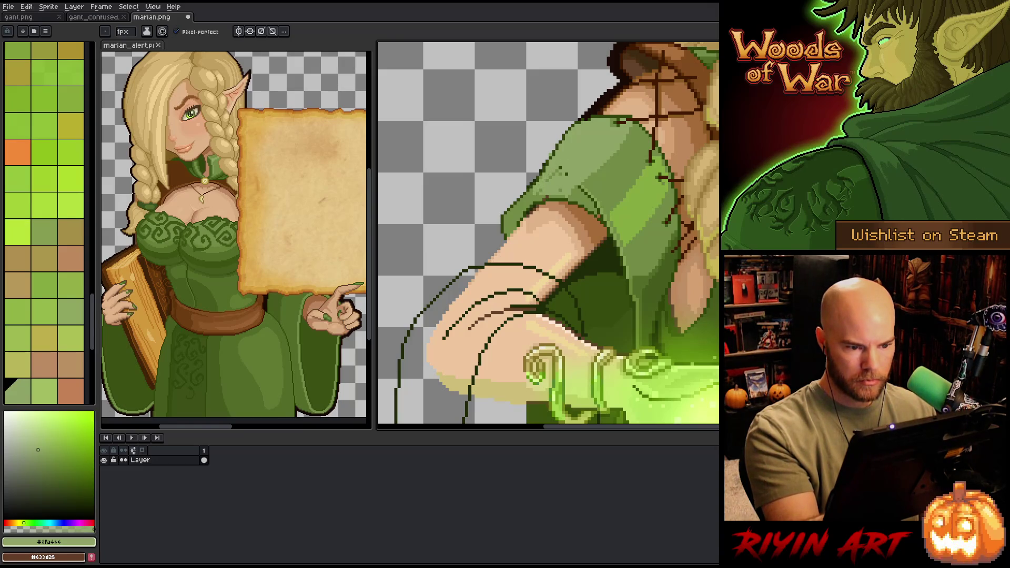
{"action": "key", "text": "e"}
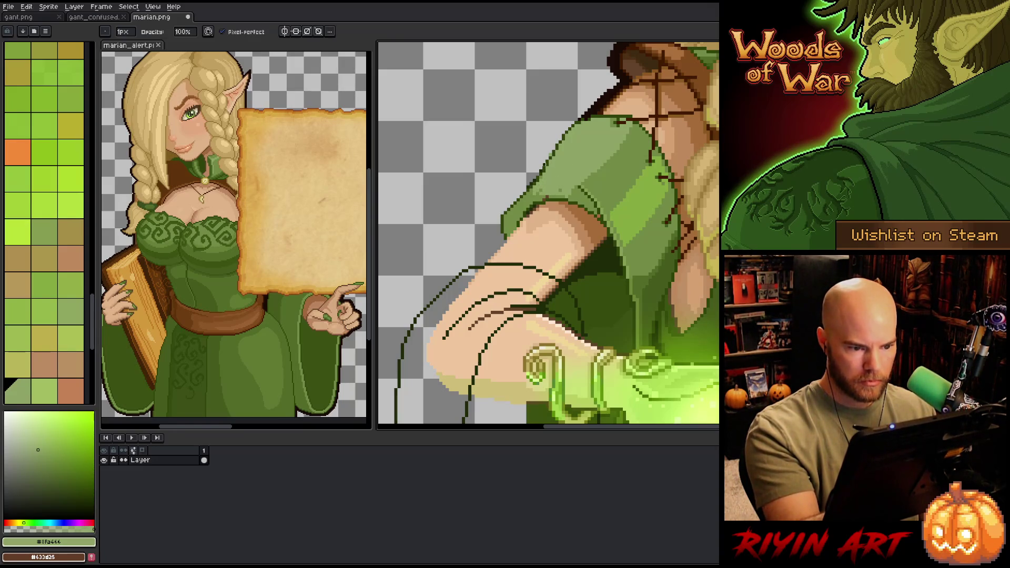
{"action": "key", "text": "b"}
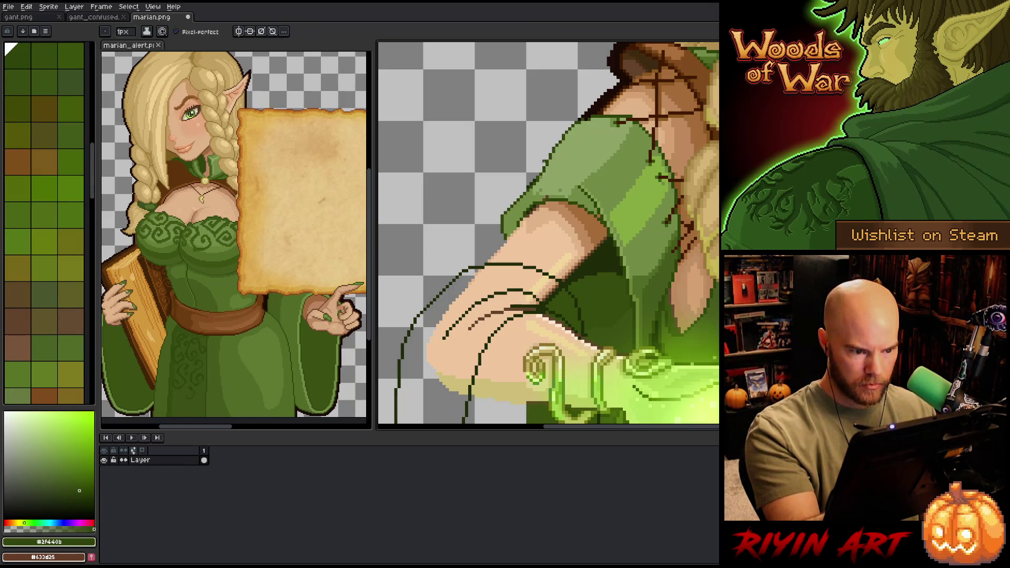
{"action": "key", "text": "e"}
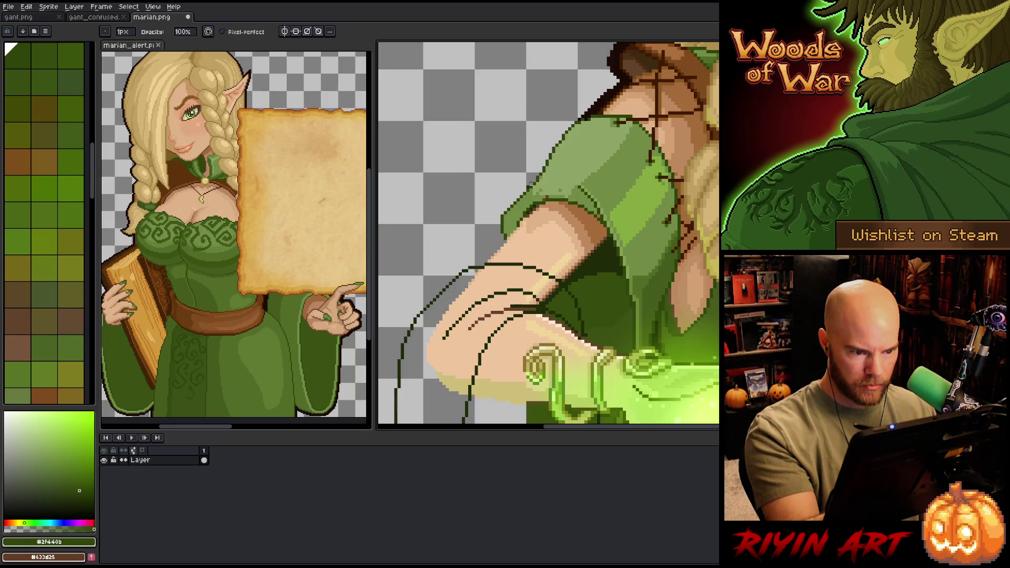
{"action": "key", "text": "b"}
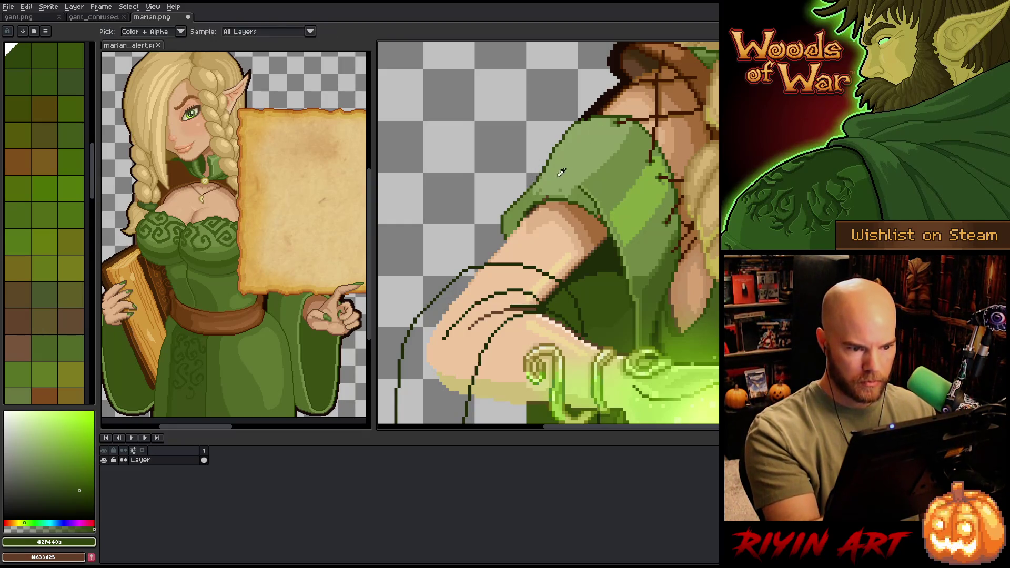
Step: Sample pale green #8Fa466, dark olive #3F440b and tan #be8a5c for shoulder shading
{"action": "left_click", "coordinate": [599, 110], "text": "alt"}
{"action": "left_click", "coordinate": [610, 295], "text": "alt"}
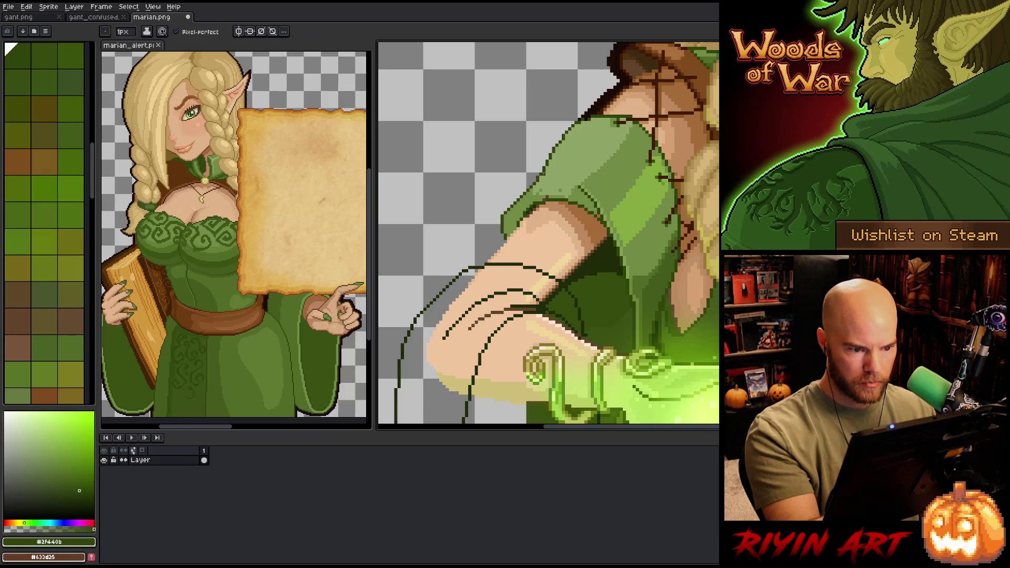
{"action": "left_click", "coordinate": [560, 153], "text": "alt"}
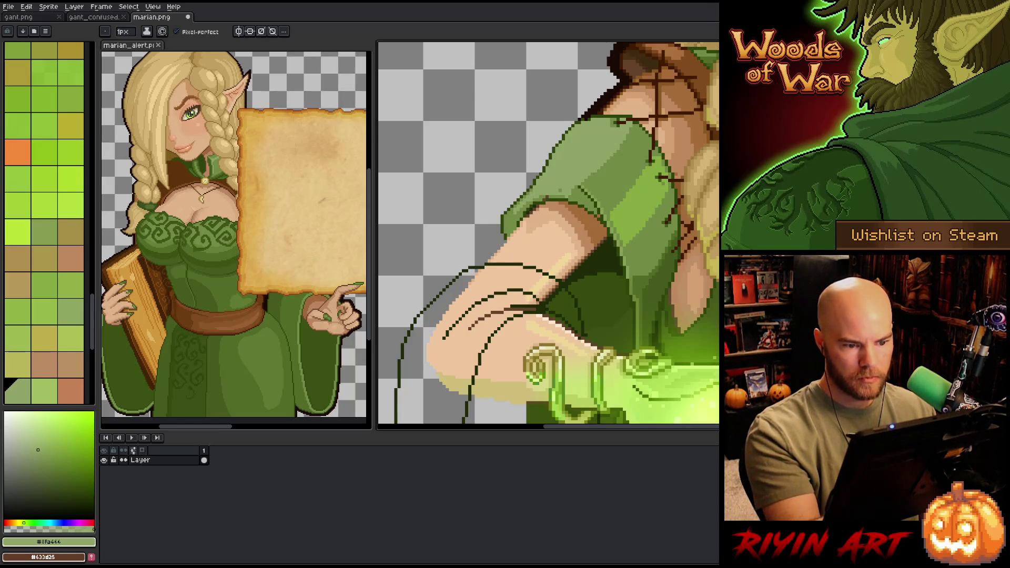
{"action": "left_click", "coordinate": [584, 185], "text": "alt"}
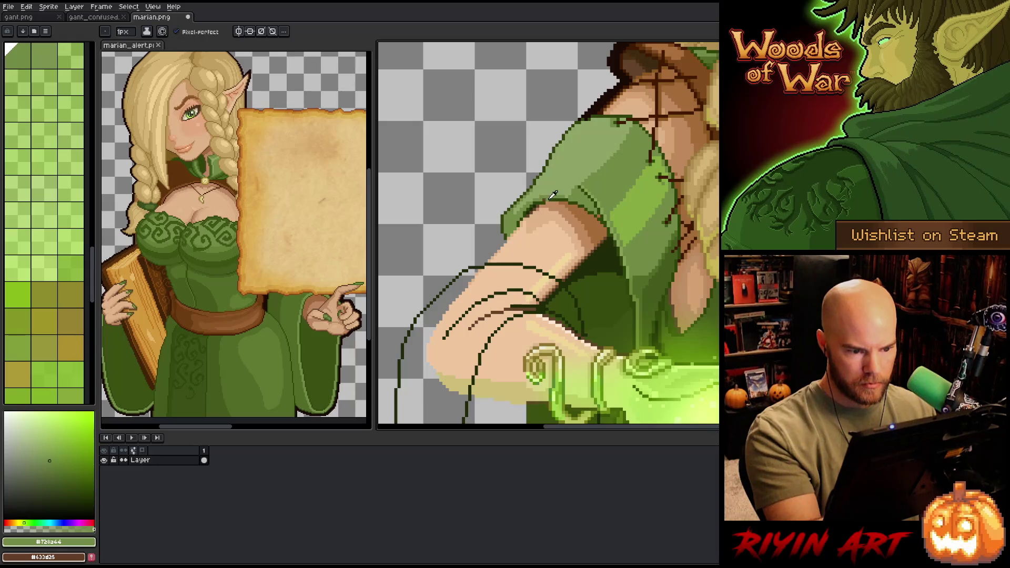
{"action": "left_click", "coordinate": [553, 193], "text": "alt"}
{"action": "left_click", "coordinate": [558, 197], "text": "alt"}
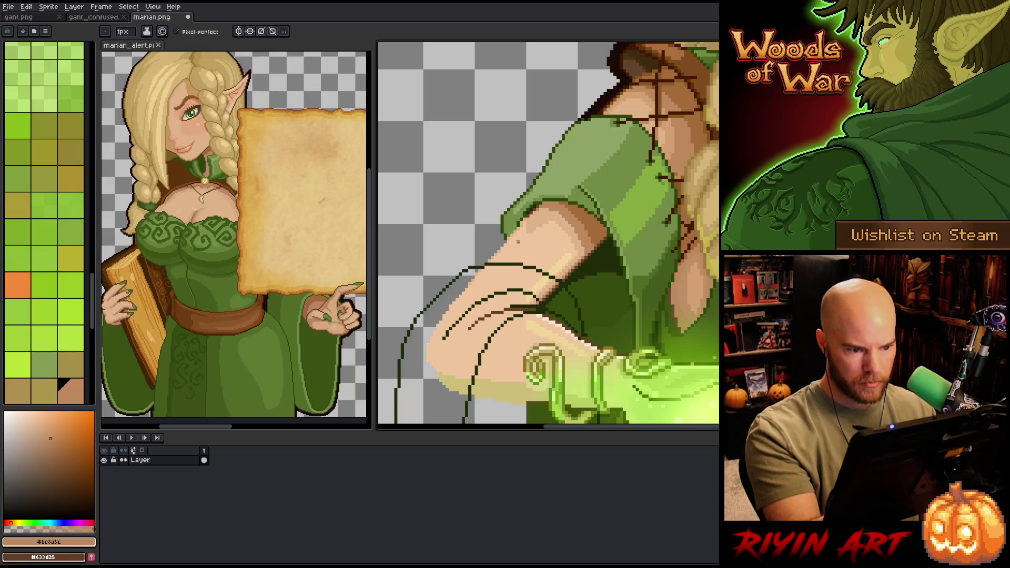
{"action": "left_click", "coordinate": [509, 216], "text": "alt"}
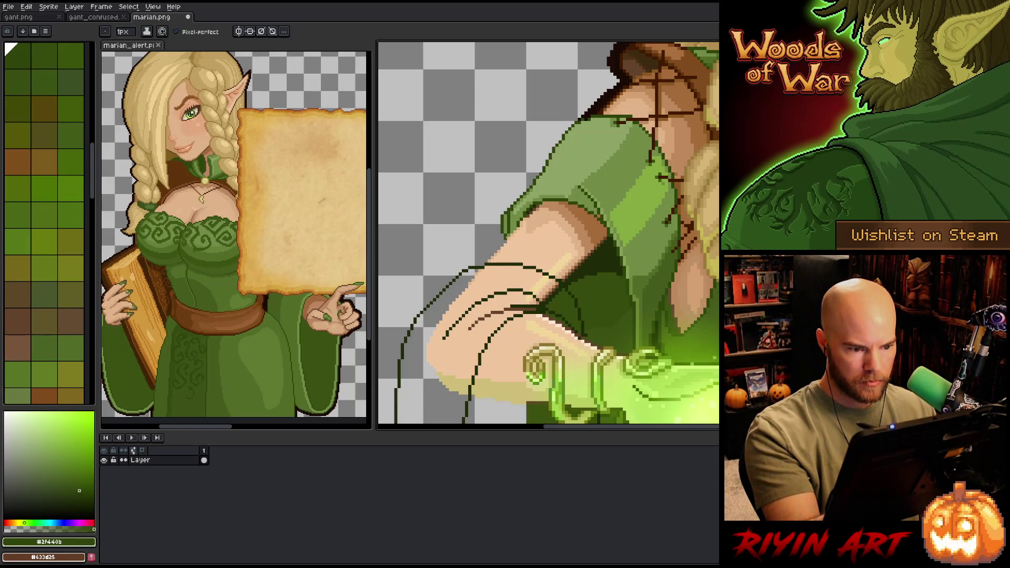
Step: Erase and redraw stray highlight pixels along the shoulder edge
{"action": "key", "text": "b"}
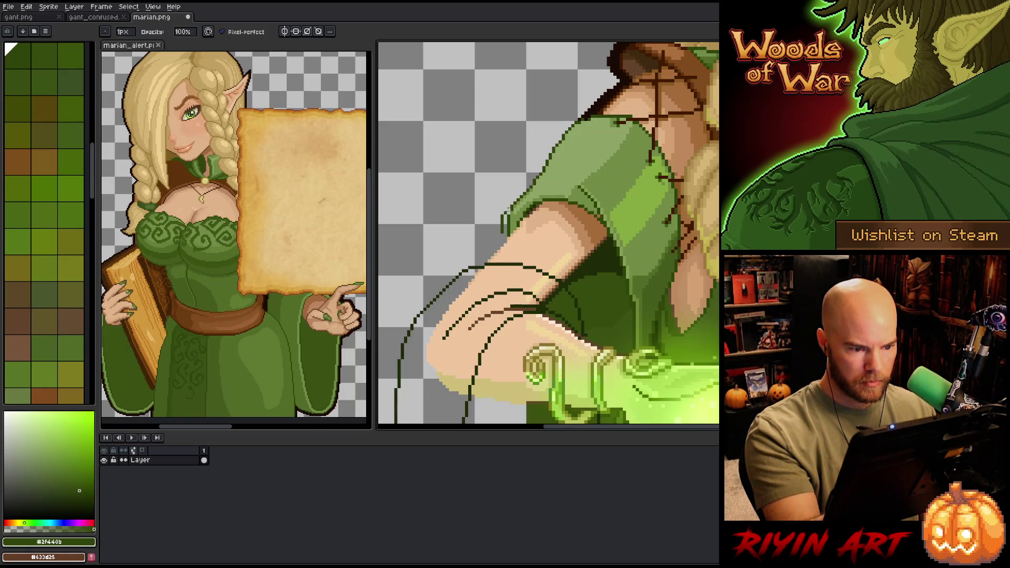
{"action": "key", "text": "e"}
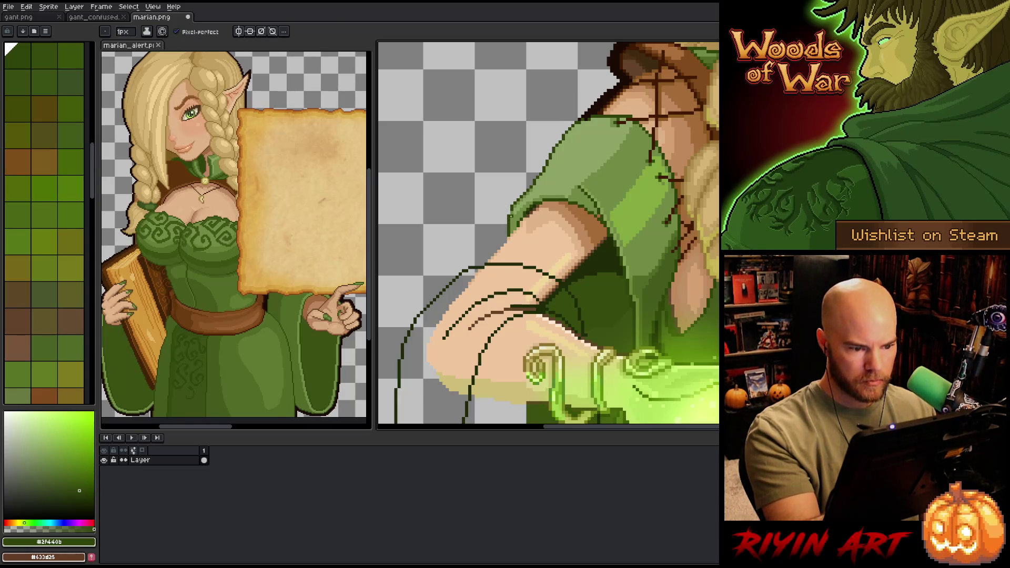
{"action": "key", "text": "b"}
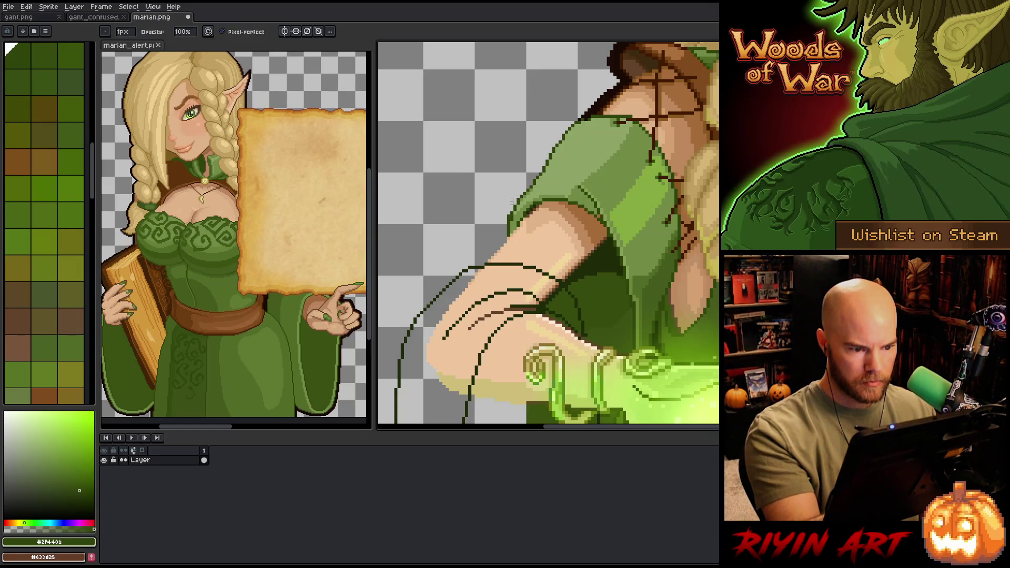
{"action": "key", "text": "e"}
{"action": "key", "text": "b"}
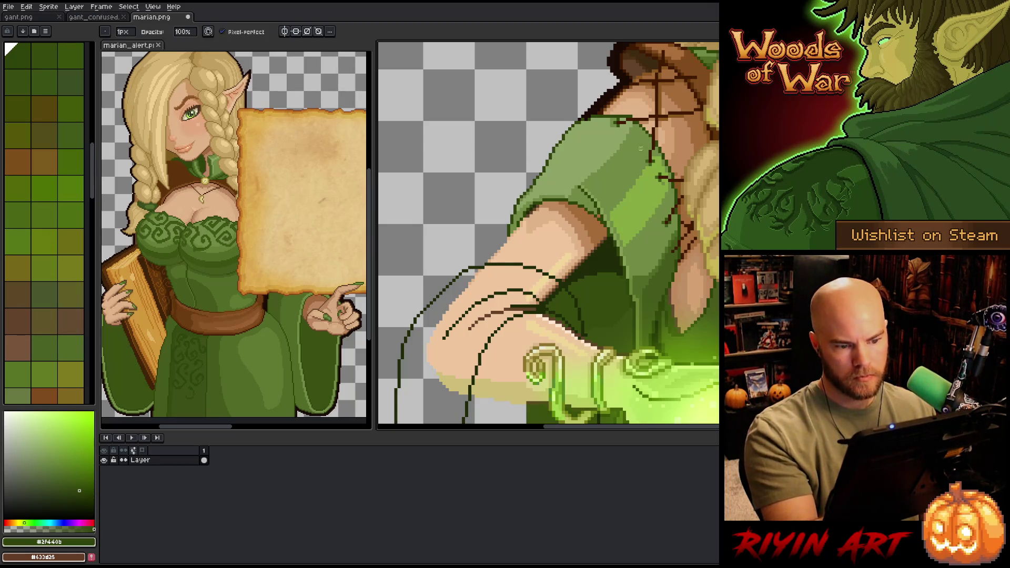
Step: Pick yellower green #8fa446 and muted green #879f53 for the sleeve highlights
{"action": "left_click", "coordinate": [641, 150], "text": "alt"}
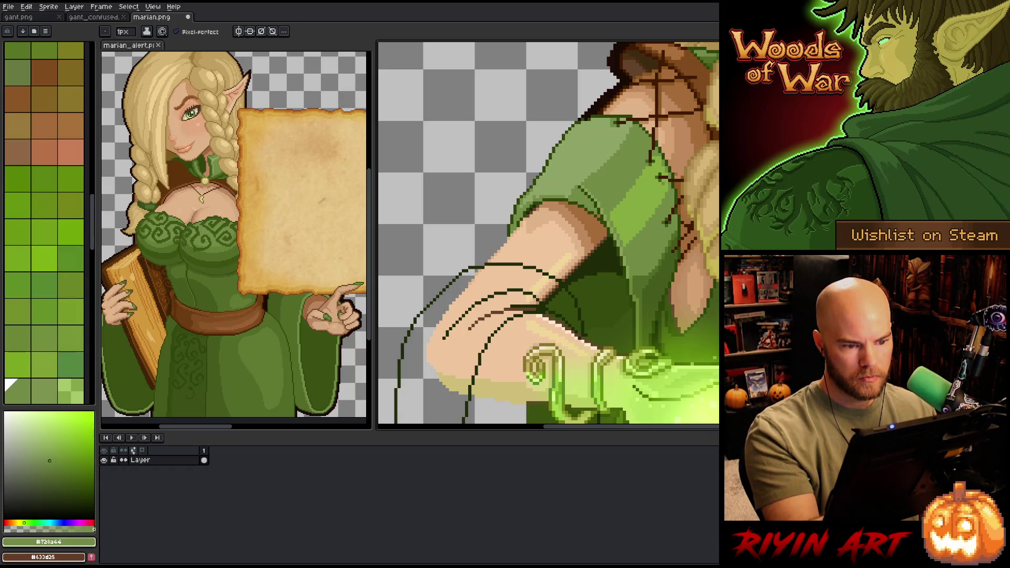
{"action": "left_click", "coordinate": [610, 158], "text": "alt"}
{"action": "left_click_drag", "start_coordinate": [605, 237], "coordinate": [510, 226]}
{"action": "left_click", "coordinate": [526, 200], "text": "alt"}
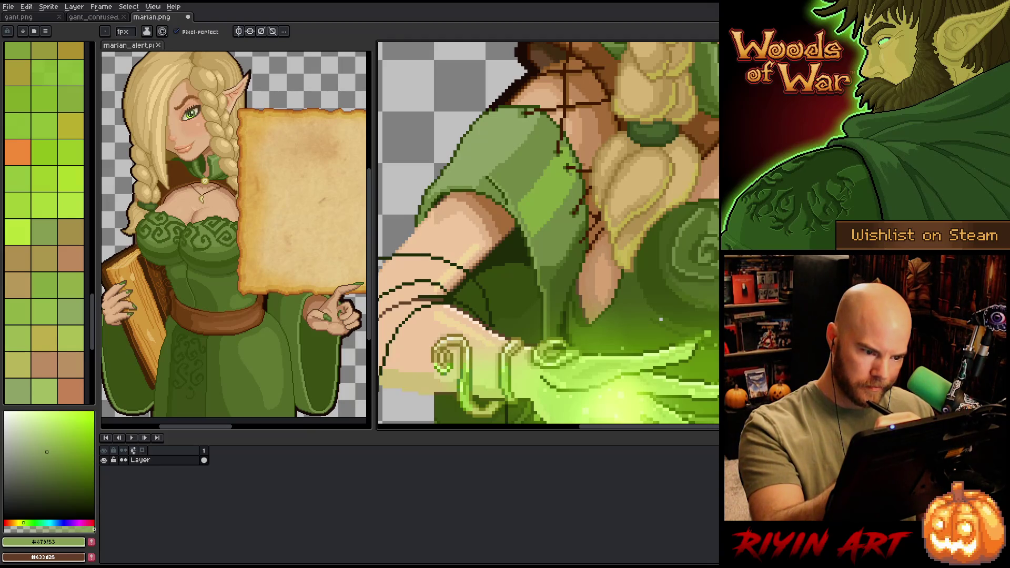
{"action": "left_click", "coordinate": [502, 199], "text": "alt"}
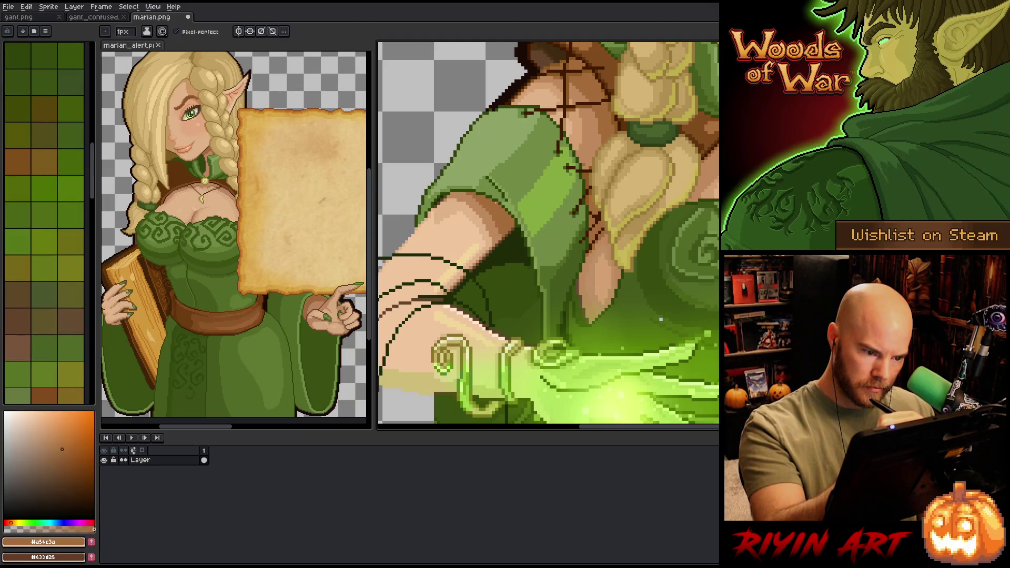
{"action": "left_click", "coordinate": [526, 200], "text": "alt"}
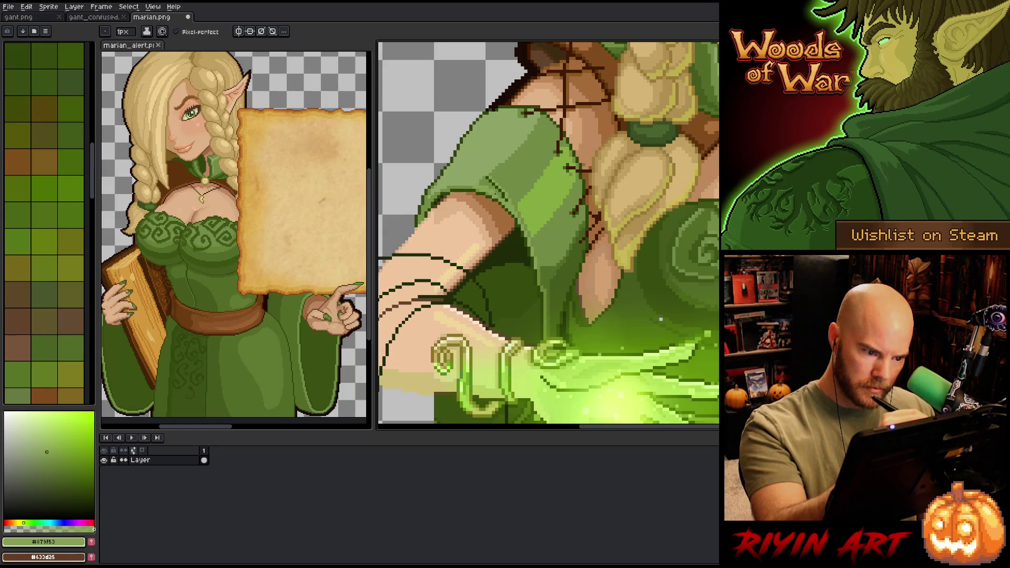
{"action": "left_click", "coordinate": [512, 203], "text": "alt"}
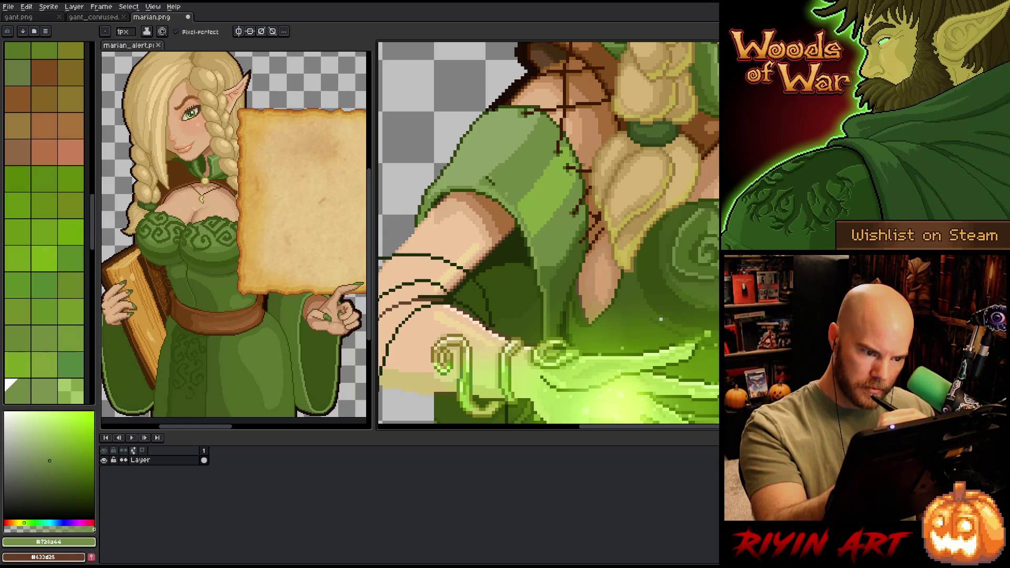
{"action": "left_click", "coordinate": [487, 181], "text": "alt"}
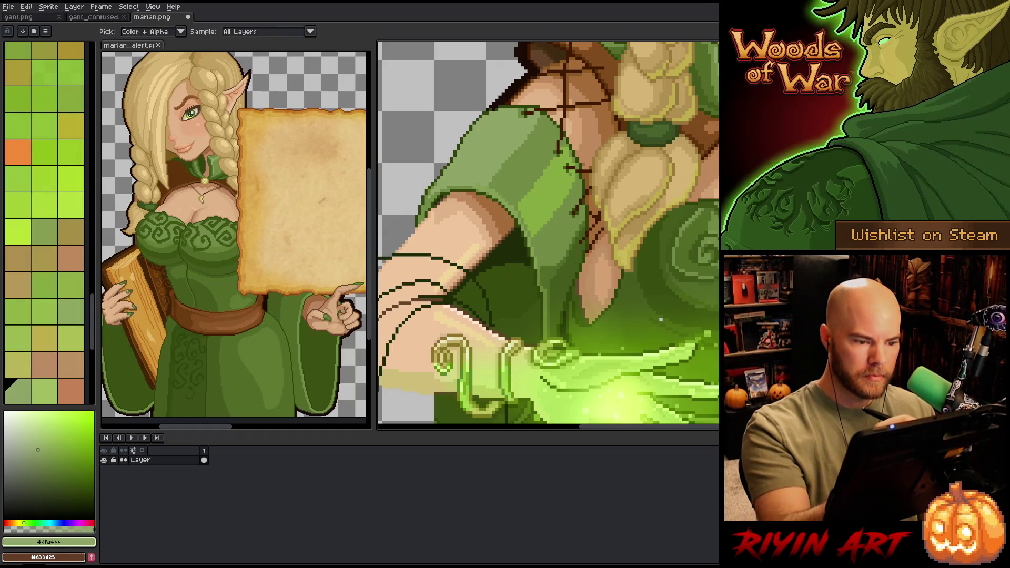
{"action": "left_click", "coordinate": [505, 174], "text": "alt"}
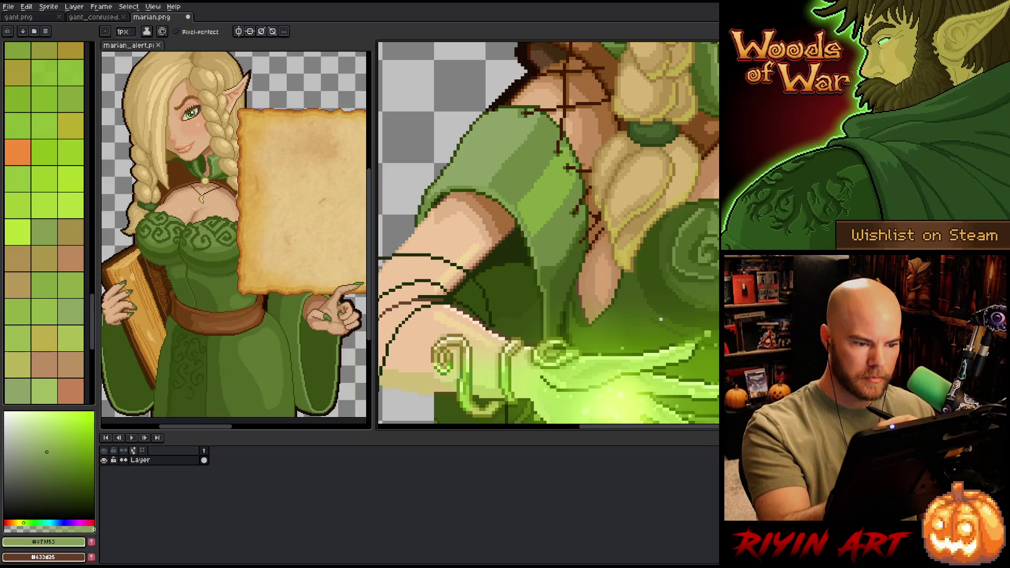
{"action": "left_click", "coordinate": [590, 282], "text": "alt"}
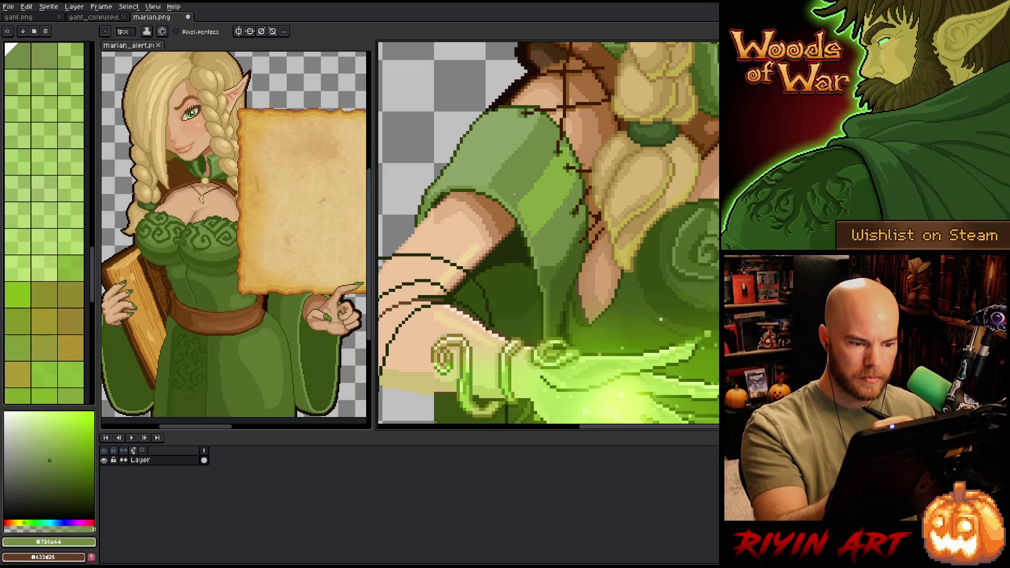
{"action": "key", "text": "space"}
{"action": "mouse_move", "coordinate": [591, 282]}
{"action": "left_mouse_down"}
{"action": "mouse_move", "coordinate": [582, 226]}
{"action": "mouse_move", "coordinate": [628, 162]}
{"action": "left_mouse_up"}
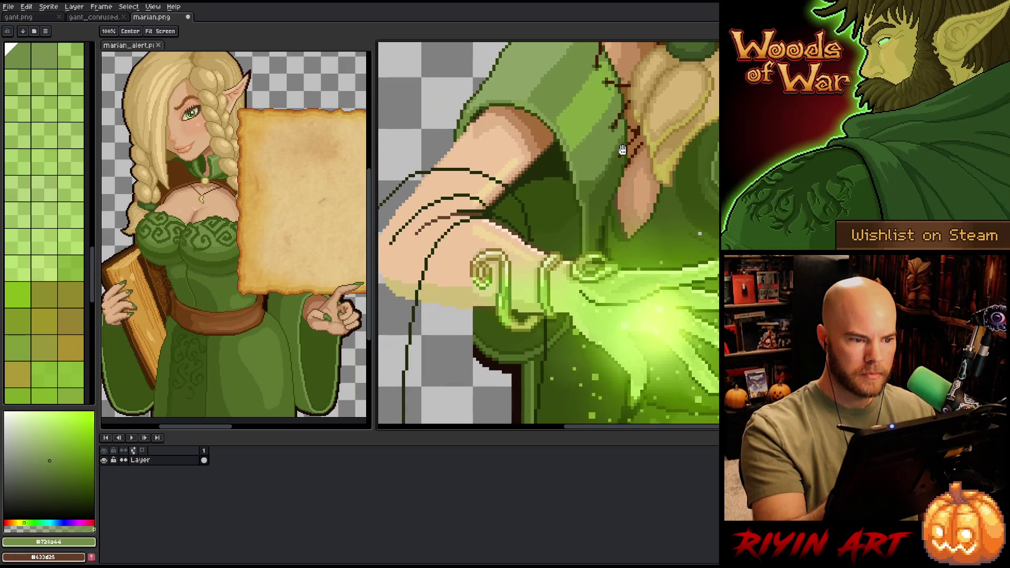
Step: Sample brown #63432a and pan toward the forearm and magic swirls
{"action": "left_click", "coordinate": [473, 119], "text": "alt"}
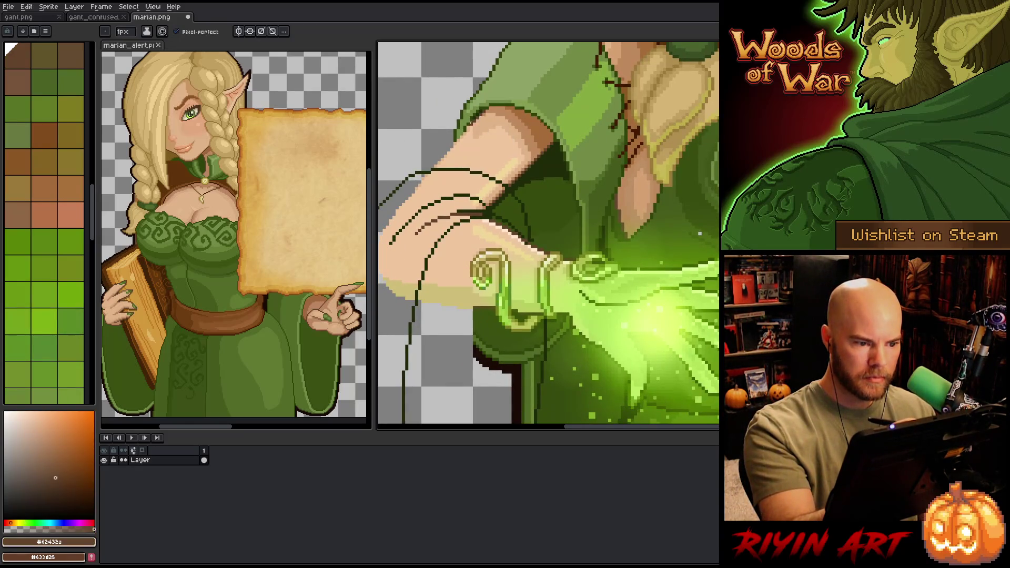
{"action": "key", "text": "space"}
{"action": "left_click_drag", "start_coordinate": [592, 188], "coordinate": [675, 136]}
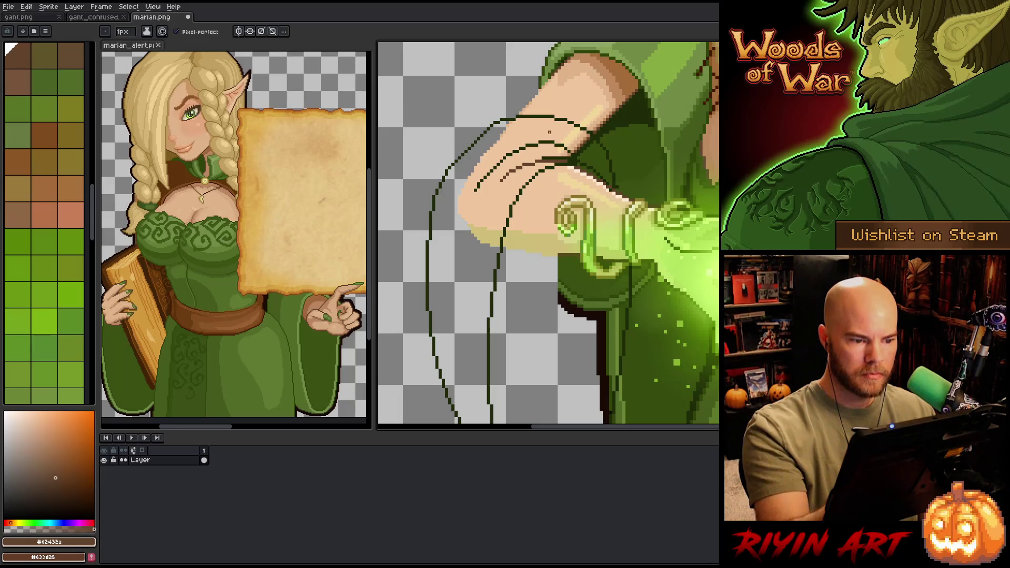
{"action": "left_click_drag", "start_coordinate": [679, 262], "coordinate": [536, 157]}
{"action": "scroll", "coordinate": [579, 158], "scroll_direction": "down", "scroll_amount": 3}
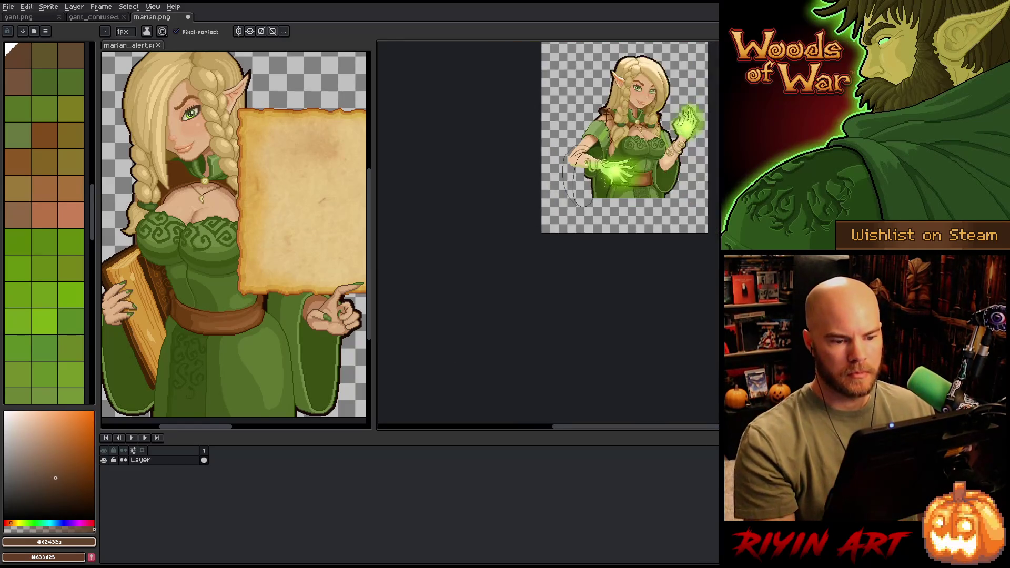
{"action": "scroll", "coordinate": [579, 157], "scroll_direction": "up", "scroll_amount": 1}
Step: Center the sprite, zoom in on the character, and pick outline green #1d2a07
{"action": "key", "text": "space"}
{"action": "left_click_drag", "start_coordinate": [605, 158], "coordinate": [511, 241]}
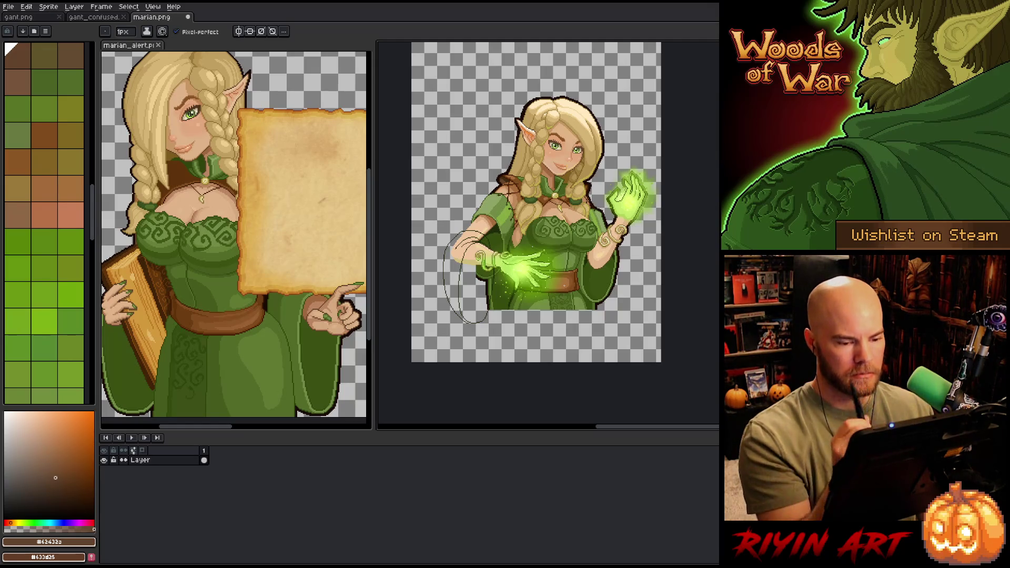
{"action": "scroll", "coordinate": [585, 282], "scroll_direction": "up", "scroll_amount": 2}
{"action": "left_click_drag", "start_coordinate": [641, 314], "coordinate": [655, 342]}
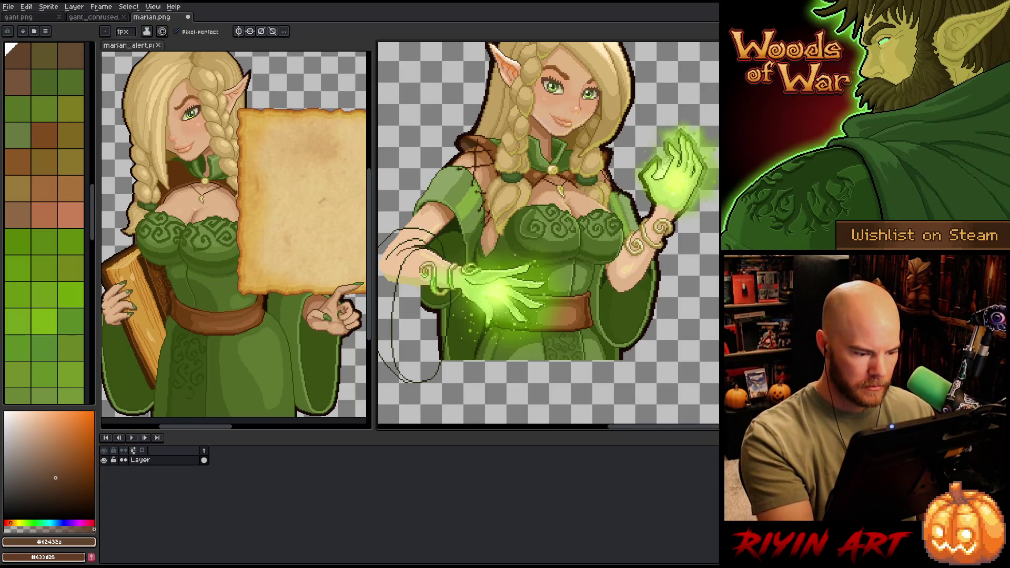
{"action": "left_click", "coordinate": [404, 369], "text": "alt"}
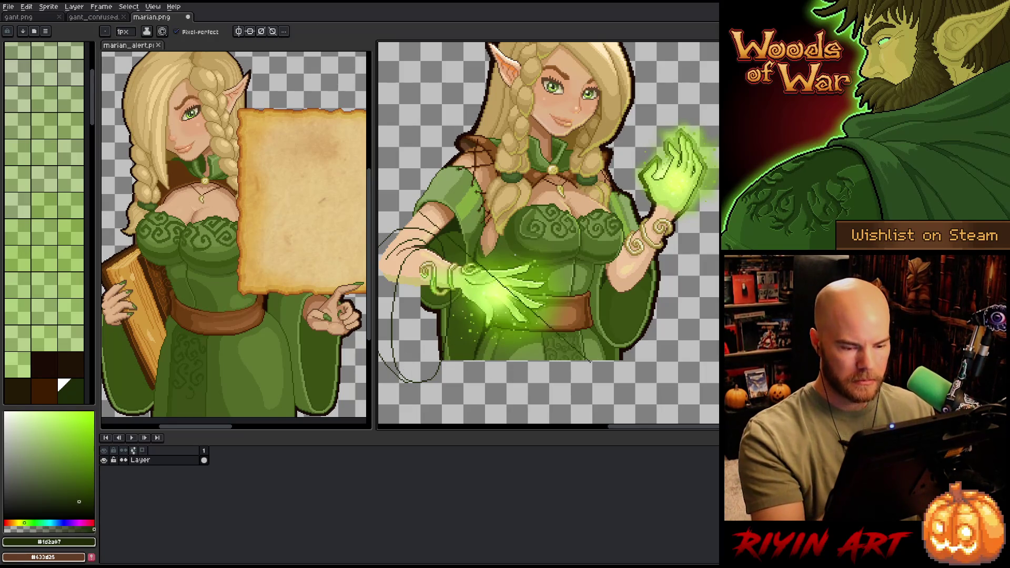
Step: On a new layer, pencil the right sleeve's hanging outline, then pan down toward the lower robe
{"action": "key", "text": "shift+n"}
{"action": "mouse_move", "coordinate": [474, 263]}
{"action": "left_mouse_down"}
{"action": "mouse_move", "coordinate": [558, 263]}
{"action": "mouse_move", "coordinate": [501, 280]}
{"action": "left_mouse_up"}
{"action": "mouse_move", "coordinate": [679, 284]}
{"action": "left_mouse_down"}
{"action": "mouse_move", "coordinate": [679, 383]}
{"action": "mouse_move", "coordinate": [653, 404]}
{"action": "mouse_move", "coordinate": [645, 396]}
{"action": "left_mouse_up"}
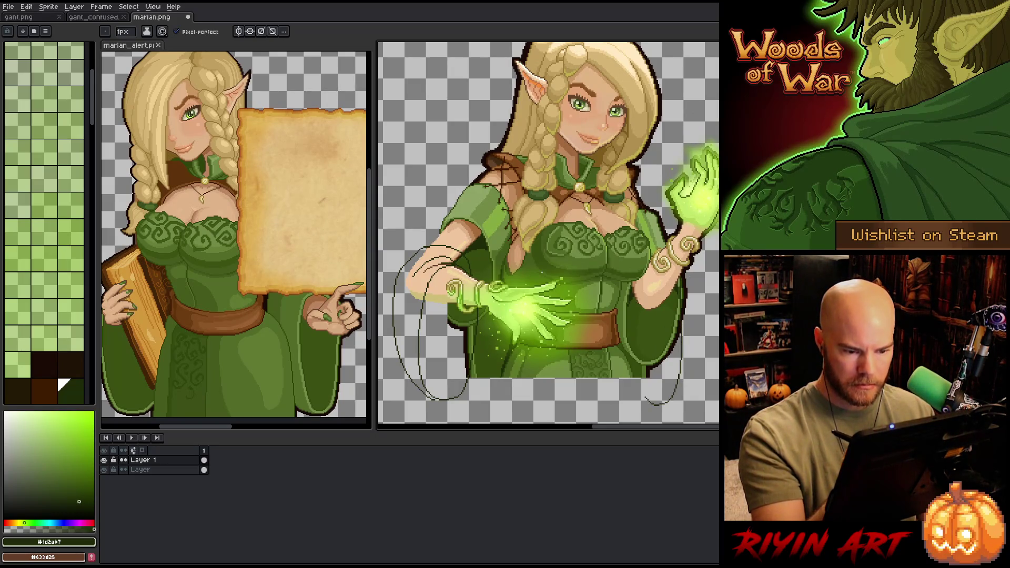
{"action": "mouse_move", "coordinate": [630, 305]}
{"action": "left_mouse_down"}
{"action": "mouse_move", "coordinate": [631, 357]}
{"action": "mouse_move", "coordinate": [650, 405]}
{"action": "left_mouse_up"}
{"action": "key", "text": "ctrl+z"}
{"action": "left_click_drag", "start_coordinate": [633, 301], "coordinate": [646, 401]}
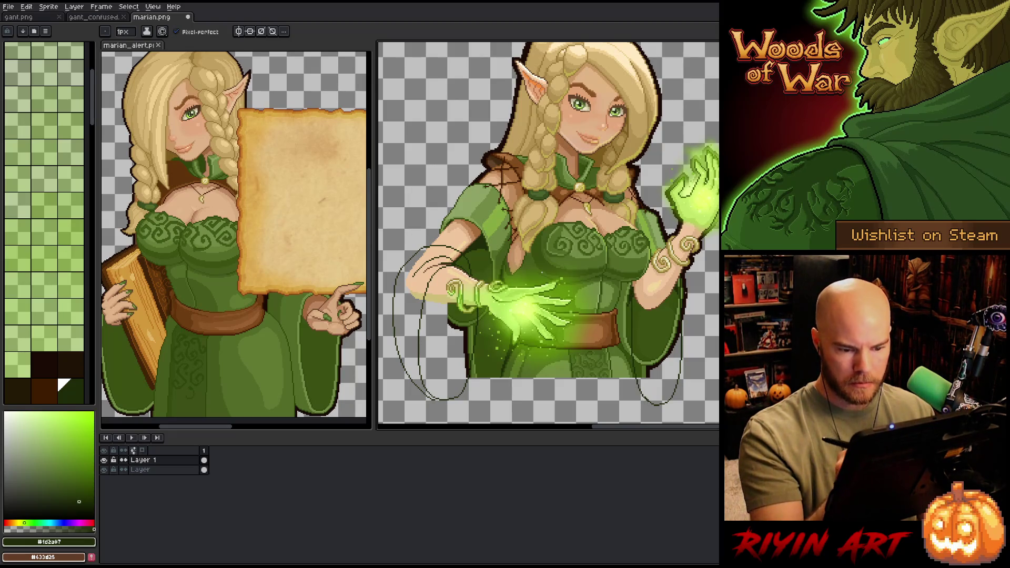
{"action": "left_click_drag", "start_coordinate": [705, 298], "coordinate": [713, 289]}
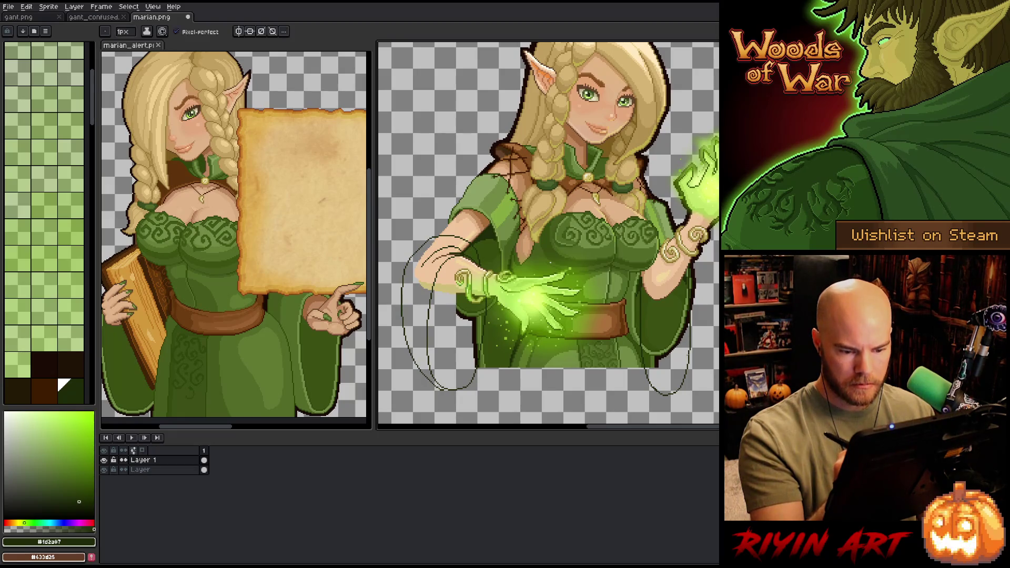
{"action": "left_click_drag", "start_coordinate": [547, 237], "coordinate": [560, 232]}
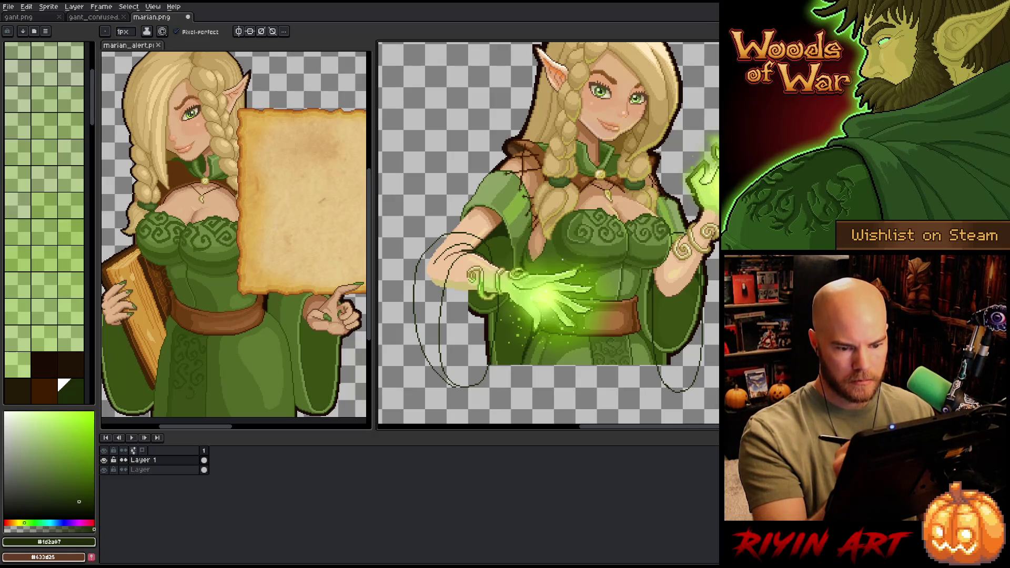
{"action": "mouse_move", "coordinate": [668, 235]}
{"action": "left_mouse_down"}
{"action": "mouse_move", "coordinate": [670, 214]}
{"action": "mouse_move", "coordinate": [696, 192]}
{"action": "left_mouse_up"}
{"action": "left_click_drag", "start_coordinate": [531, 332], "coordinate": [532, 261]}
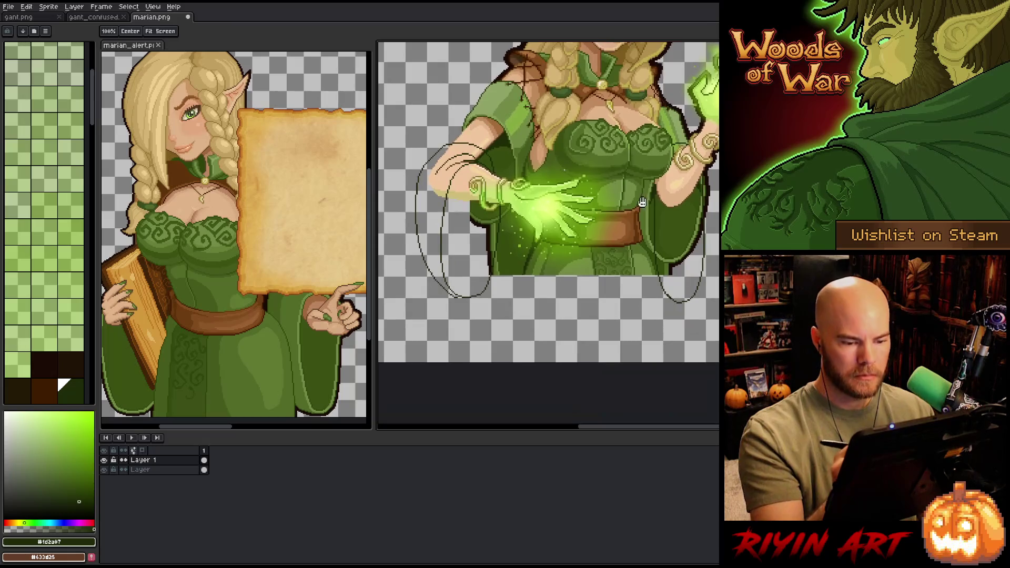
Step: Draw dark robe-green fold lines below the figure on the left and right
{"action": "left_click", "coordinate": [530, 261], "text": "alt"}
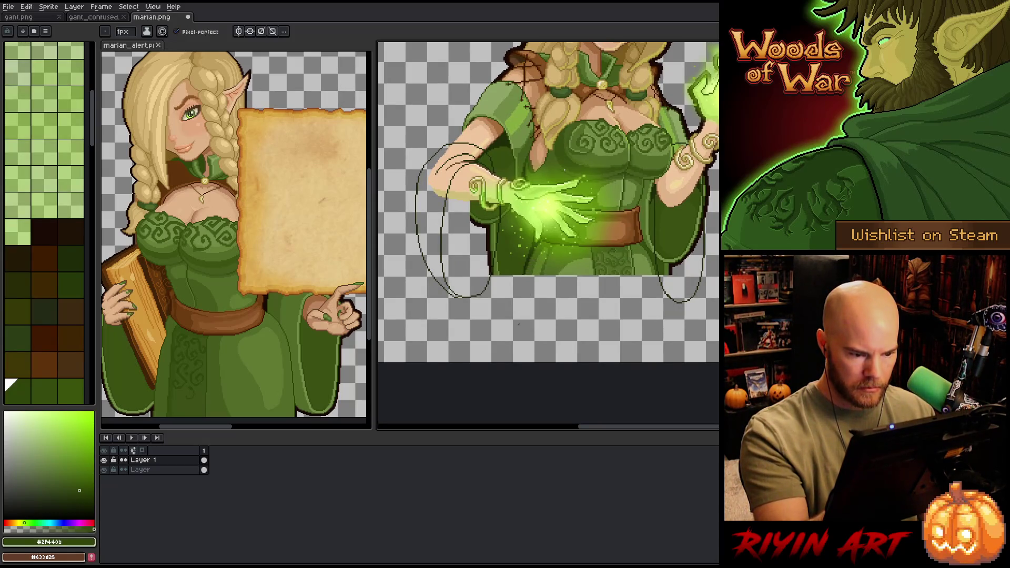
{"action": "left_click_drag", "start_coordinate": [522, 271], "coordinate": [514, 346]}
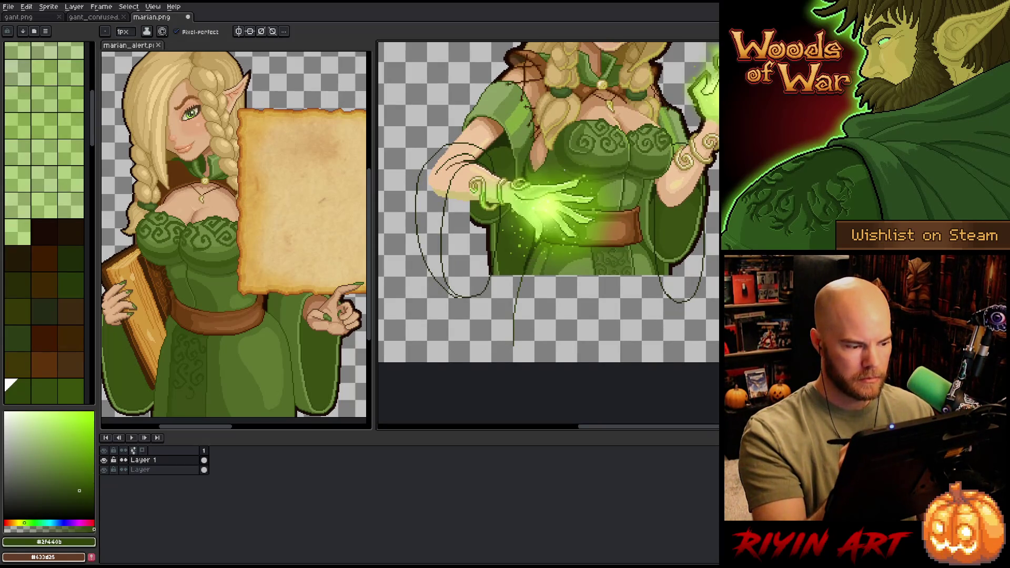
{"action": "key", "text": "ctrl+z"}
{"action": "left_click_drag", "start_coordinate": [523, 277], "coordinate": [507, 362]}
{"action": "left_click_drag", "start_coordinate": [656, 274], "coordinate": [662, 362]}
{"action": "key", "text": "i"}
{"action": "key", "text": "b"}
Step: Draw the middle and left-of-centre skirt fold lines, redoing each until straight
{"action": "left_click_drag", "start_coordinate": [635, 272], "coordinate": [643, 363]}
{"action": "key", "text": "ctrl+z"}
{"action": "left_click_drag", "start_coordinate": [634, 276], "coordinate": [638, 363]}
{"action": "key", "text": "ctrl+z"}
{"action": "left_click_drag", "start_coordinate": [634, 273], "coordinate": [642, 363]}
{"action": "key", "text": "ctrl+z"}
{"action": "left_click_drag", "start_coordinate": [634, 275], "coordinate": [642, 363]}
{"action": "left_click_drag", "start_coordinate": [594, 274], "coordinate": [597, 363]}
{"action": "key", "text": "ctrl+z"}
{"action": "left_click_drag", "start_coordinate": [595, 273], "coordinate": [601, 363]}
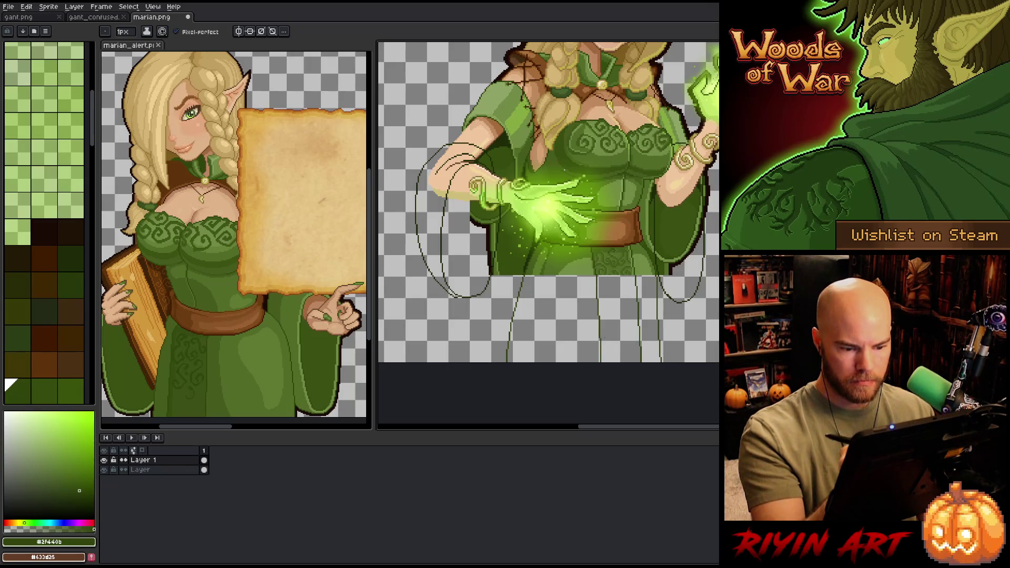
Step: Add lighter and muted green skirt lines further left, plus a short edge line
{"action": "left_click", "coordinate": [563, 254], "text": "alt"}
{"action": "left_click_drag", "start_coordinate": [556, 275], "coordinate": [546, 363]}
{"action": "key", "text": "ctrl+z"}
{"action": "left_click_drag", "start_coordinate": [556, 276], "coordinate": [547, 363]}
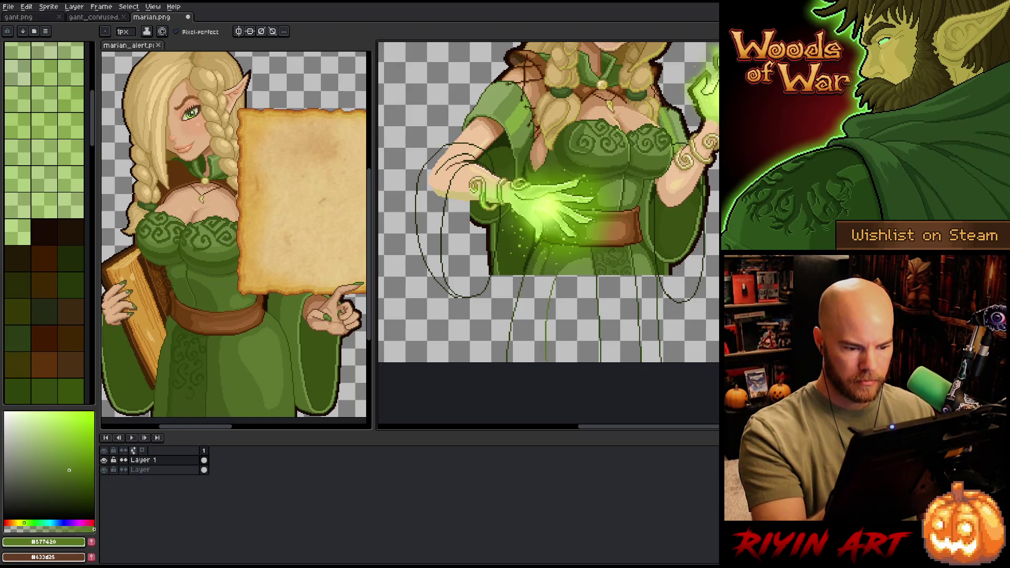
{"action": "left_click", "coordinate": [526, 252], "text": "alt"}
{"action": "left_click_drag", "start_coordinate": [541, 273], "coordinate": [533, 363]}
{"action": "left_click_drag", "start_coordinate": [540, 271], "coordinate": [534, 363]}
{"action": "key", "text": "ctrl+z"}
{"action": "key", "text": "ctrl+z"}
{"action": "left_click_drag", "start_coordinate": [544, 273], "coordinate": [527, 363]}
{"action": "key", "text": "ctrl+z"}
{"action": "left_click_drag", "start_coordinate": [543, 274], "coordinate": [527, 357]}
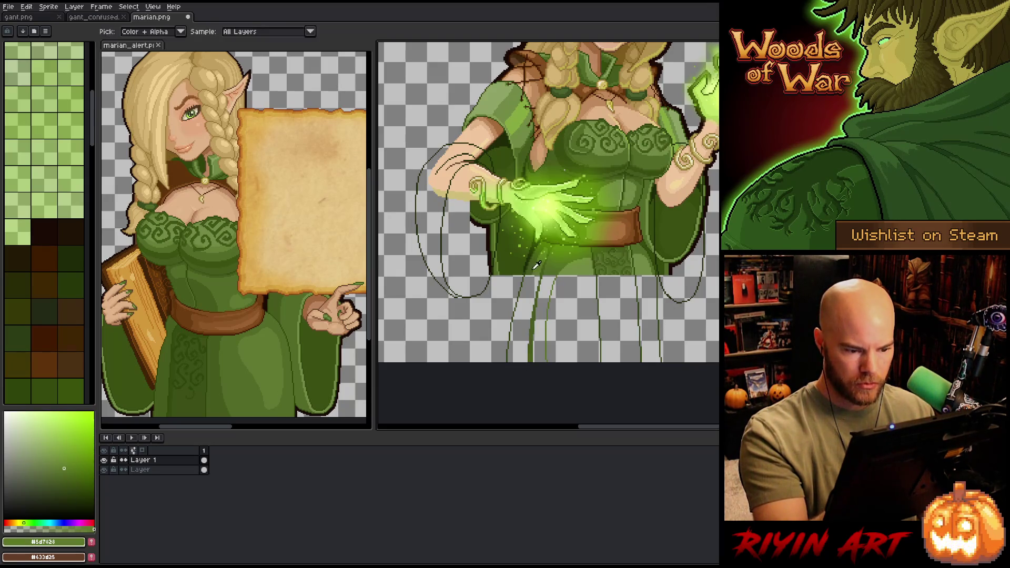
{"action": "left_click_drag", "start_coordinate": [529, 286], "coordinate": [519, 347]}
Step: Bucket-fill the left skirt strips dark green, undoing an accidental large fill
{"action": "key", "text": "g"}
{"action": "left_click", "coordinate": [526, 315]}
{"action": "key", "text": "ctrl+z"}
{"action": "key", "text": "ctrl+z"}
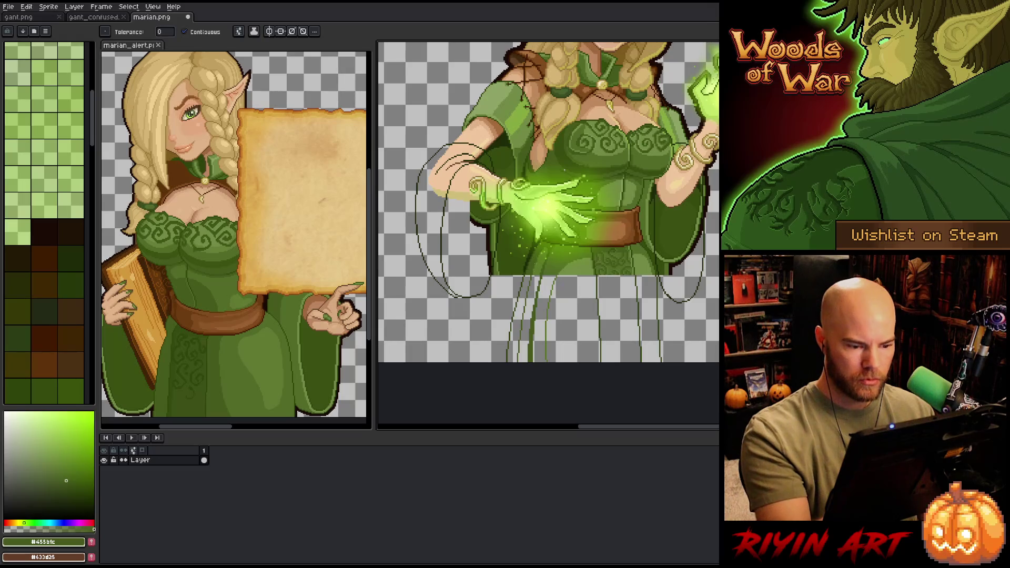
{"action": "left_click", "coordinate": [526, 284]}
{"action": "key", "text": "b"}
{"action": "key", "text": "g"}
{"action": "left_click", "coordinate": [528, 316]}
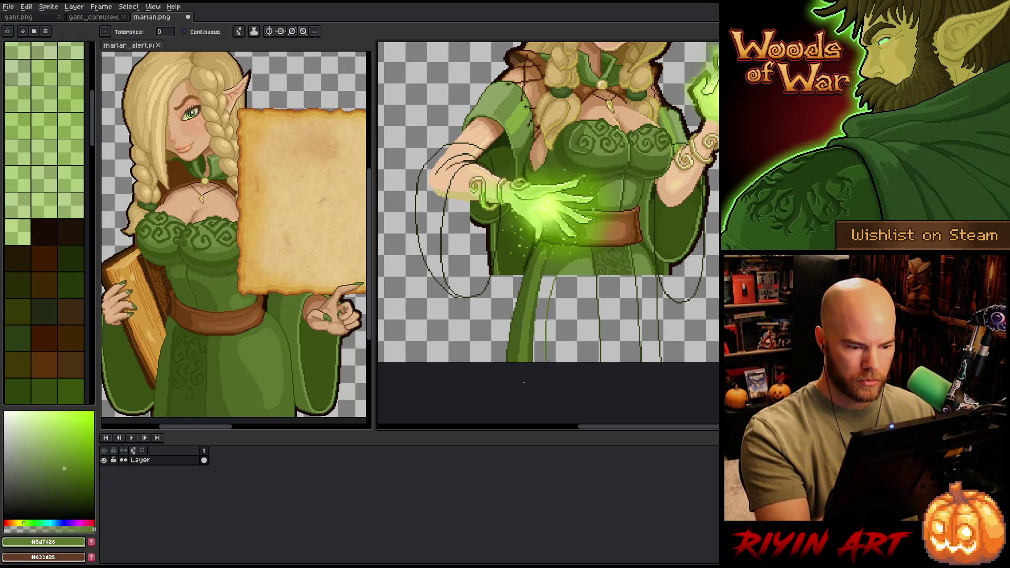
Step: Fill the remaining skirt strips with darker and mid greens sampled from the robe
{"action": "left_click", "coordinate": [544, 316]}
{"action": "left_click", "coordinate": [573, 316]}
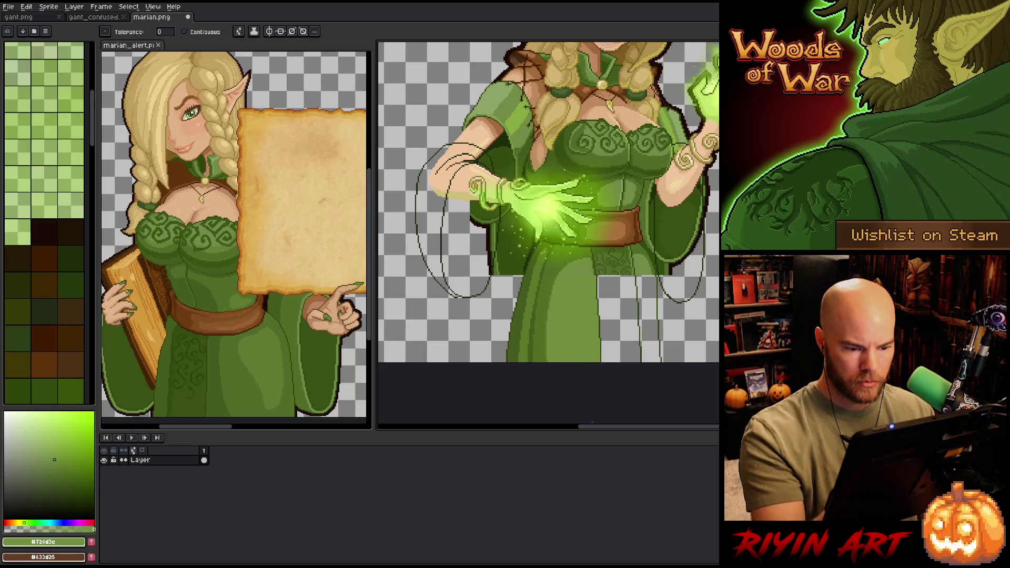
{"action": "left_click", "coordinate": [625, 262], "text": "alt"}
{"action": "left_click", "coordinate": [649, 316]}
{"action": "left_click", "coordinate": [625, 262], "text": "alt"}
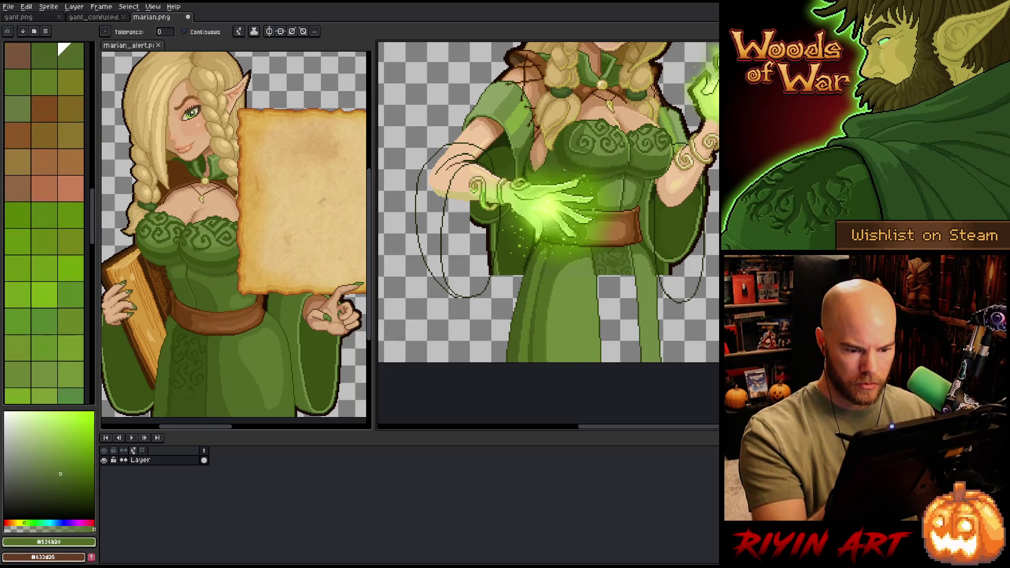
{"action": "left_click", "coordinate": [618, 316]}
Step: Sample the arm's skin tone and bring the left sleeve into view
{"action": "mouse_move", "coordinate": [668, 268]}
{"action": "left_mouse_down"}
{"action": "mouse_move", "coordinate": [668, 335]}
{"action": "mouse_move", "coordinate": [687, 331]}
{"action": "mouse_move", "coordinate": [688, 343]}
{"action": "mouse_move", "coordinate": [688, 331]}
{"action": "left_mouse_up"}
{"action": "left_click", "coordinate": [533, 232], "text": "alt"}
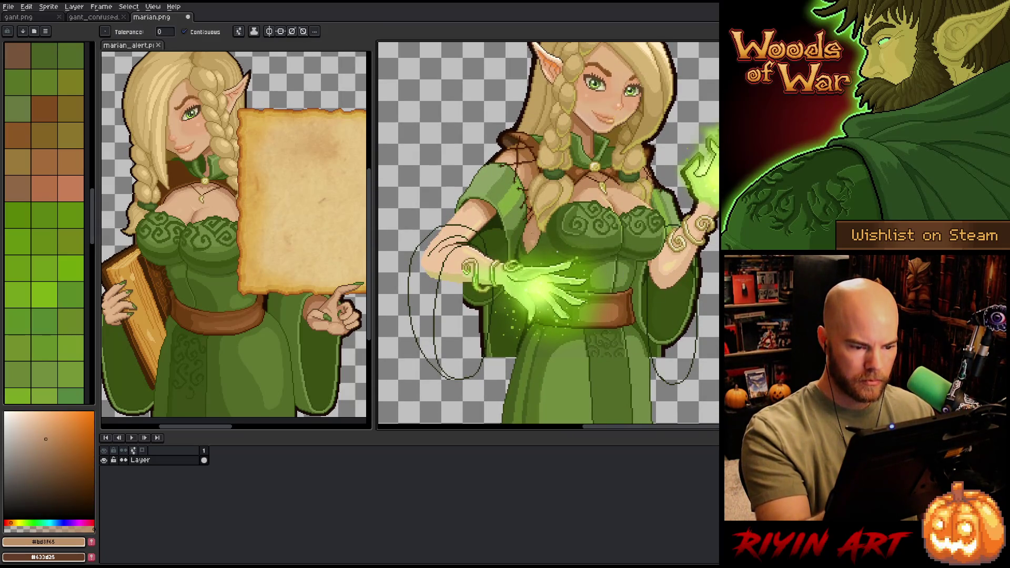
{"action": "key", "text": "b"}
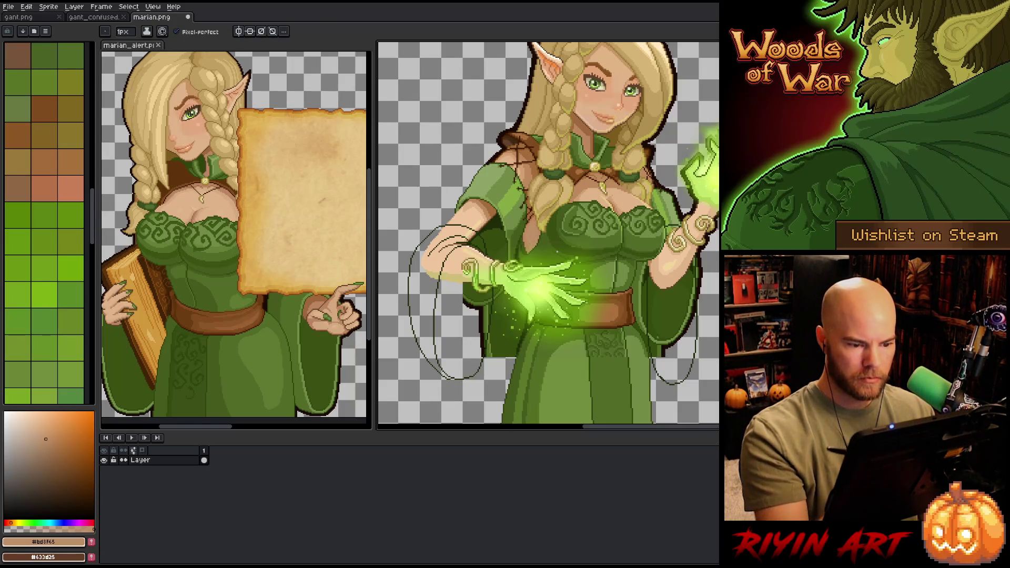
{"action": "key", "text": "space"}
{"action": "left_click_drag", "start_coordinate": [635, 324], "coordinate": [661, 319]}
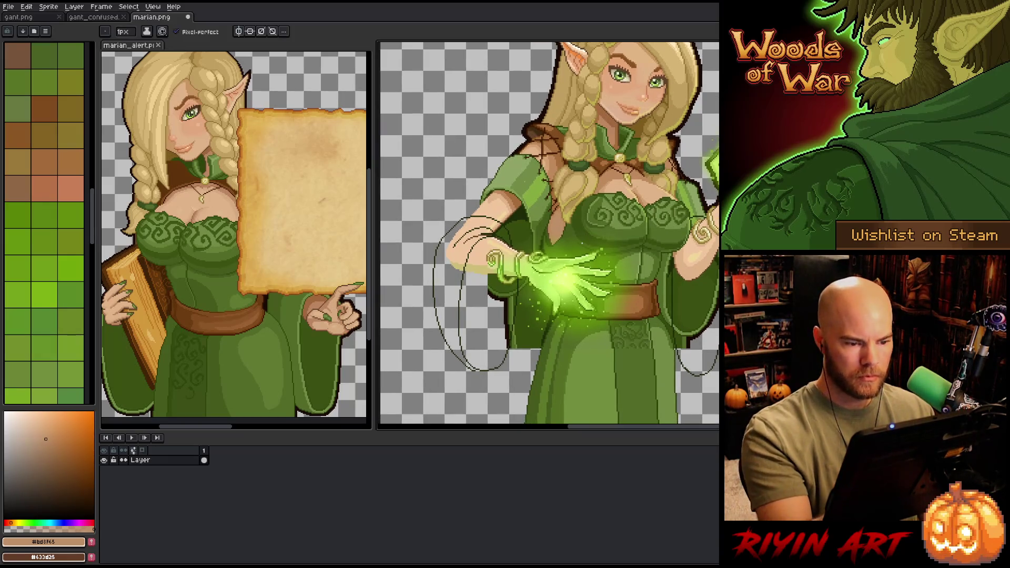
Step: Fill the left sleeve's upper, lower and small gap areas with robe green
{"action": "left_click", "coordinate": [521, 195], "text": "alt"}
{"action": "key", "text": "g"}
{"action": "left_click", "coordinate": [470, 240]}
{"action": "left_click", "coordinate": [447, 294]}
{"action": "left_click", "coordinate": [458, 266]}
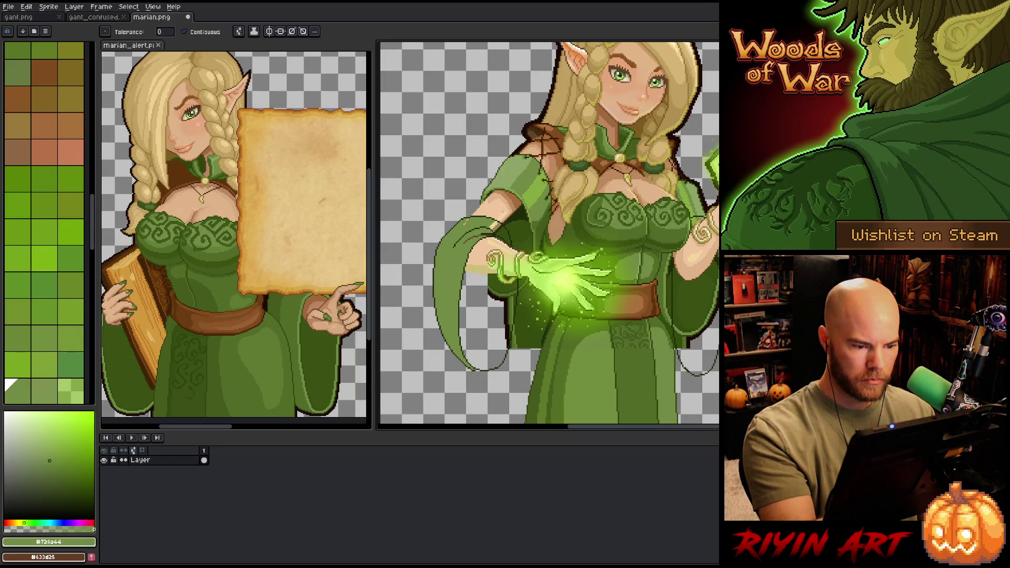
{"action": "scroll", "coordinate": [495, 245], "scroll_direction": "up", "scroll_amount": 3}
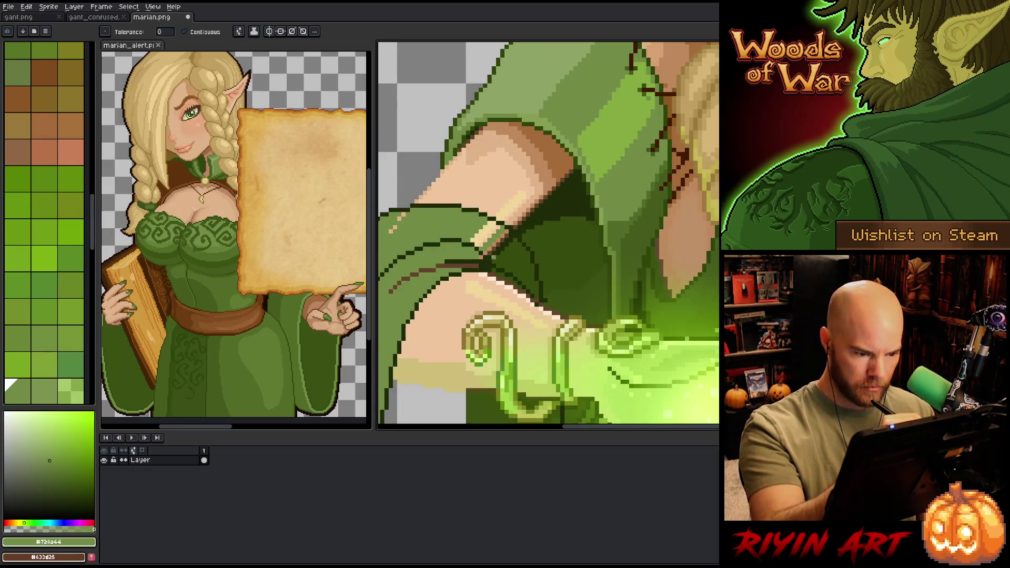
Step: Sample the dark outline and sleeve greens near the glowing hand
{"action": "key", "text": "b"}
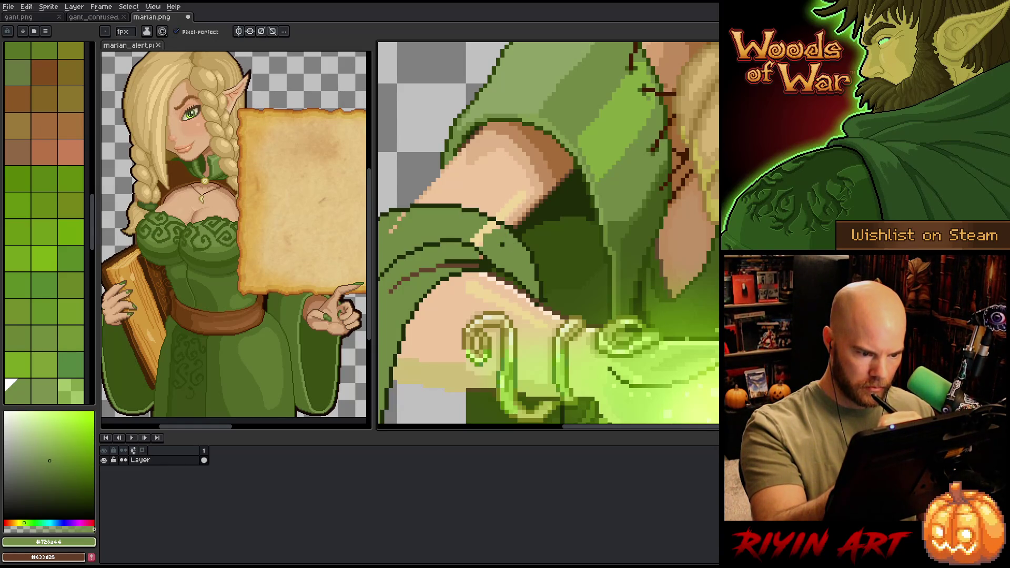
{"action": "key", "text": "g"}
{"action": "key", "text": "b"}
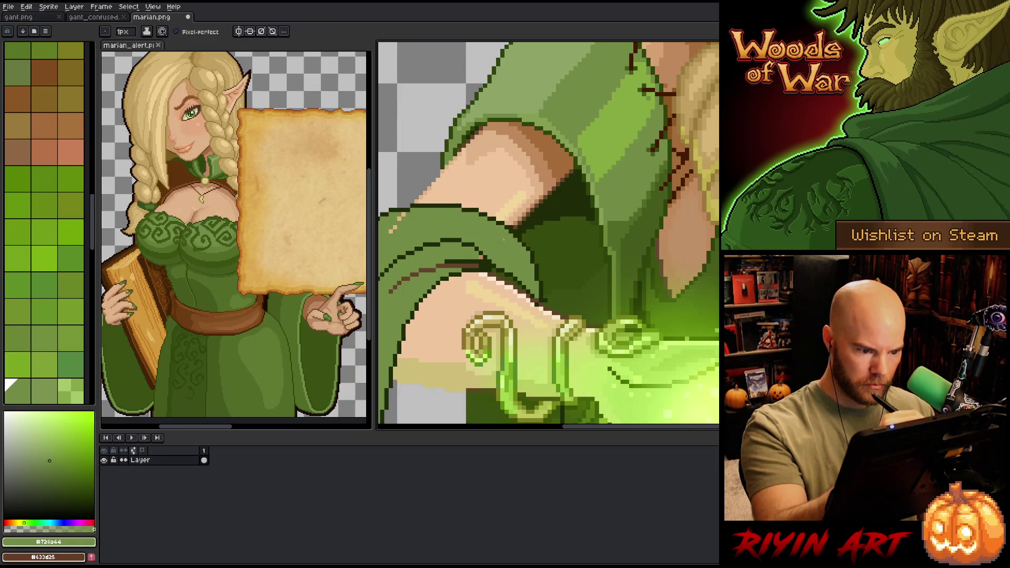
{"action": "scroll", "coordinate": [547, 234], "scroll_direction": "left", "scroll_amount": 3}
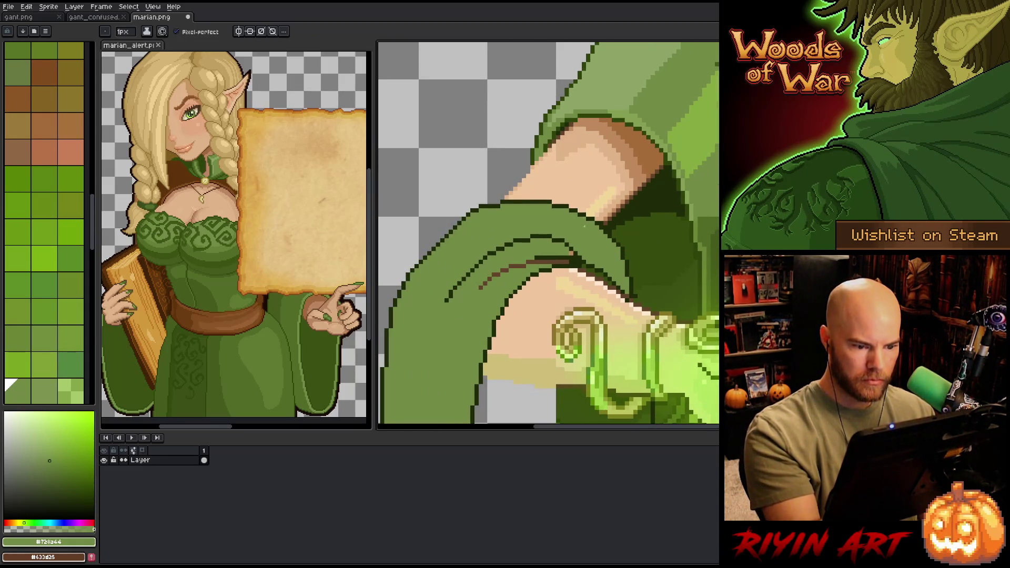
{"action": "left_click", "coordinate": [525, 260], "text": "alt"}
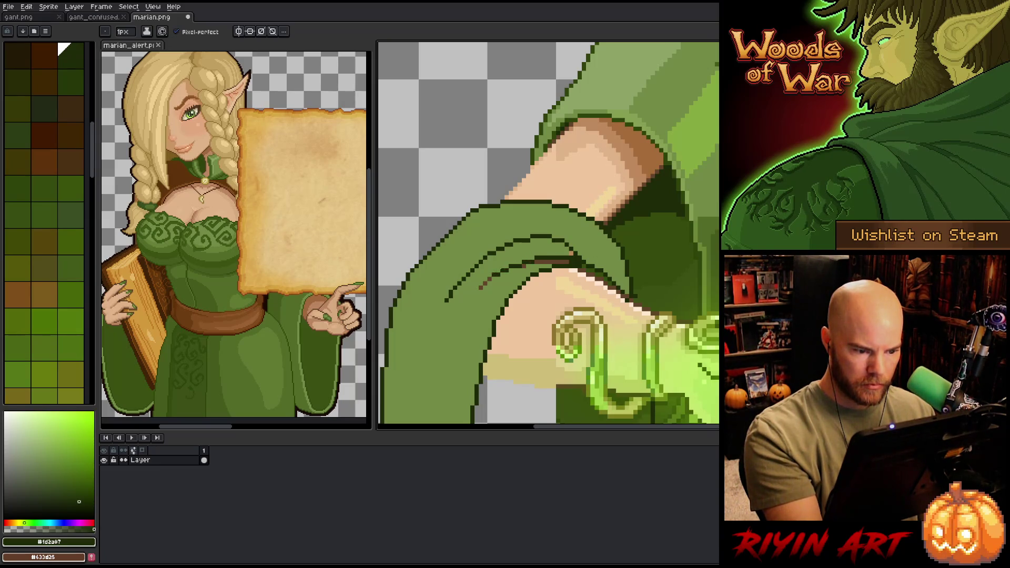
{"action": "left_click", "coordinate": [524, 267], "text": "alt"}
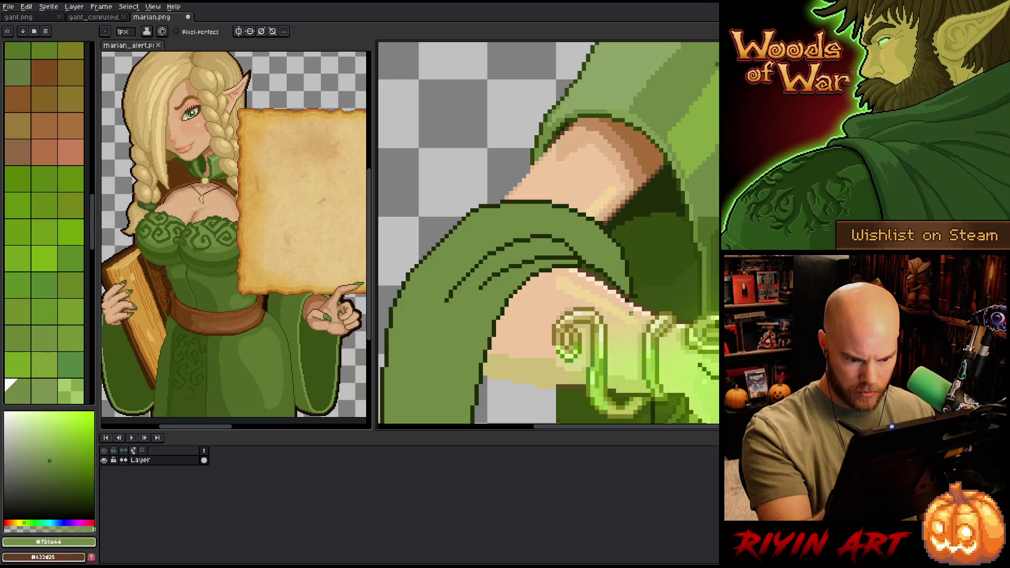
{"action": "left_click", "coordinate": [631, 290], "text": "alt"}
{"action": "left_click", "coordinate": [629, 299], "text": "alt"}
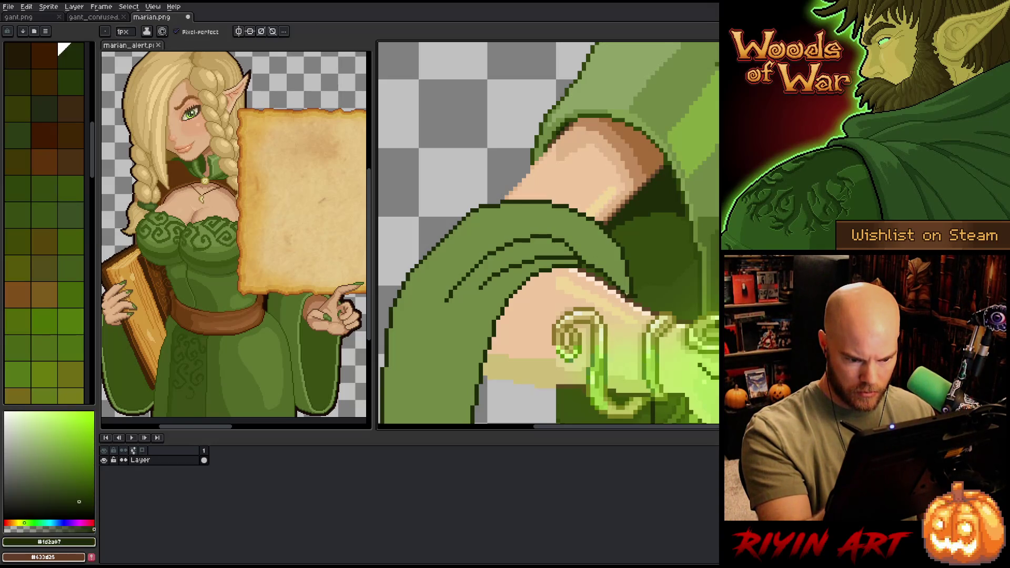
Step: Fill the gap under the wrist inside the sleeve with dark green
{"action": "left_click_drag", "start_coordinate": [629, 298], "coordinate": [575, 155]}
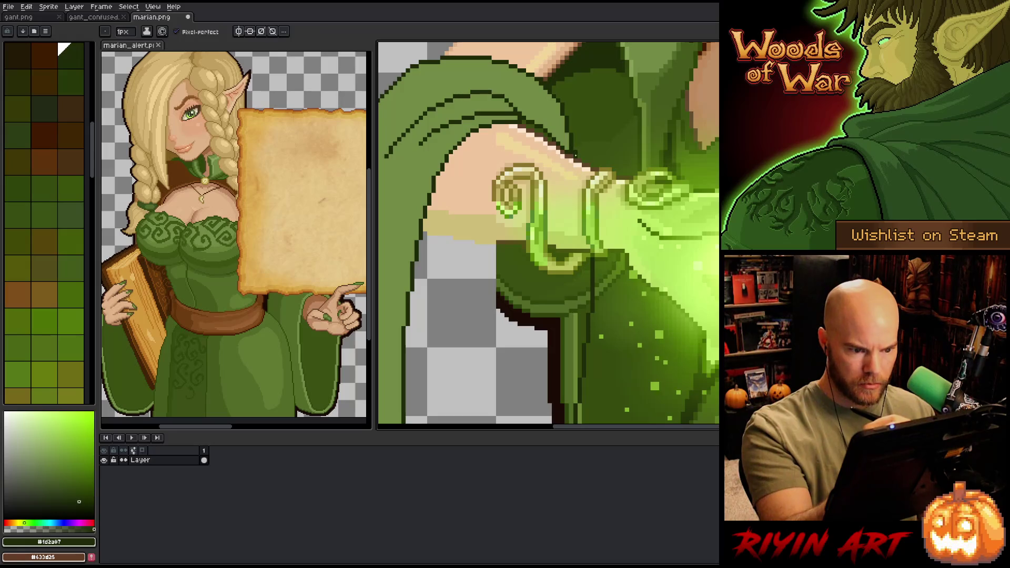
{"action": "left_click", "coordinate": [599, 98], "text": "alt"}
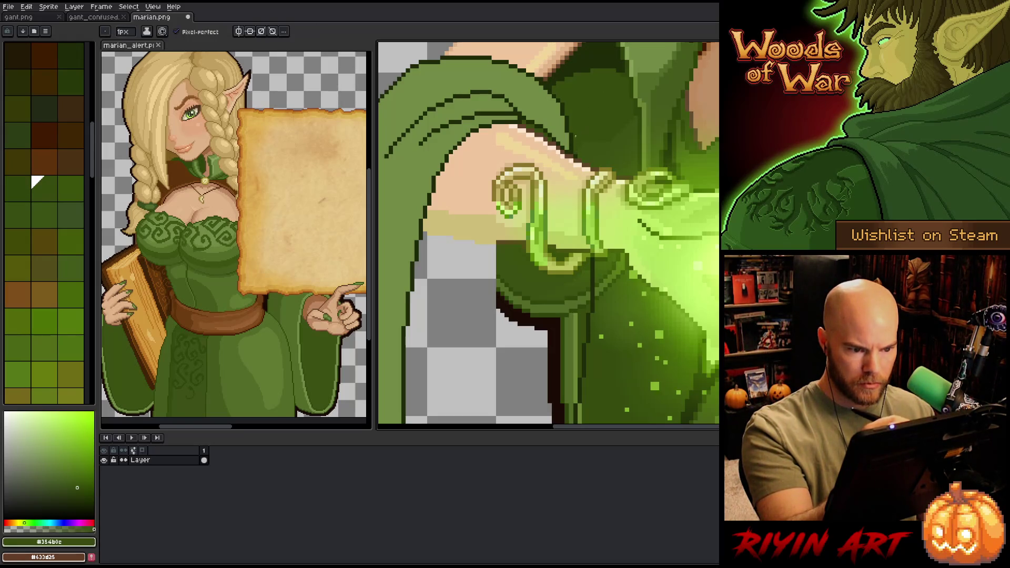
{"action": "mouse_move", "coordinate": [590, 127]}
{"action": "left_mouse_down"}
{"action": "mouse_move", "coordinate": [613, 53]}
{"action": "mouse_move", "coordinate": [606, 90]}
{"action": "left_mouse_up"}
{"action": "left_click_drag", "start_coordinate": [531, 354], "coordinate": [546, 296]}
{"action": "key", "text": "g"}
{"action": "left_click", "coordinate": [546, 297]}
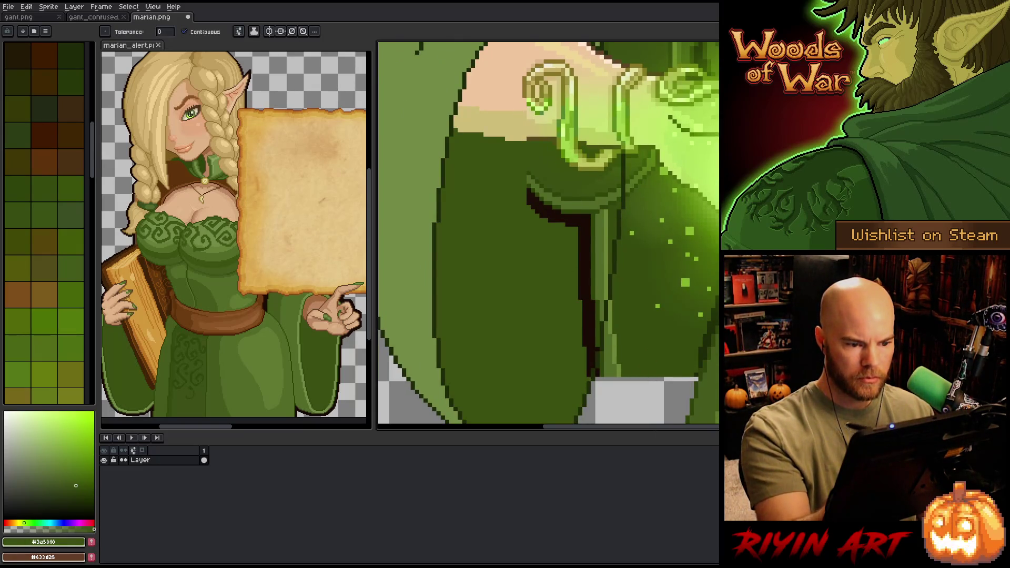
Step: Draw a short brownish dark line under the wrist
{"action": "key", "text": "b"}
{"action": "left_click", "coordinate": [533, 138], "text": "alt"}
{"action": "mouse_move", "coordinate": [528, 139]}
{"action": "left_mouse_down"}
{"action": "mouse_move", "coordinate": [462, 130]}
{"action": "mouse_move", "coordinate": [384, 159]}
{"action": "left_mouse_up"}
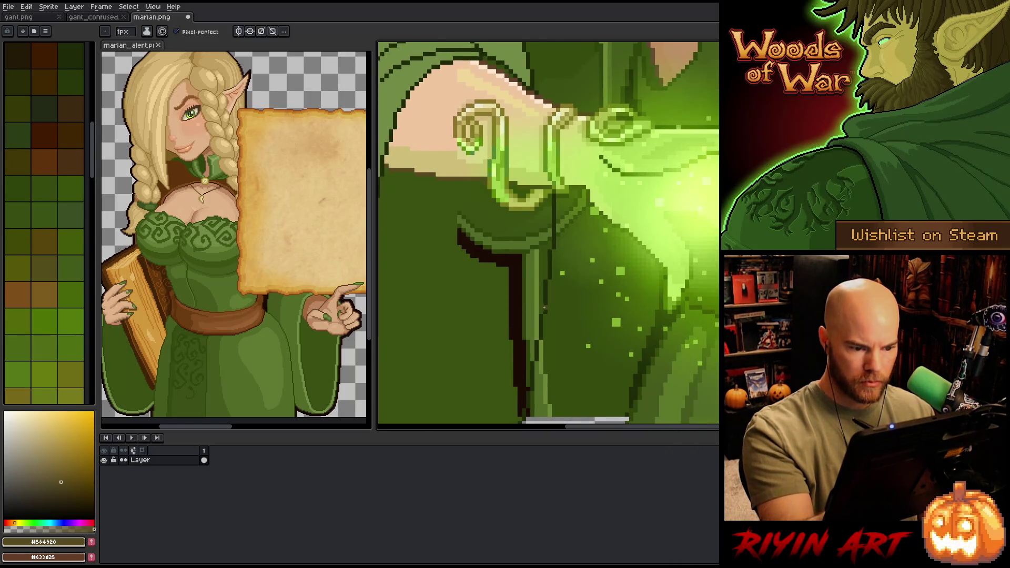
{"action": "scroll", "coordinate": [545, 307], "scroll_direction": "down", "scroll_amount": 3}
Step: Eyedrop the sleeve's dark green, lasso the dark stroke inside the sleeve, fill it, then deselect
{"action": "scroll", "coordinate": [578, 313], "scroll_direction": "up", "scroll_amount": 2}
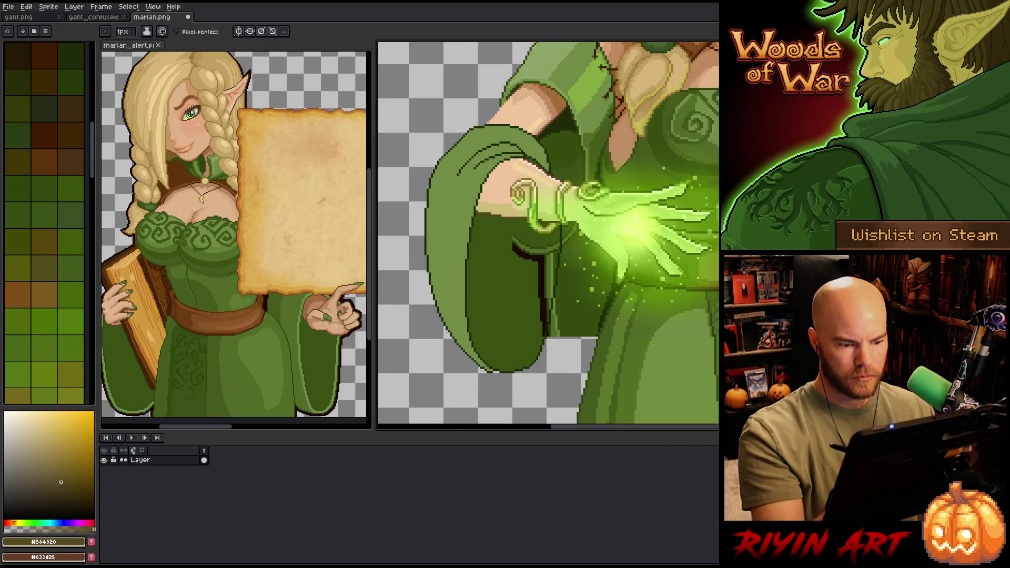
{"action": "left_click", "coordinate": [530, 289], "text": "alt"}
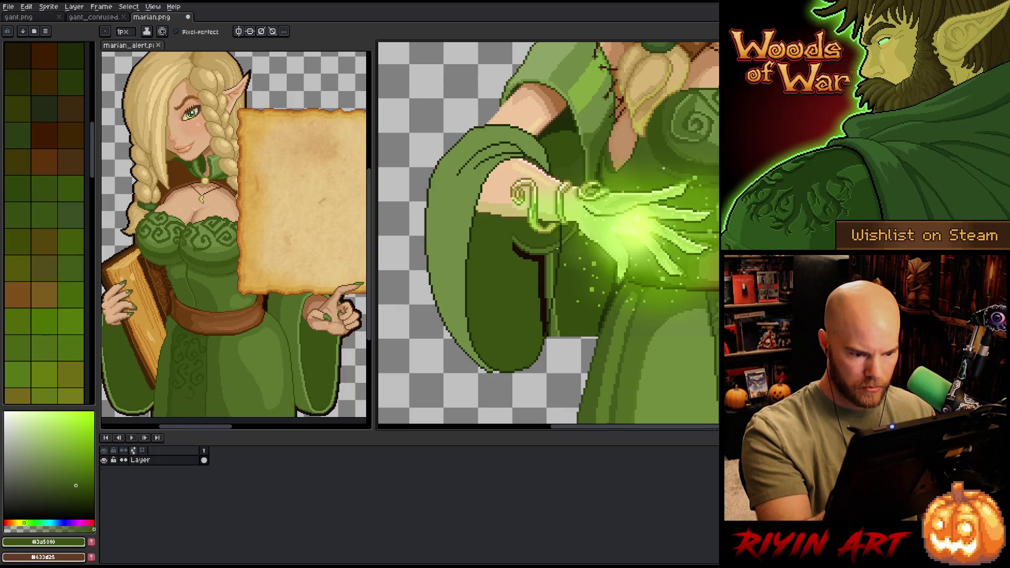
{"action": "key", "text": "m"}
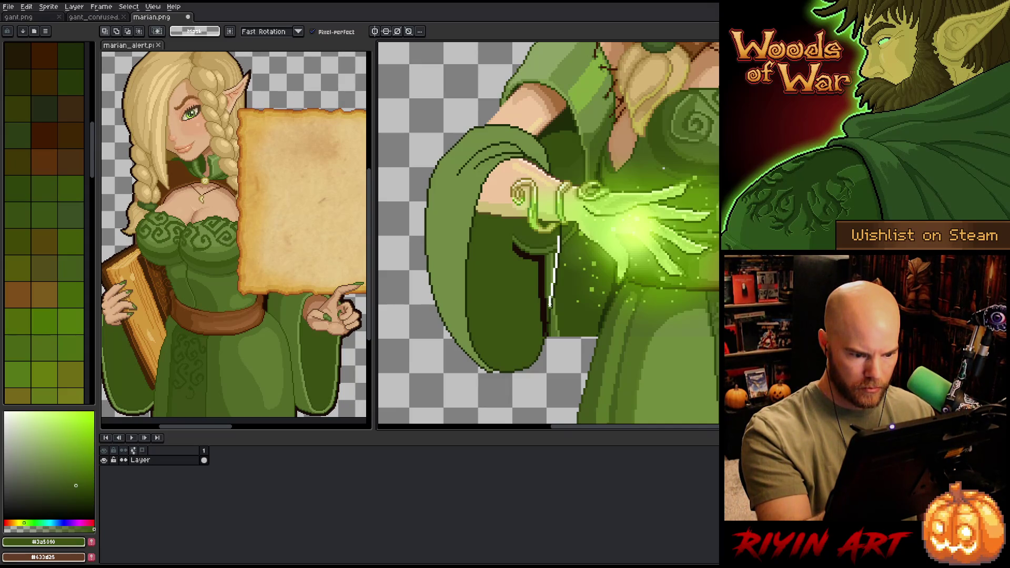
{"action": "mouse_move", "coordinate": [544, 326]}
{"action": "left_mouse_down"}
{"action": "mouse_move", "coordinate": [506, 297]}
{"action": "mouse_move", "coordinate": [535, 233]}
{"action": "mouse_move", "coordinate": [557, 239]}
{"action": "left_mouse_up"}
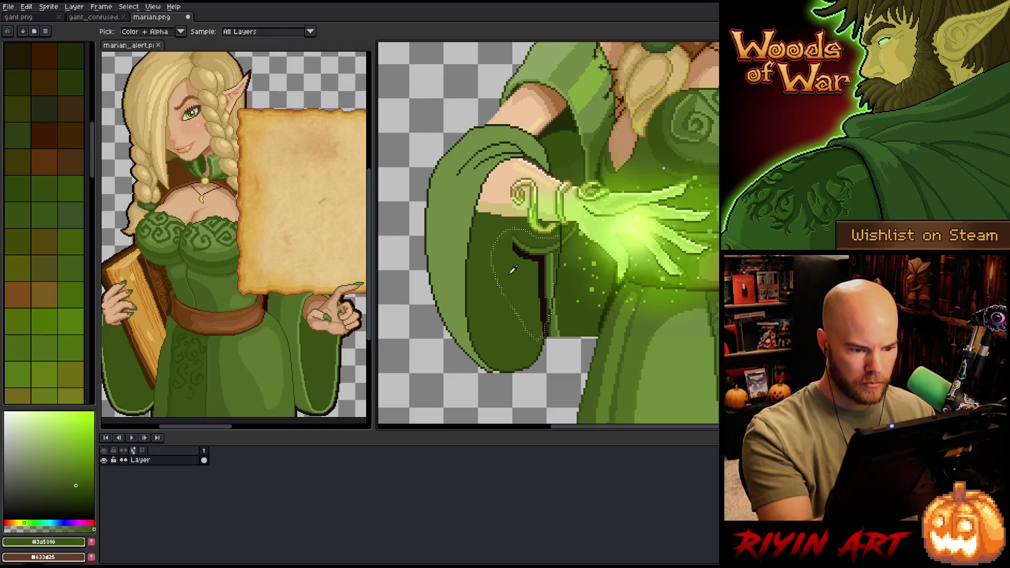
{"action": "key", "text": "f"}
{"action": "key", "text": "ctrl+d"}
Step: Return to the Pencil, try a very dark and a mid green, and pan across the sprite
{"action": "key", "text": "b"}
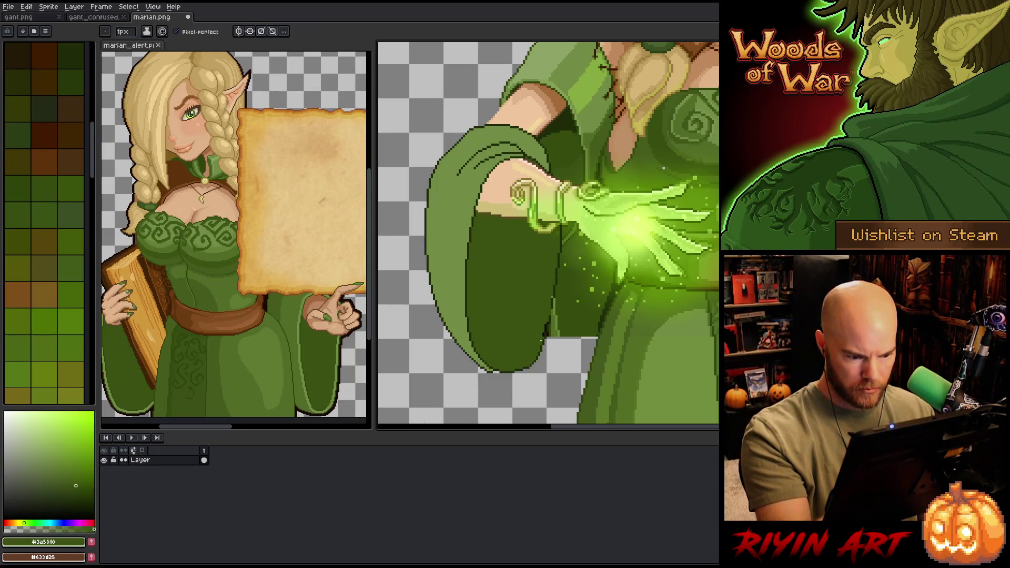
{"action": "left_click", "coordinate": [62, 49]}
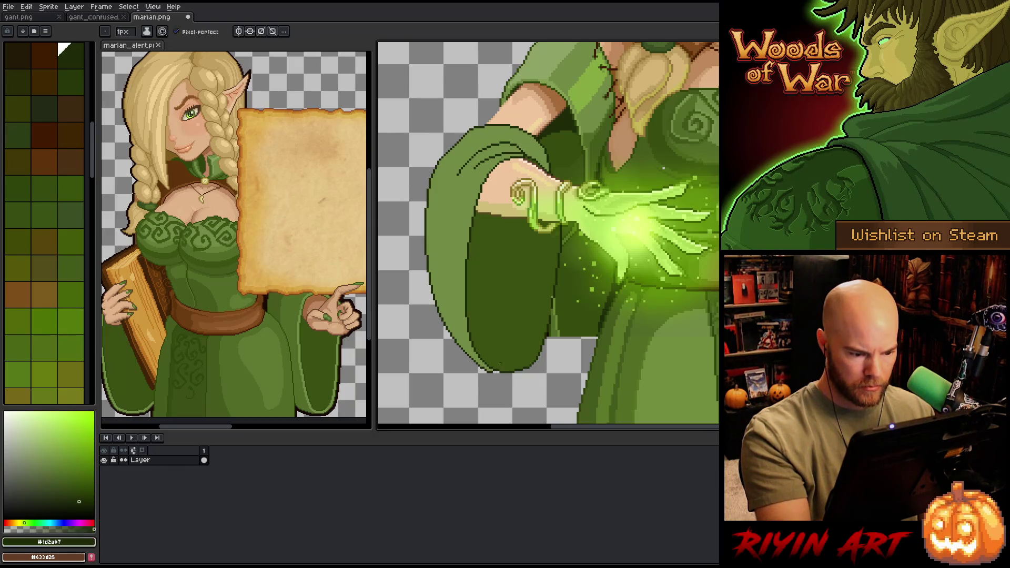
{"action": "left_click", "coordinate": [488, 357], "text": "alt"}
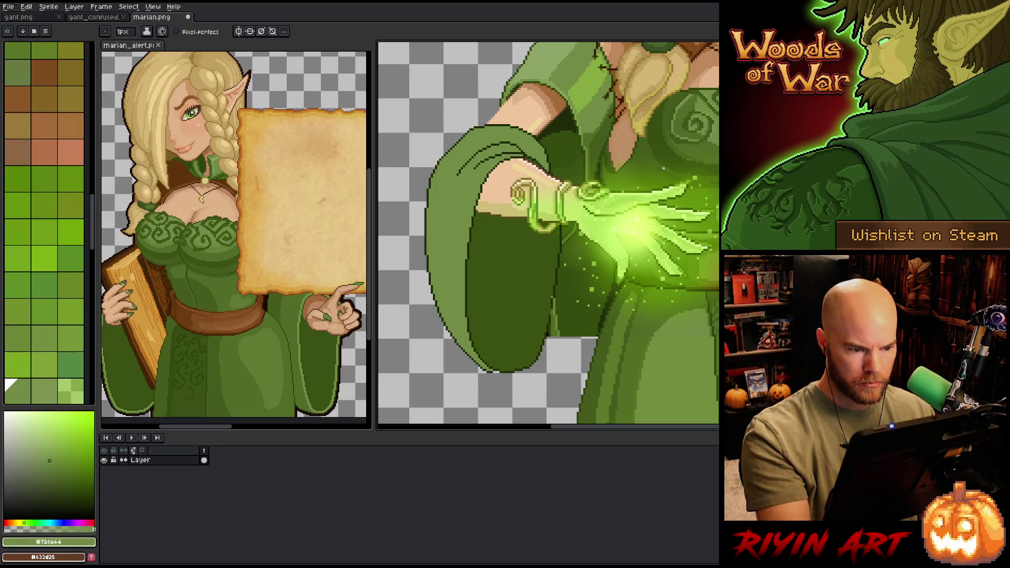
{"action": "scroll", "coordinate": [527, 327], "scroll_direction": "down", "scroll_amount": 5}
{"action": "mouse_move", "coordinate": [552, 326]}
{"action": "left_mouse_down"}
{"action": "mouse_move", "coordinate": [527, 326]}
{"action": "mouse_move", "coordinate": [426, 271]}
{"action": "left_mouse_up"}
{"action": "scroll", "coordinate": [526, 326], "scroll_direction": "up", "scroll_amount": 4}
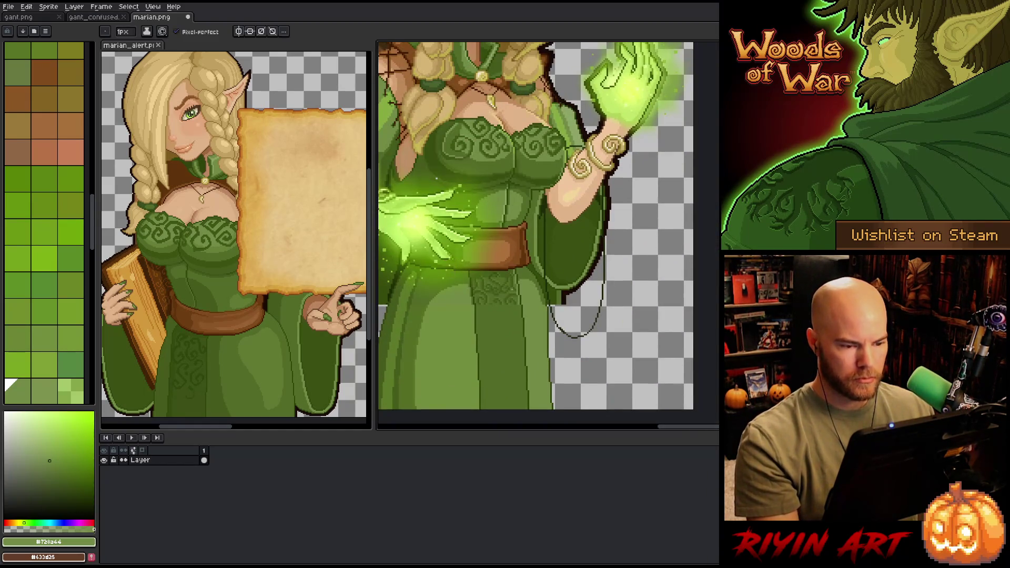
Step: Sample the sleeve's dark green and paint over the dark outline on the sleeve edge
{"action": "key", "text": "i"}
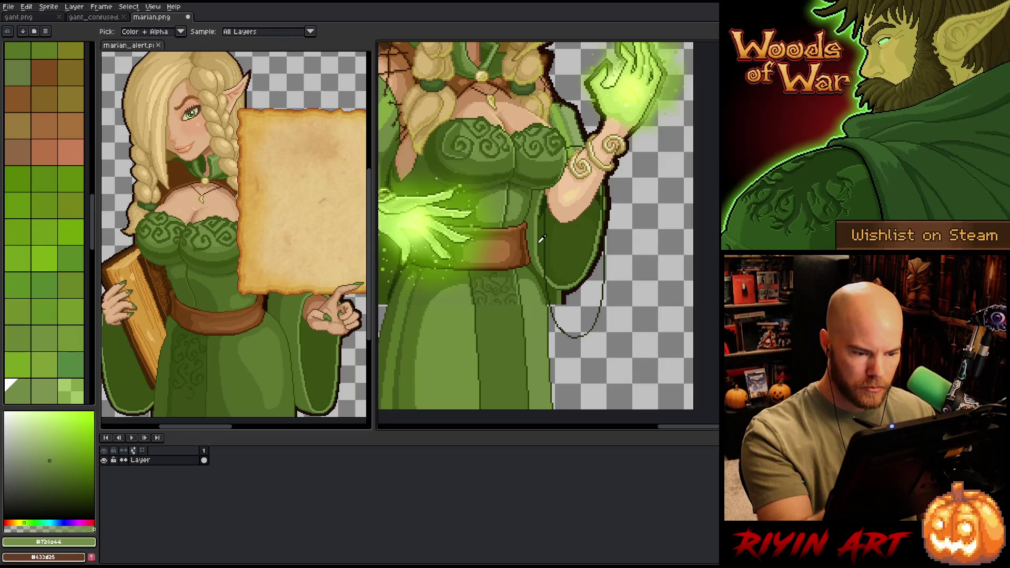
{"action": "left_click", "coordinate": [548, 228]}
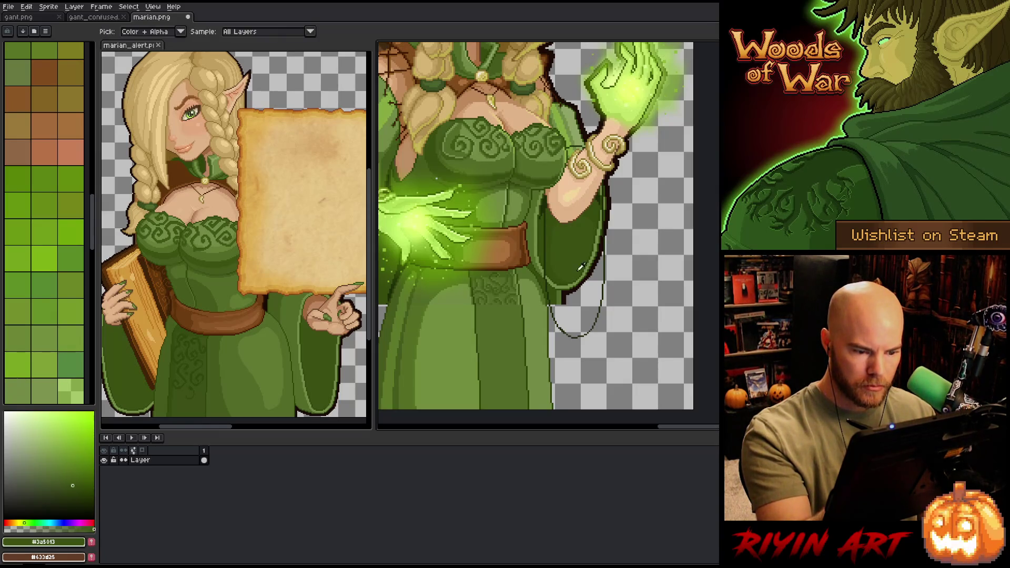
{"action": "key", "text": "b"}
{"action": "key", "text": "f"}
{"action": "left_click", "coordinate": [7, 382]}
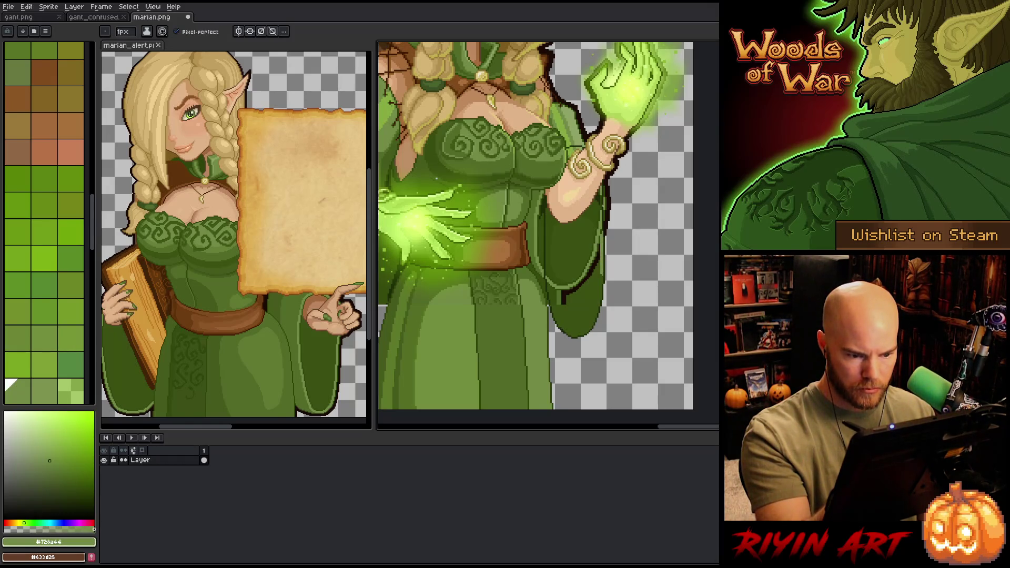
{"action": "scroll", "coordinate": [610, 205], "scroll_direction": "up", "scroll_amount": 1}
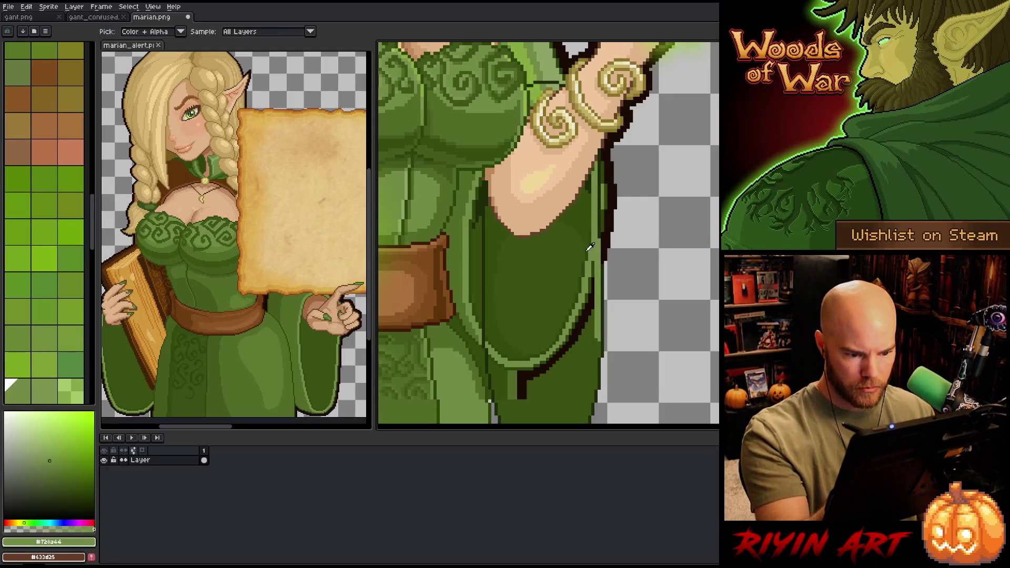
{"action": "left_click", "coordinate": [44, 55]}
{"action": "left_click", "coordinate": [584, 284], "text": "alt"}
{"action": "left_click_drag", "start_coordinate": [589, 293], "coordinate": [588, 312]}
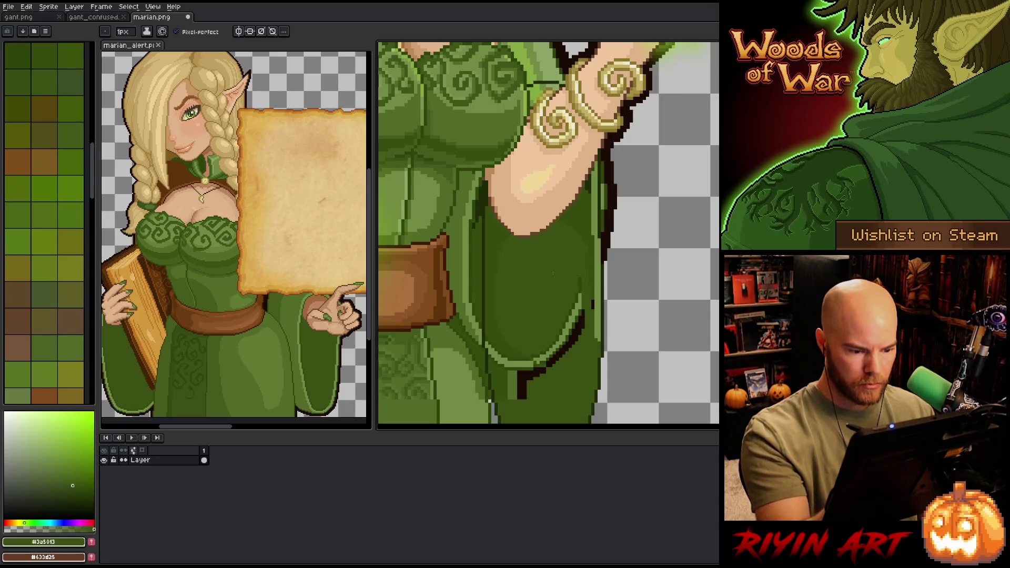
Step: With a 4px pencil, cover the dark outline inside the sleeve and resample the sleeve green
{"action": "left_click", "coordinate": [125, 32]}
{"action": "left_click_drag", "start_coordinate": [131, 44], "coordinate": [126, 45]}
{"action": "mouse_move", "coordinate": [547, 363]}
{"action": "left_mouse_down"}
{"action": "mouse_move", "coordinate": [578, 305]}
{"action": "mouse_move", "coordinate": [551, 363]}
{"action": "left_mouse_up"}
{"action": "left_click", "coordinate": [37, 49]}
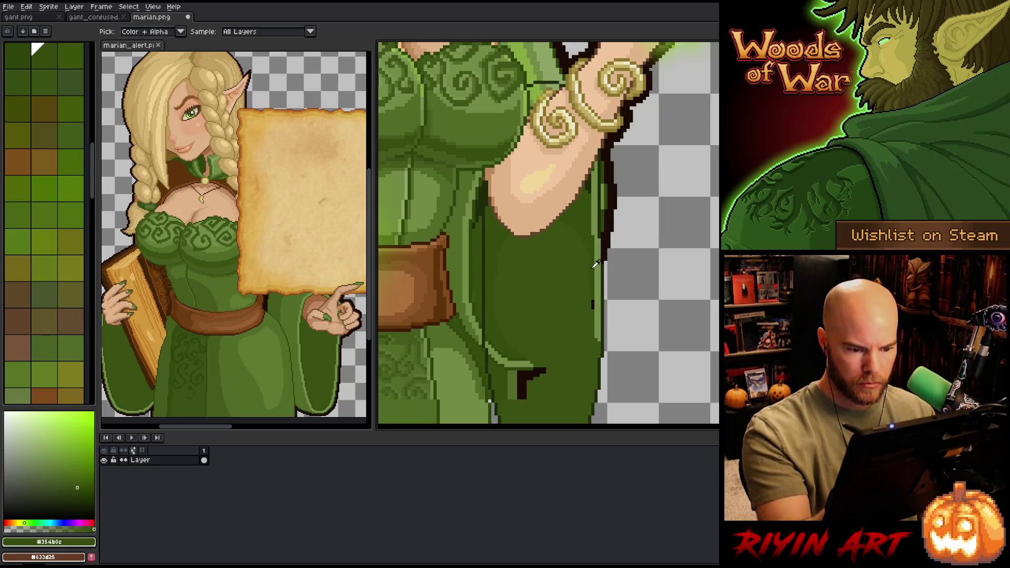
{"action": "left_click", "coordinate": [573, 347], "text": "alt"}
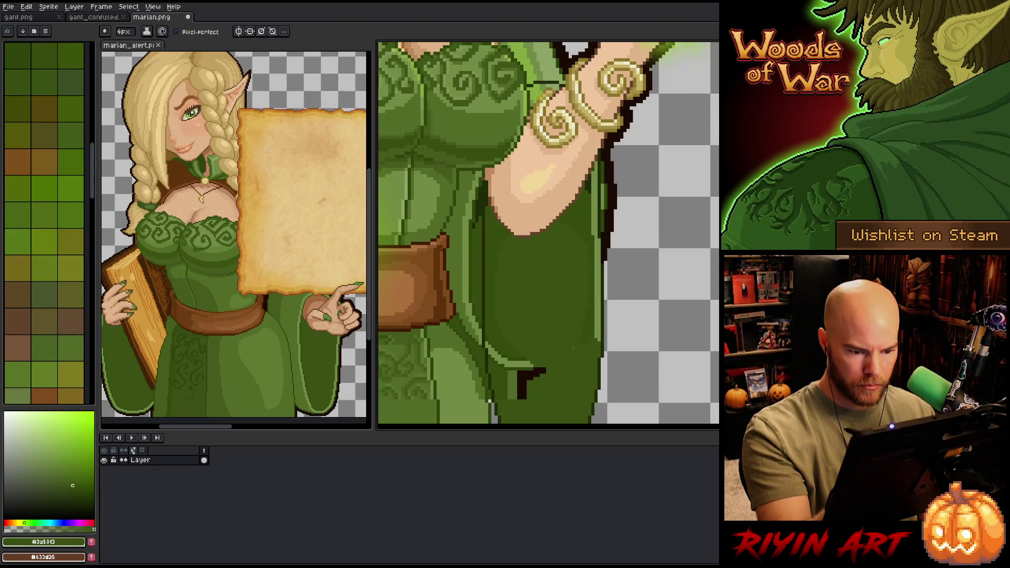
{"action": "left_click_drag", "start_coordinate": [579, 343], "coordinate": [606, 256]}
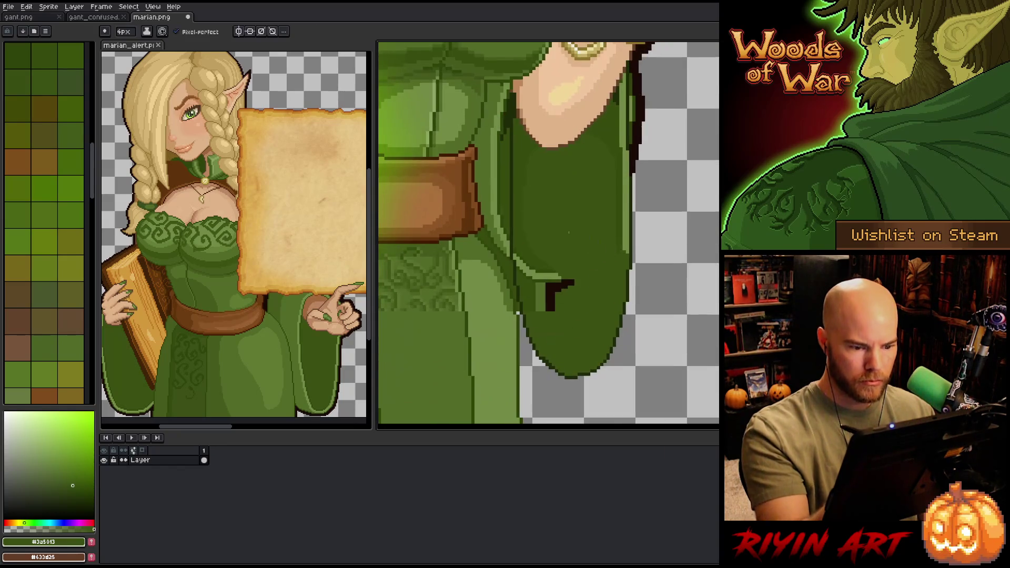
Step: Paint over the brown mark, then draw a 2px light green edge down the sleeve and tip
{"action": "mouse_move", "coordinate": [545, 311]}
{"action": "left_mouse_down"}
{"action": "mouse_move", "coordinate": [553, 284]}
{"action": "mouse_move", "coordinate": [571, 283]}
{"action": "left_mouse_up"}
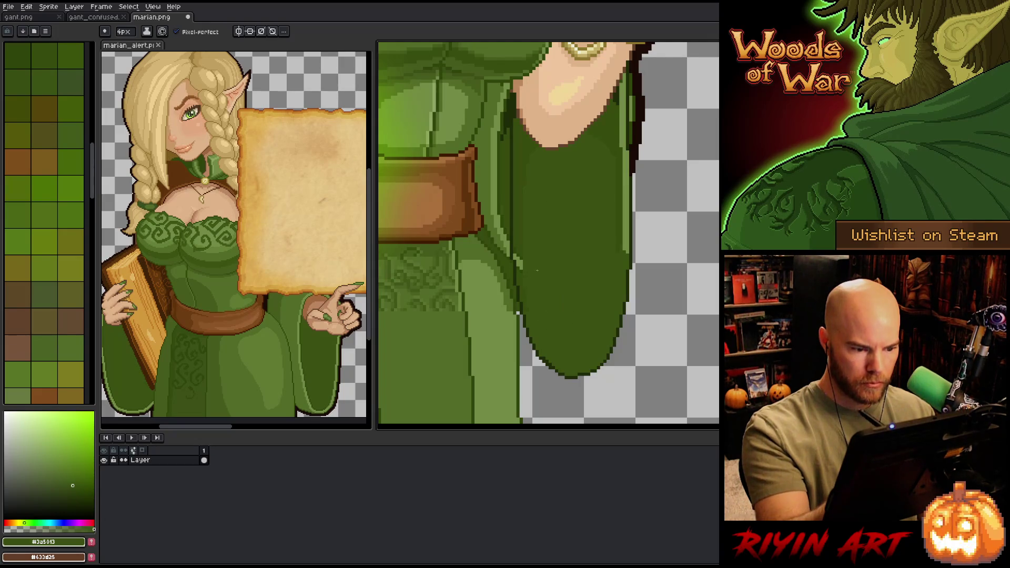
{"action": "left_click", "coordinate": [494, 169], "text": "alt"}
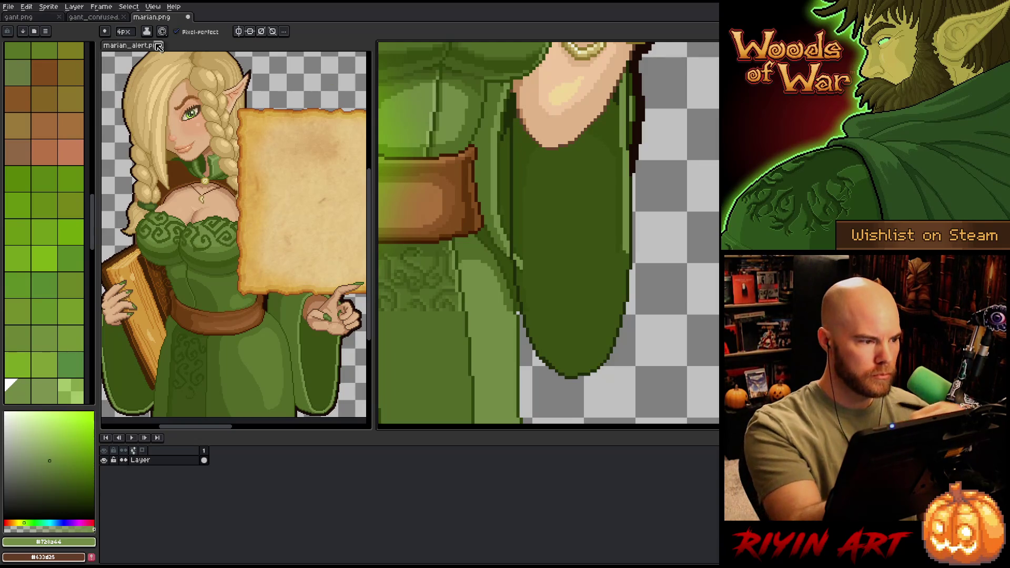
{"action": "left_click", "coordinate": [127, 46]}
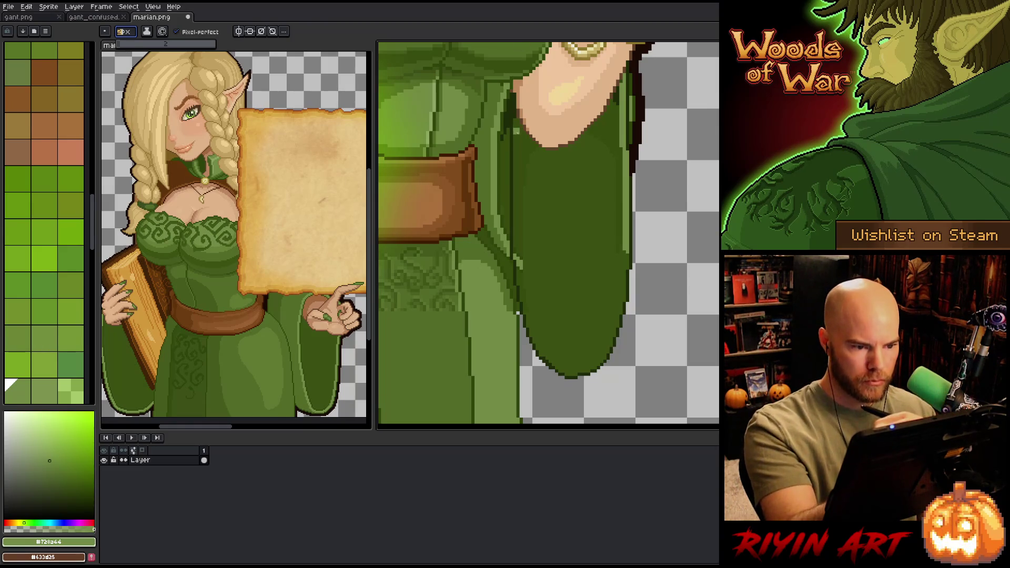
{"action": "mouse_move", "coordinate": [516, 124]}
{"action": "left_mouse_down"}
{"action": "mouse_move", "coordinate": [520, 282]}
{"action": "mouse_move", "coordinate": [551, 361]}
{"action": "left_mouse_up"}
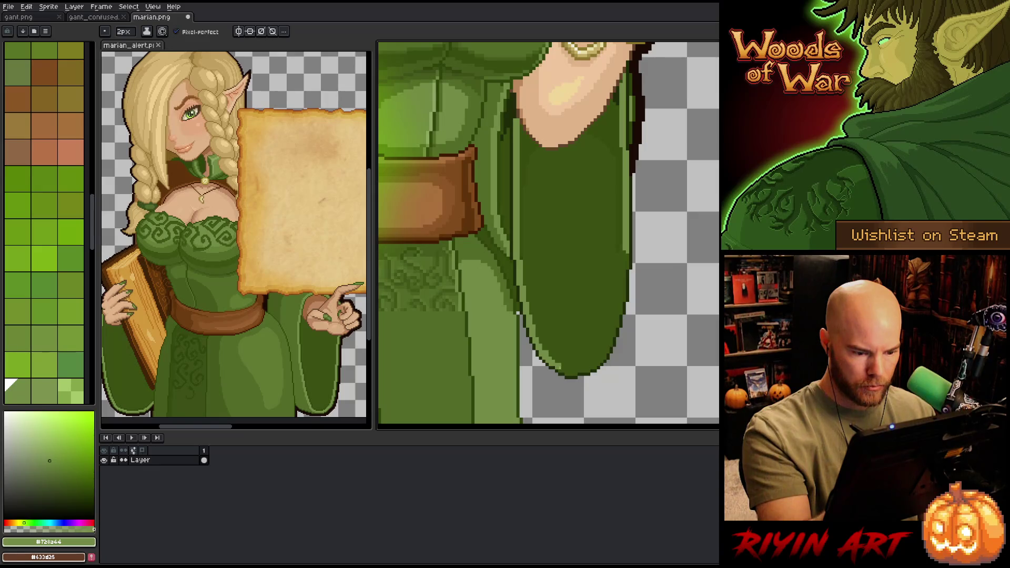
{"action": "left_click", "coordinate": [570, 360]}
{"action": "left_click_drag", "start_coordinate": [570, 368], "coordinate": [573, 373]}
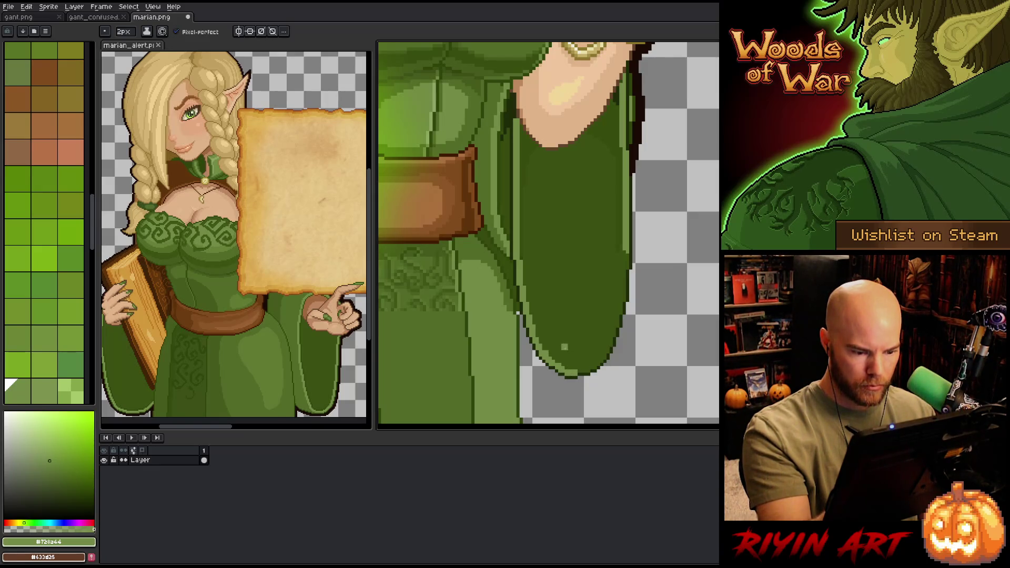
Step: Try very dark and lighter green swatches and keep the pencil at 2px
{"action": "left_click", "coordinate": [456, 93], "text": "alt"}
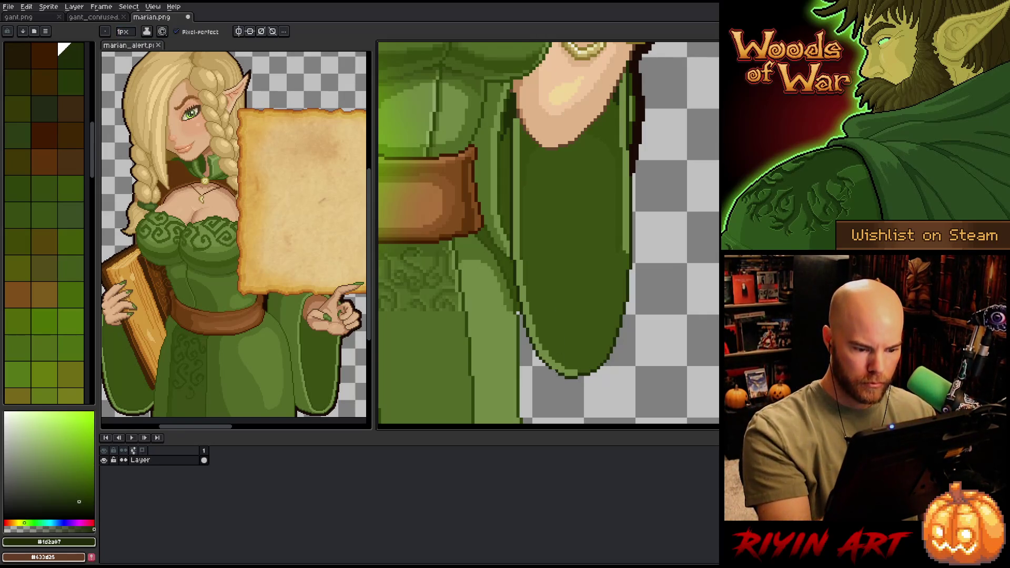
{"action": "left_click", "coordinate": [572, 374], "text": "alt"}
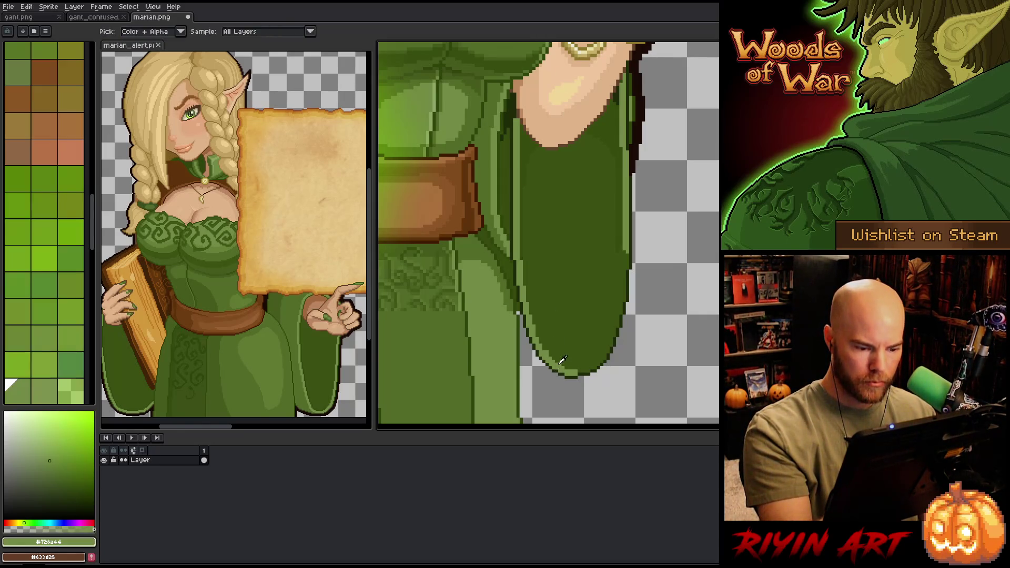
{"action": "left_click", "coordinate": [122, 31]}
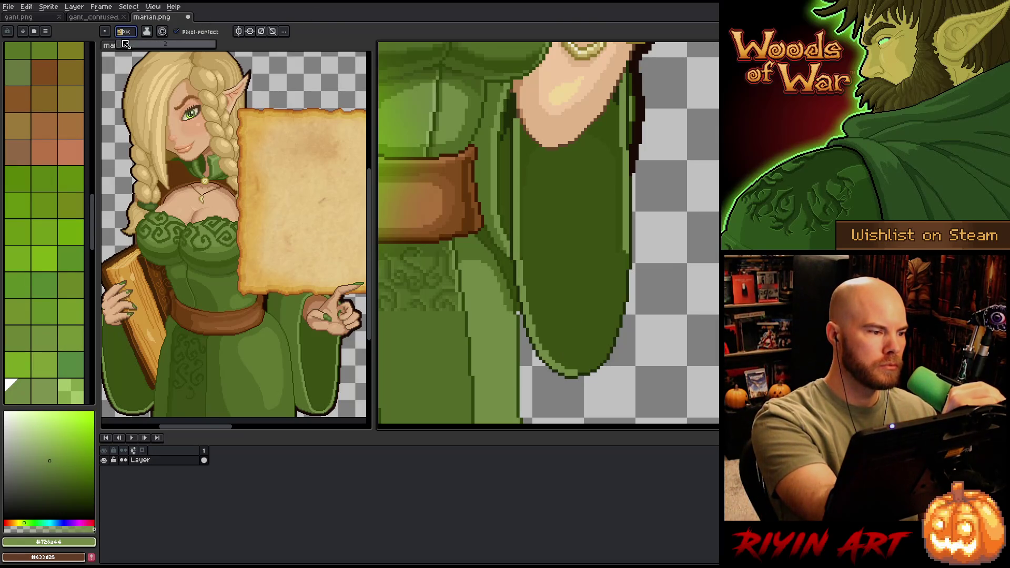
{"action": "key", "text": "Return"}
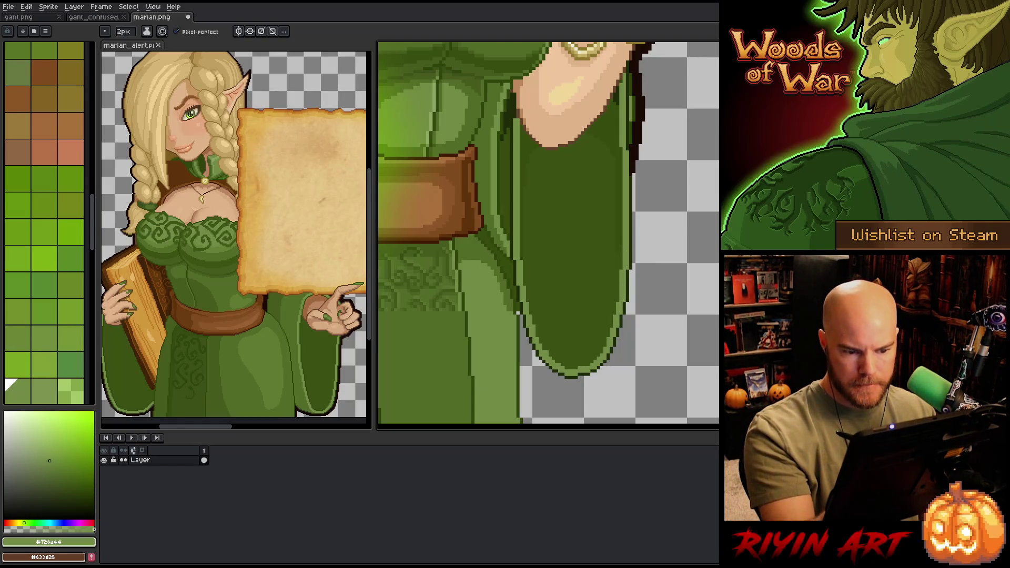
Step: Magic-wand the sleeve's dark green area, sample its colour, then deselect
{"action": "key", "text": "w"}
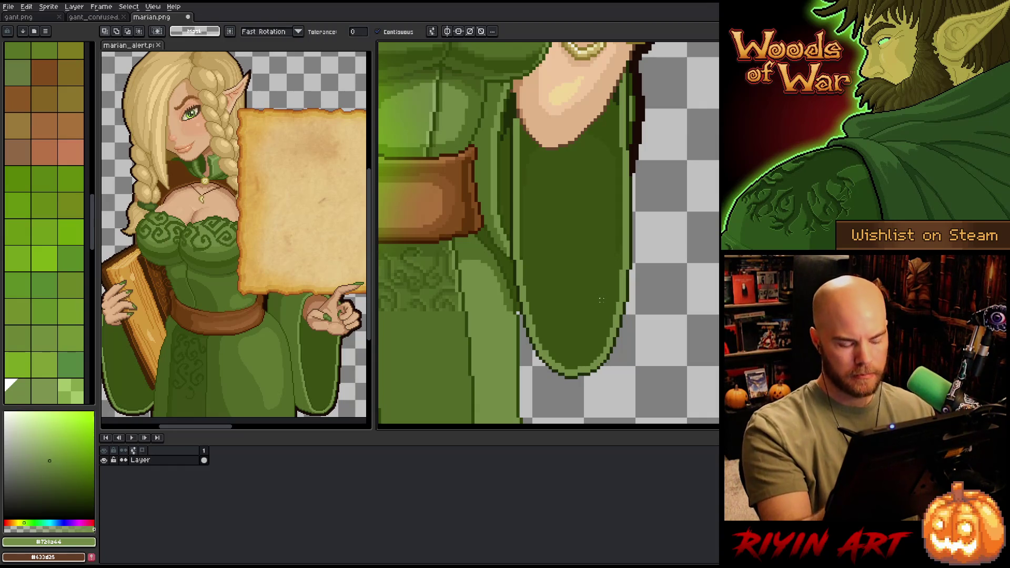
{"action": "left_click", "coordinate": [601, 300]}
{"action": "key", "text": "b"}
{"action": "left_click", "coordinate": [601, 300], "text": "alt"}
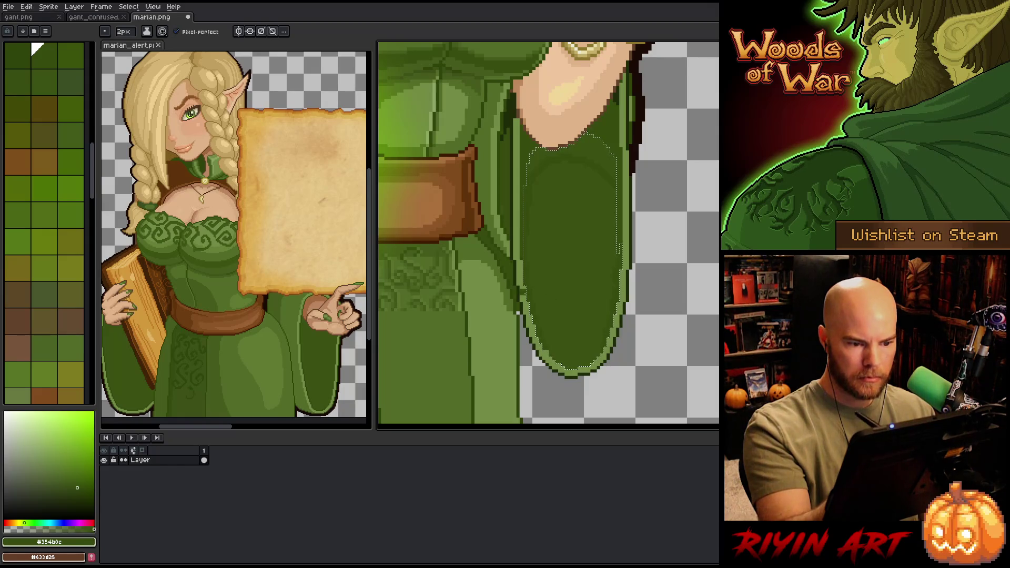
{"action": "key", "text": "ctrl+d"}
{"action": "key", "text": "g"}
{"action": "key", "text": "b"}
Step: Retouch the dress edge beside the sleeve, then pick #1d2a07 and open Color Range for it
{"action": "left_click", "coordinate": [575, 166], "text": "alt"}
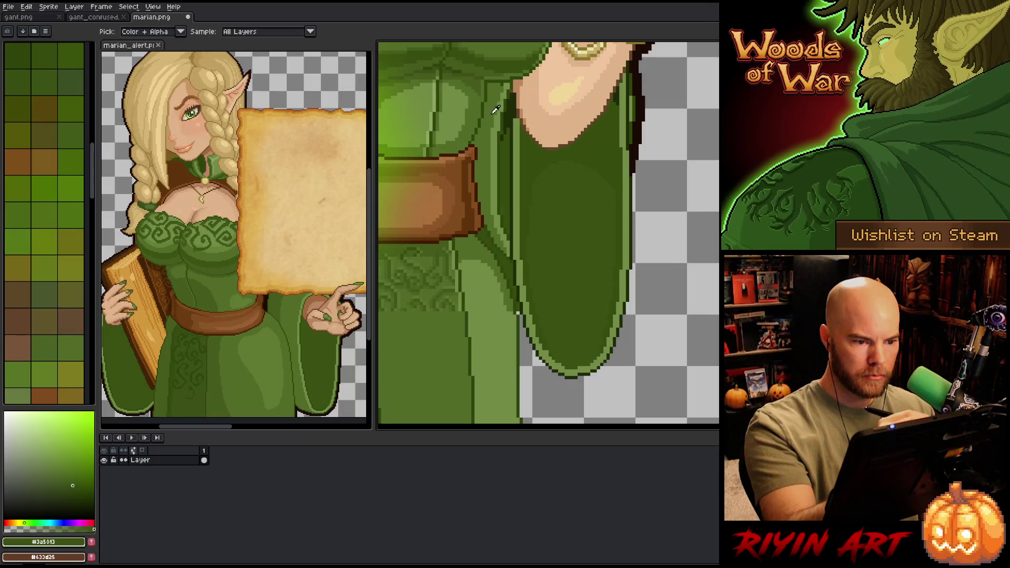
{"action": "left_click", "coordinate": [64, 340]}
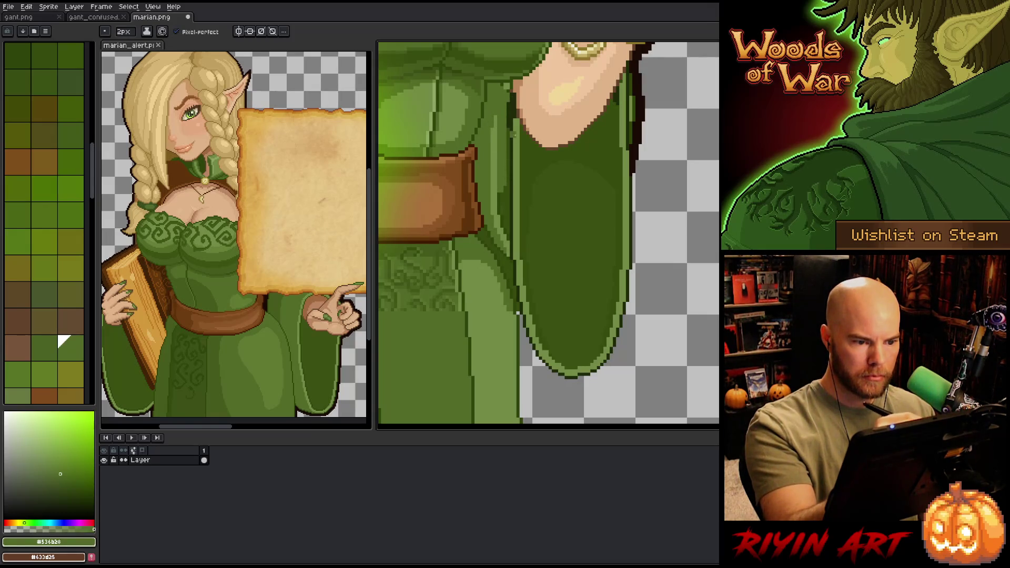
{"action": "left_click_drag", "start_coordinate": [508, 125], "coordinate": [506, 227]}
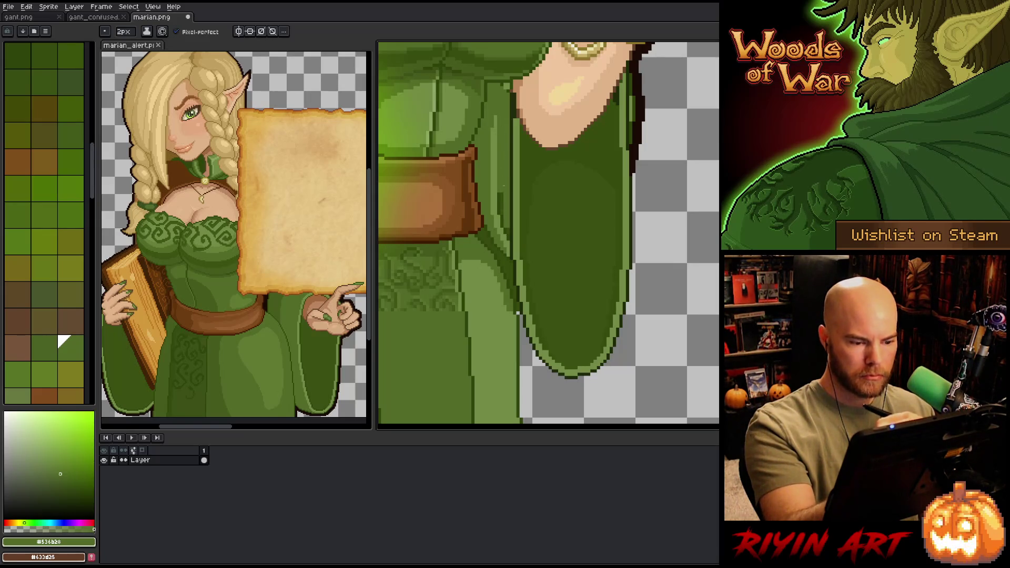
{"action": "left_click_drag", "start_coordinate": [496, 117], "coordinate": [507, 240]}
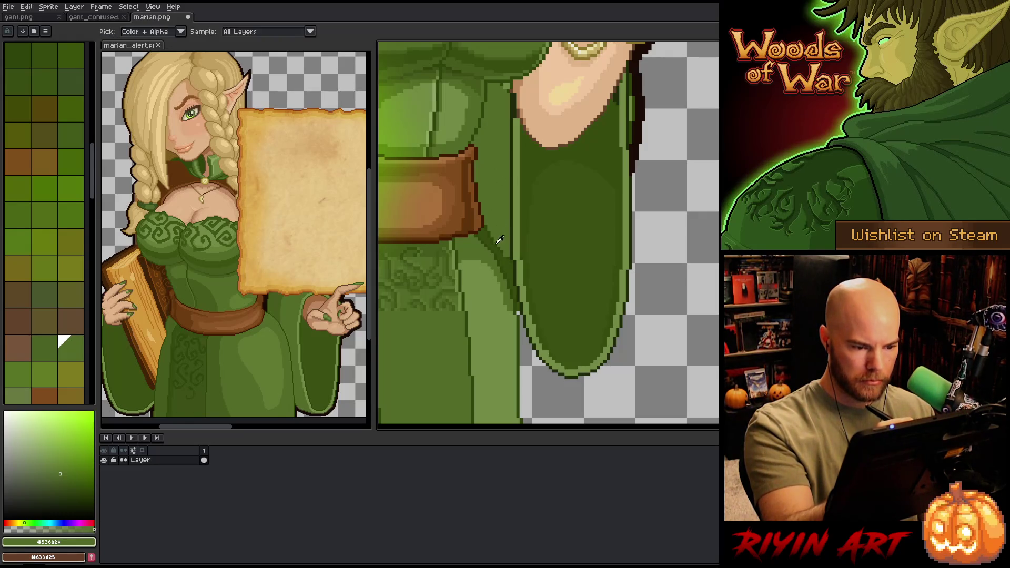
{"action": "left_click", "coordinate": [498, 235], "text": "alt"}
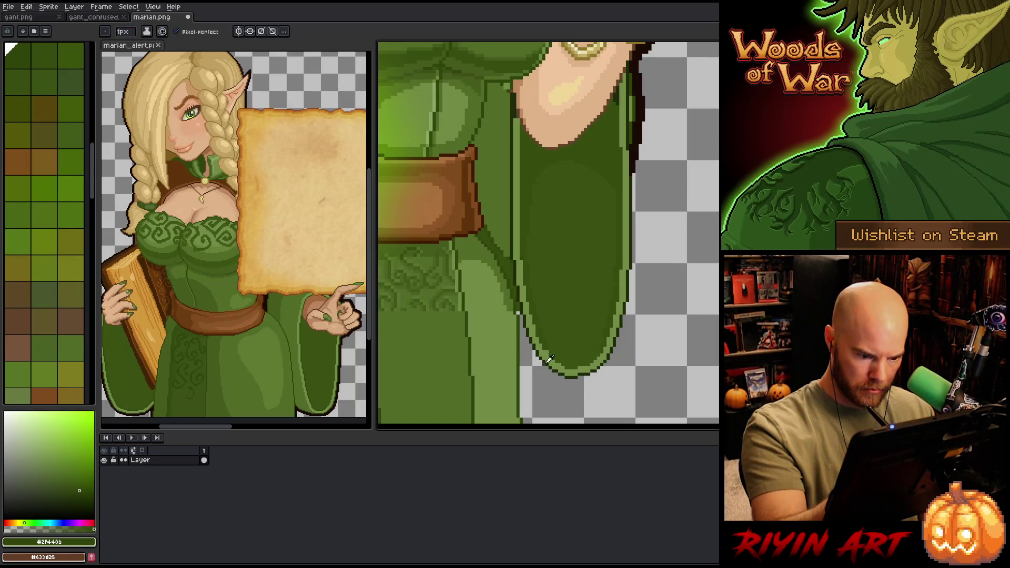
{"action": "left_click", "coordinate": [521, 340], "text": "alt"}
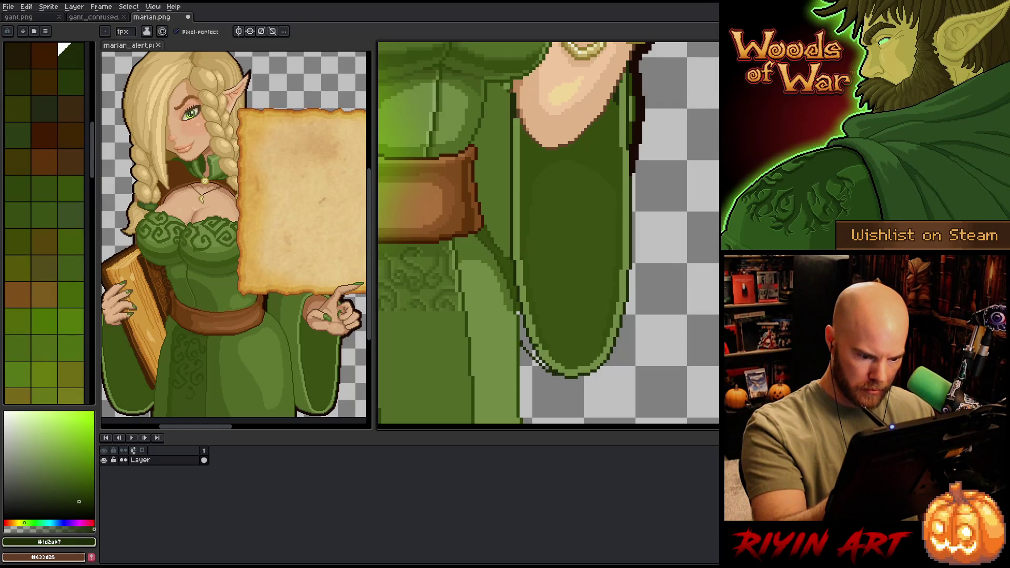
{"action": "key", "text": "shift+c"}
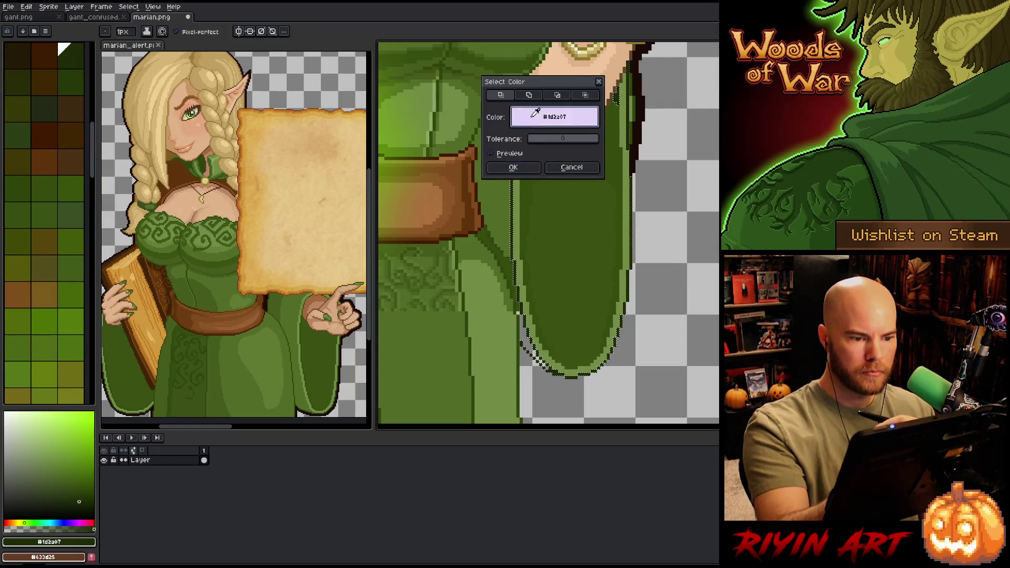
Step: Confirm the #1d2a07 selection and bucket-fill the selected sleeve outline with #354b0c
{"action": "left_click", "coordinate": [514, 167]}
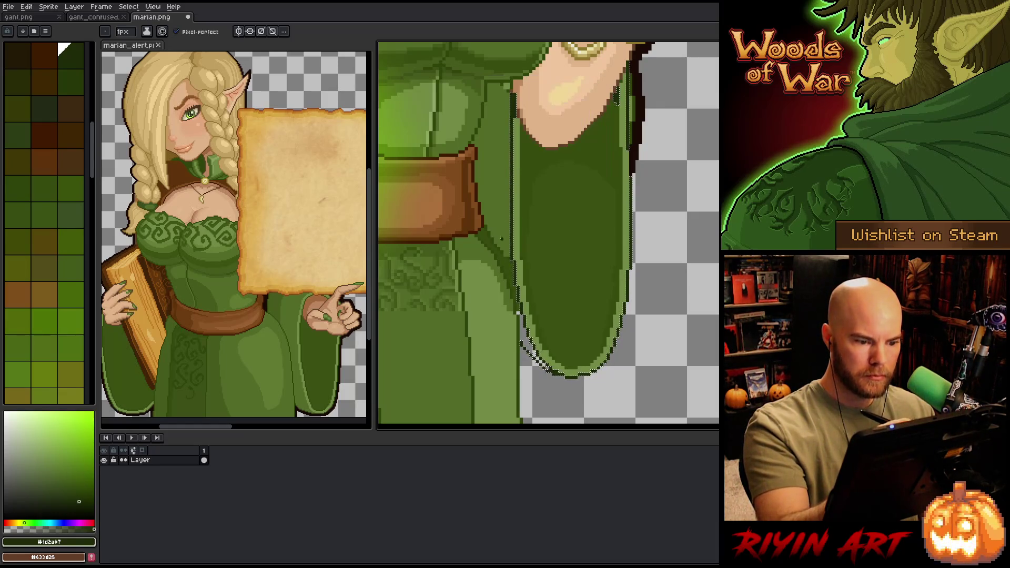
{"action": "left_click", "coordinate": [496, 231], "text": "alt"}
{"action": "left_click_drag", "start_coordinate": [122, 32], "coordinate": [132, 50]}
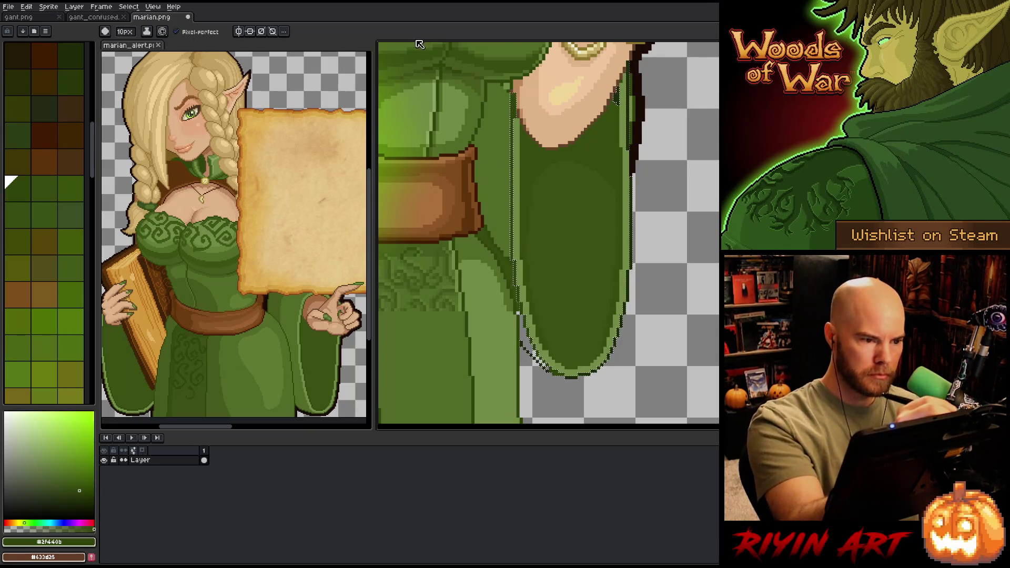
{"action": "left_click", "coordinate": [524, 342], "text": "alt"}
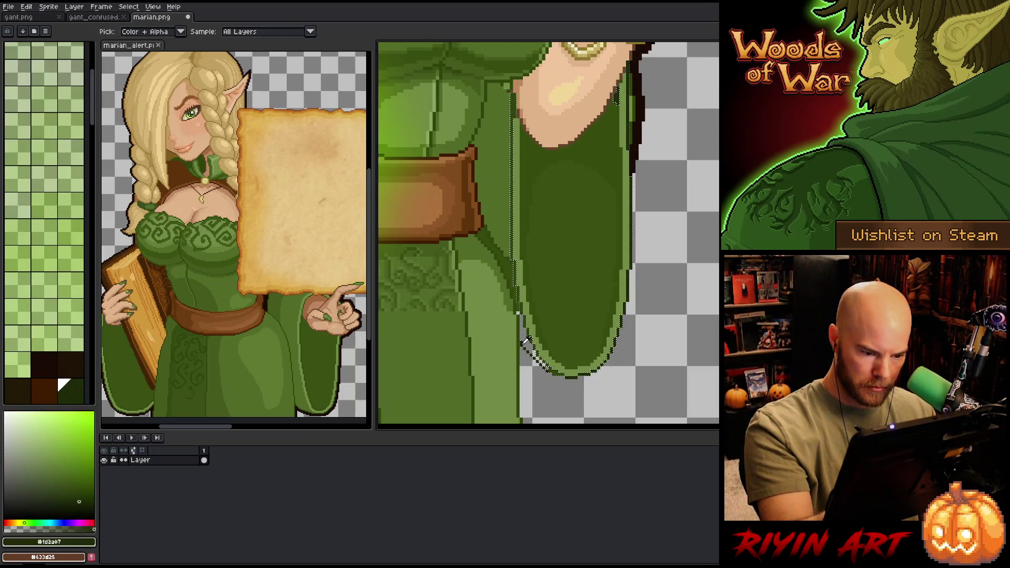
{"action": "key", "text": "minus"}
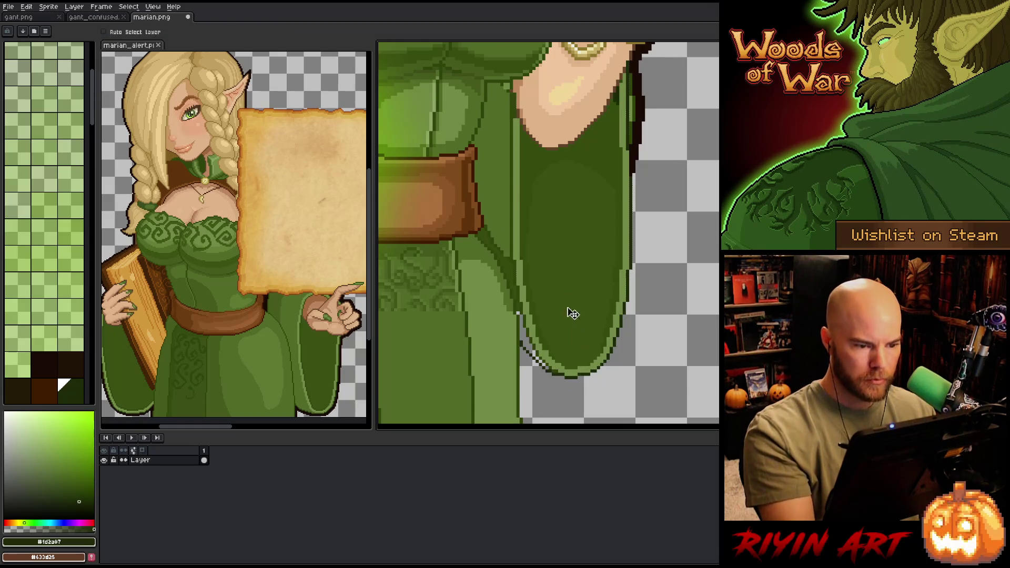
{"action": "left_click", "coordinate": [516, 293], "text": "alt"}
{"action": "left_click", "coordinate": [517, 314], "text": "alt"}
{"action": "key", "text": "g"}
{"action": "left_click", "coordinate": [518, 314]}
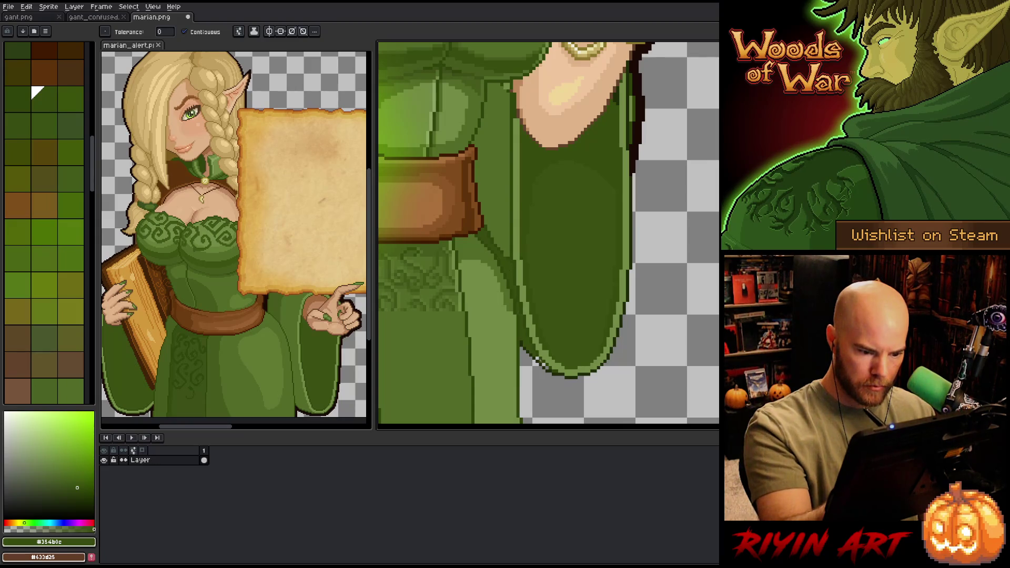
Step: Pencil a short dark green line along the robe edge, lasso the strip beside the belt, and deselect
{"action": "key", "text": "b"}
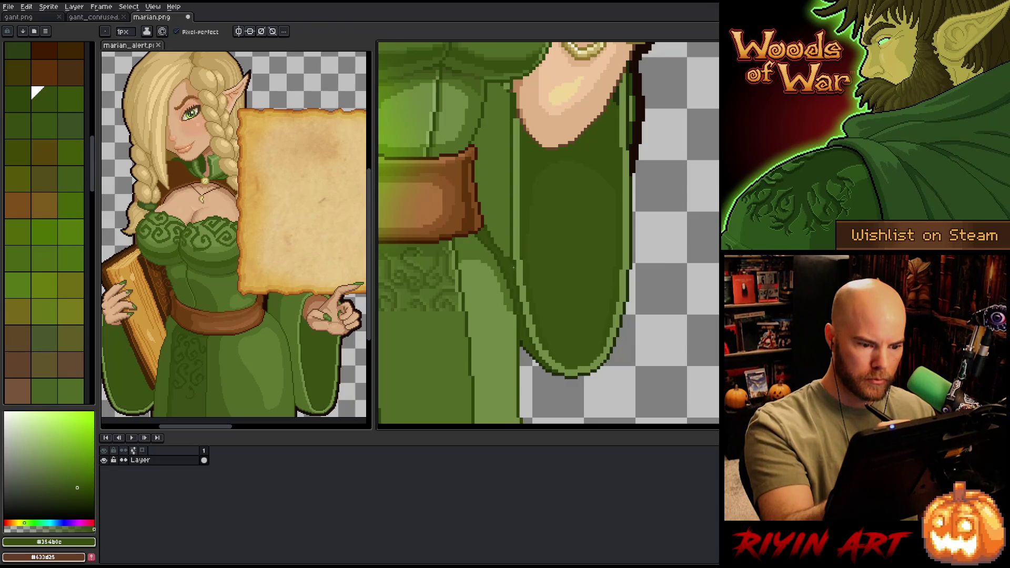
{"action": "left_click_drag", "start_coordinate": [509, 237], "coordinate": [508, 257]}
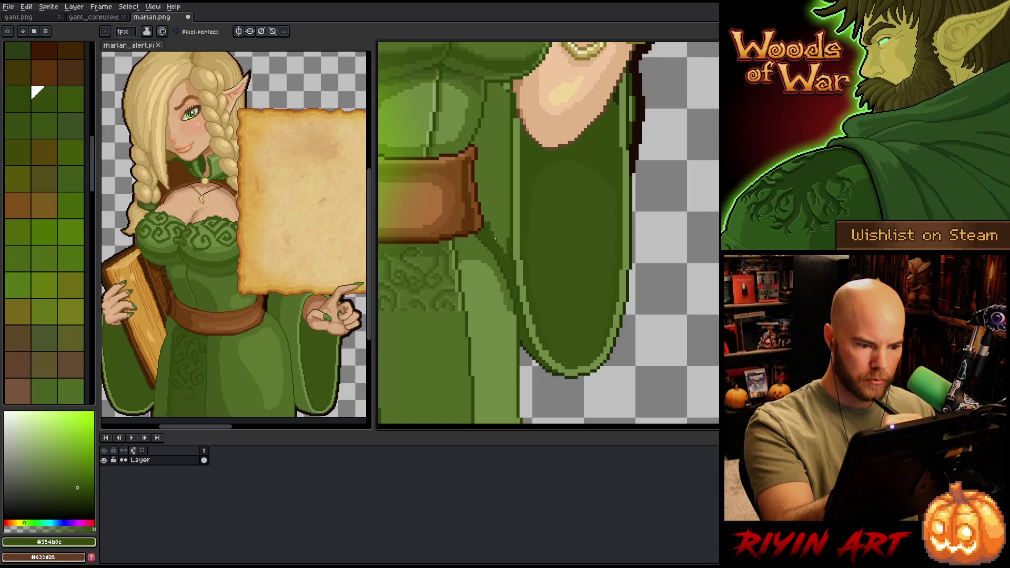
{"action": "left_click_drag", "start_coordinate": [495, 207], "coordinate": [507, 242]}
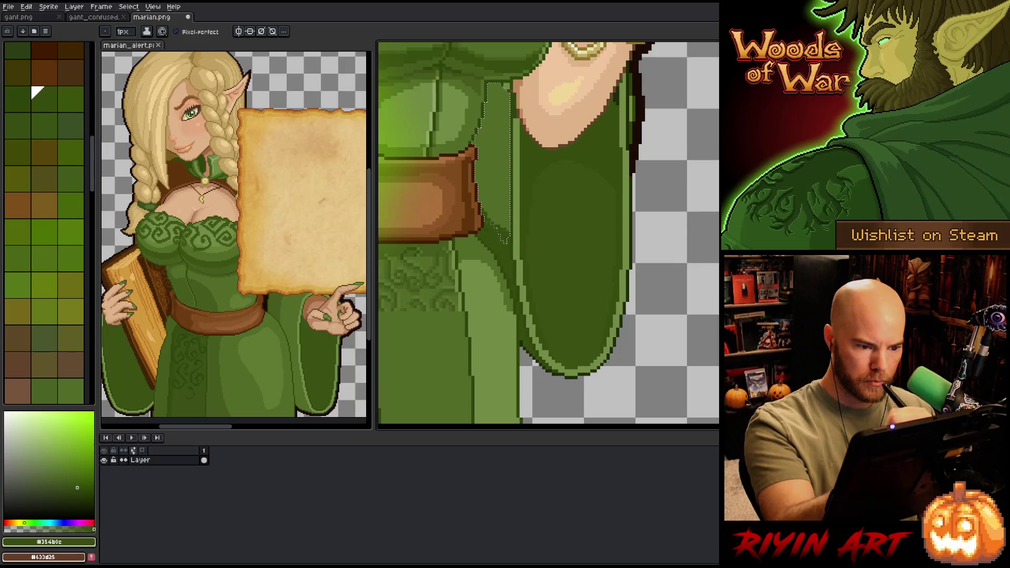
{"action": "key", "text": "ctrl+d"}
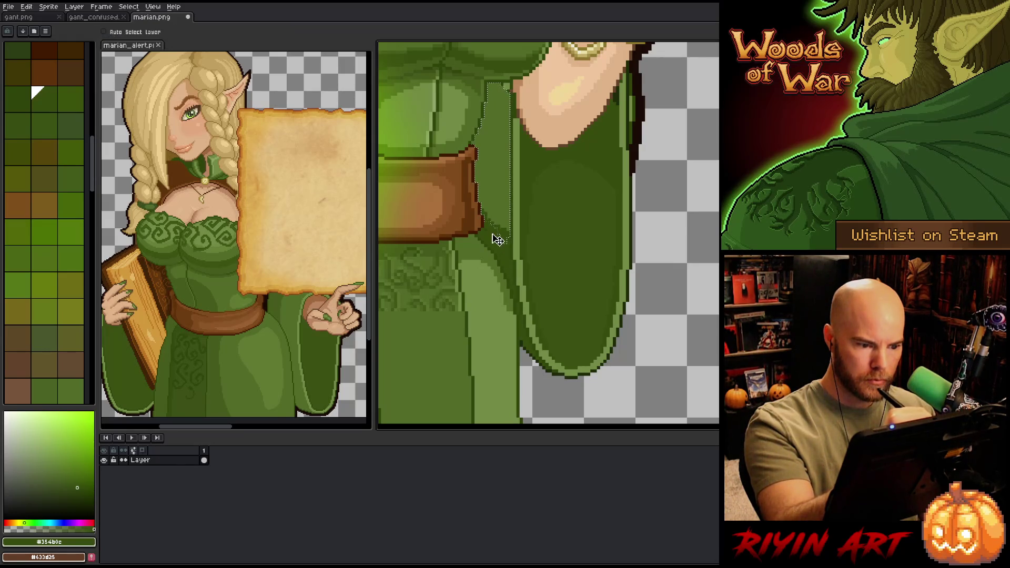
{"action": "left_click_drag", "start_coordinate": [530, 211], "coordinate": [536, 307]}
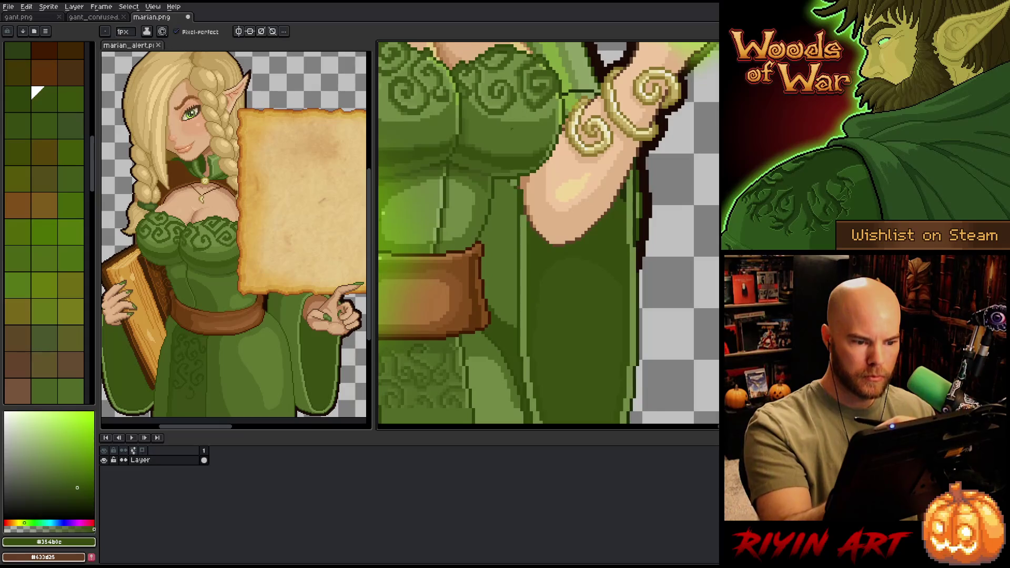
{"action": "left_click", "coordinate": [526, 224], "text": "alt"}
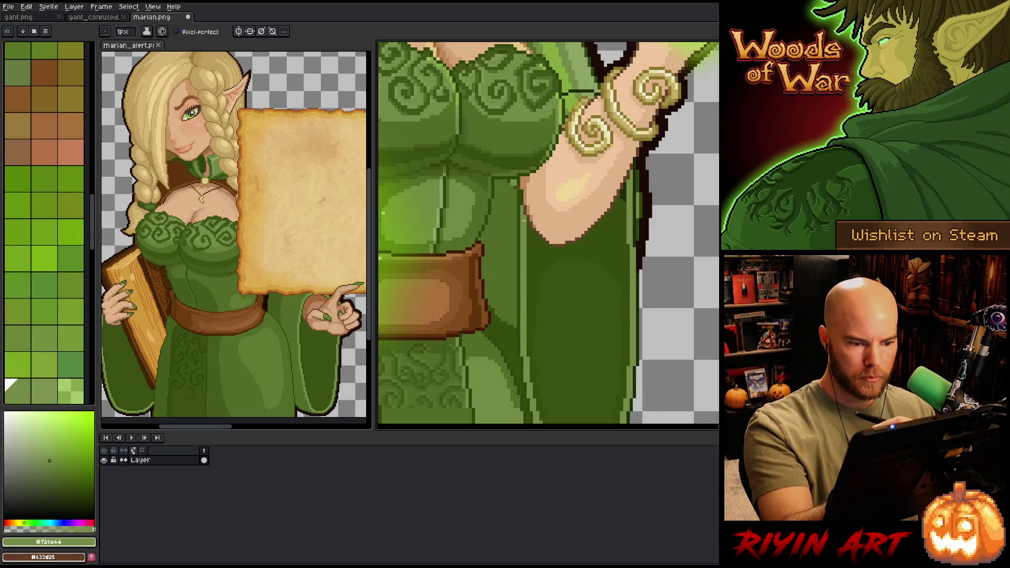
{"action": "key", "text": "alt"}
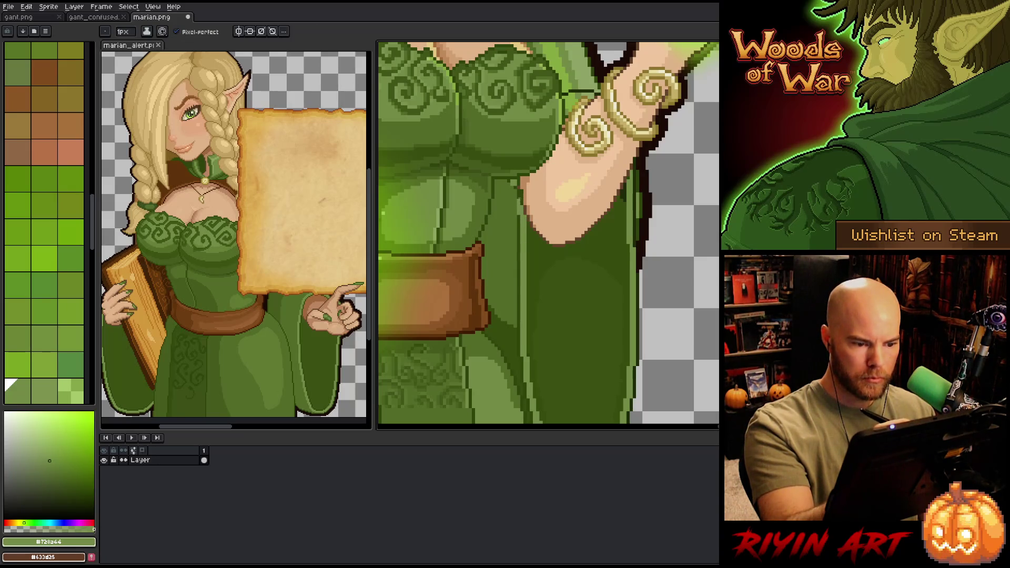
{"action": "left_click", "coordinate": [463, 310], "text": "alt"}
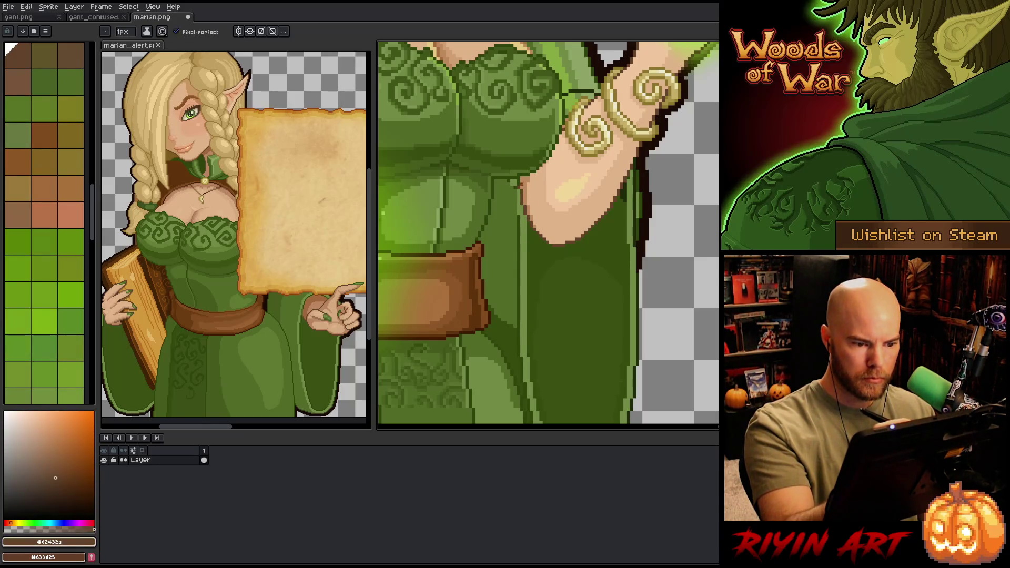
{"action": "left_click", "coordinate": [399, 216], "text": "alt"}
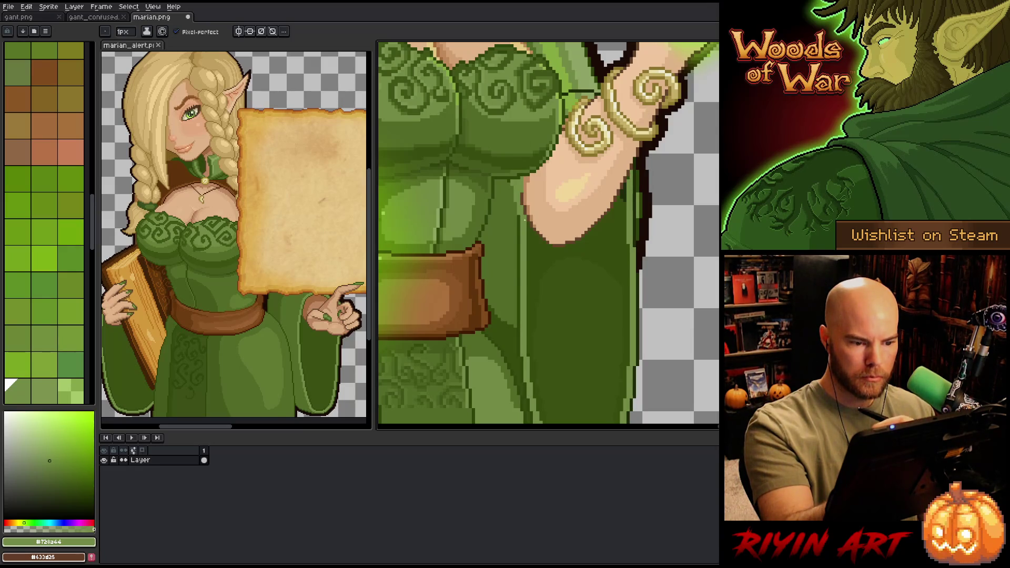
{"action": "left_click", "coordinate": [525, 205], "text": "alt"}
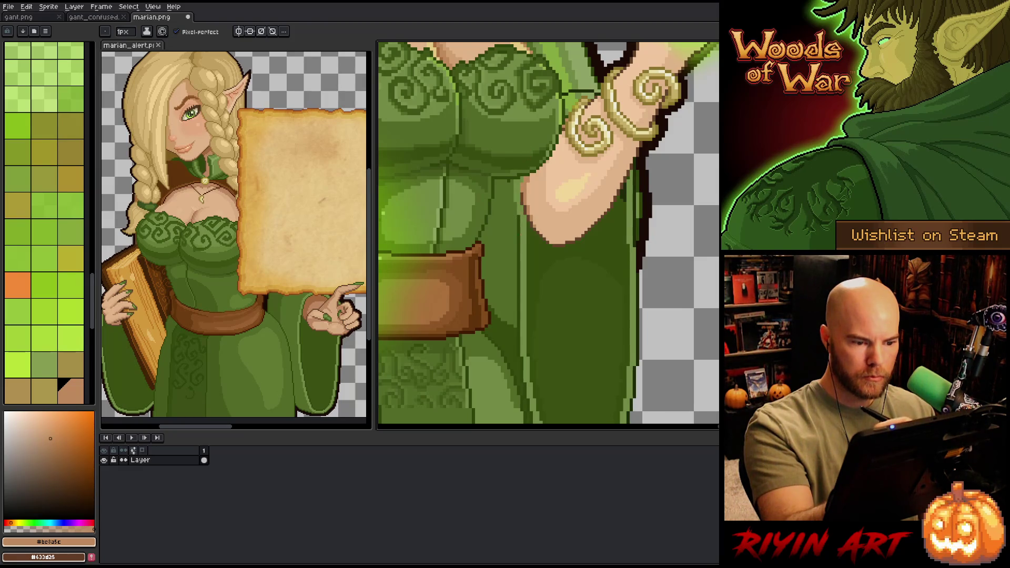
{"action": "key", "text": "alt"}
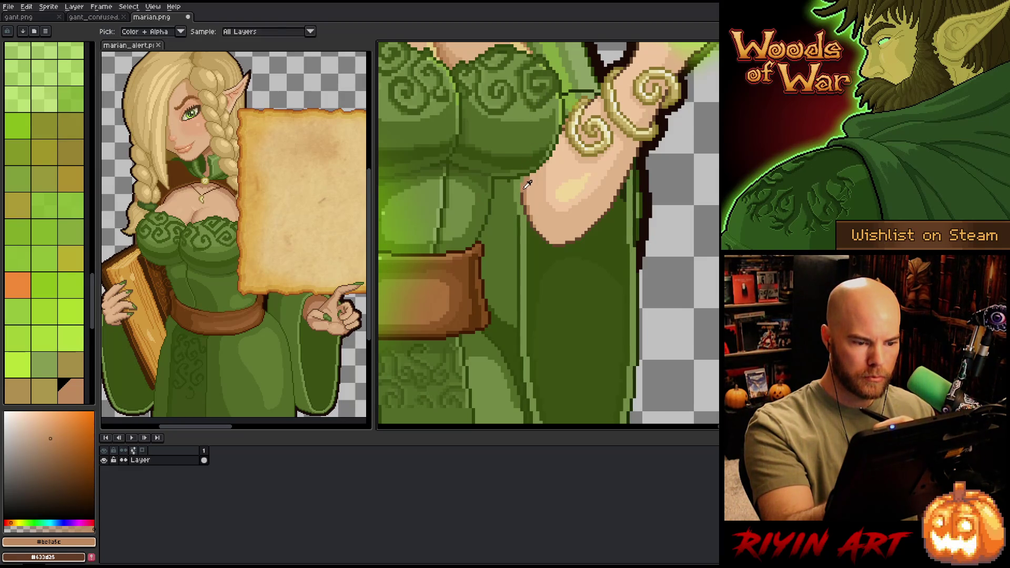
{"action": "left_click", "coordinate": [511, 182], "text": "alt"}
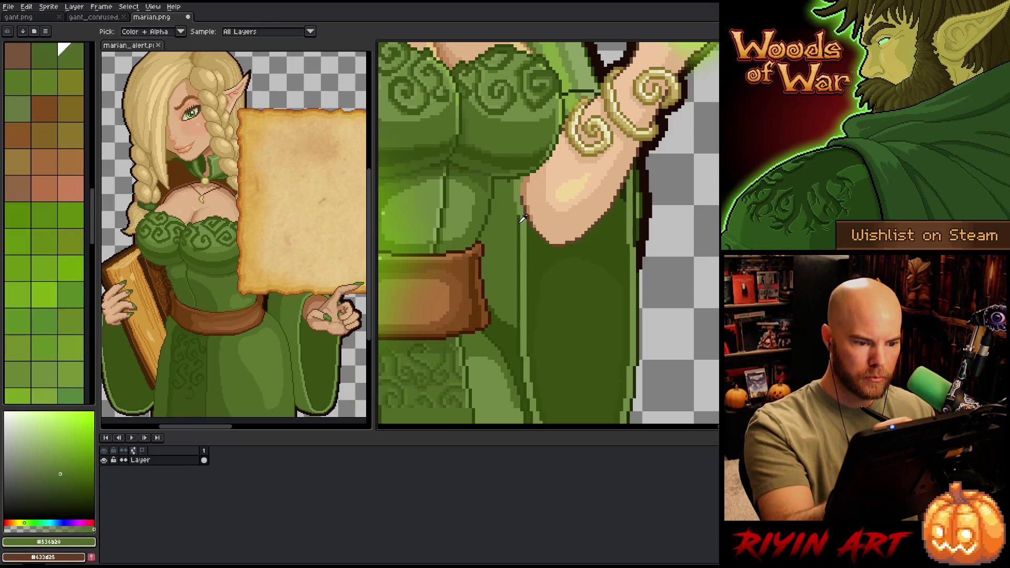
{"action": "left_click", "coordinate": [515, 281], "text": "alt"}
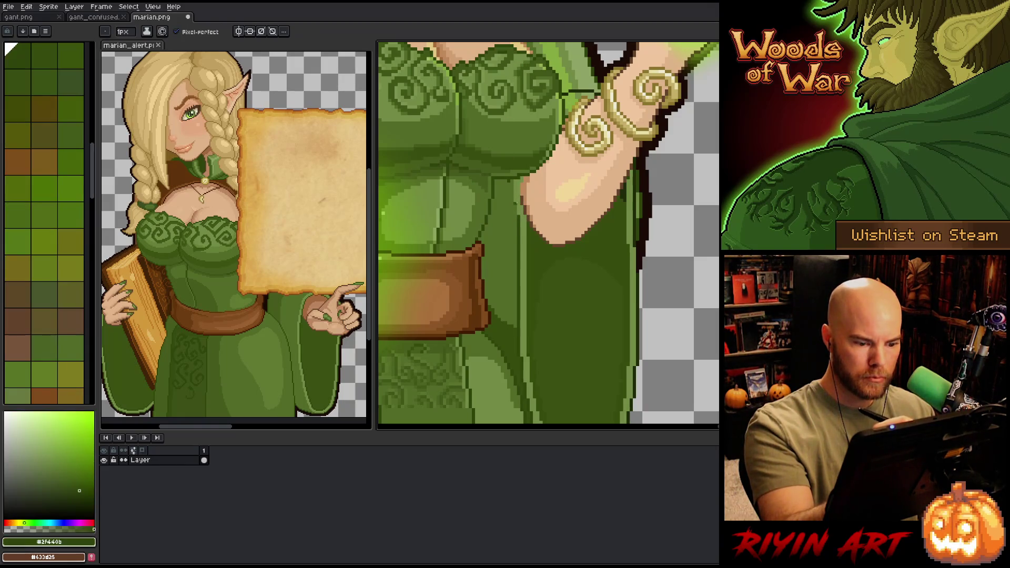
{"action": "left_click", "coordinate": [515, 206], "text": "alt"}
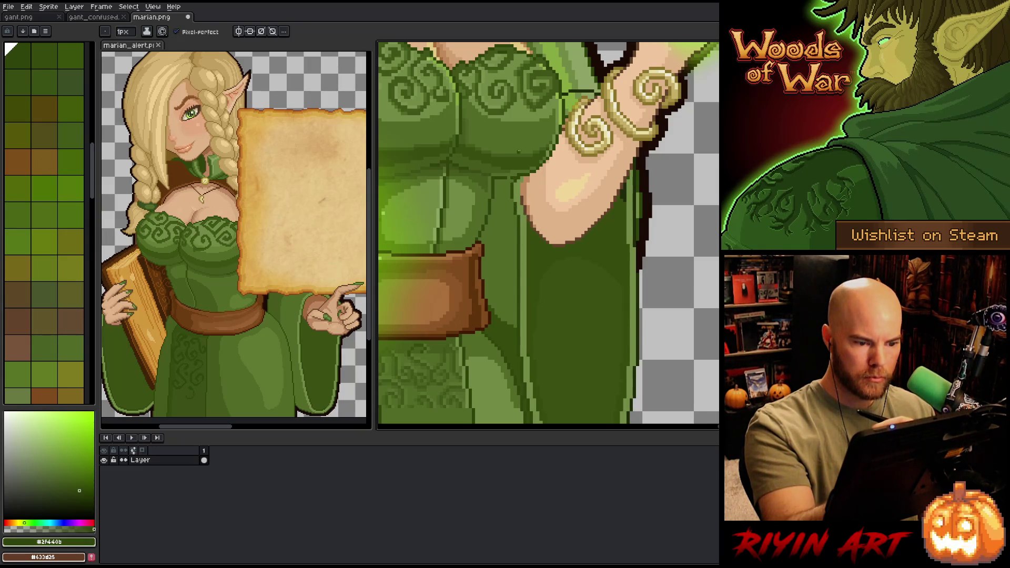
{"action": "left_click", "coordinate": [513, 174], "text": "alt"}
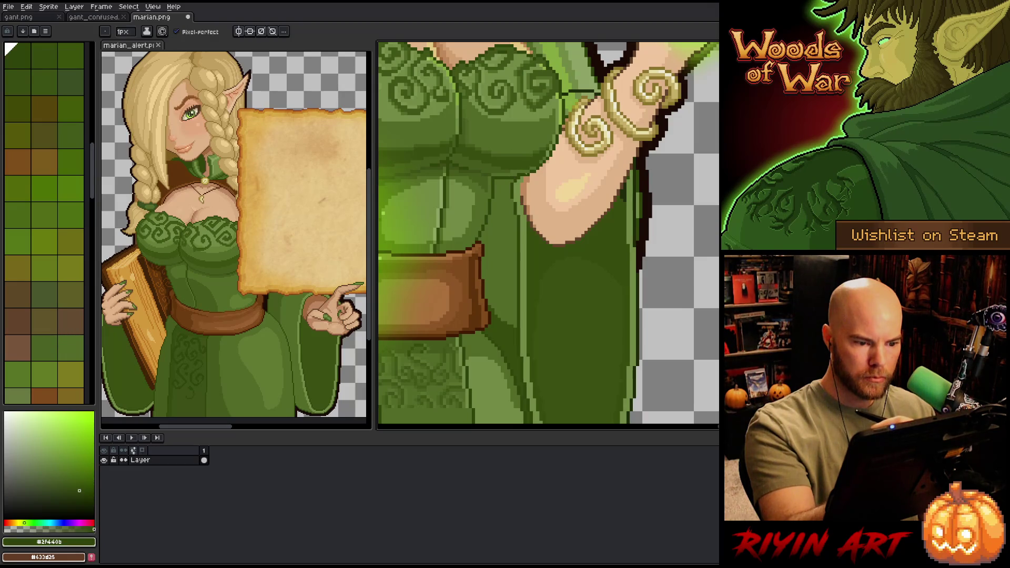
{"action": "left_click", "coordinate": [570, 64], "text": "alt"}
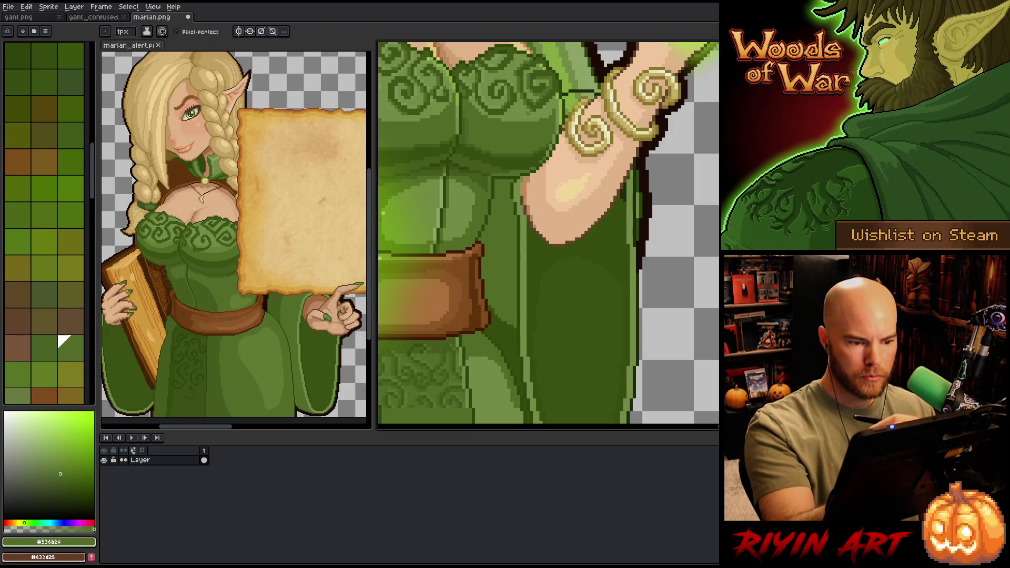
{"action": "left_click", "coordinate": [519, 196], "text": "alt"}
{"action": "left_click_drag", "start_coordinate": [558, 249], "coordinate": [573, 302]}
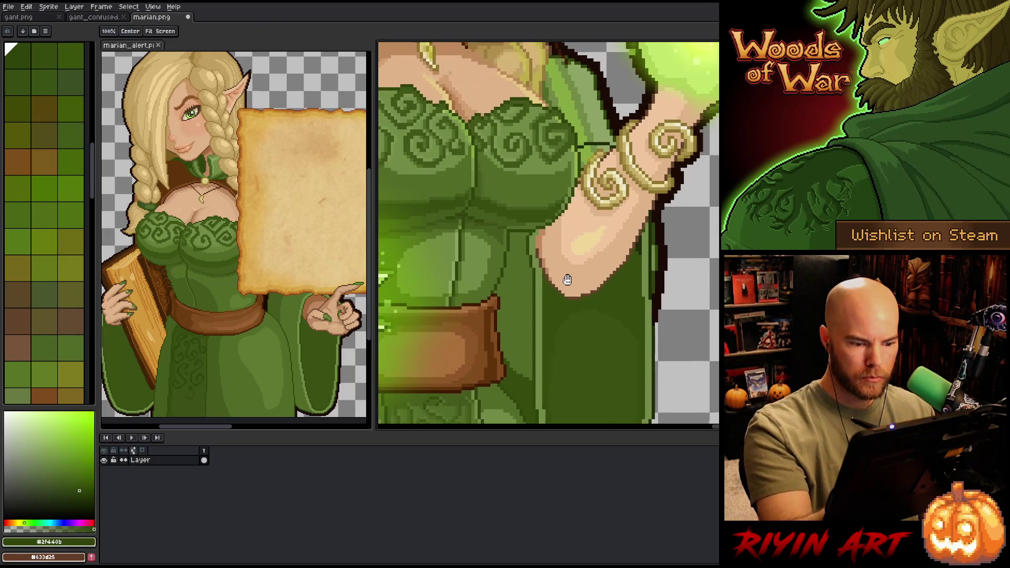
Step: Lasso the robe between belt and forearm, fill it with a darker #354b0c-based green, deselect, and magic-wand the strip
{"action": "left_click", "coordinate": [525, 383], "text": "alt"}
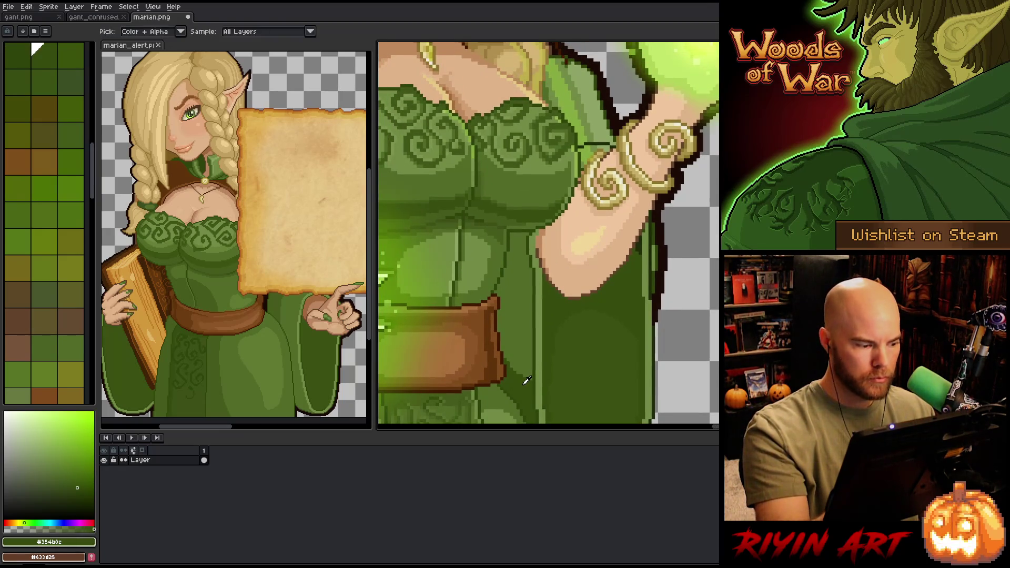
{"action": "left_click", "coordinate": [66, 482]}
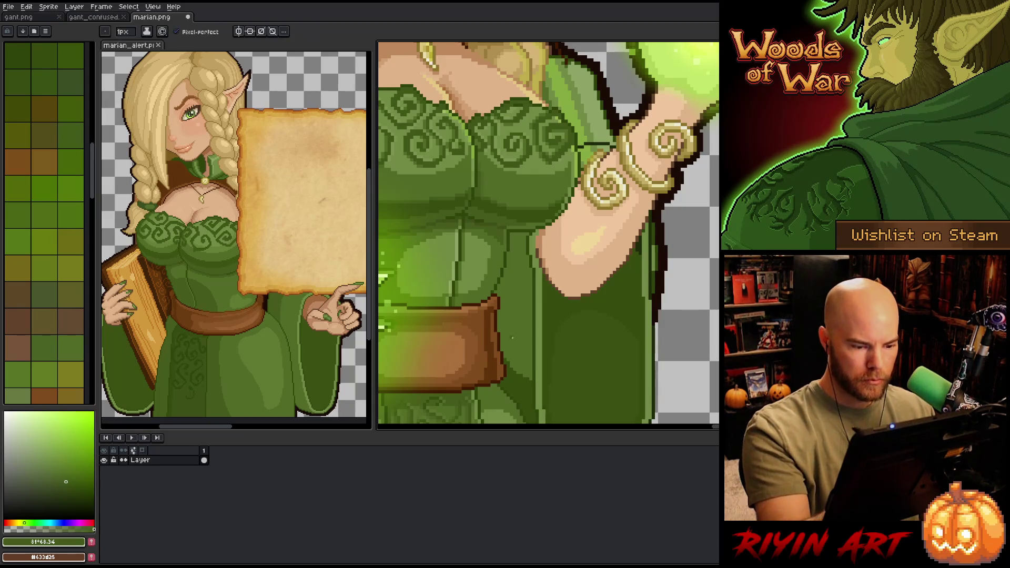
{"action": "key", "text": "q"}
{"action": "left_click_drag", "start_coordinate": [529, 234], "coordinate": [531, 379]}
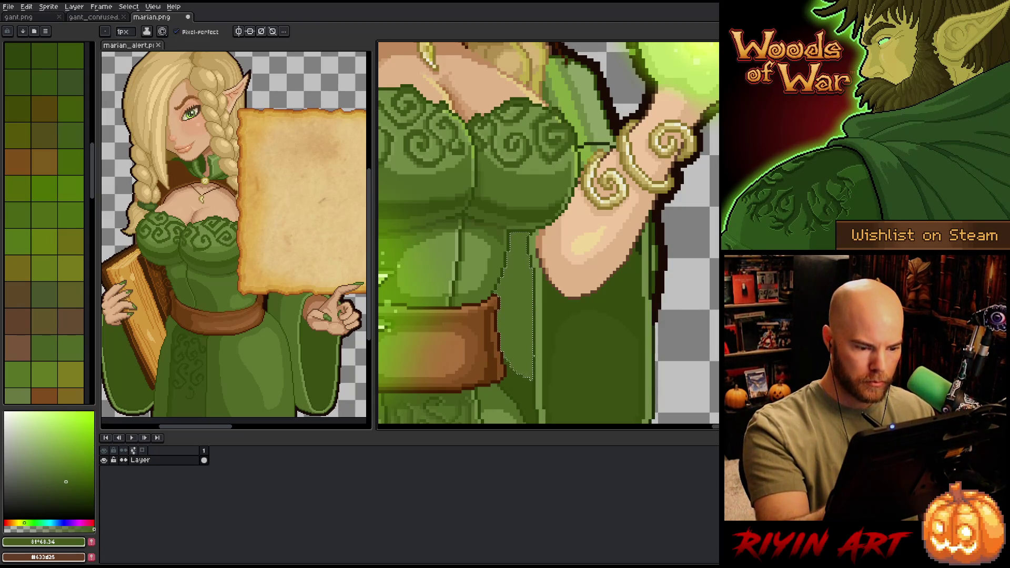
{"action": "key", "text": "g"}
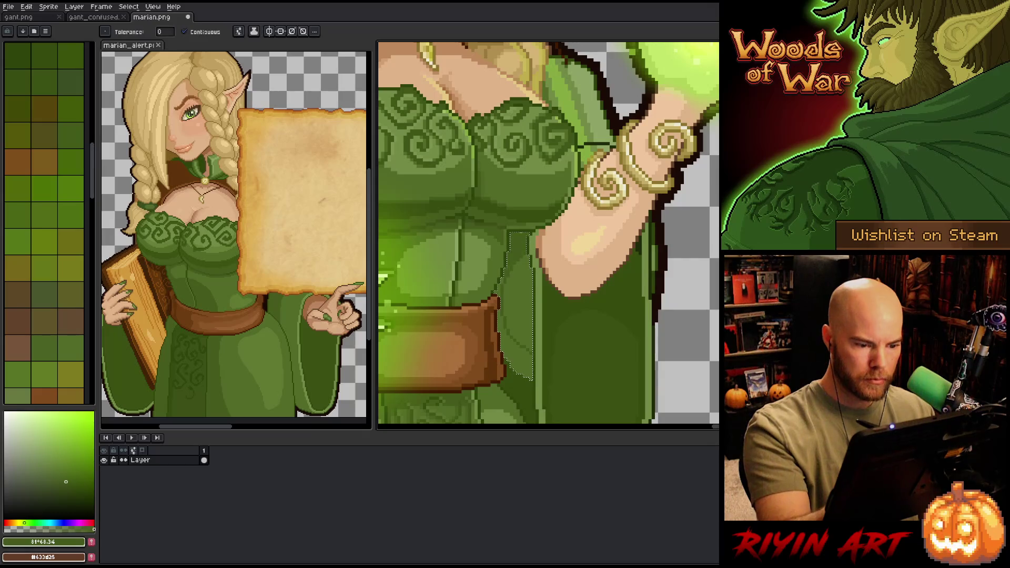
{"action": "left_click", "coordinate": [516, 342]}
{"action": "key", "text": "b"}
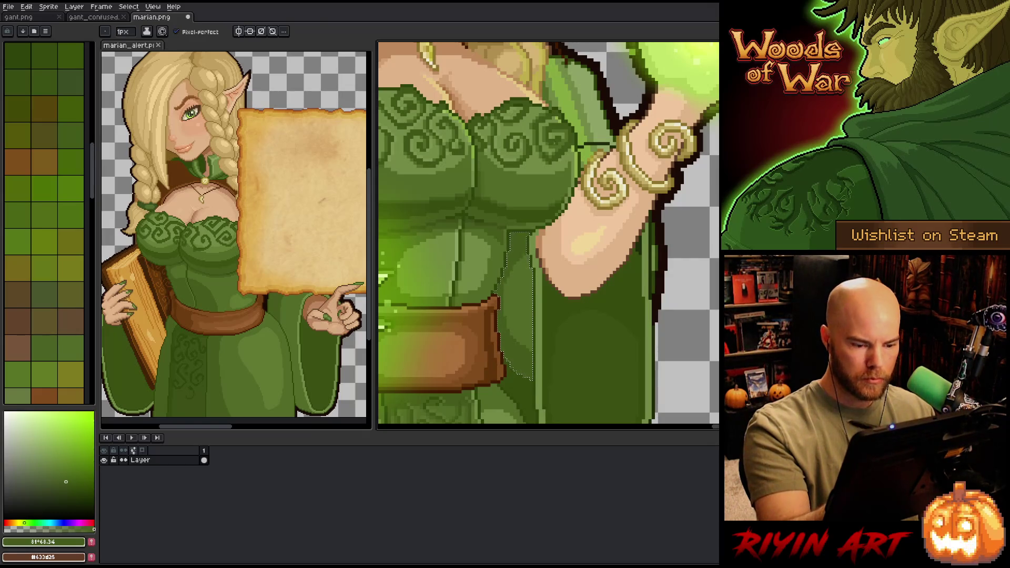
{"action": "key", "text": "g"}
{"action": "key", "text": "ctrl+d"}
{"action": "left_click", "coordinate": [520, 316]}
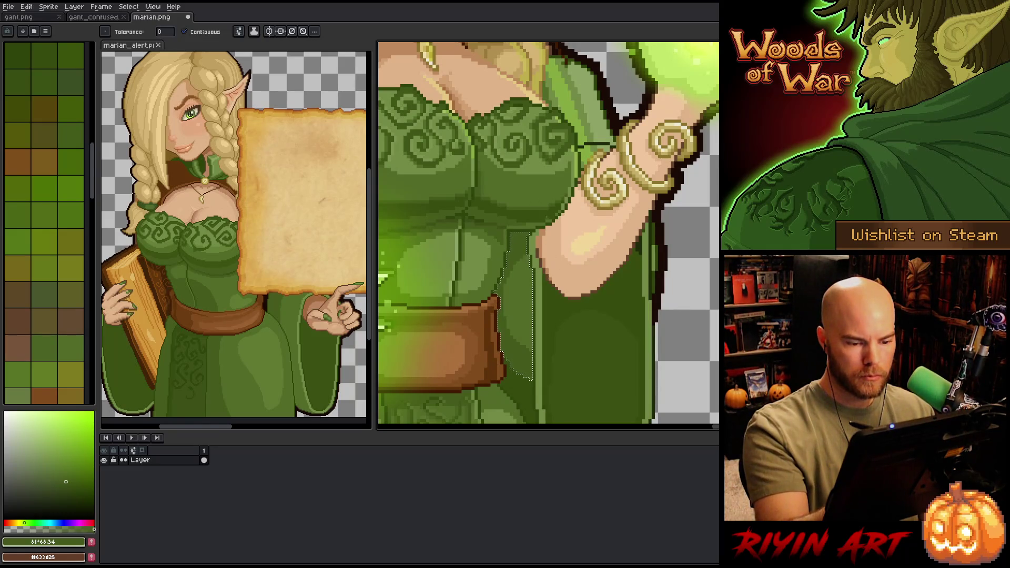
{"action": "scroll", "coordinate": [595, 313], "scroll_direction": "down", "scroll_amount": 3}
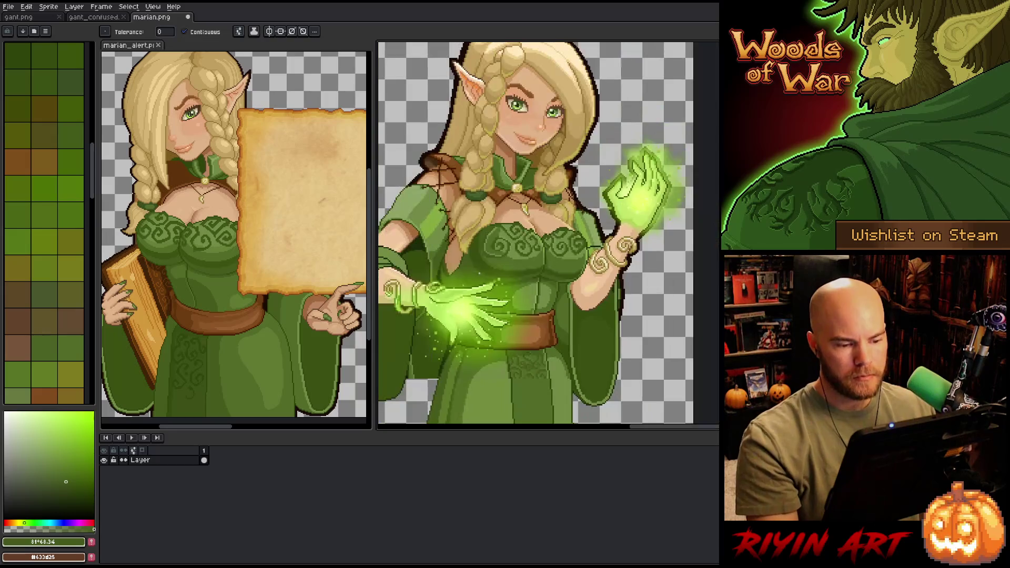
Step: Sample mid green #536b28 and draw dark pixels along the robe line, then pick dark olive
{"action": "scroll", "coordinate": [577, 287], "scroll_direction": "up", "scroll_amount": 3}
{"action": "left_click", "coordinate": [577, 286], "text": "alt"}
{"action": "left_click_drag", "start_coordinate": [579, 274], "coordinate": [594, 218]}
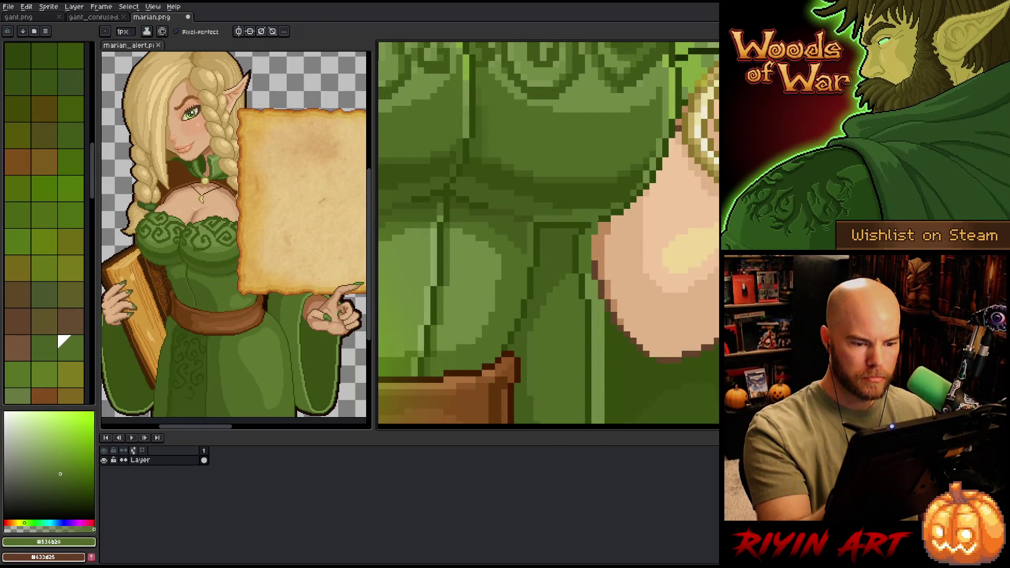
{"action": "scroll", "coordinate": [672, 263], "scroll_direction": "down", "scroll_amount": 3}
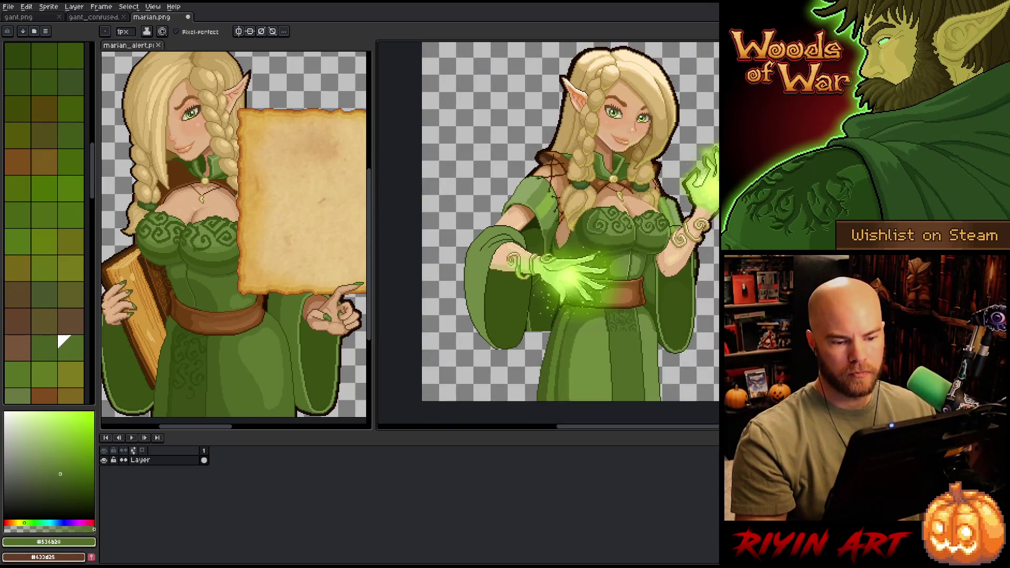
{"action": "scroll", "coordinate": [657, 207], "scroll_direction": "up", "scroll_amount": 3}
{"action": "left_click", "coordinate": [656, 208], "text": "alt"}
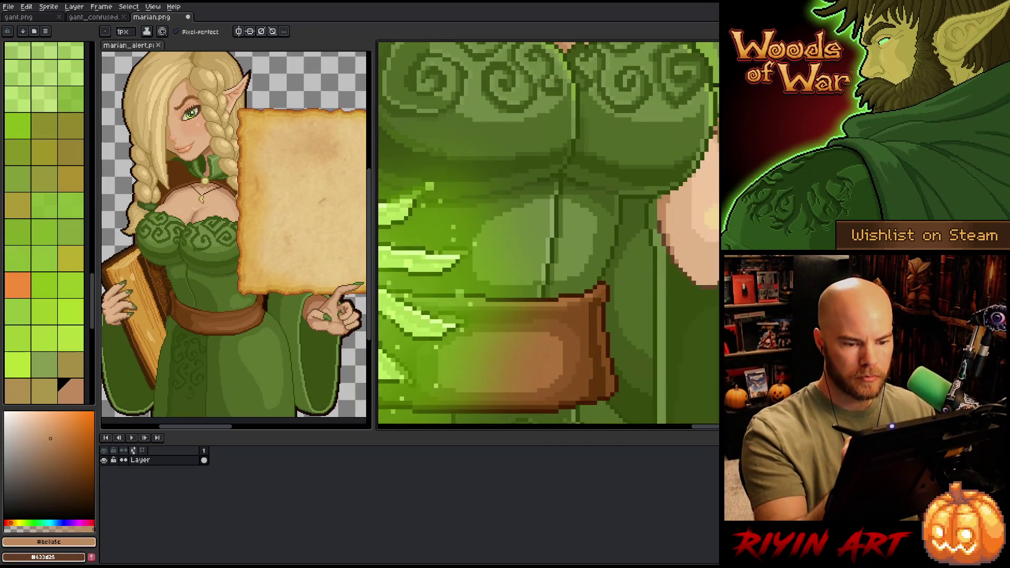
{"action": "left_click", "coordinate": [648, 201], "text": "alt"}
{"action": "scroll", "coordinate": [588, 258], "scroll_direction": "down", "scroll_amount": 3}
{"action": "scroll", "coordinate": [588, 259], "scroll_direction": "up", "scroll_amount": 6}
Step: Near the bracelet, pick a mid green and paint darker pixels along the robe fold
{"action": "left_click_drag", "start_coordinate": [588, 259], "coordinate": [648, 282]}
{"action": "left_click", "coordinate": [512, 223], "text": "alt"}
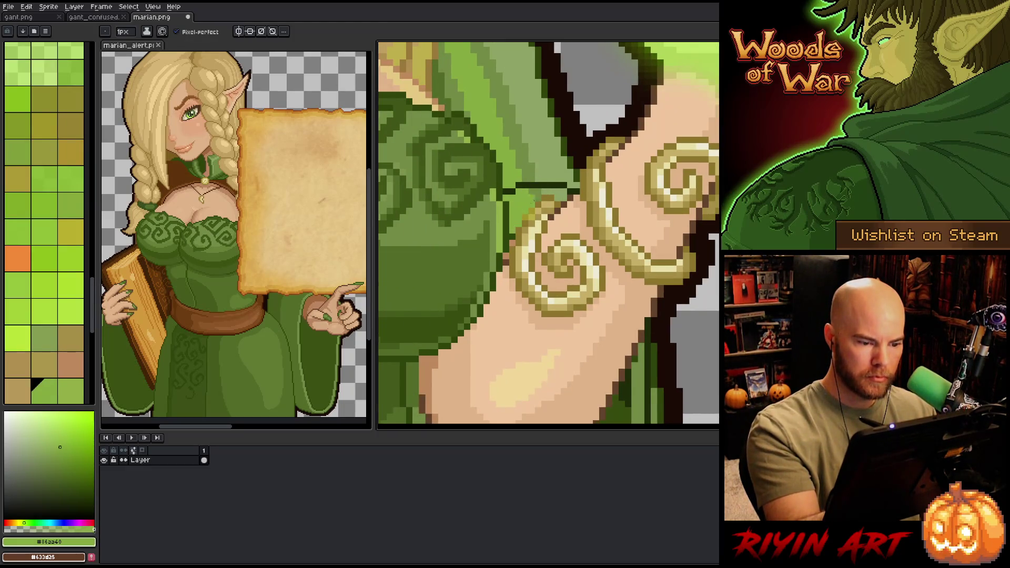
{"action": "left_click", "coordinate": [548, 185], "text": "alt"}
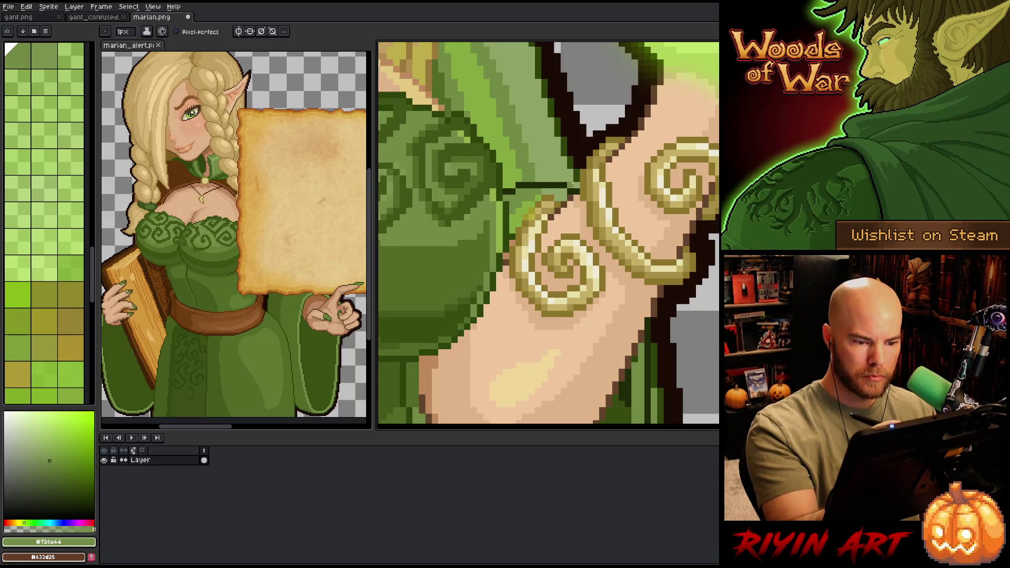
{"action": "left_click_drag", "start_coordinate": [537, 188], "coordinate": [561, 192]}
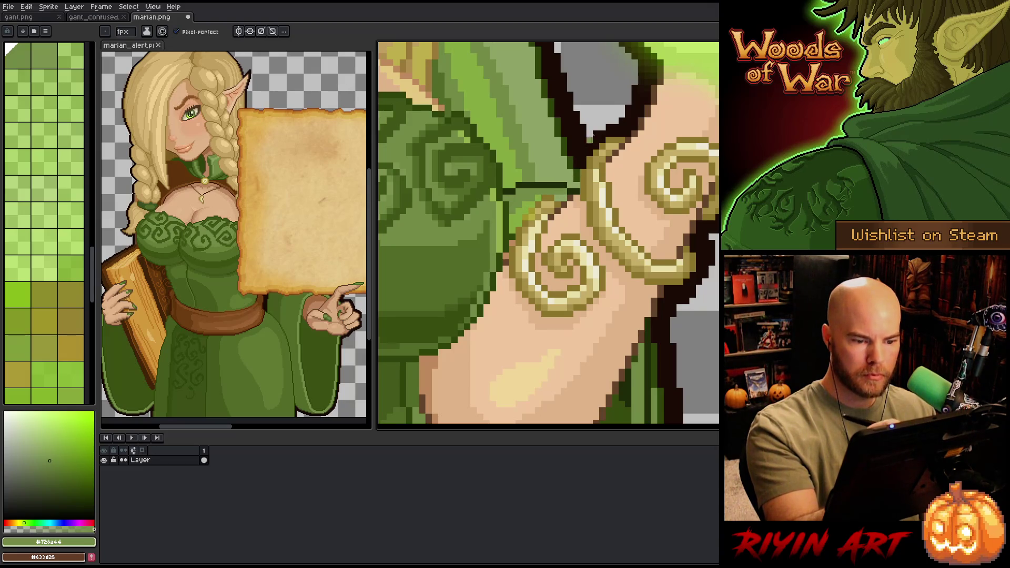
{"action": "scroll", "coordinate": [593, 136], "scroll_direction": "down", "scroll_amount": 5}
{"action": "scroll", "coordinate": [652, 116], "scroll_direction": "up", "scroll_amount": 3}
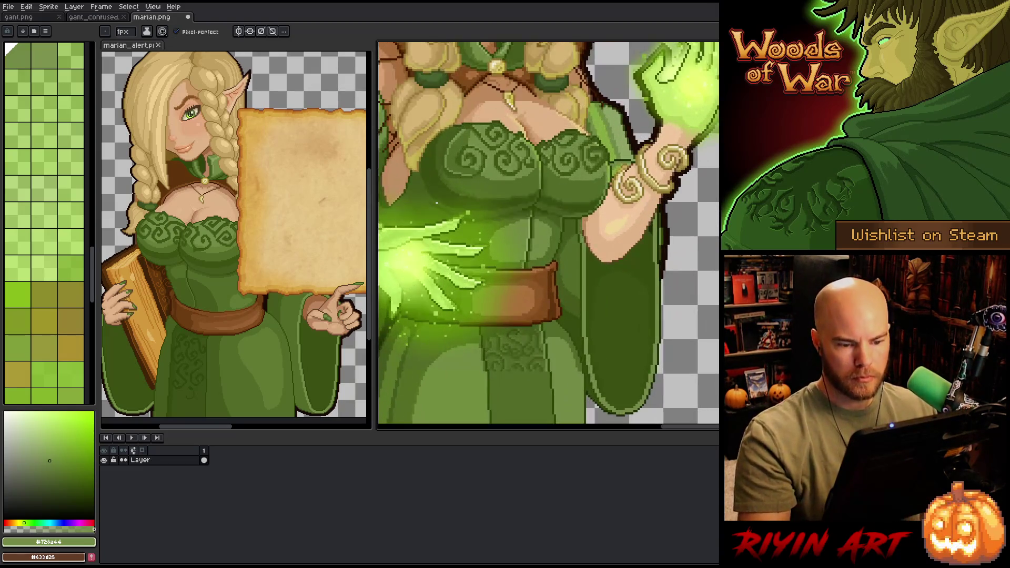
Step: Paint dark olive green over the light sleeve stripe beside the bare arm
{"action": "scroll", "coordinate": [621, 248], "scroll_direction": "up", "scroll_amount": 3}
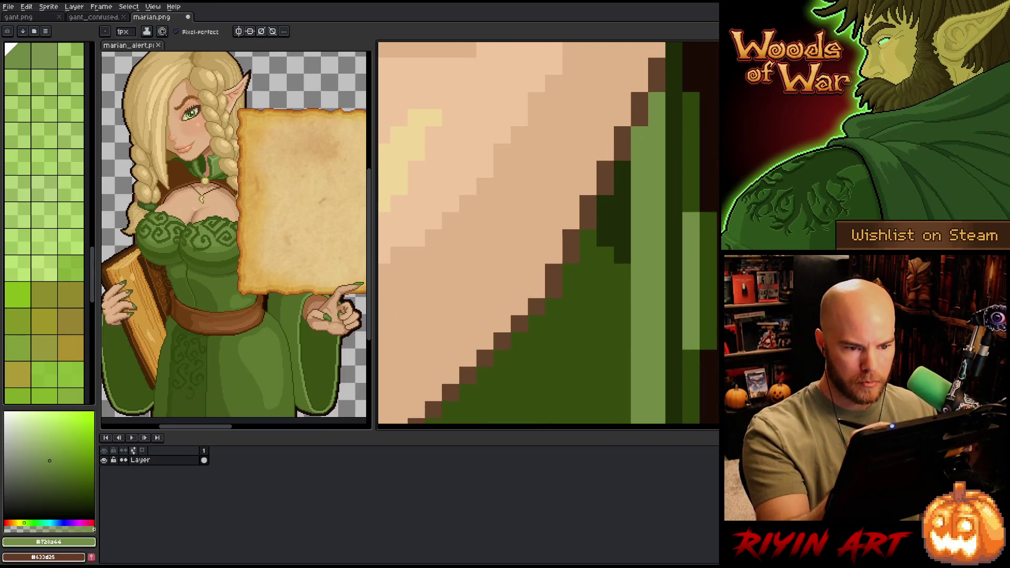
{"action": "scroll", "coordinate": [623, 275], "scroll_direction": "down", "scroll_amount": 4}
{"action": "scroll", "coordinate": [587, 367], "scroll_direction": "up", "scroll_amount": 3}
{"action": "scroll", "coordinate": [634, 210], "scroll_direction": "up", "scroll_amount": 1}
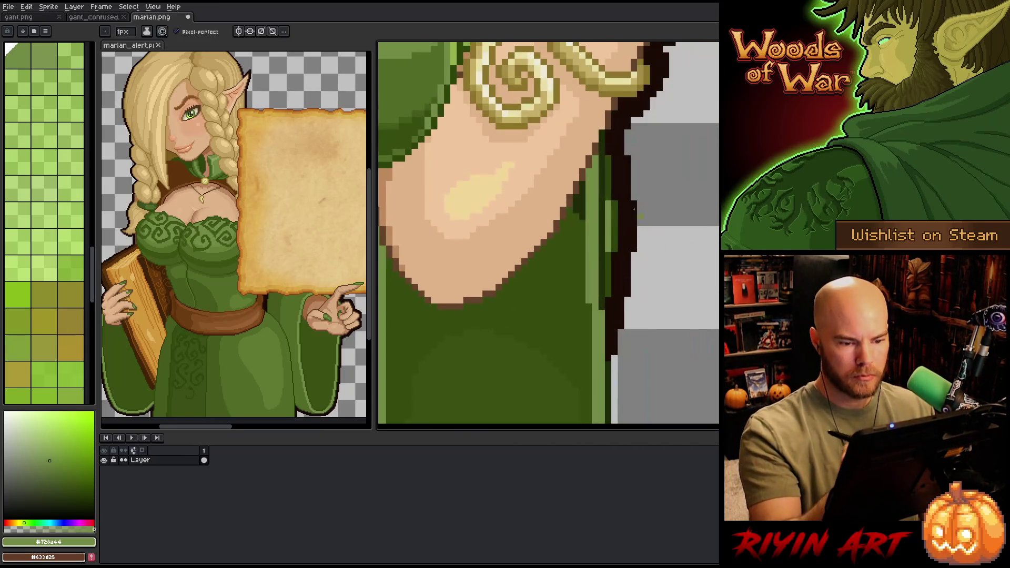
{"action": "left_click", "coordinate": [601, 221], "text": "alt"}
{"action": "left_click_drag", "start_coordinate": [609, 208], "coordinate": [609, 252]}
{"action": "scroll", "coordinate": [646, 164], "scroll_direction": "down", "scroll_amount": 2}
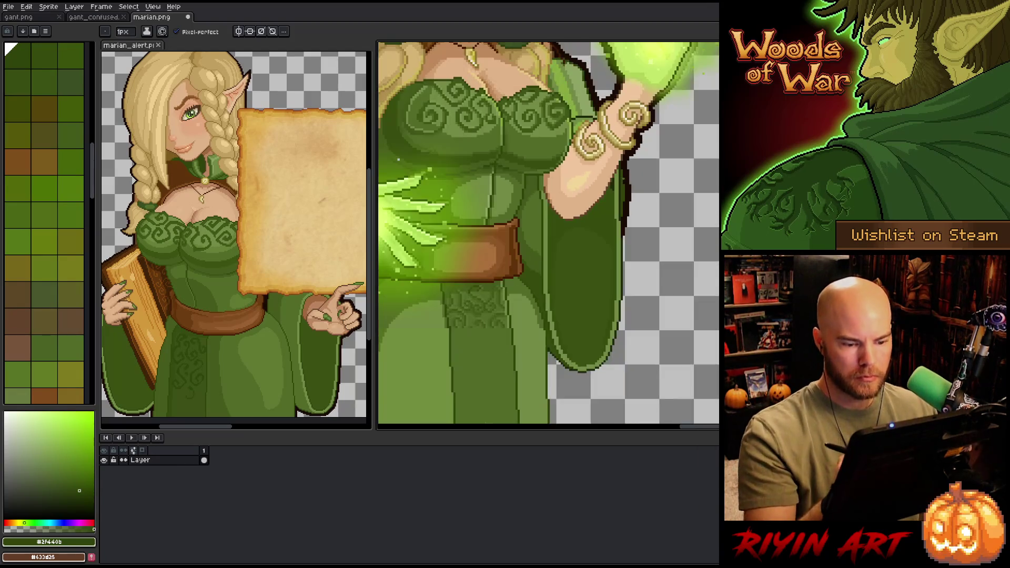
{"action": "scroll", "coordinate": [618, 247], "scroll_direction": "up", "scroll_amount": 3}
Step: Pick the very dark green, sample the robe's mid green, and magic-wand the dark inner sleeve
{"action": "left_click", "coordinate": [612, 300], "text": "alt"}
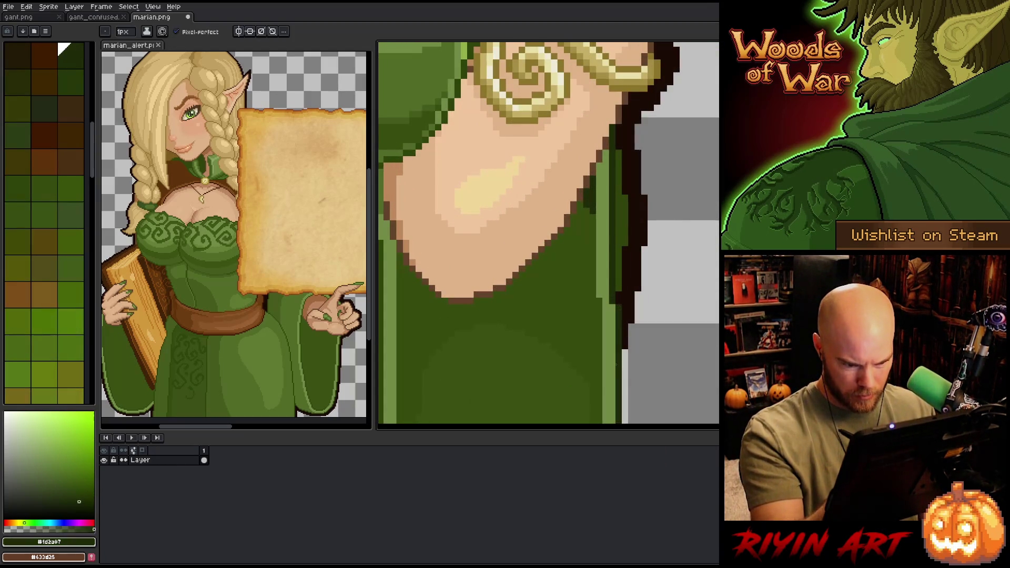
{"action": "scroll", "coordinate": [631, 298], "scroll_direction": "down", "scroll_amount": 5}
{"action": "scroll", "coordinate": [636, 296], "scroll_direction": "down", "scroll_amount": 1}
{"action": "scroll", "coordinate": [489, 326], "scroll_direction": "up", "scroll_amount": 3}
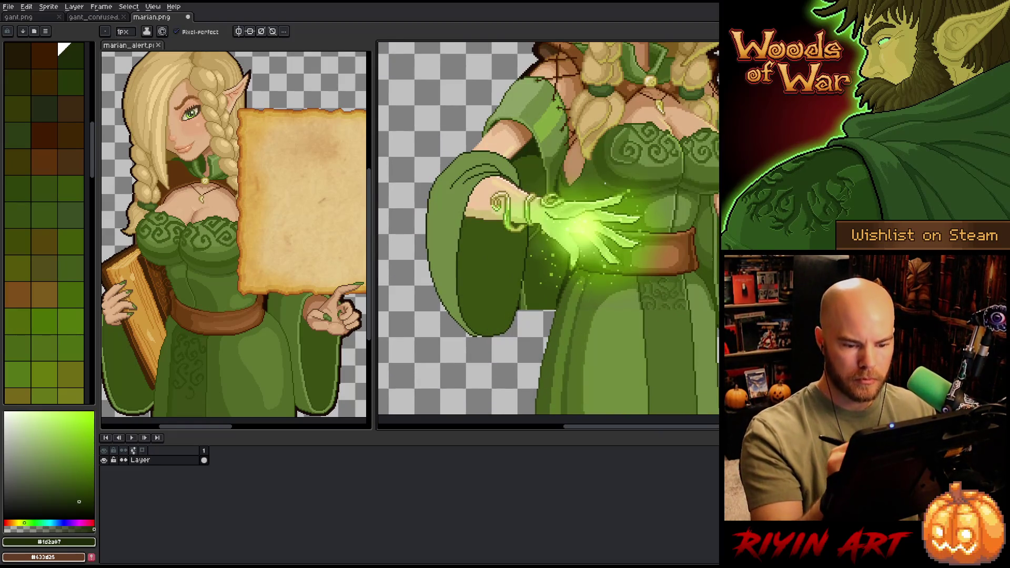
{"action": "left_click", "coordinate": [717, 257], "text": "alt"}
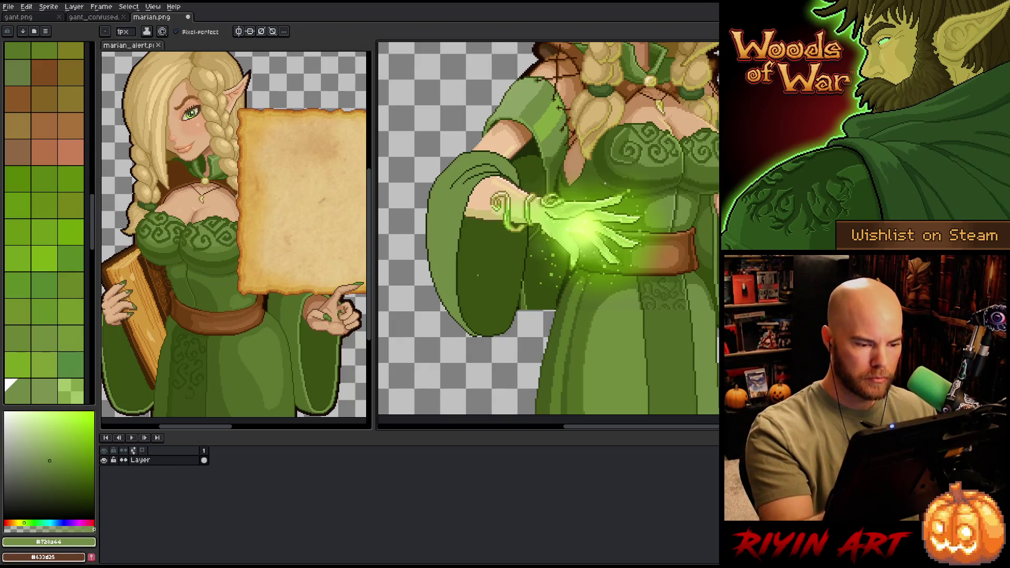
{"action": "key", "text": "w"}
{"action": "left_click", "coordinate": [492, 275]}
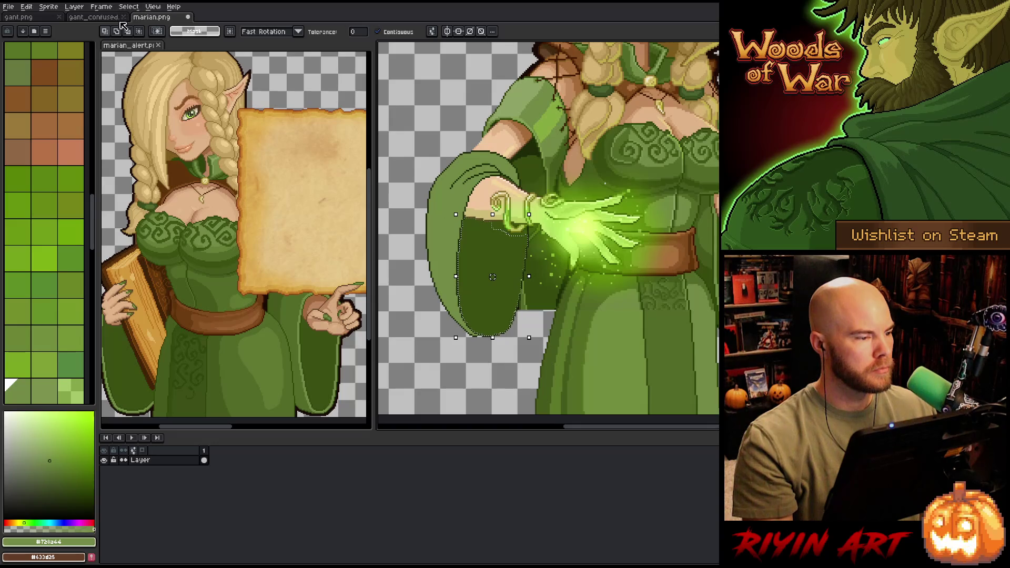
Step: Contract the dark sleeve selection by 2px using Select > Modify > Contract
{"action": "left_click", "coordinate": [101, 6]}
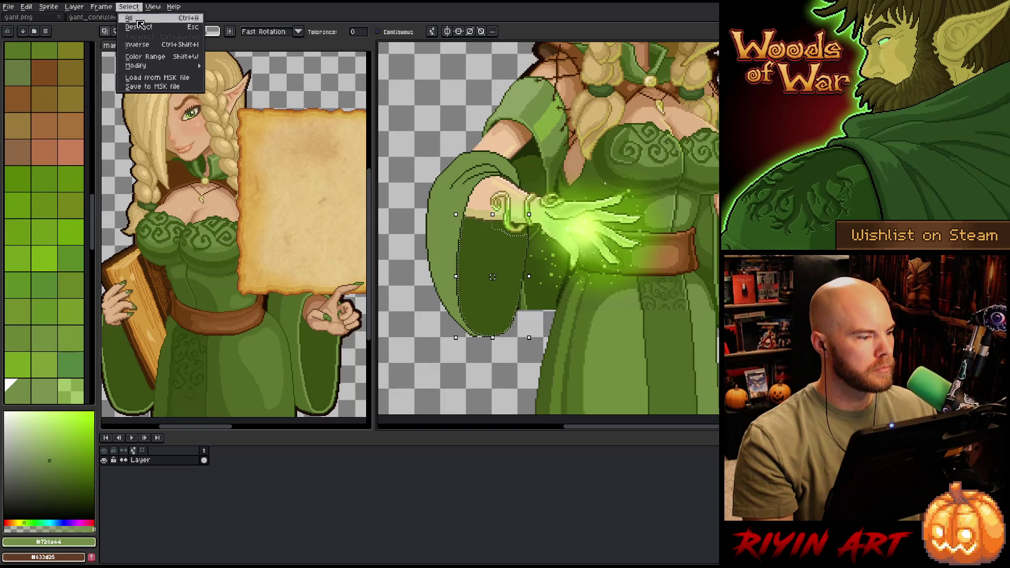
{"action": "mouse_move", "coordinate": [173, 65]}
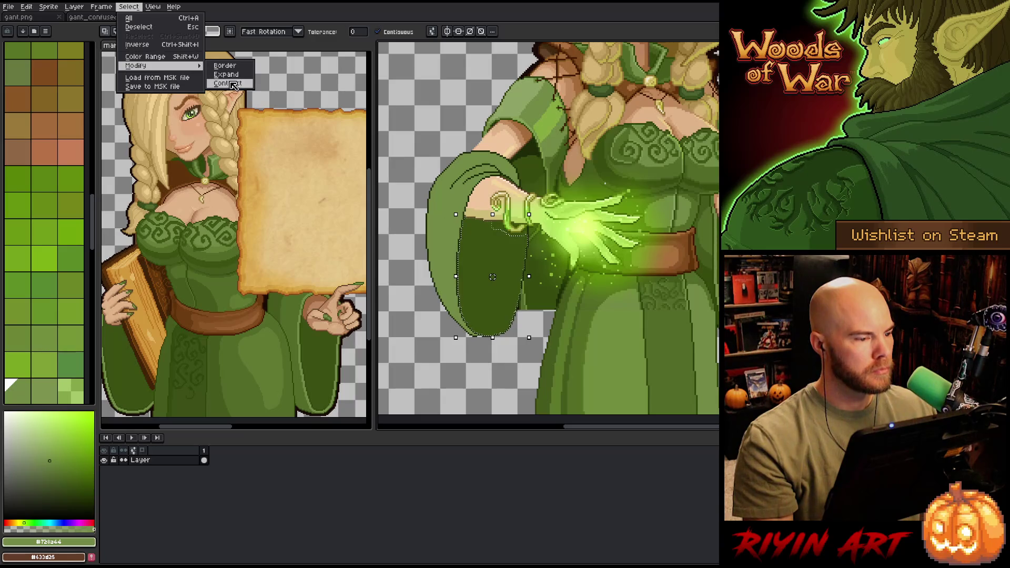
{"action": "left_click", "coordinate": [228, 83]}
{"action": "key", "text": "Return"}
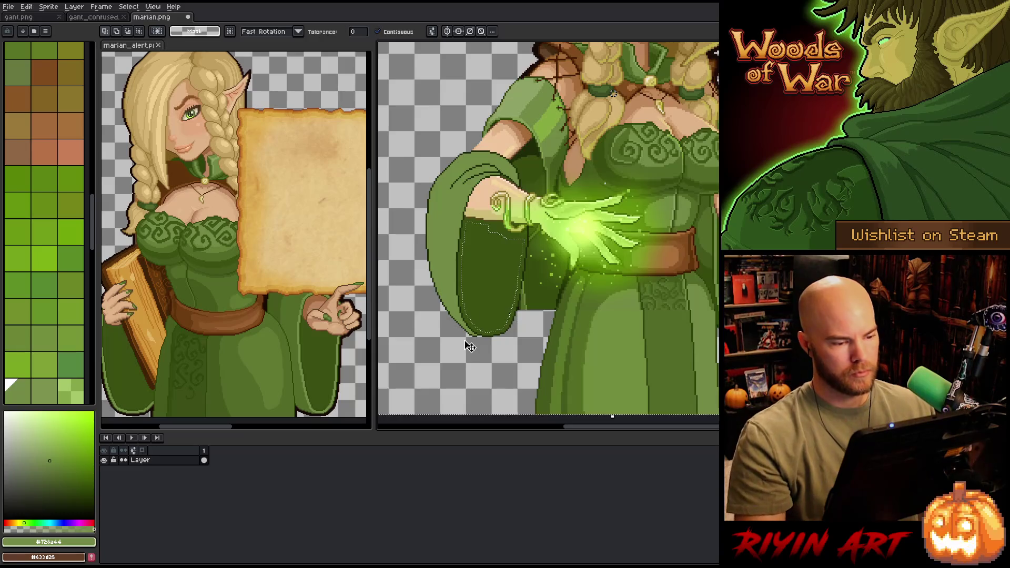
{"action": "scroll", "coordinate": [470, 346], "scroll_direction": "up", "scroll_amount": 3}
Step: Set the pencil to 2px, drop the selection, and paint a short light-green stroke on the sleeve
{"action": "key", "text": "b"}
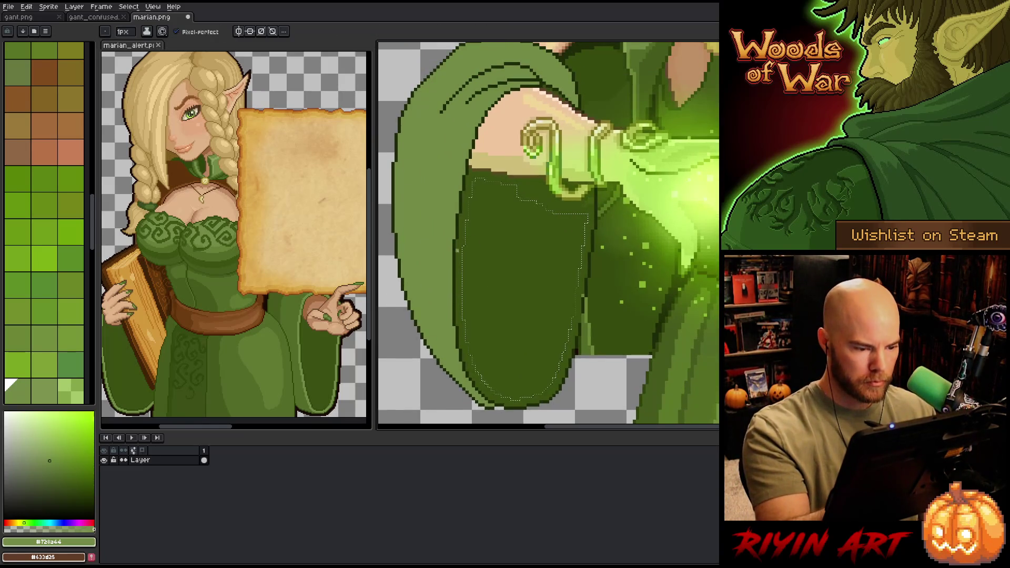
{"action": "left_click", "coordinate": [124, 31]}
{"action": "left_click_drag", "start_coordinate": [127, 46], "coordinate": [120, 45]}
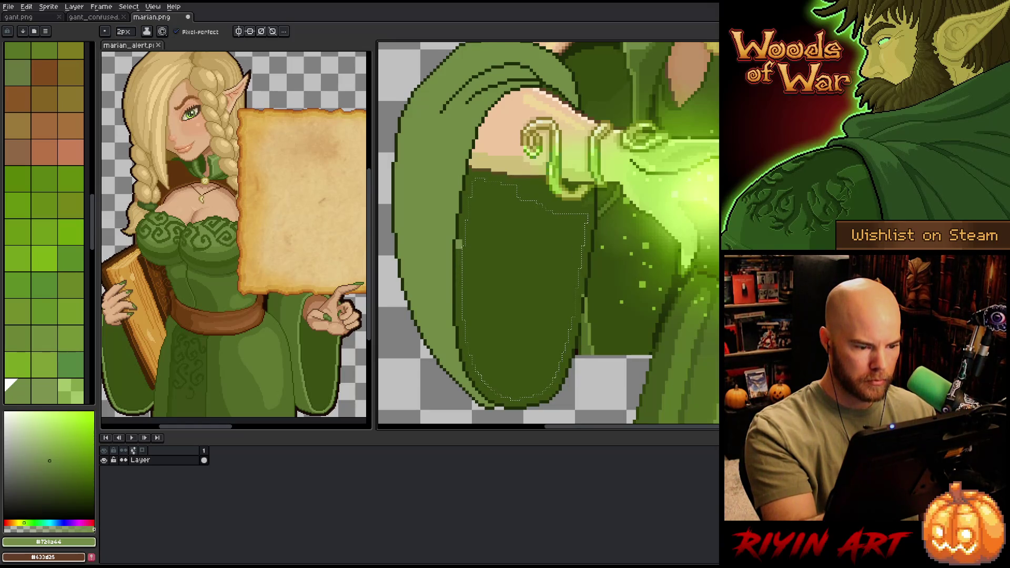
{"action": "key", "text": "v"}
{"action": "key", "text": "ctrl+d"}
{"action": "key", "text": "b"}
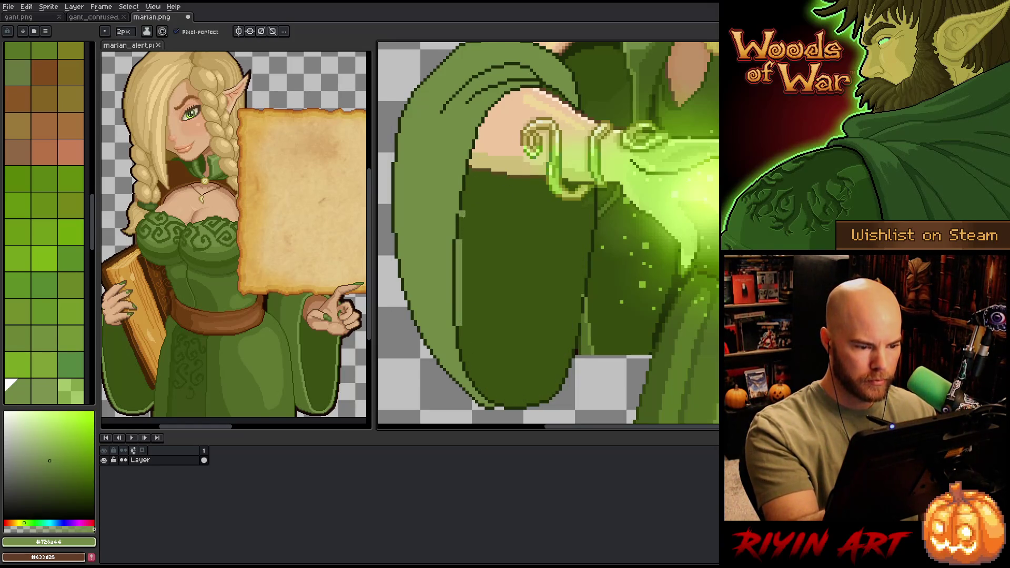
{"action": "mouse_move", "coordinate": [463, 217]}
{"action": "left_mouse_down"}
{"action": "mouse_move", "coordinate": [461, 233]}
{"action": "mouse_move", "coordinate": [466, 195]}
{"action": "left_mouse_up"}
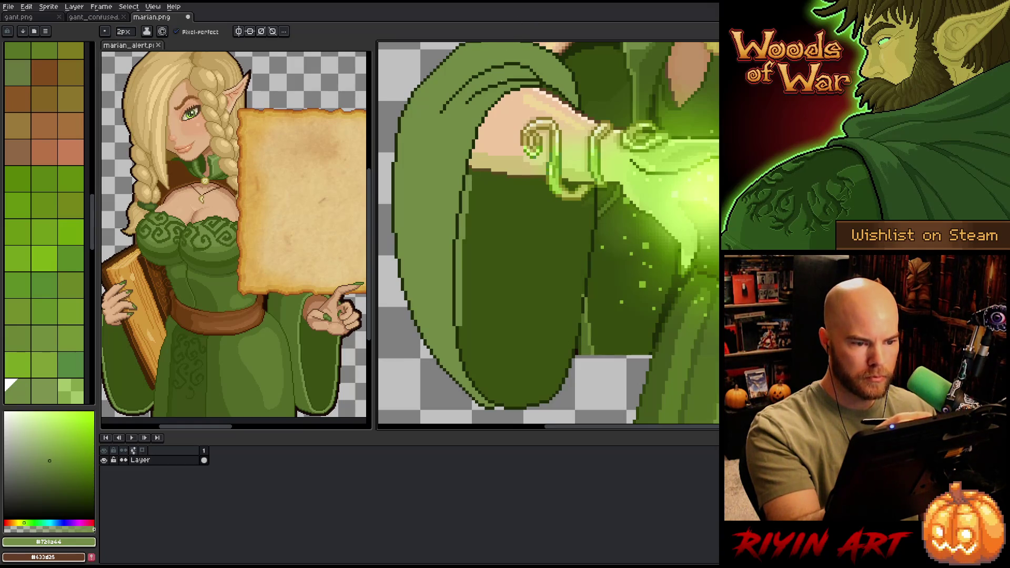
Step: Darken the line where skin meets sleeve, then set the brush back to 1px
{"action": "left_click", "coordinate": [475, 156]}
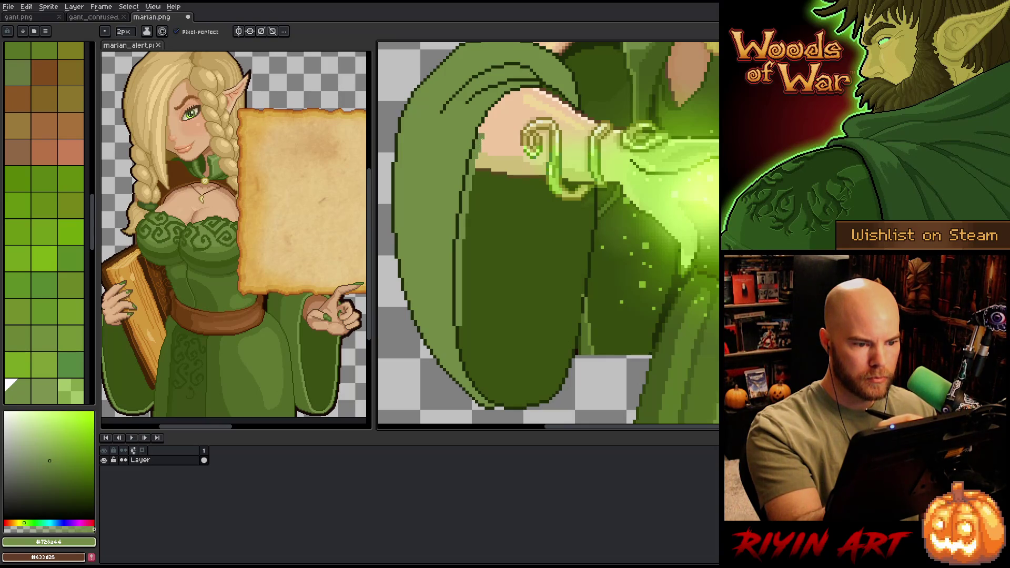
{"action": "left_click_drag", "start_coordinate": [491, 115], "coordinate": [486, 127]}
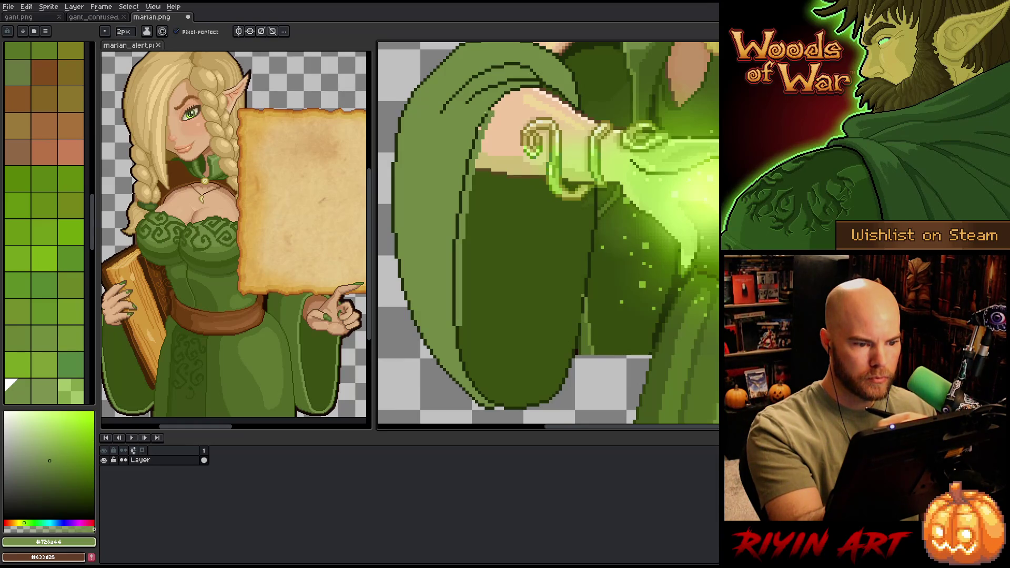
{"action": "mouse_move", "coordinate": [508, 96]}
{"action": "left_mouse_down"}
{"action": "mouse_move", "coordinate": [498, 107]}
{"action": "mouse_move", "coordinate": [518, 93]}
{"action": "left_mouse_up"}
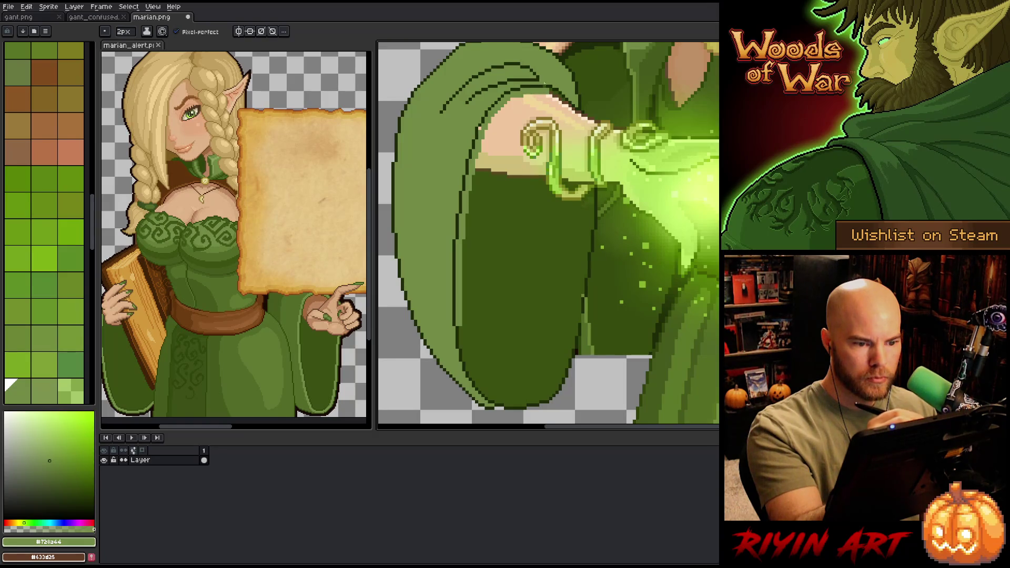
{"action": "left_click", "coordinate": [124, 31]}
{"action": "type", "text": "1"}
{"action": "key", "text": "Return"}
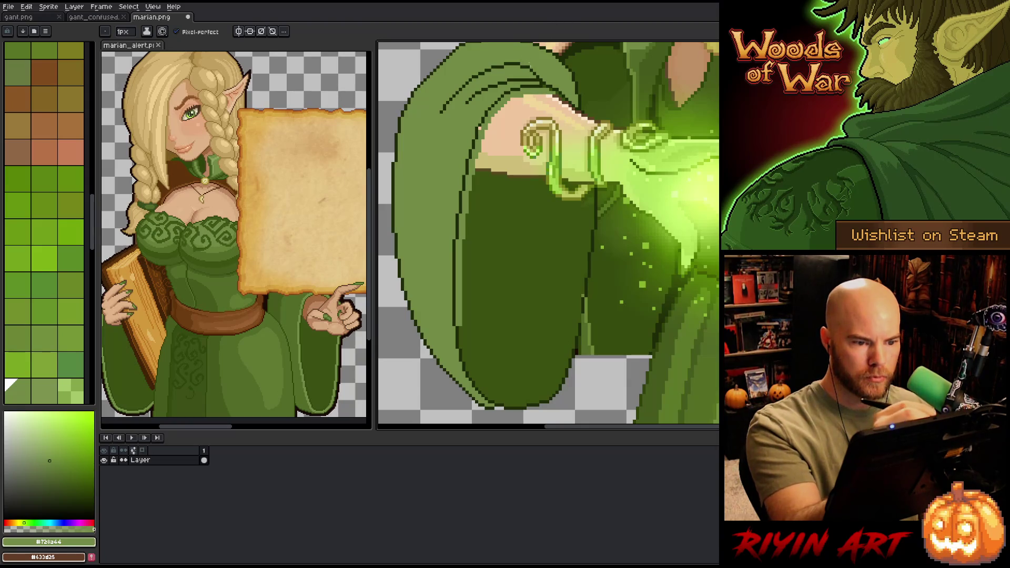
Step: Paint a lighter mid-green rim along the sleeve's lower-left edge
{"action": "left_click", "coordinate": [547, 84], "text": "alt"}
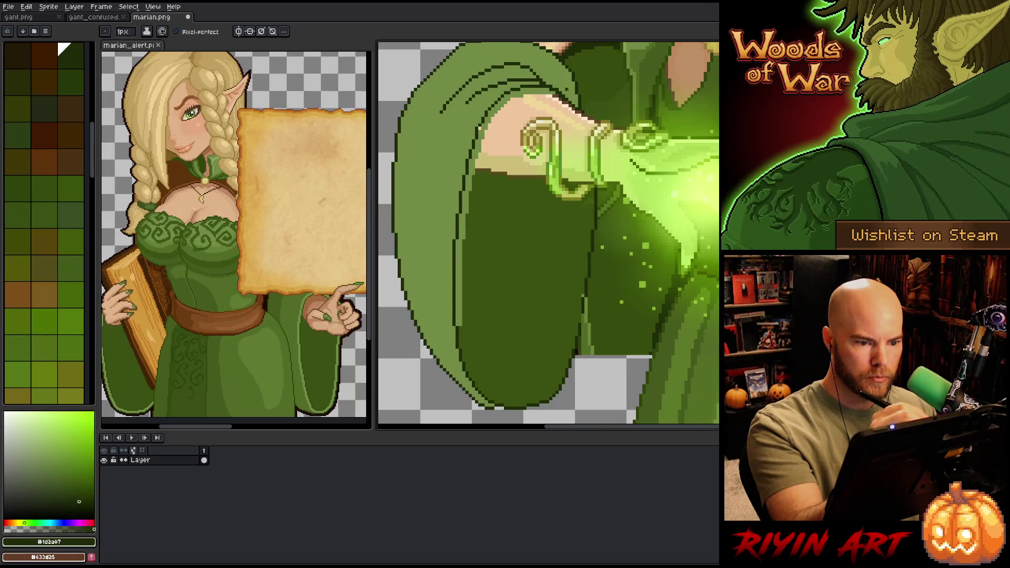
{"action": "left_click", "coordinate": [463, 334], "text": "alt"}
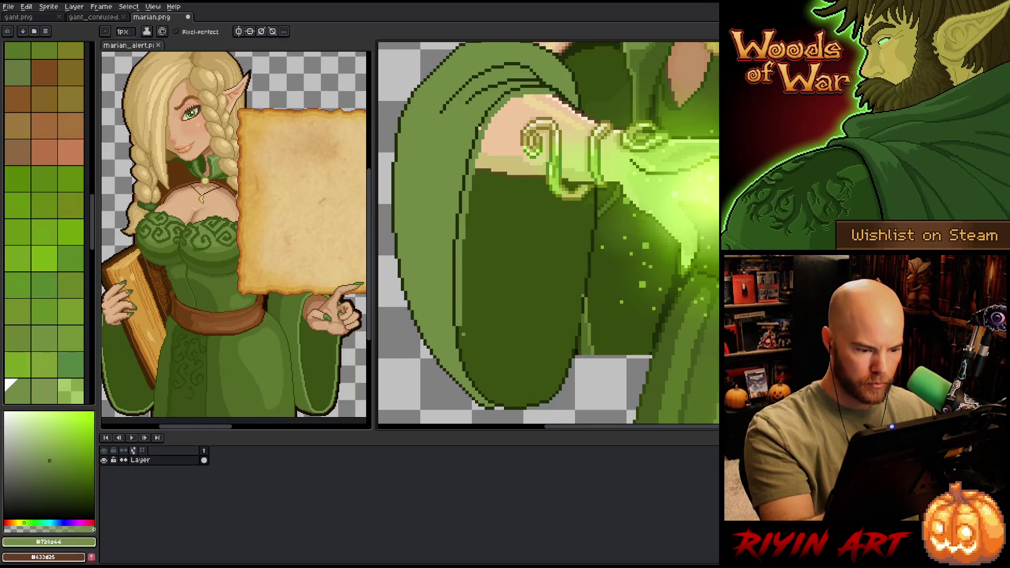
{"action": "left_click", "coordinate": [123, 31]}
{"action": "type", "text": "2"}
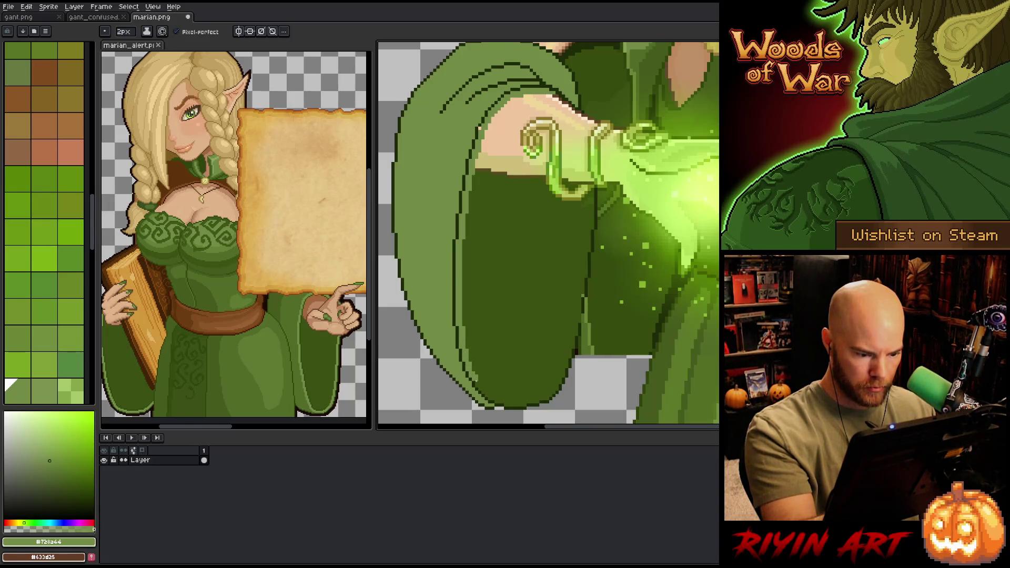
{"action": "left_click_drag", "start_coordinate": [481, 379], "coordinate": [498, 399]}
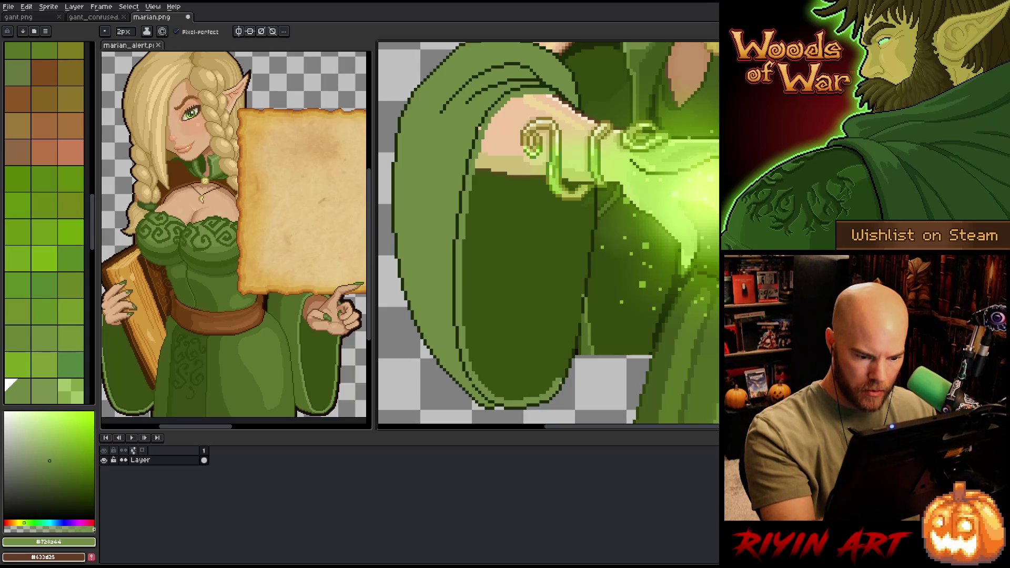
Step: Brighten the sleeve's inner edge, undo that stray stroke, and pick a darker mid green
{"action": "left_click", "coordinate": [553, 381], "text": "alt"}
{"action": "left_click", "coordinate": [10, 384]}
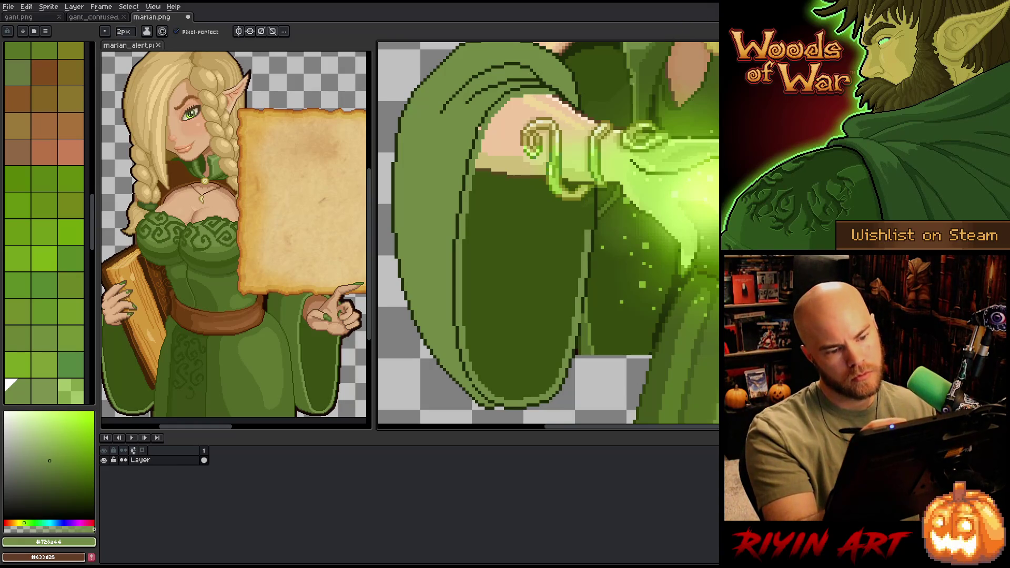
{"action": "left_click_drag", "start_coordinate": [590, 199], "coordinate": [586, 226]}
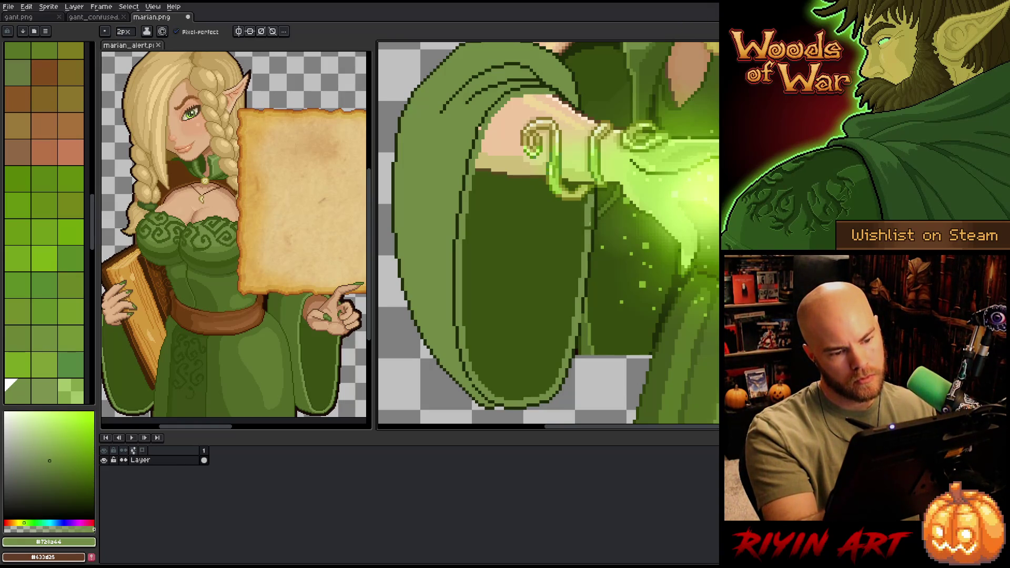
{"action": "key", "text": "ctrl+z"}
{"action": "left_click", "coordinate": [589, 224], "text": "alt"}
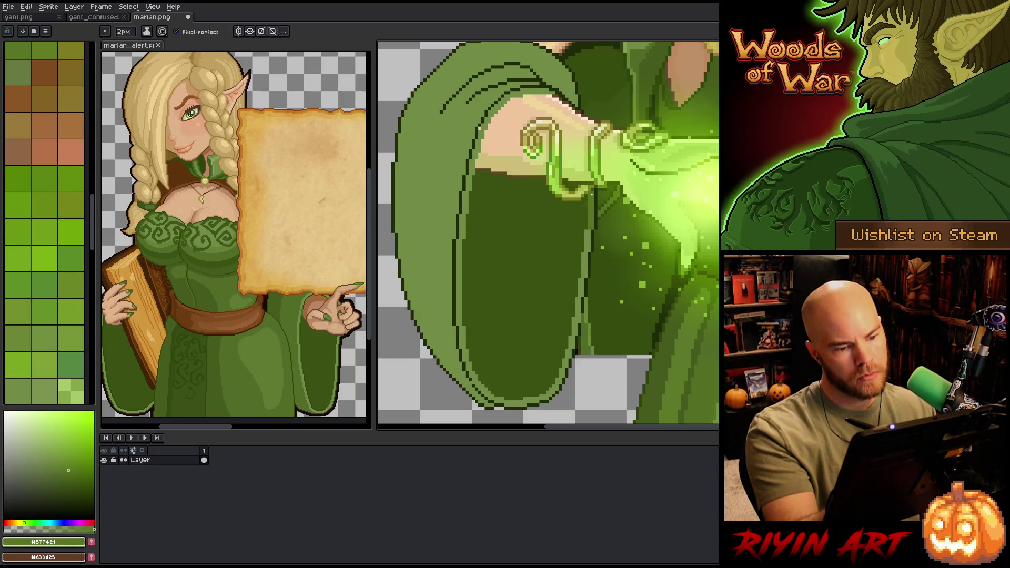
{"action": "left_click", "coordinate": [123, 31]}
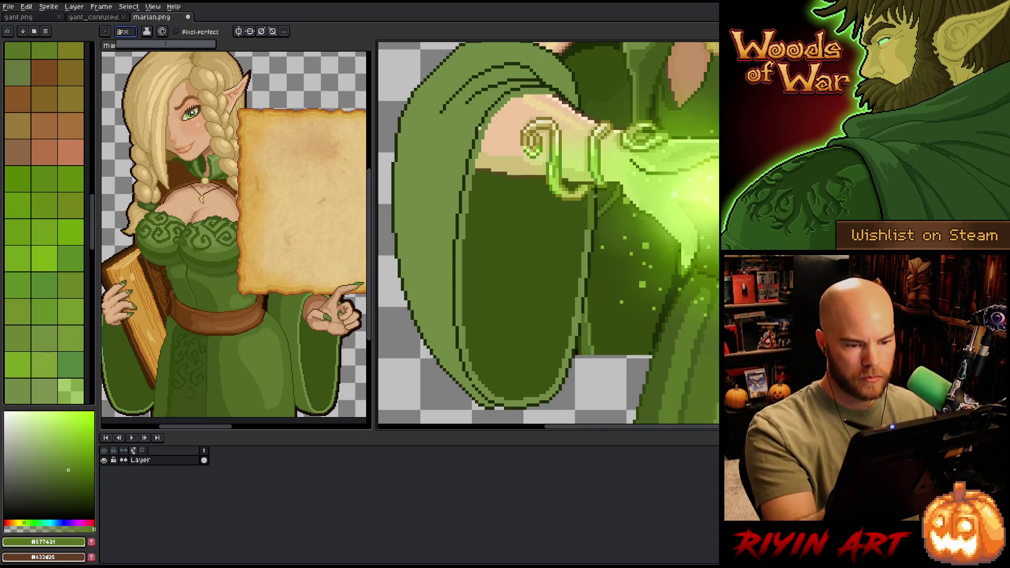
Step: Sample a green from the sleeve, setting the drawing colour to #72a044
{"action": "key", "text": "Return"}
{"action": "key", "text": "i"}
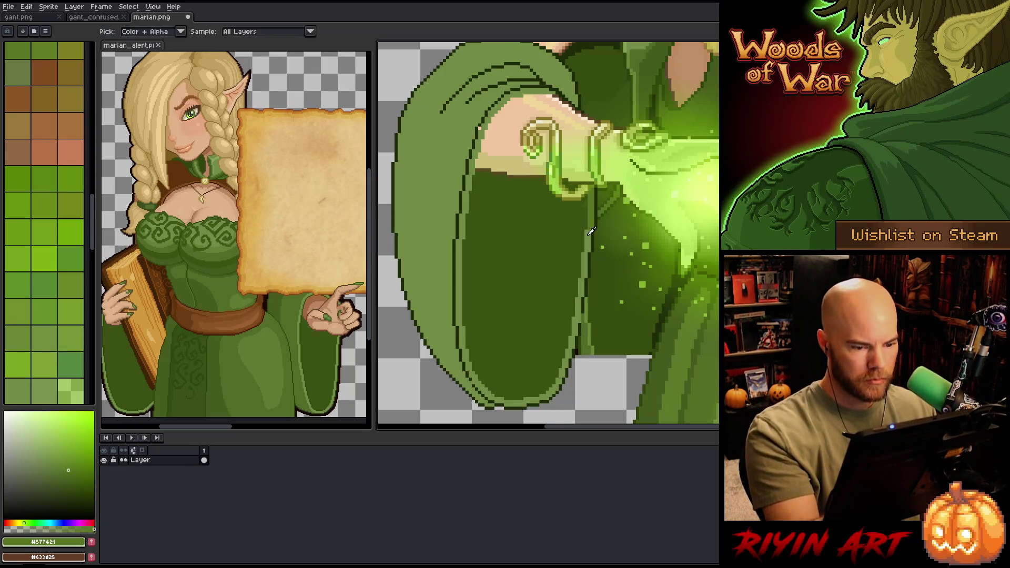
{"action": "left_click", "coordinate": [590, 229]}
{"action": "key", "text": "b"}
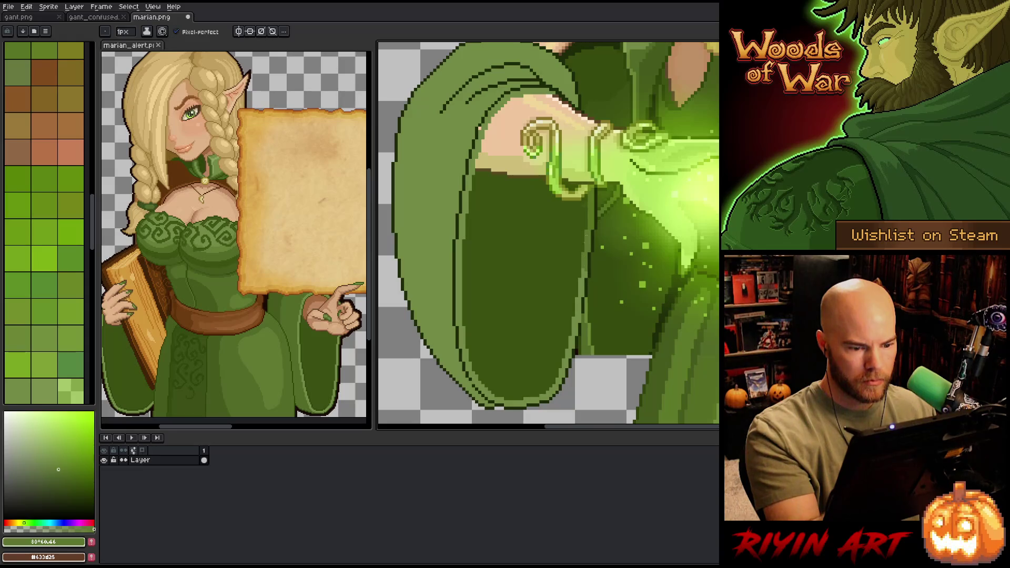
{"action": "left_click", "coordinate": [480, 128], "text": "alt"}
Step: Lasso-select the dark inner part of the lower sleeve
{"action": "key", "text": "m"}
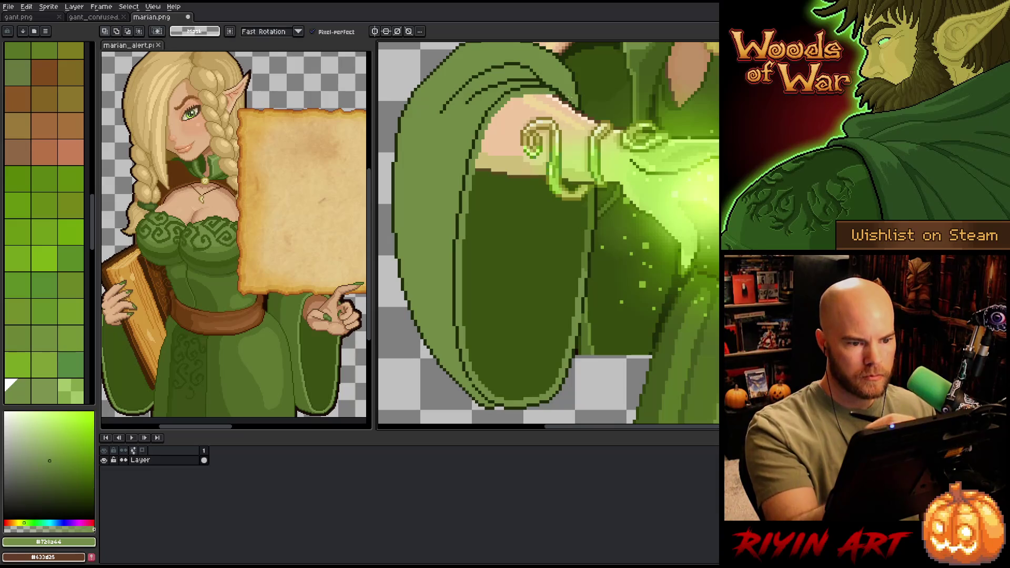
{"action": "key", "text": "alt"}
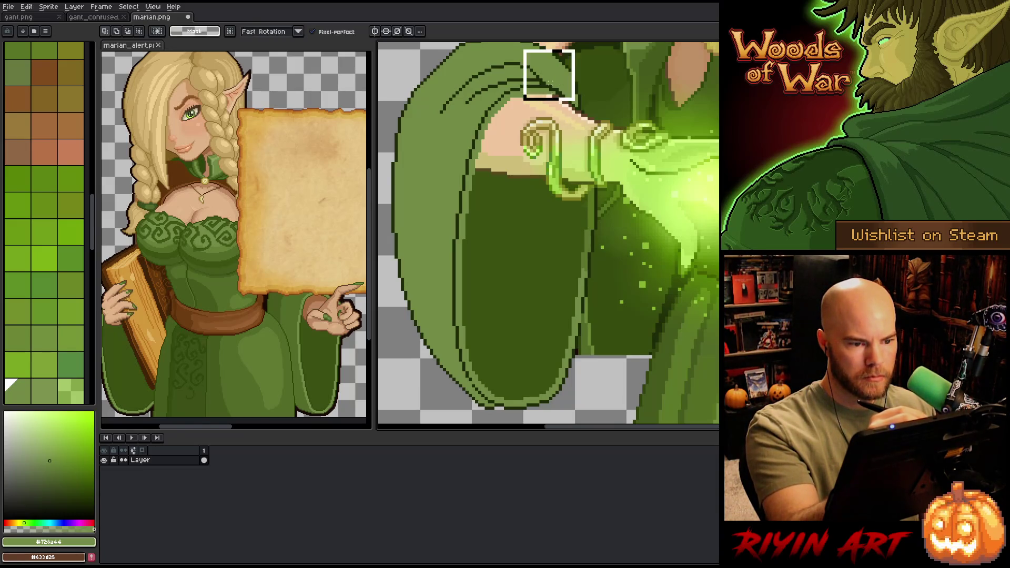
{"action": "key", "text": "b"}
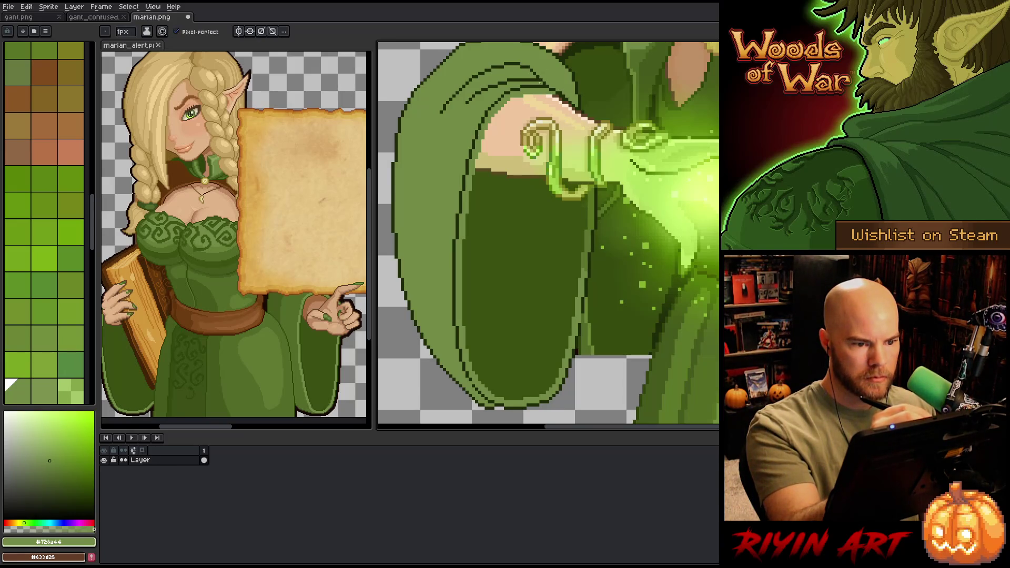
{"action": "scroll", "coordinate": [548, 234], "scroll_direction": "up", "scroll_amount": 2}
{"action": "key", "text": "m"}
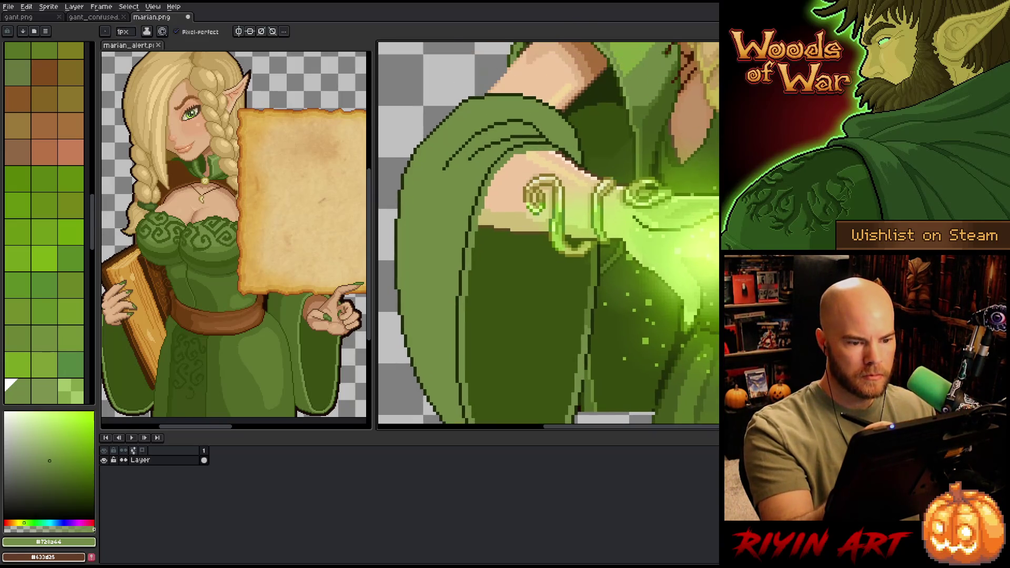
{"action": "mouse_move", "coordinate": [586, 181]}
{"action": "left_mouse_down"}
{"action": "mouse_move", "coordinate": [576, 268]}
{"action": "mouse_move", "coordinate": [424, 258]}
{"action": "mouse_move", "coordinate": [559, 110]}
{"action": "mouse_move", "coordinate": [560, 121]}
{"action": "left_mouse_up"}
{"action": "left_click_drag", "start_coordinate": [598, 273], "coordinate": [604, 147]}
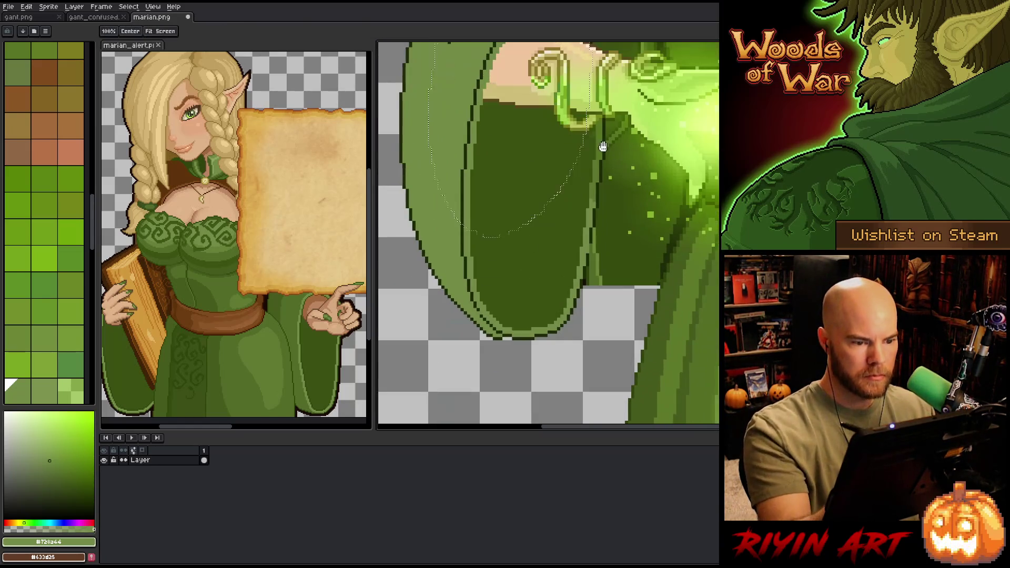
{"action": "mouse_move", "coordinate": [461, 116]}
{"action": "left_mouse_down"}
{"action": "mouse_move", "coordinate": [541, 294]}
{"action": "mouse_move", "coordinate": [508, 332]}
{"action": "mouse_move", "coordinate": [434, 158]}
{"action": "mouse_move", "coordinate": [462, 116]}
{"action": "left_mouse_up"}
{"action": "key", "text": "b"}
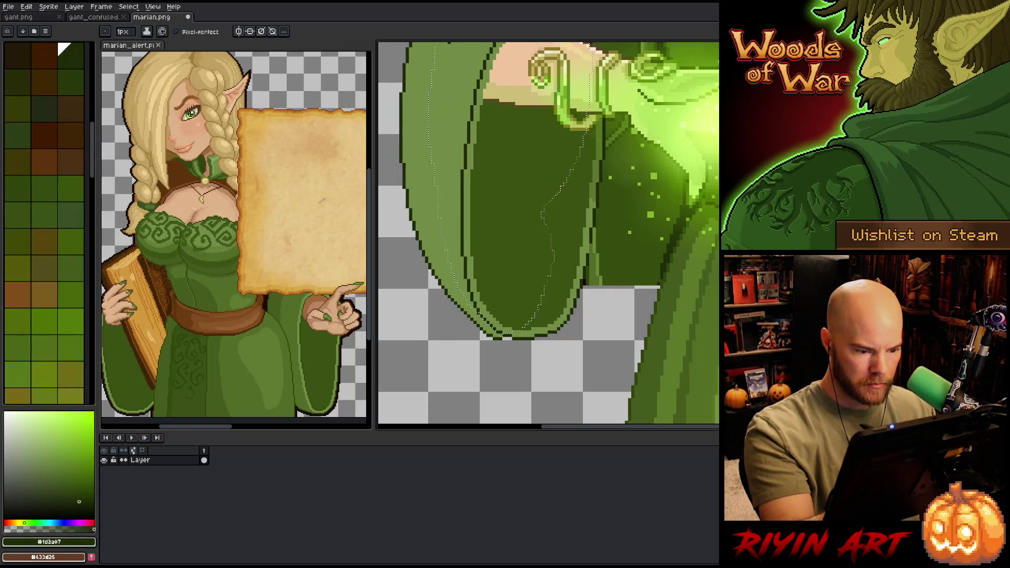
Step: Pick a dark olive green and open Replace Color, previewing #1d2a07 to #433d25
{"action": "mouse_move", "coordinate": [558, 192]}
{"action": "left_mouse_down"}
{"action": "mouse_move", "coordinate": [542, 268]}
{"action": "mouse_move", "coordinate": [682, 320]}
{"action": "left_mouse_up"}
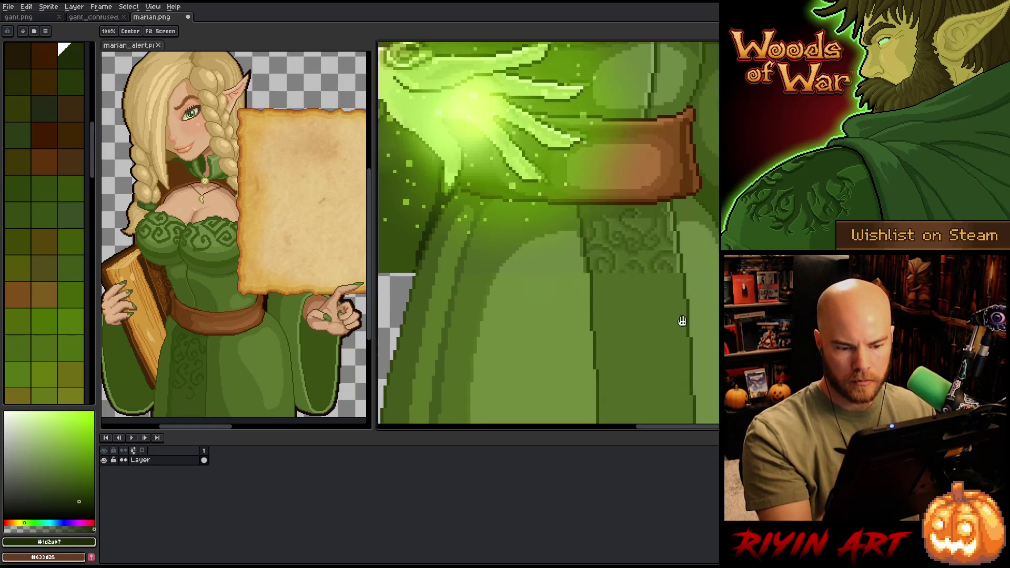
{"action": "key", "text": "i"}
{"action": "mouse_move", "coordinate": [552, 316]}
{"action": "left_mouse_down"}
{"action": "mouse_move", "coordinate": [670, 315]}
{"action": "mouse_move", "coordinate": [643, 353]}
{"action": "left_mouse_up"}
{"action": "key", "text": "shift+r"}
Step: Replace the sleeve's near-black outline #1d2307 with dark green #2f440b
{"action": "left_click", "coordinate": [526, 213]}
{"action": "left_click", "coordinate": [514, 211]}
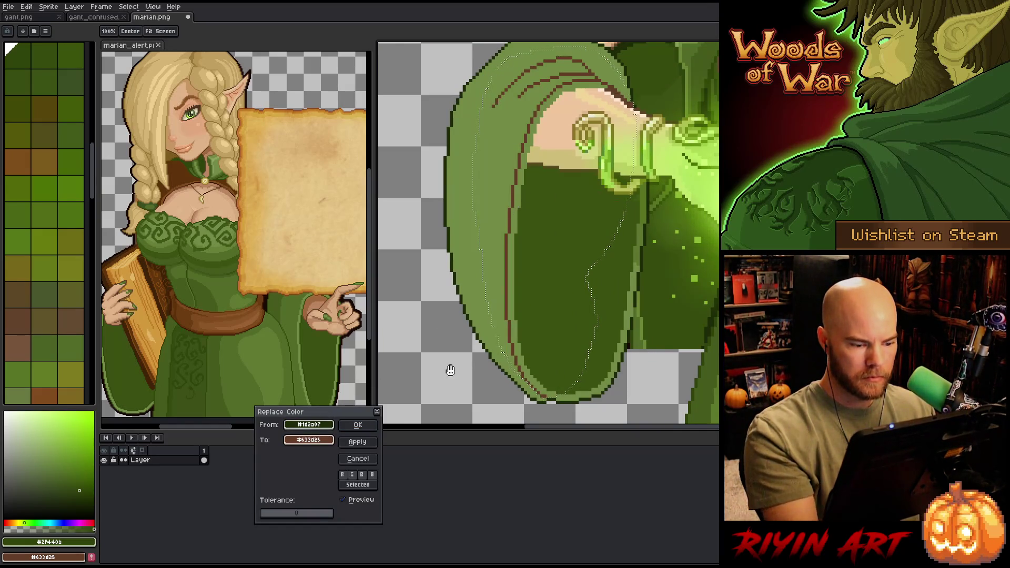
{"action": "left_click_drag", "start_coordinate": [309, 440], "coordinate": [84, 541]}
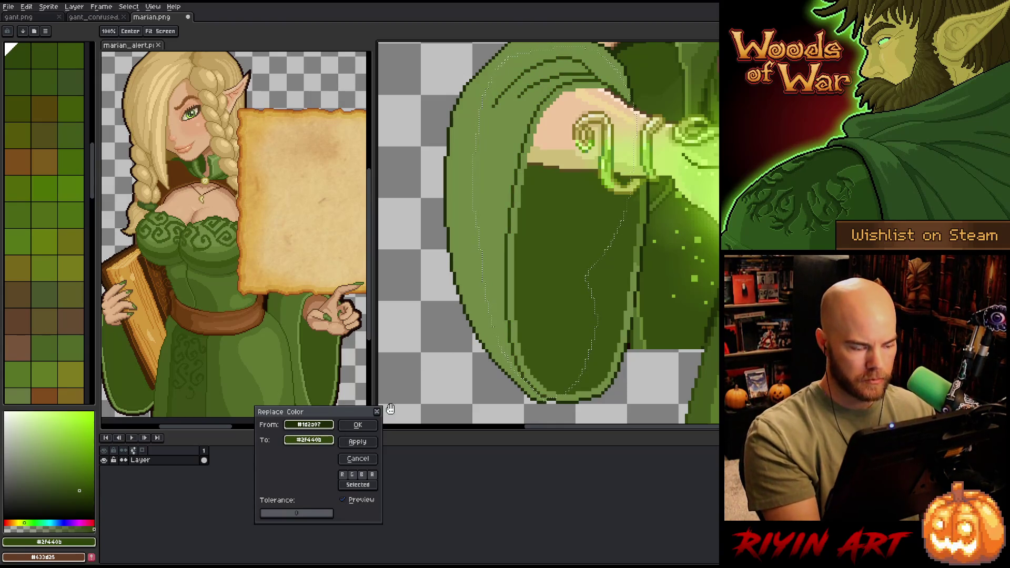
{"action": "left_click", "coordinate": [358, 425]}
Step: Eyedrop the sleeve outline to check the colours, ending on dark olive #3f440b
{"action": "left_click_drag", "start_coordinate": [643, 334], "coordinate": [593, 329]}
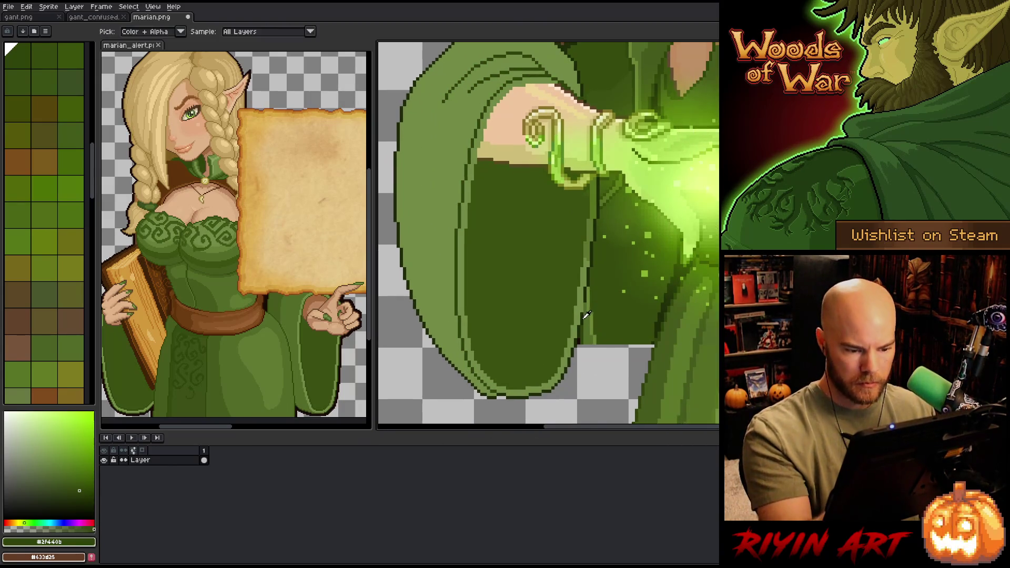
{"action": "left_click", "coordinate": [582, 311], "text": "alt"}
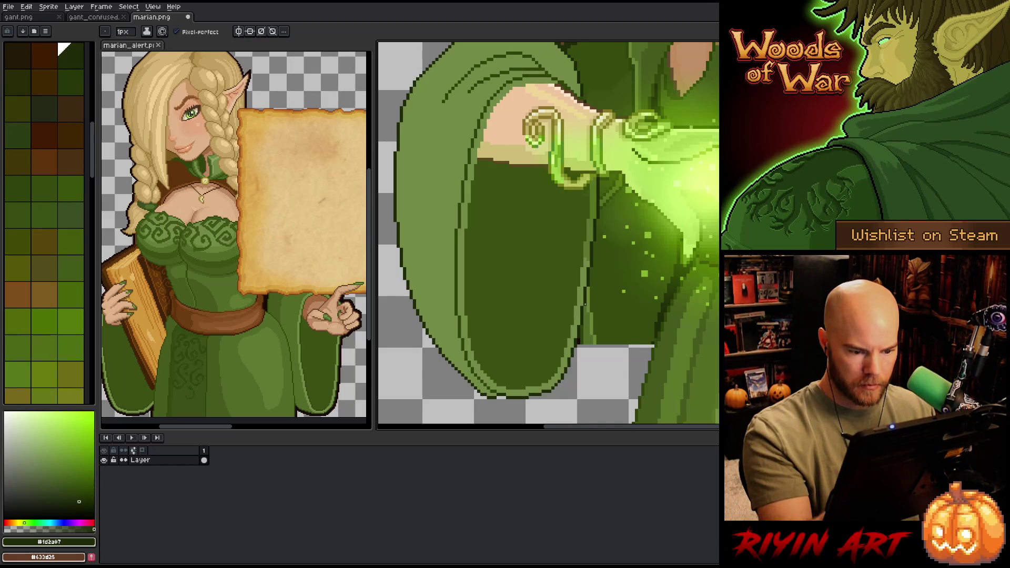
{"action": "left_click_drag", "start_coordinate": [575, 286], "coordinate": [585, 290]}
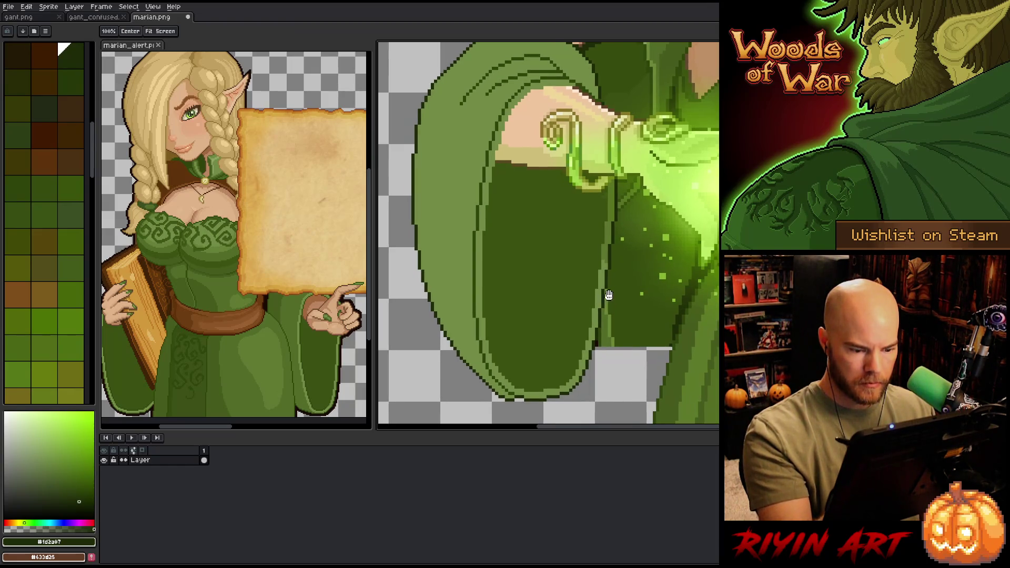
{"action": "left_click", "coordinate": [523, 400], "text": "alt"}
{"action": "left_click", "coordinate": [526, 399], "text": "alt"}
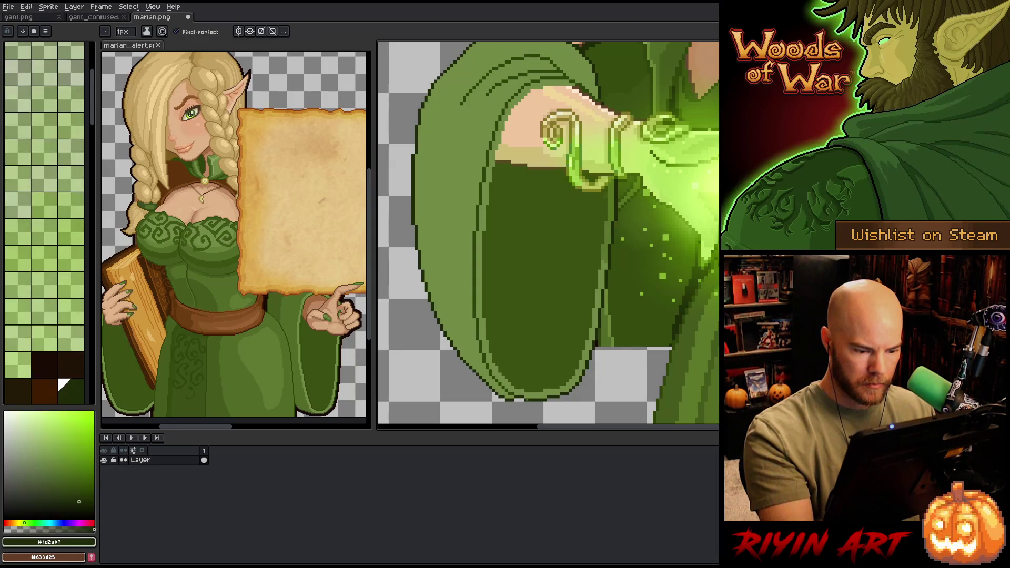
{"action": "left_click", "coordinate": [522, 396], "text": "alt"}
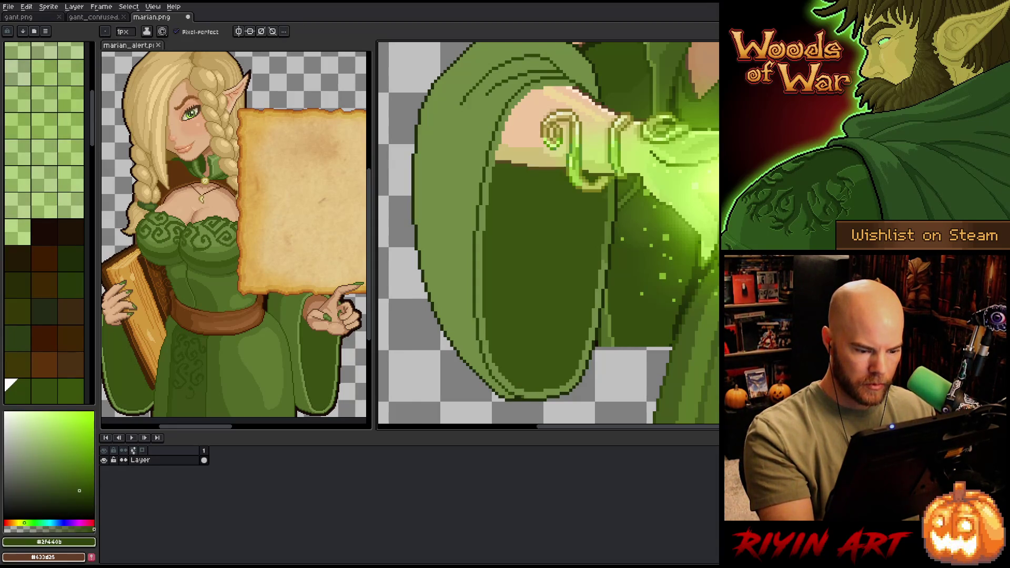
{"action": "left_click_drag", "start_coordinate": [609, 334], "coordinate": [608, 372]}
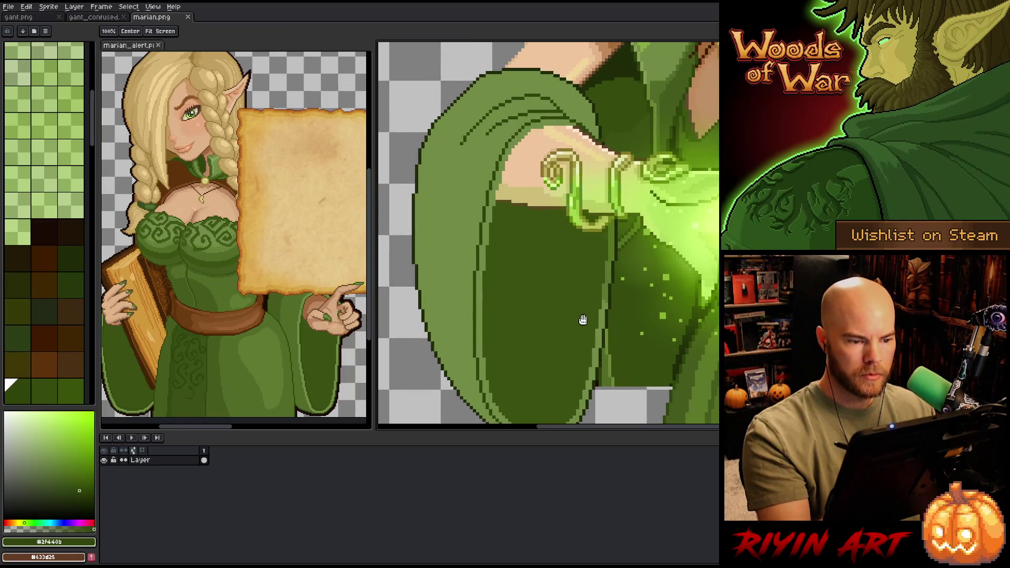
{"action": "left_click_drag", "start_coordinate": [582, 318], "coordinate": [566, 291]}
{"action": "scroll", "coordinate": [566, 290], "scroll_direction": "down", "scroll_amount": 3}
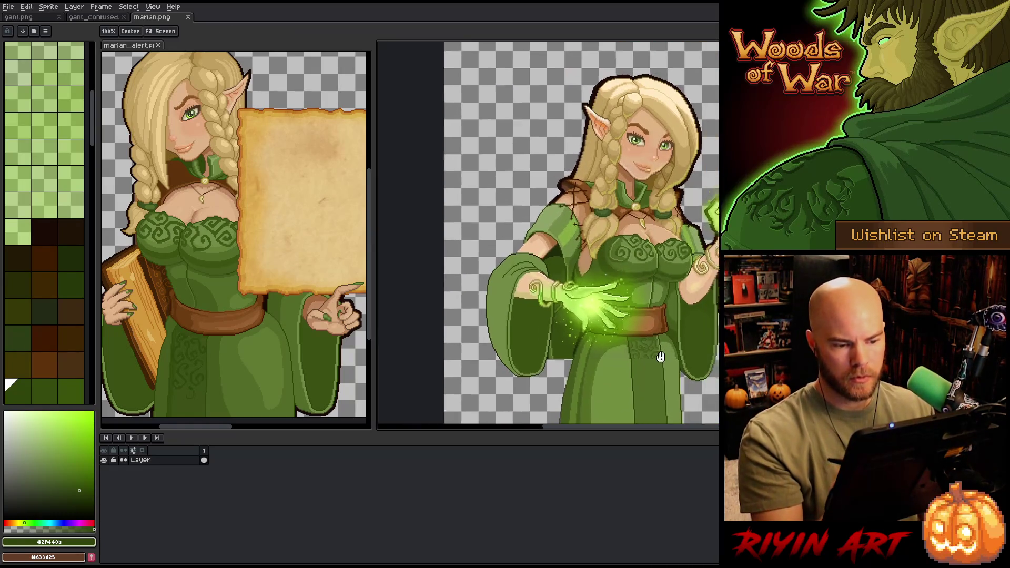
{"action": "key", "text": "g"}
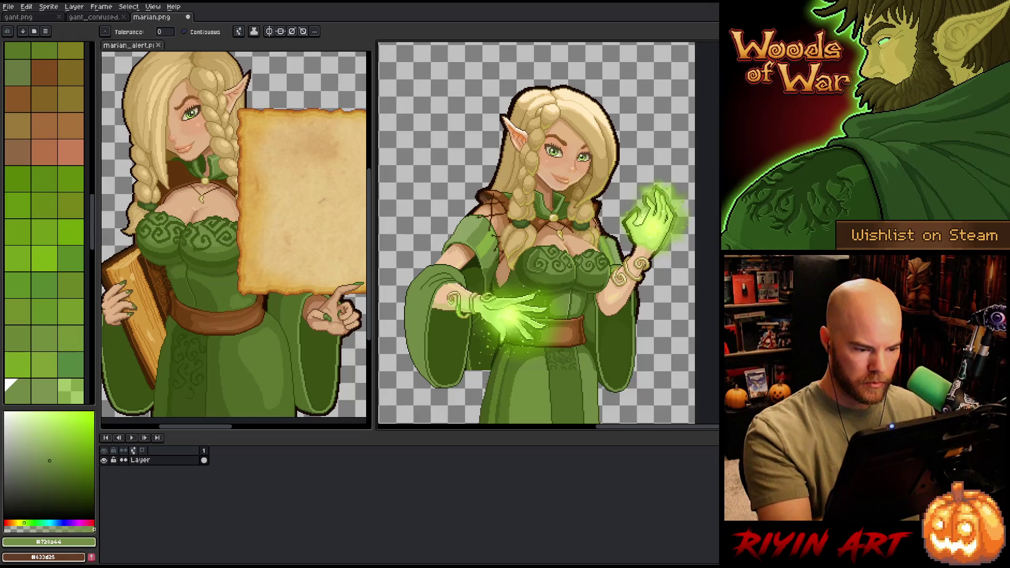
{"action": "key", "text": "w"}
{"action": "left_click", "coordinate": [431, 380]}
{"action": "key", "text": "b"}
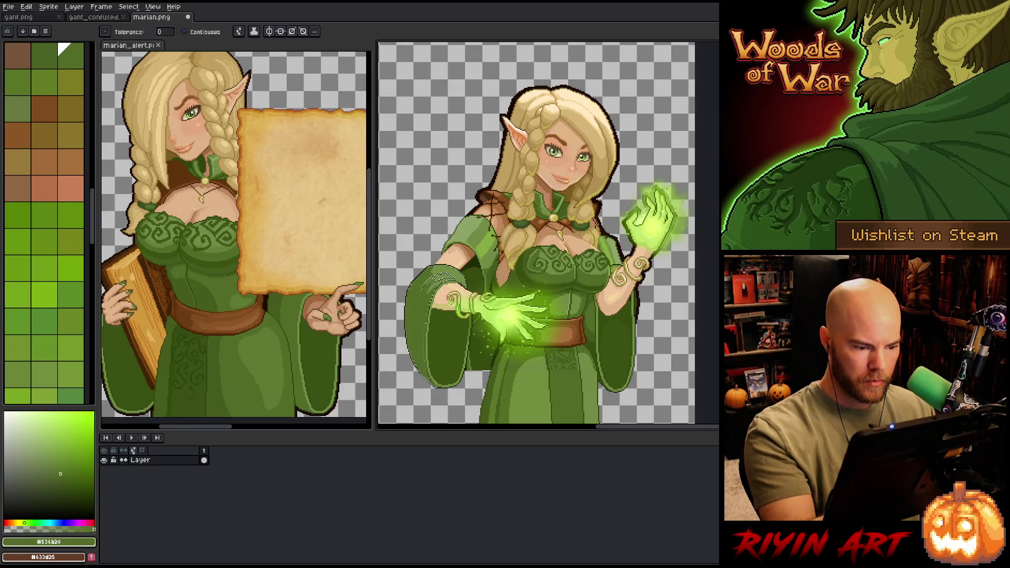
{"action": "key", "text": "ctrl+d"}
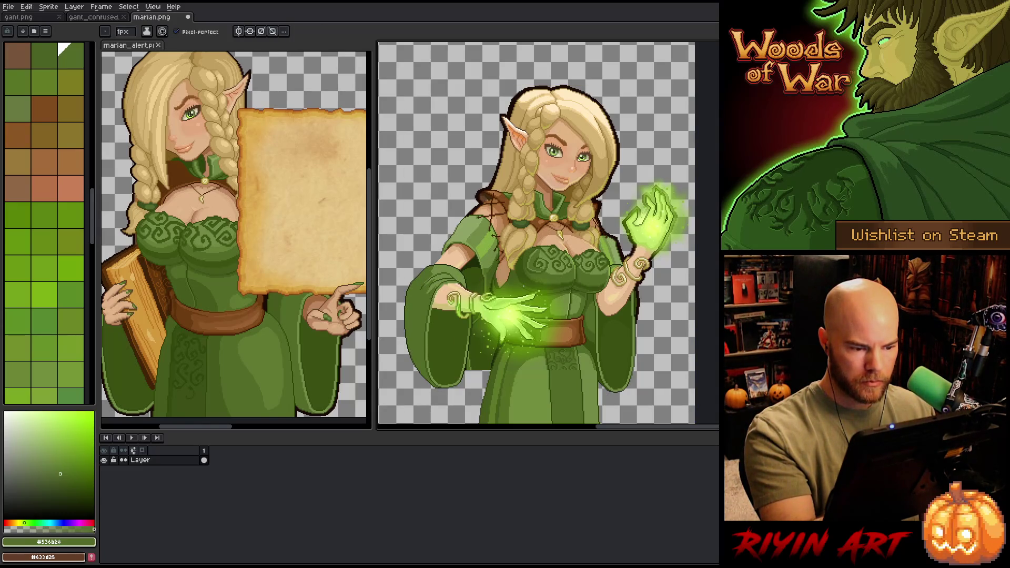
{"action": "key", "text": "w"}
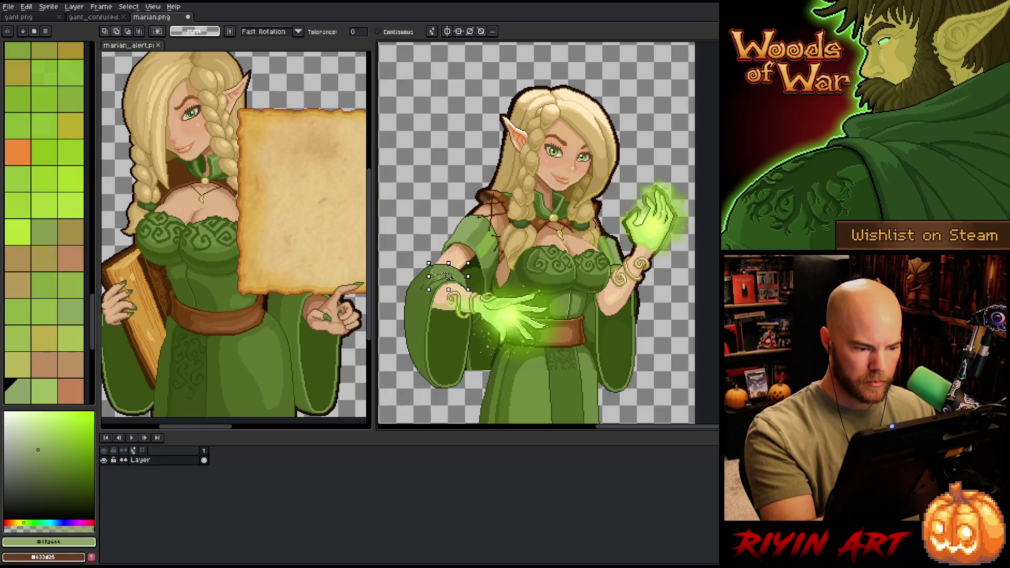
{"action": "key", "text": "b"}
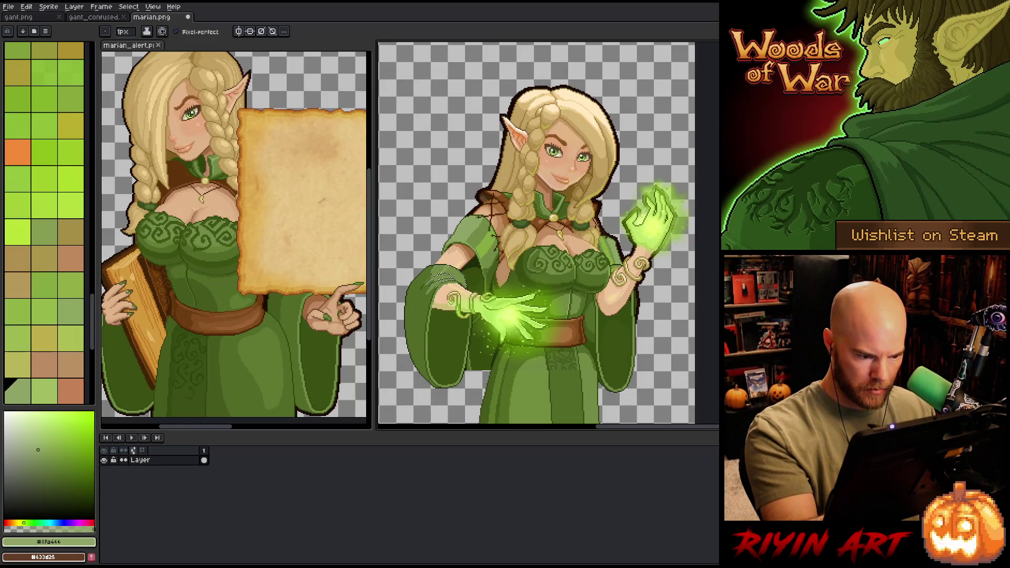
Step: Sample deeper greens #536b28 and #455b1c and darken the sleeve's light stroke lines
{"action": "scroll", "coordinate": [467, 226], "scroll_direction": "up", "scroll_amount": 3}
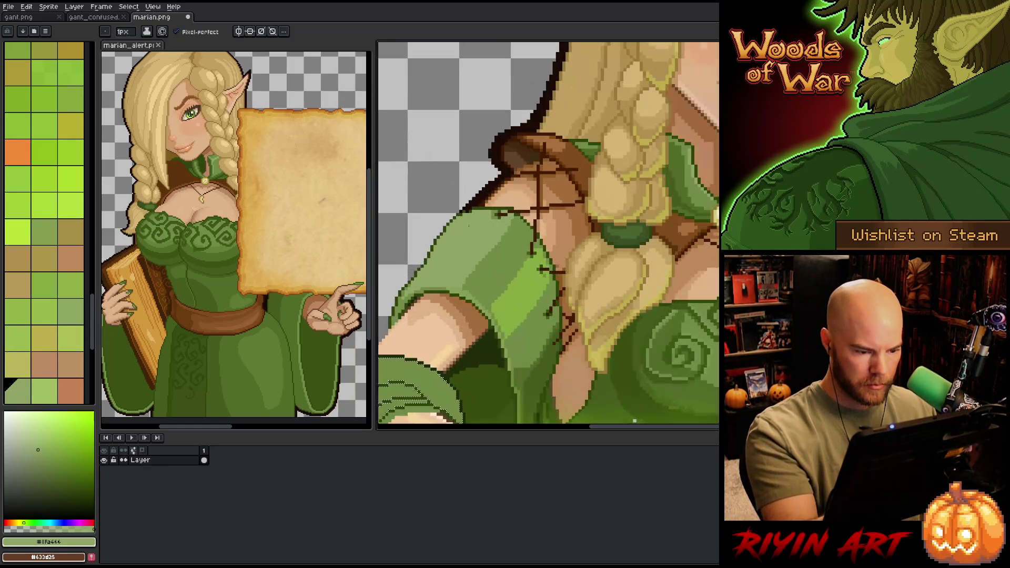
{"action": "left_click_drag", "start_coordinate": [635, 421], "coordinate": [664, 385]}
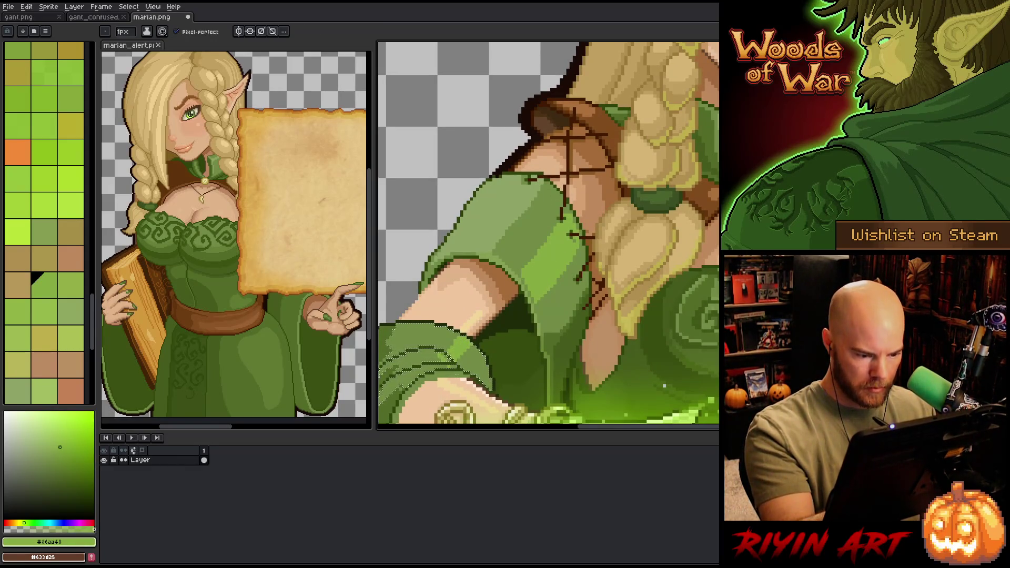
{"action": "left_click", "coordinate": [665, 386], "text": "alt"}
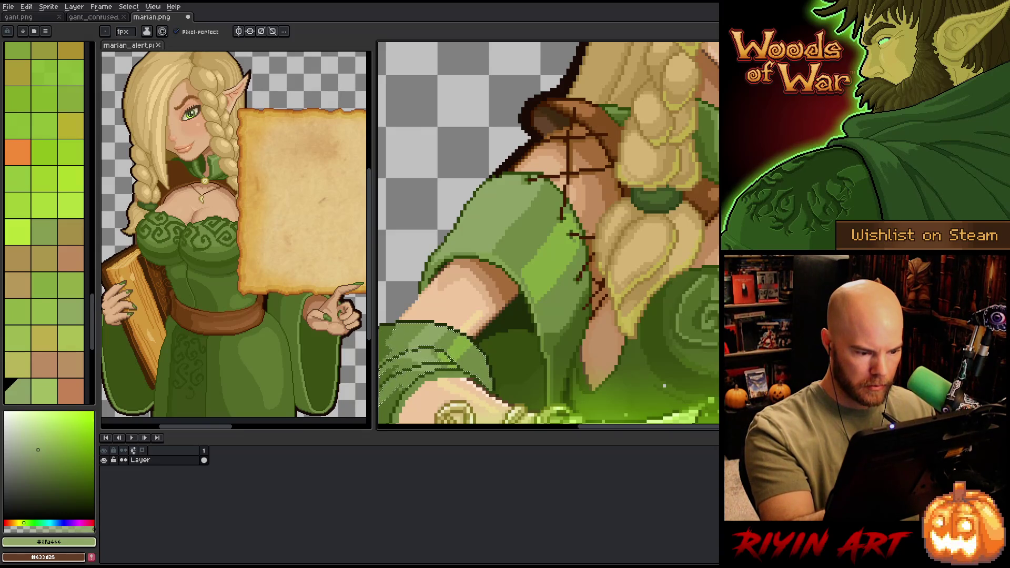
{"action": "left_click_drag", "start_coordinate": [665, 387], "coordinate": [689, 355]}
{"action": "left_click", "coordinate": [689, 355], "text": "alt"}
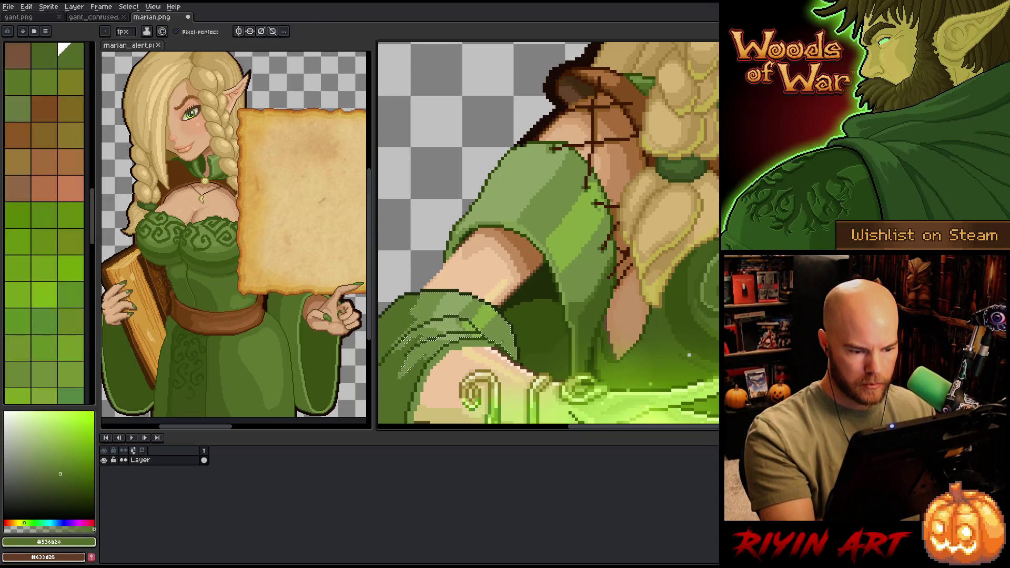
{"action": "left_click", "coordinate": [689, 355], "text": "alt"}
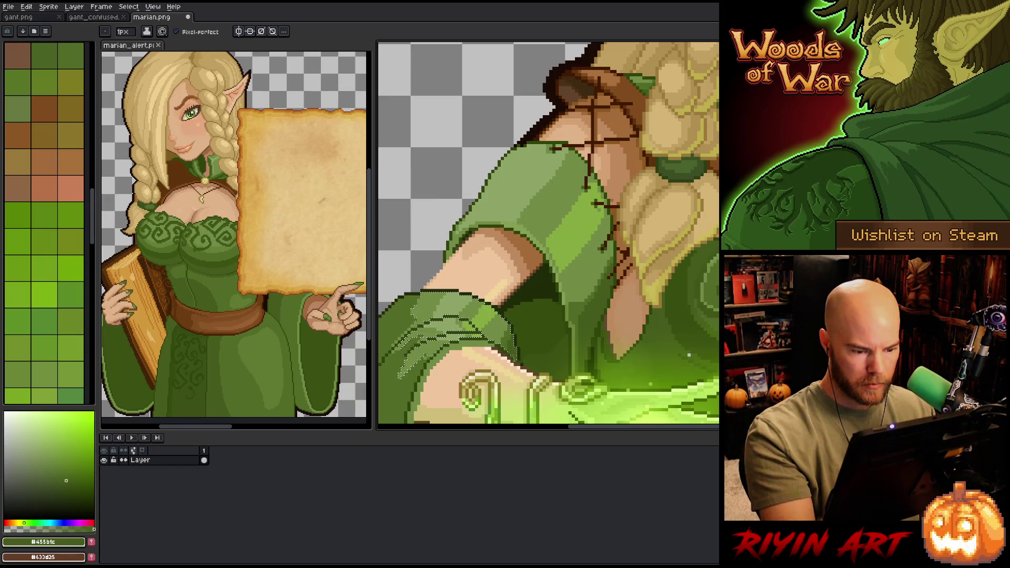
{"action": "left_click_drag", "start_coordinate": [515, 326], "coordinate": [508, 361]}
Step: Pick a dark green and pencil dark pixels along the bracelet's upper edge
{"action": "left_click_drag", "start_coordinate": [458, 380], "coordinate": [521, 354]}
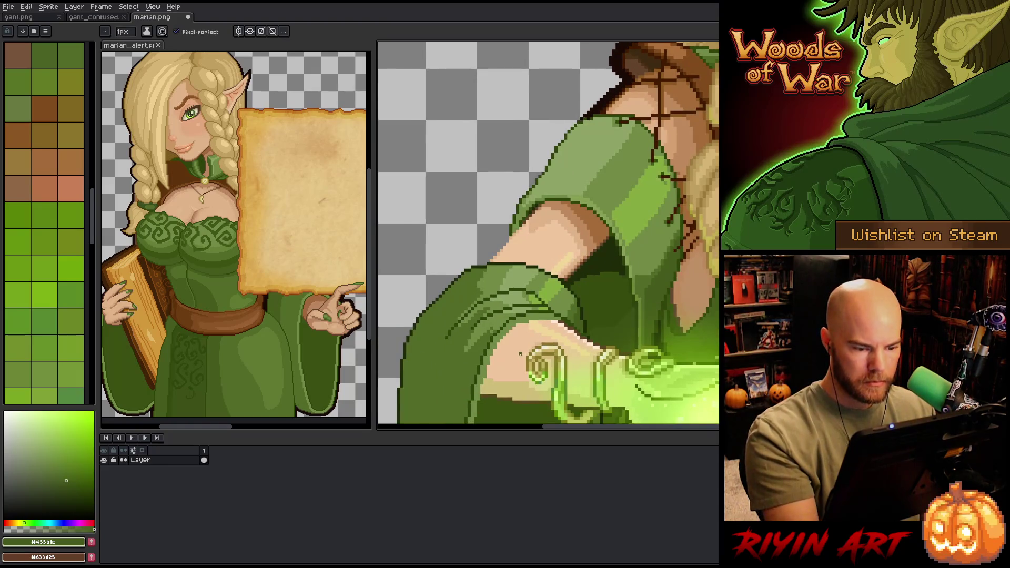
{"action": "left_click", "coordinate": [632, 148], "text": "alt"}
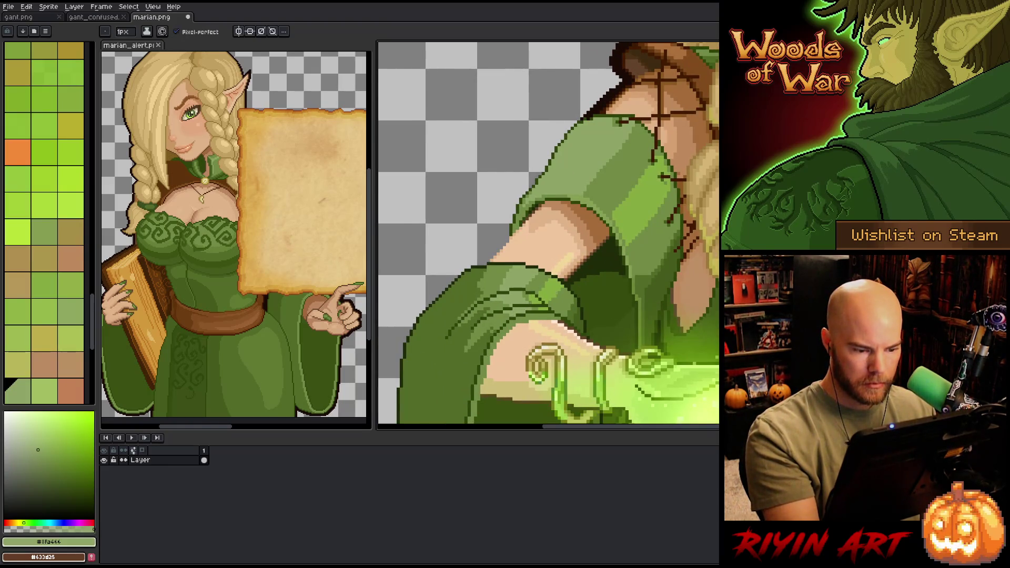
{"action": "left_click", "coordinate": [542, 312], "text": "alt"}
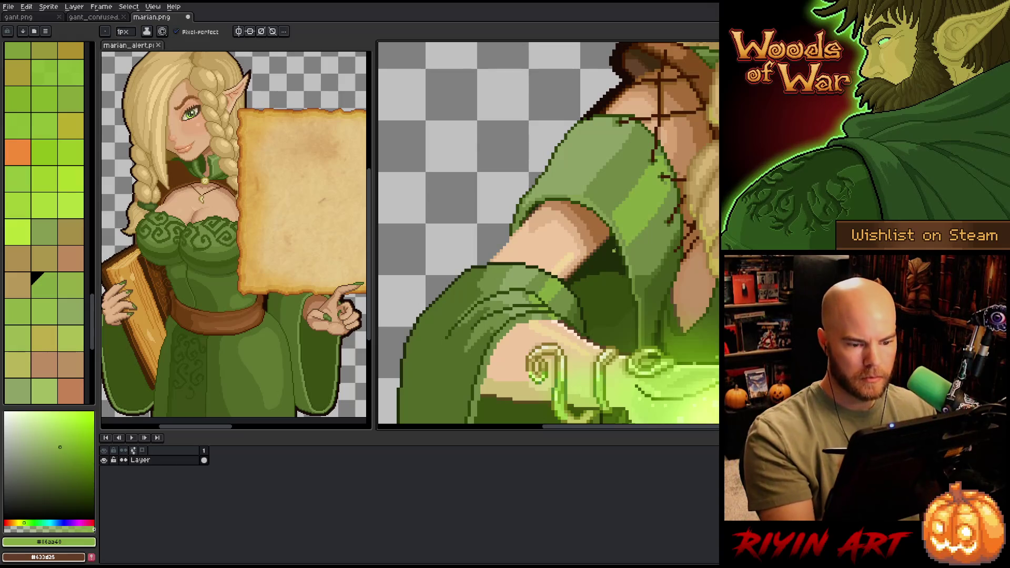
{"action": "scroll", "coordinate": [615, 295], "scroll_direction": "down", "scroll_amount": 3}
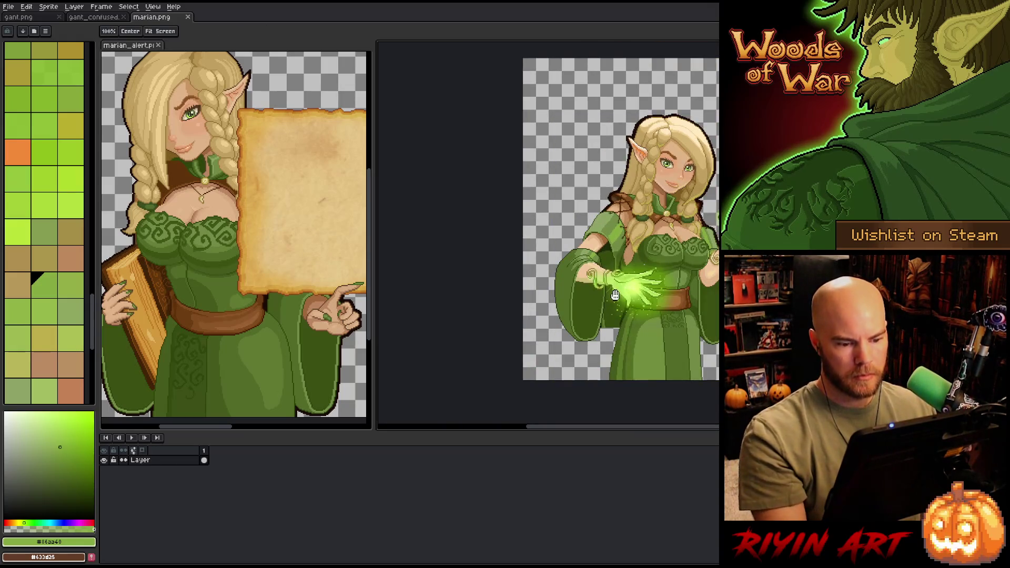
{"action": "scroll", "coordinate": [615, 296], "scroll_direction": "up", "scroll_amount": 1}
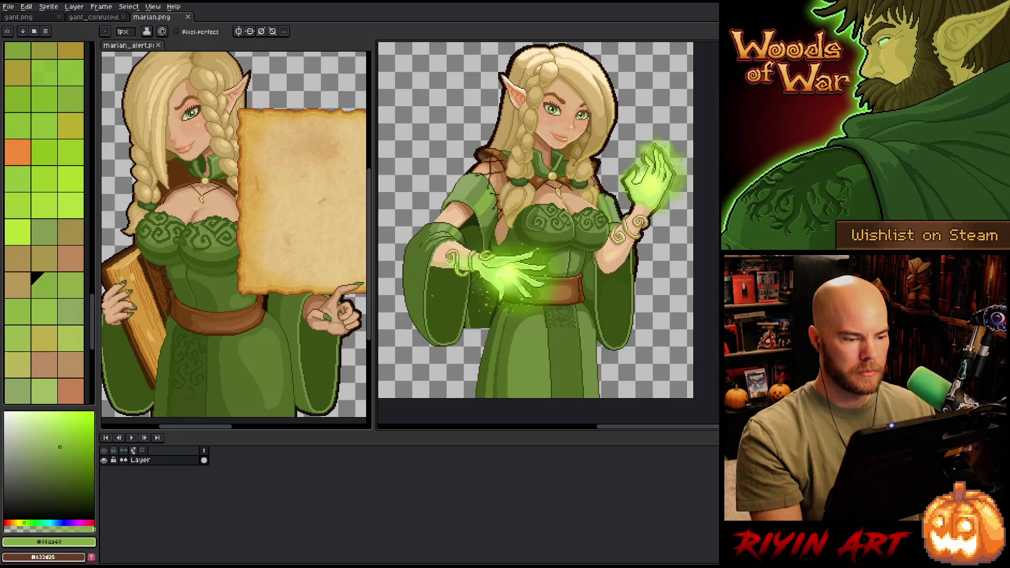
{"action": "scroll", "coordinate": [435, 263], "scroll_direction": "up", "scroll_amount": 1}
{"action": "left_click", "coordinate": [434, 262], "text": "alt"}
{"action": "scroll", "coordinate": [435, 262], "scroll_direction": "up", "scroll_amount": 2}
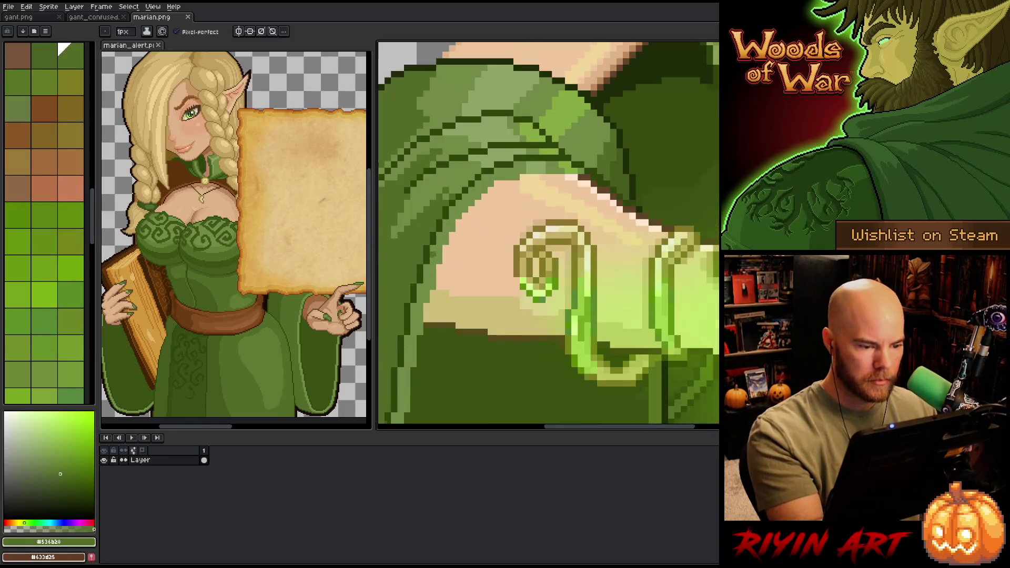
{"action": "left_click", "coordinate": [462, 187]}
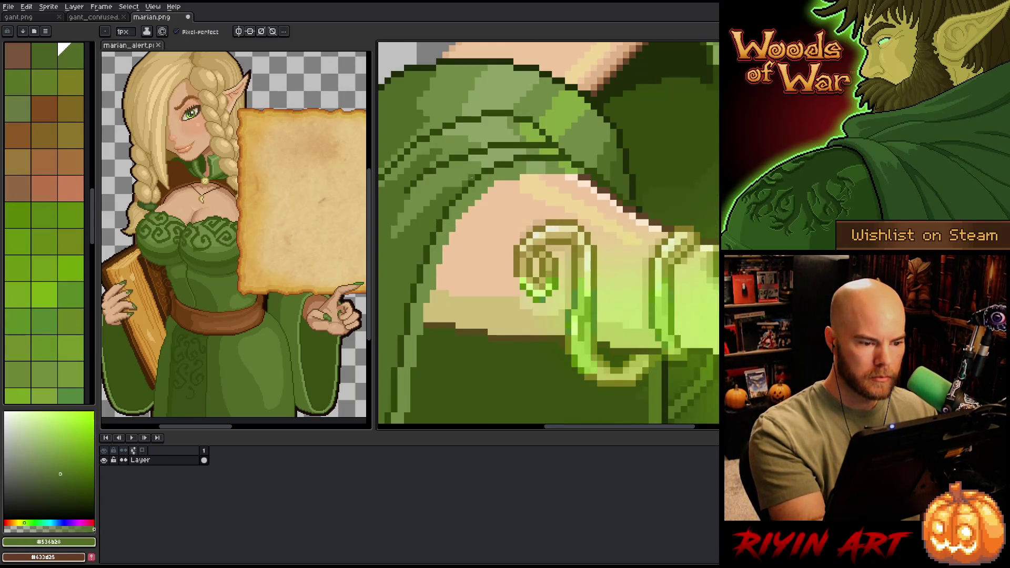
{"action": "scroll", "coordinate": [541, 337], "scroll_direction": "down", "scroll_amount": 2}
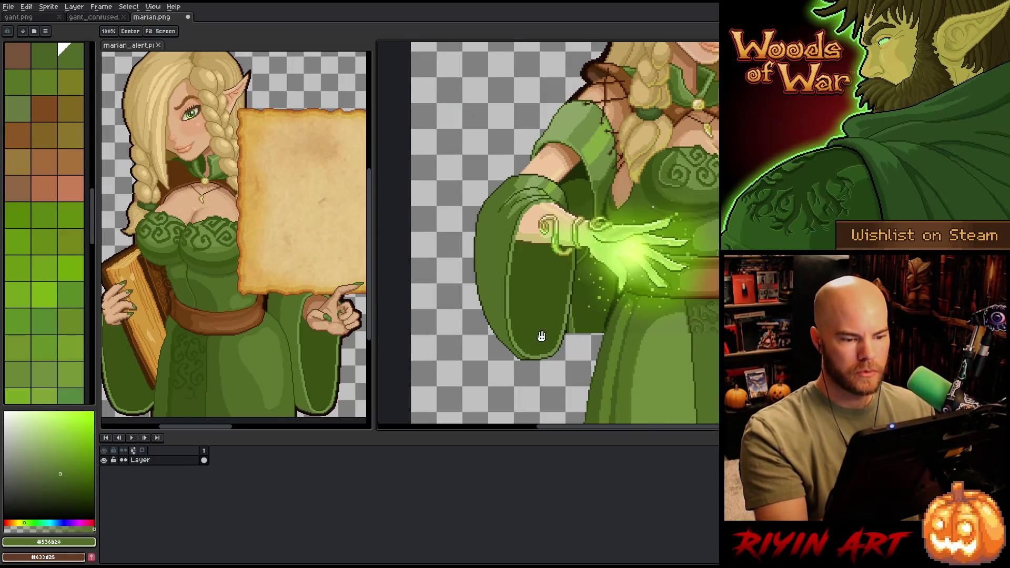
Step: Redraw the left sleeve's outer edge in the sleeve's dark green
{"action": "left_click_drag", "start_coordinate": [542, 337], "coordinate": [489, 381]}
{"action": "left_click", "coordinate": [440, 288], "text": "alt"}
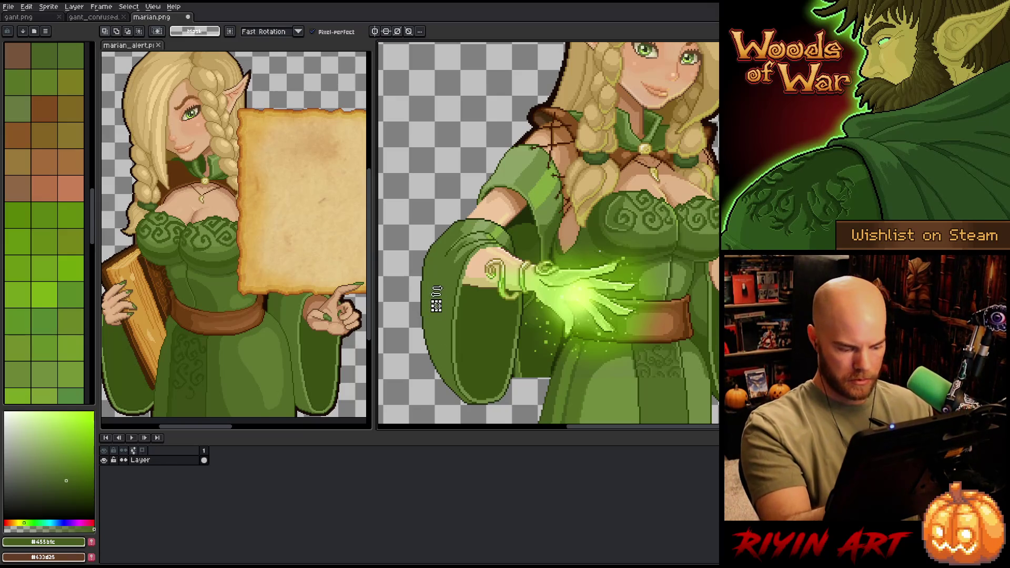
{"action": "mouse_move", "coordinate": [436, 300]}
{"action": "left_mouse_down"}
{"action": "mouse_move", "coordinate": [453, 257]}
{"action": "mouse_move", "coordinate": [445, 234]}
{"action": "left_mouse_up"}
{"action": "key", "text": "b"}
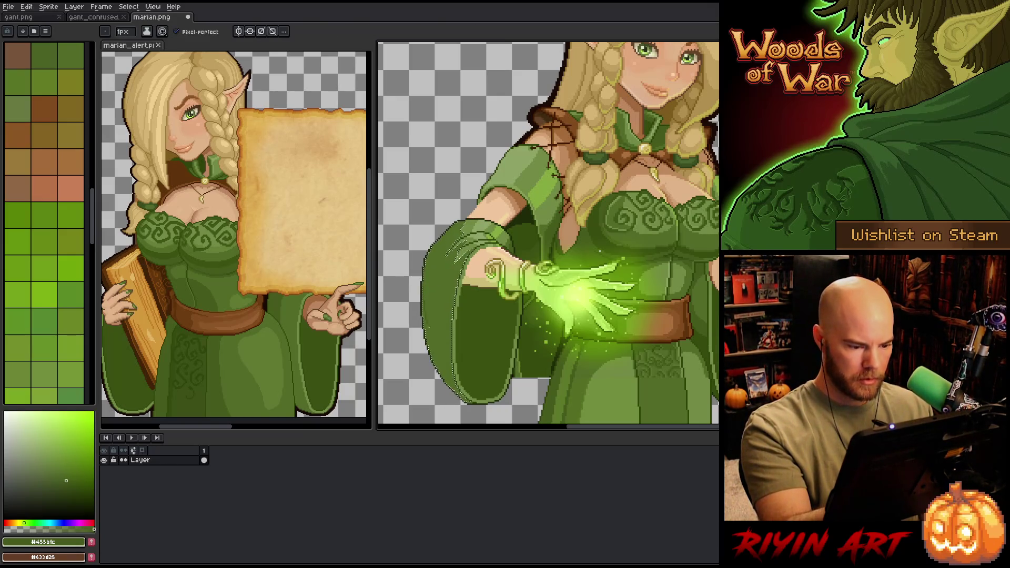
{"action": "key", "text": "g"}
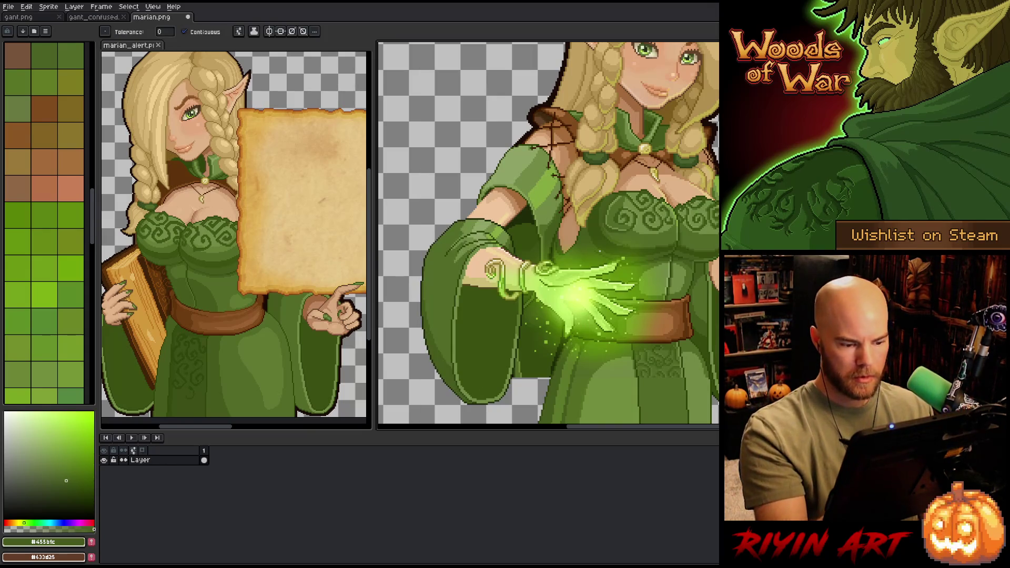
Step: Zoom out to check the figure, then pick dark outline green #354b0c
{"action": "key", "text": "minus"}
{"action": "key", "text": "minus"}
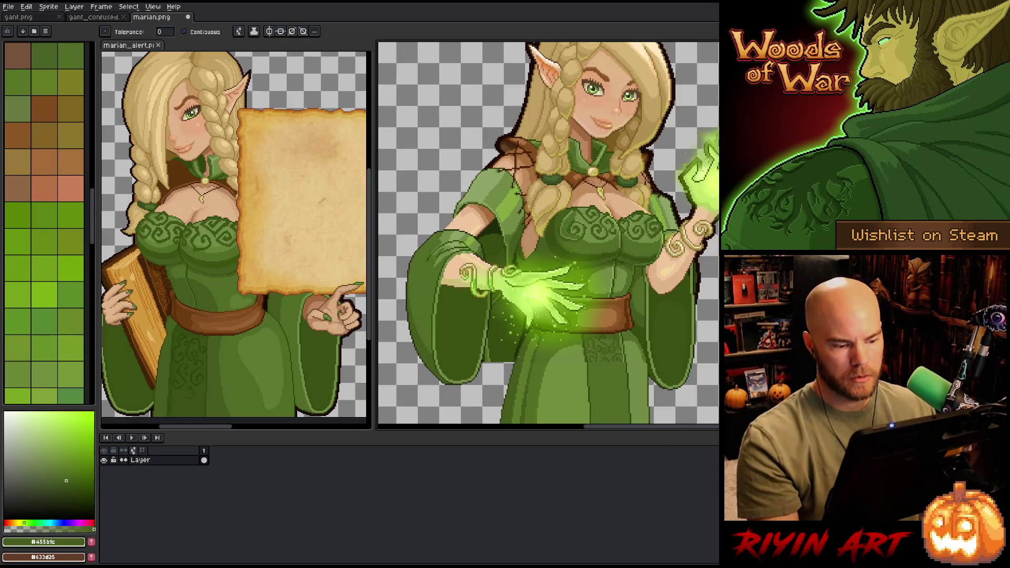
{"action": "scroll", "coordinate": [548, 235], "scroll_direction": "down", "scroll_amount": 2}
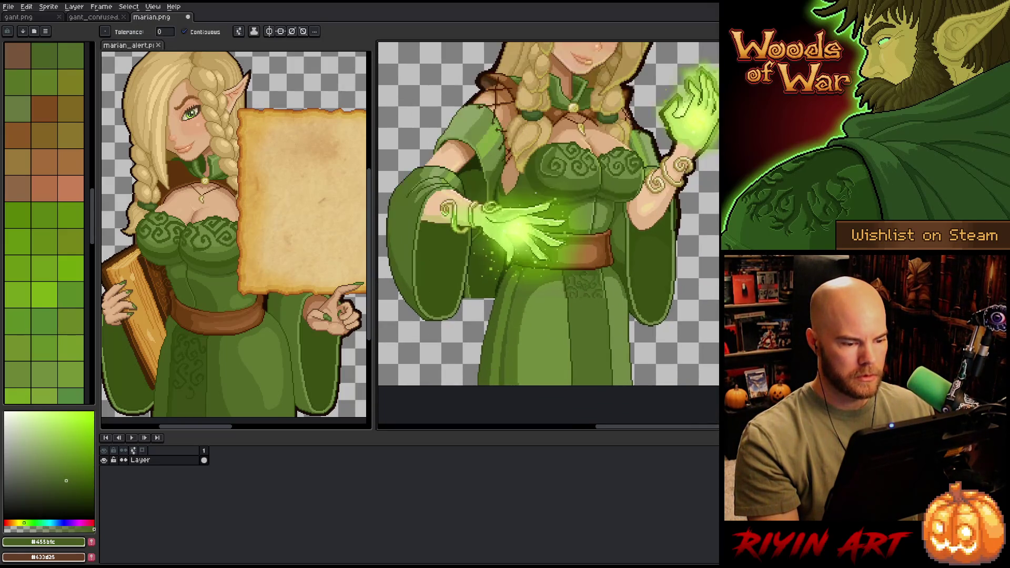
{"action": "scroll", "coordinate": [467, 285], "scroll_direction": "up", "scroll_amount": 2}
{"action": "scroll", "coordinate": [468, 285], "scroll_direction": "down", "scroll_amount": 2}
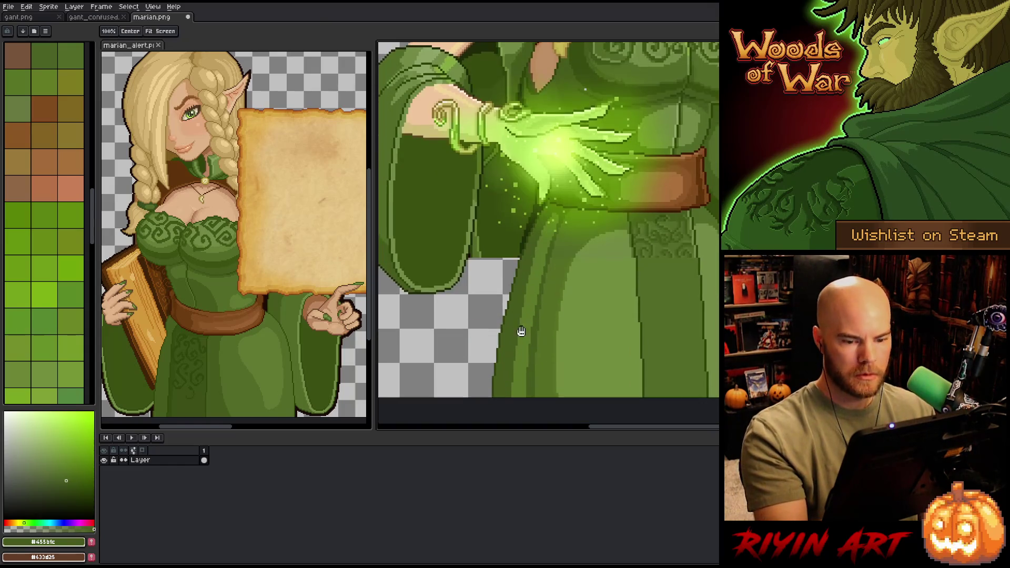
{"action": "key", "text": "b"}
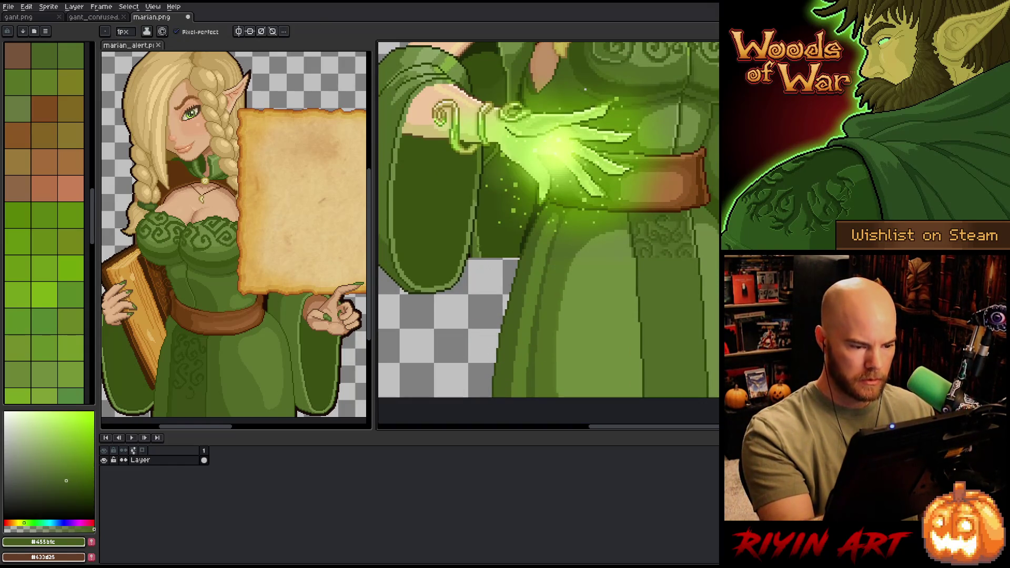
{"action": "left_click", "coordinate": [11, 384]}
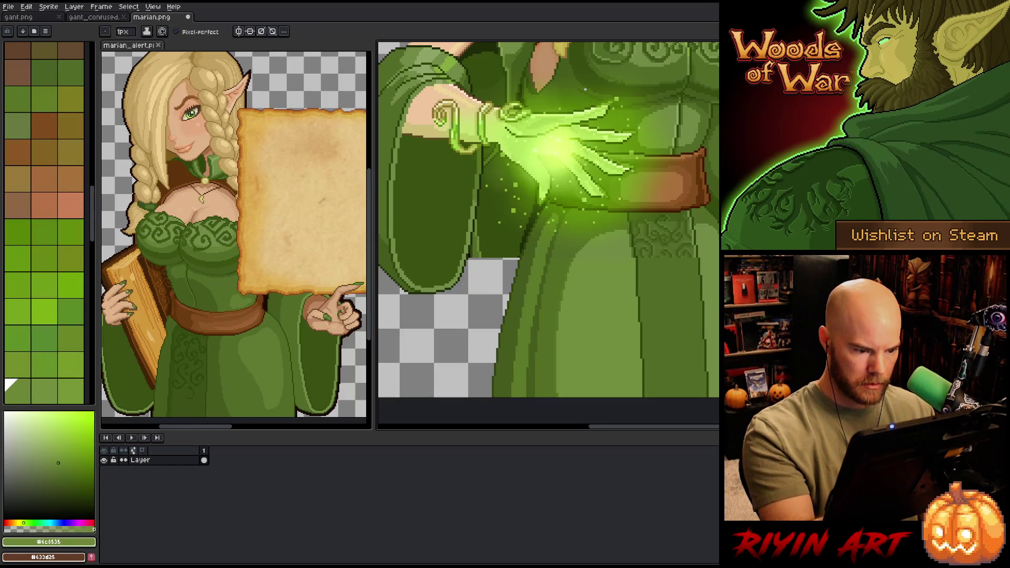
{"action": "left_click", "coordinate": [470, 281], "text": "alt"}
Step: Pencil a dark skirt edge below the sleeve and fill the transparent strip with dark robe green
{"action": "left_click_drag", "start_coordinate": [451, 294], "coordinate": [451, 398]}
{"action": "scroll", "coordinate": [547, 221], "scroll_direction": "down", "scroll_amount": 1}
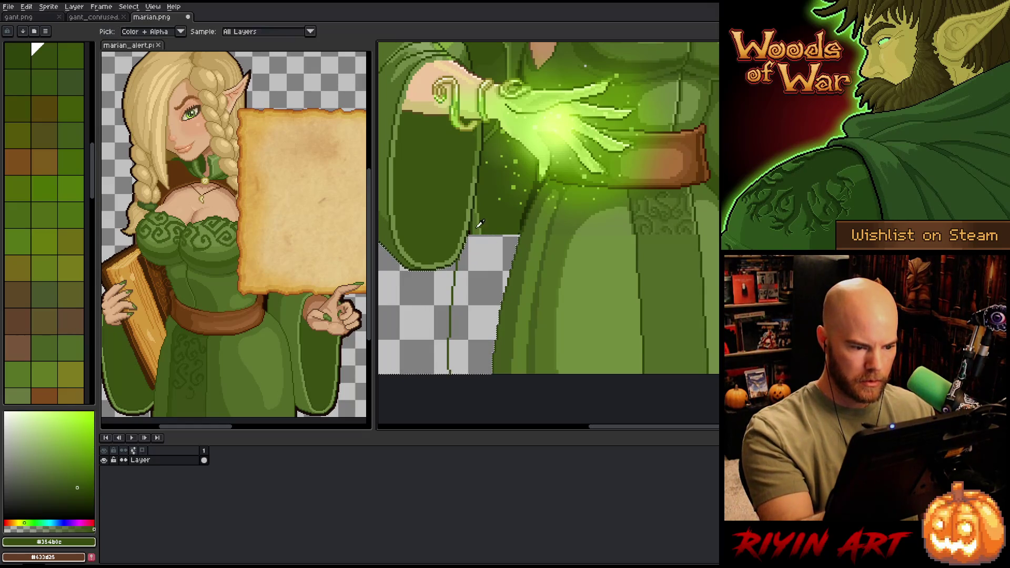
{"action": "left_click", "coordinate": [71, 347]}
{"action": "left_click_drag", "start_coordinate": [443, 297], "coordinate": [443, 328]}
{"action": "key", "text": "g"}
{"action": "left_click", "coordinate": [447, 336]}
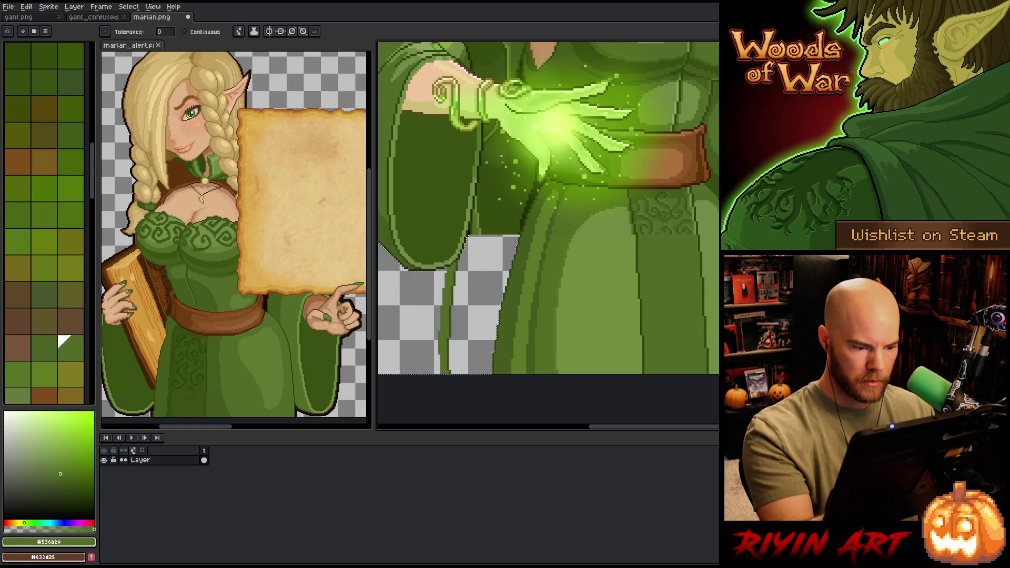
{"action": "key", "text": "b"}
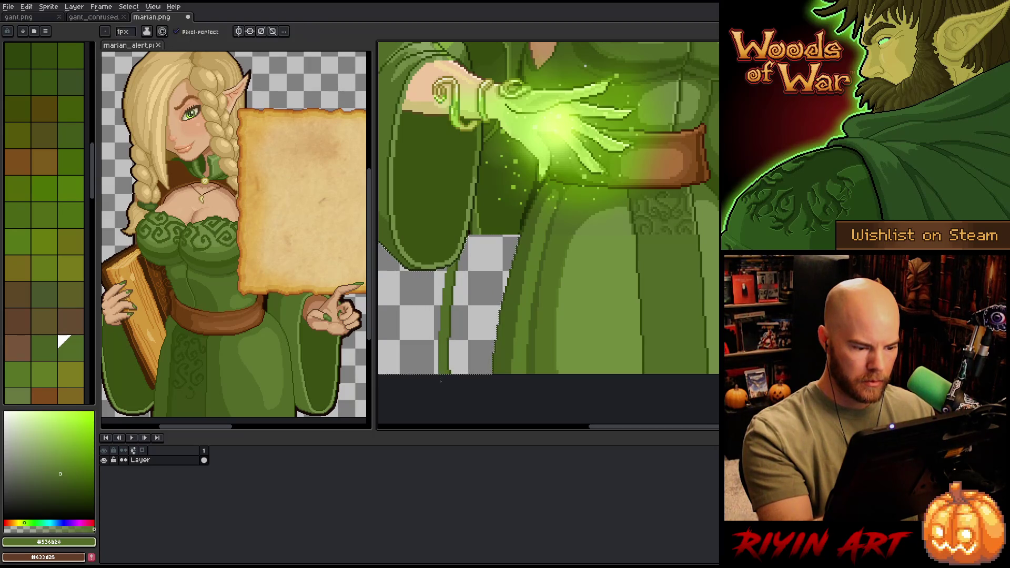
{"action": "key", "text": "g"}
{"action": "left_click", "coordinate": [482, 294]}
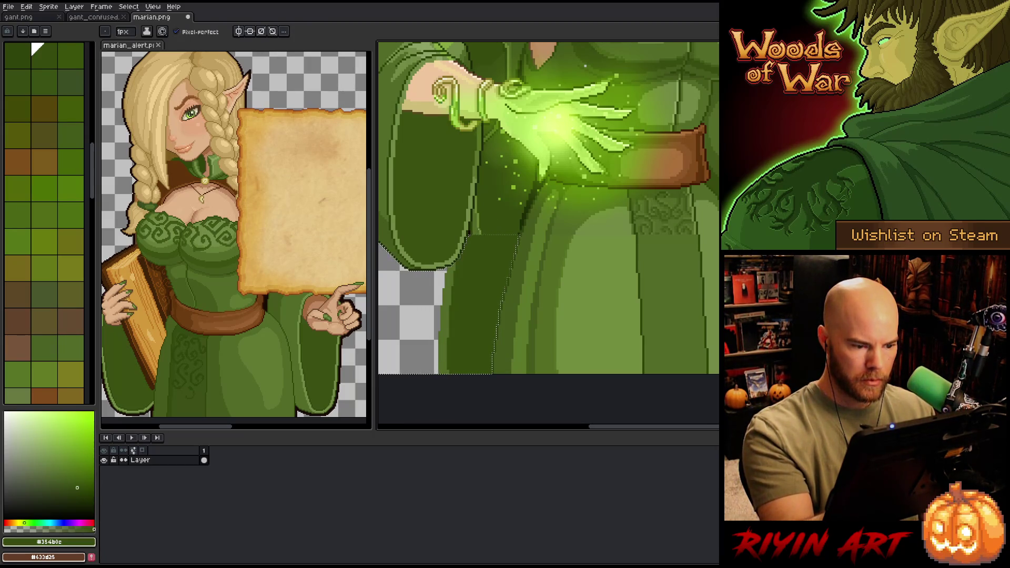
Step: Deselect the strip and eyedrop darker olive outline greens from the robe
{"action": "left_click", "coordinate": [484, 227], "text": "alt"}
{"action": "key", "text": "b"}
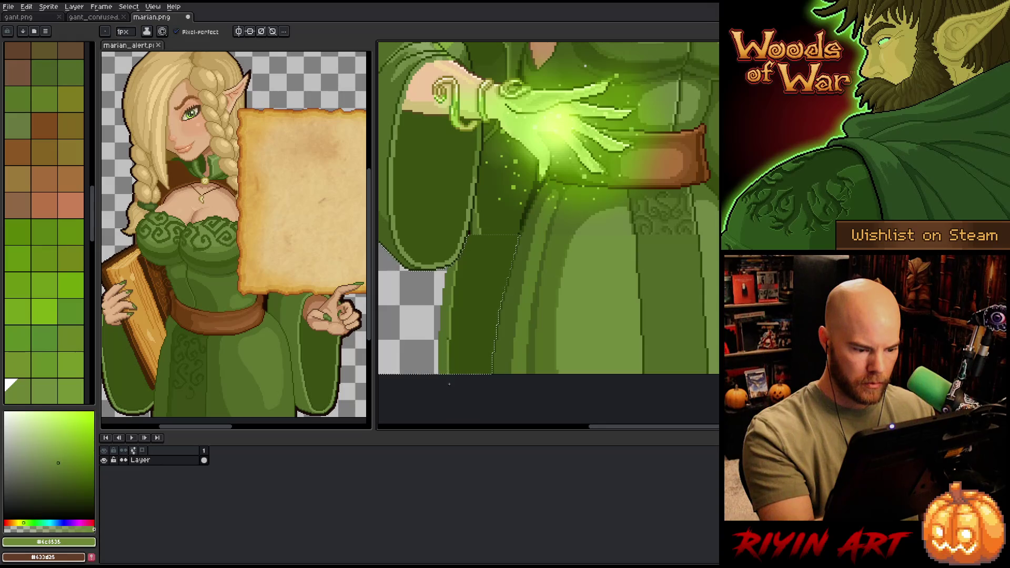
{"action": "left_click", "coordinate": [453, 310], "text": "alt"}
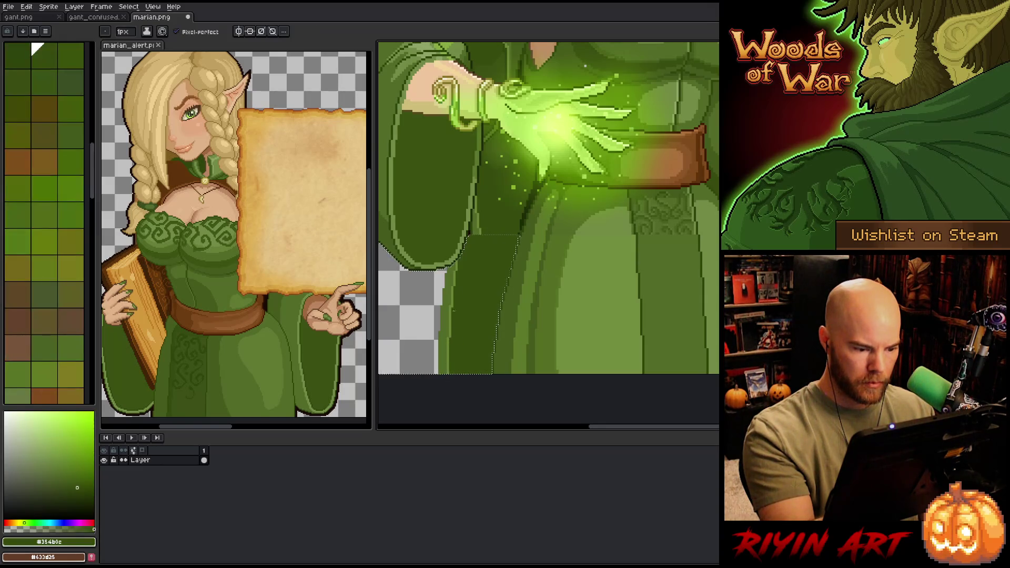
{"action": "left_click", "coordinate": [475, 222], "text": "alt"}
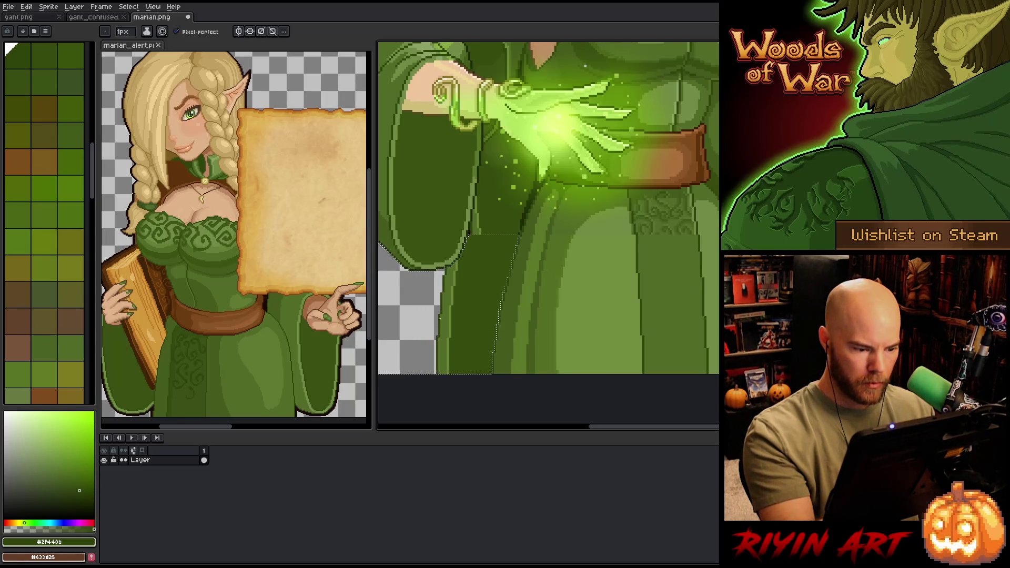
{"action": "key", "text": "ctrl+d"}
{"action": "key", "text": "b"}
{"action": "left_click", "coordinate": [476, 248], "text": "alt"}
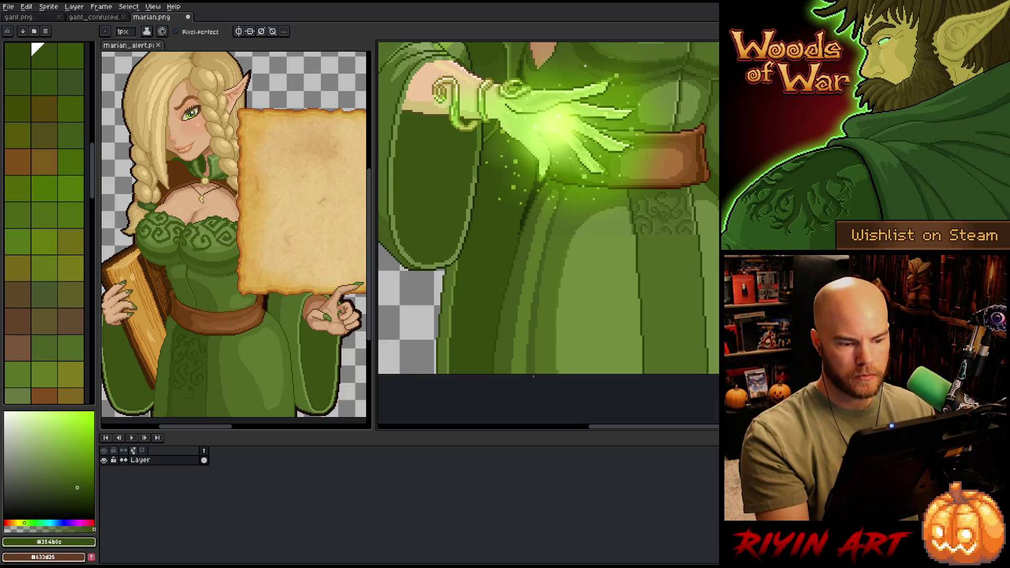
{"action": "left_click", "coordinate": [520, 229], "text": "alt"}
{"action": "left_click_drag", "start_coordinate": [657, 320], "coordinate": [586, 334]}
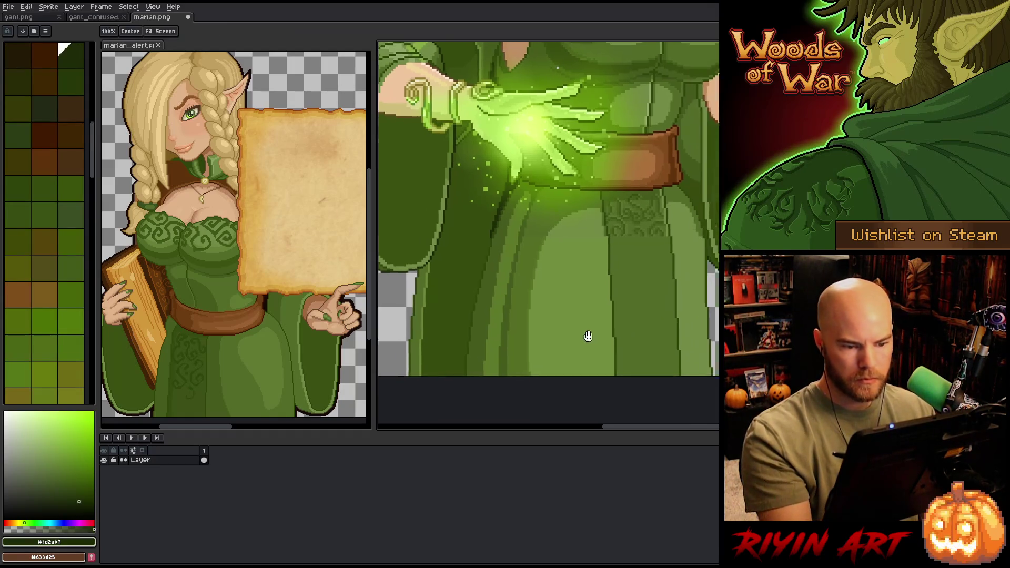
Step: Sample the robe's greens and add one to the palette
{"action": "key", "text": "g"}
{"action": "left_click", "coordinate": [531, 280], "text": "alt"}
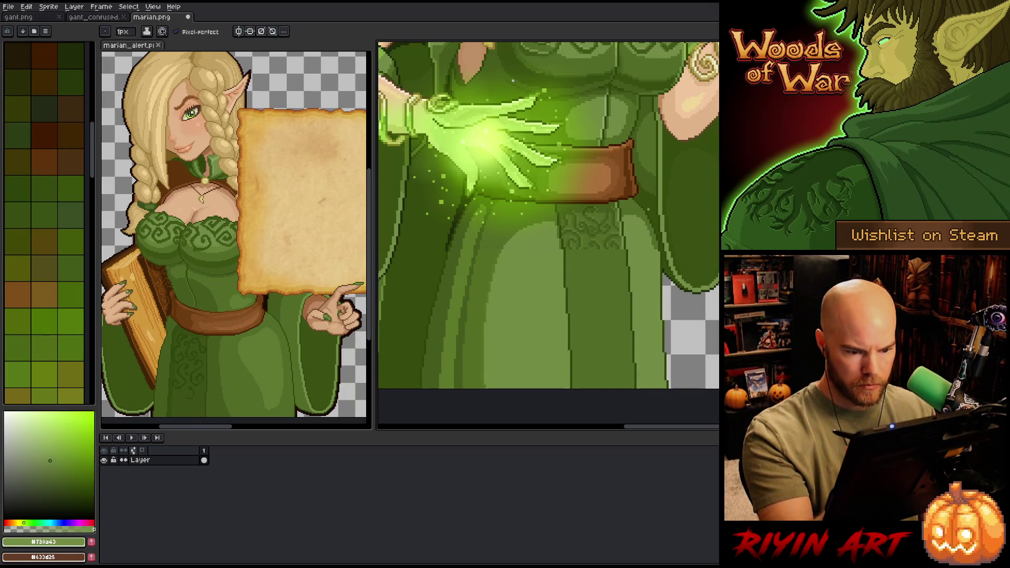
{"action": "left_click", "coordinate": [640, 267], "text": "alt"}
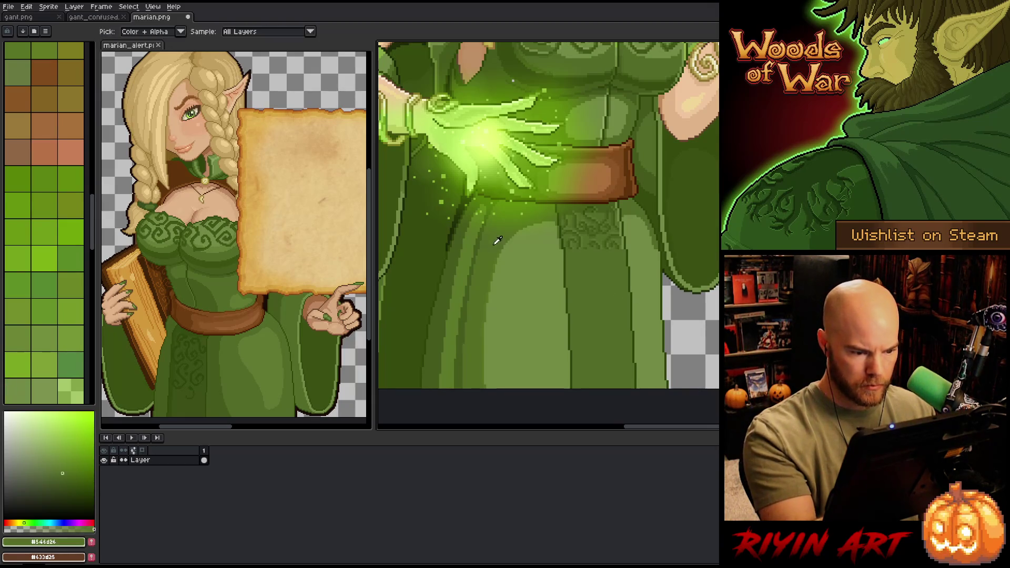
{"action": "left_click", "coordinate": [485, 271], "text": "alt"}
{"action": "key", "text": "b"}
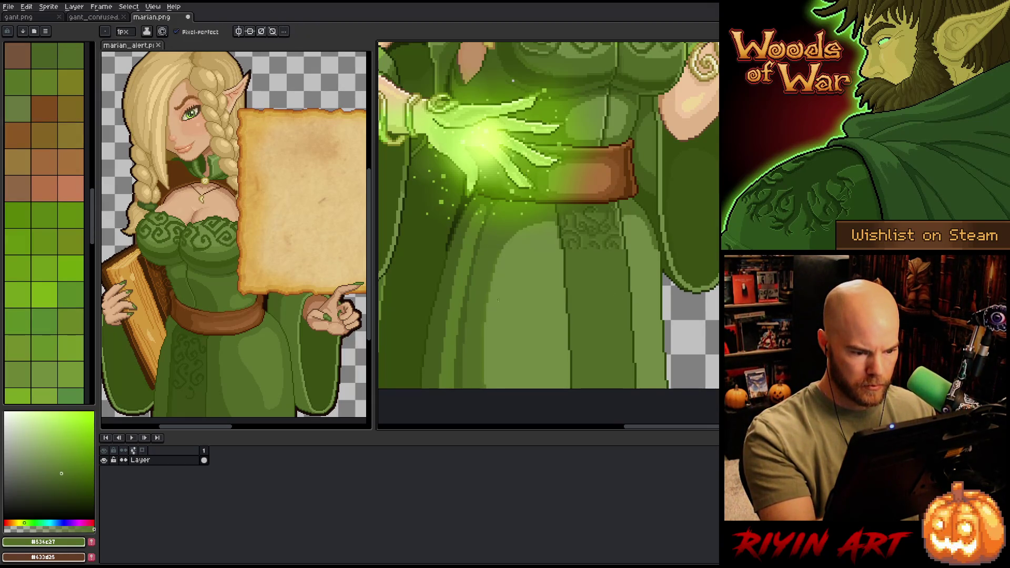
Step: Lasso a narrow skirt strip, replace #577420 with #536c27, then deselect
{"action": "key", "text": "q"}
{"action": "left_click_drag", "start_coordinate": [508, 241], "coordinate": [482, 389]}
{"action": "key", "text": "shift+r"}
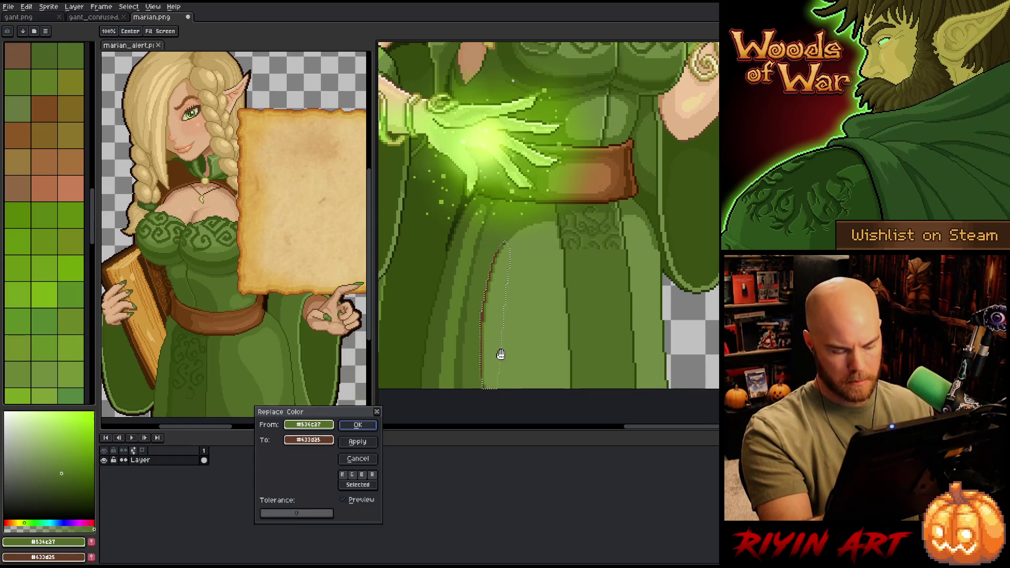
{"action": "mouse_move", "coordinate": [323, 433]}
{"action": "left_mouse_down"}
{"action": "mouse_move", "coordinate": [487, 310]}
{"action": "mouse_move", "coordinate": [491, 292]}
{"action": "left_mouse_up"}
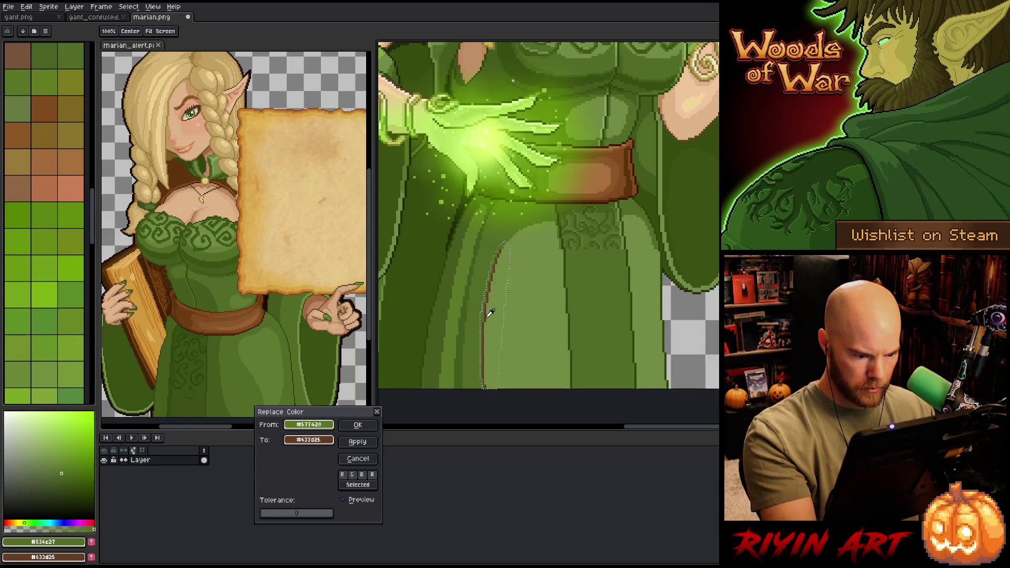
{"action": "left_click_drag", "start_coordinate": [311, 440], "coordinate": [388, 400]}
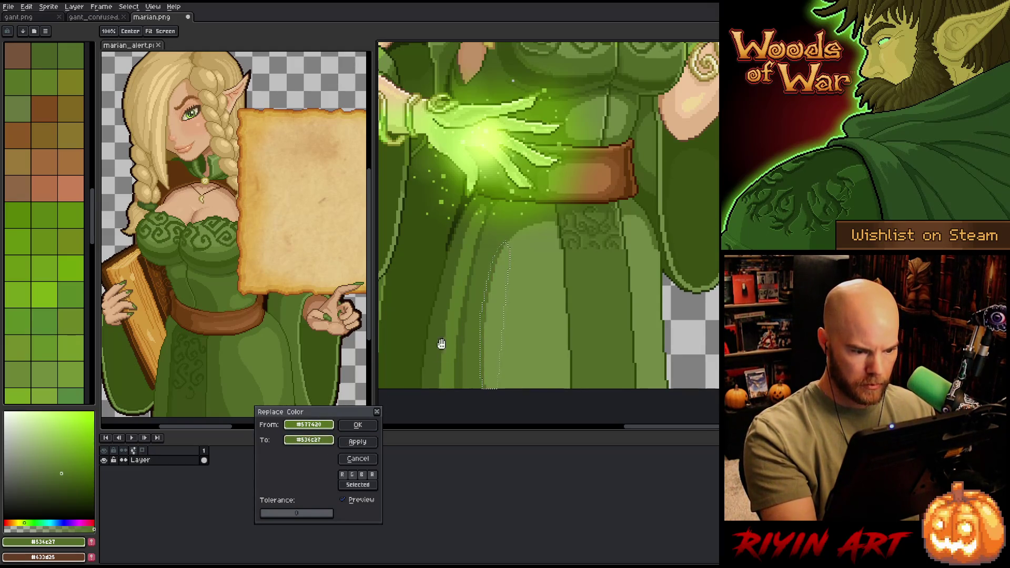
{"action": "left_click", "coordinate": [358, 424]}
{"action": "key", "text": "ctrl+d"}
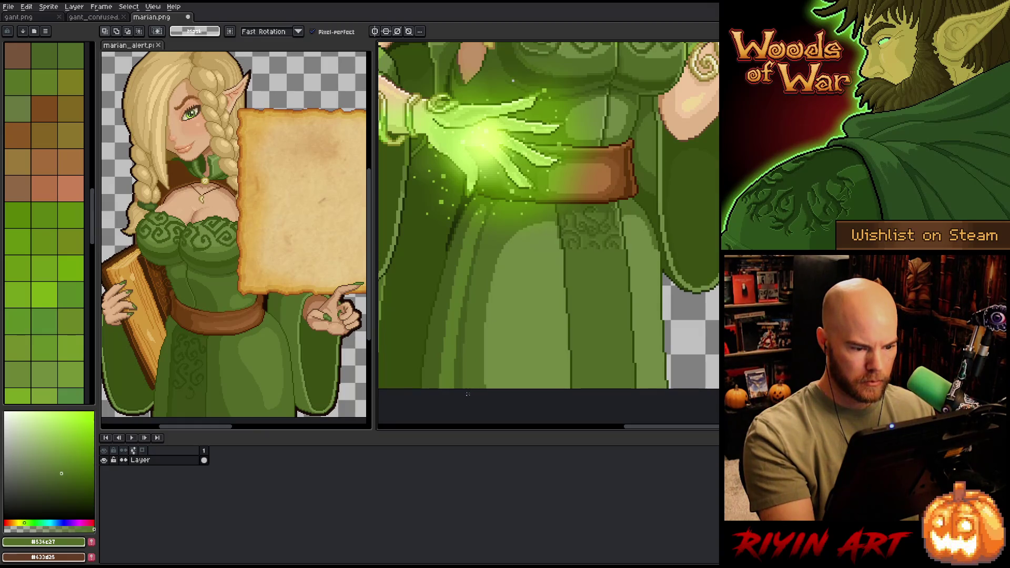
{"action": "key", "text": "b"}
{"action": "left_click", "coordinate": [472, 325], "text": "alt"}
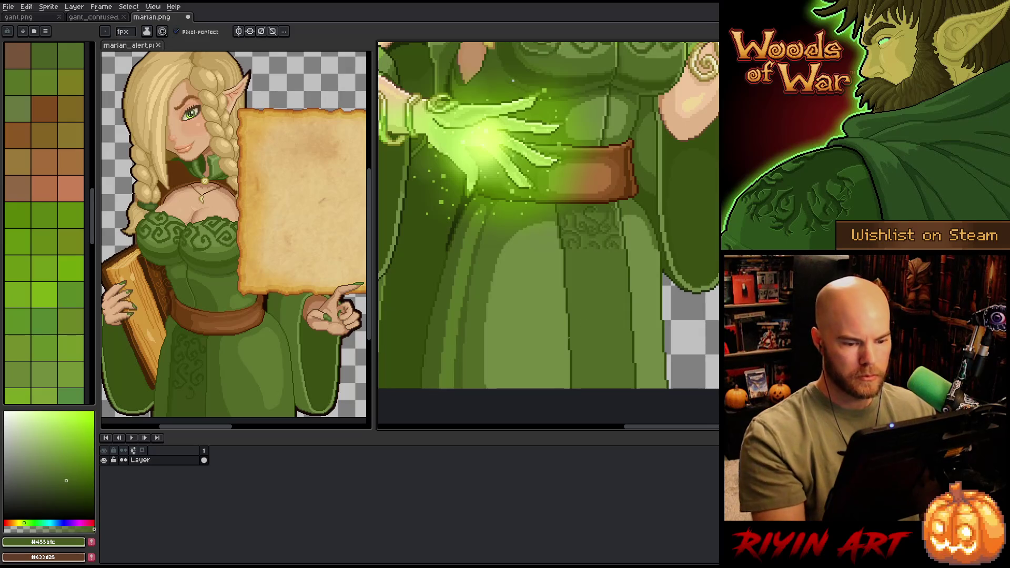
{"action": "scroll", "coordinate": [557, 326], "scroll_direction": "down", "scroll_amount": 1}
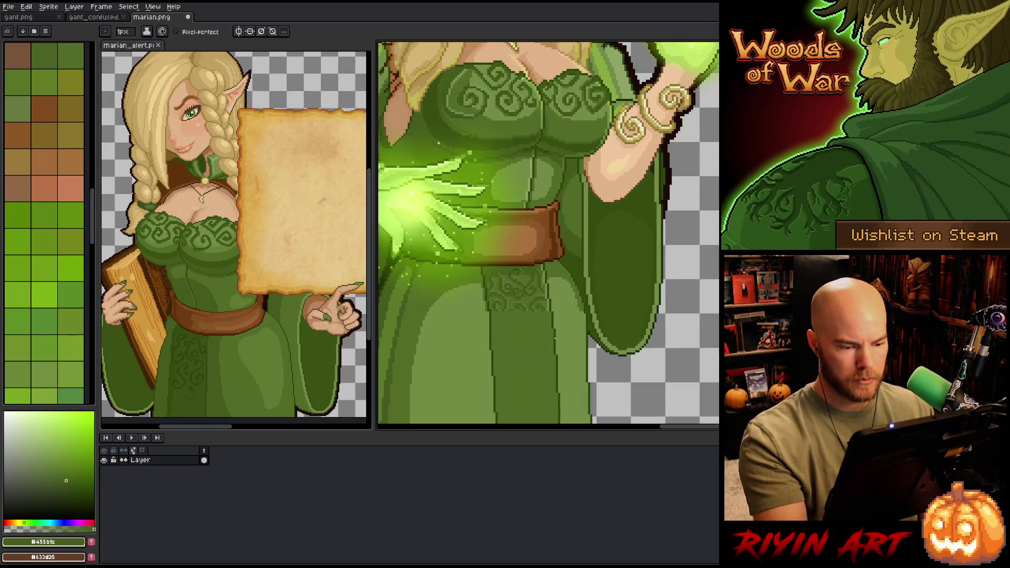
Step: Draw the first curling dark-green #405618 swirl on the front panel, redoing one stroke
{"action": "scroll", "coordinate": [541, 309], "scroll_direction": "up", "scroll_amount": 3}
{"action": "scroll", "coordinate": [481, 361], "scroll_direction": "down", "scroll_amount": 1}
{"action": "scroll", "coordinate": [470, 361], "scroll_direction": "up", "scroll_amount": 1}
{"action": "scroll", "coordinate": [462, 361], "scroll_direction": "down", "scroll_amount": 1}
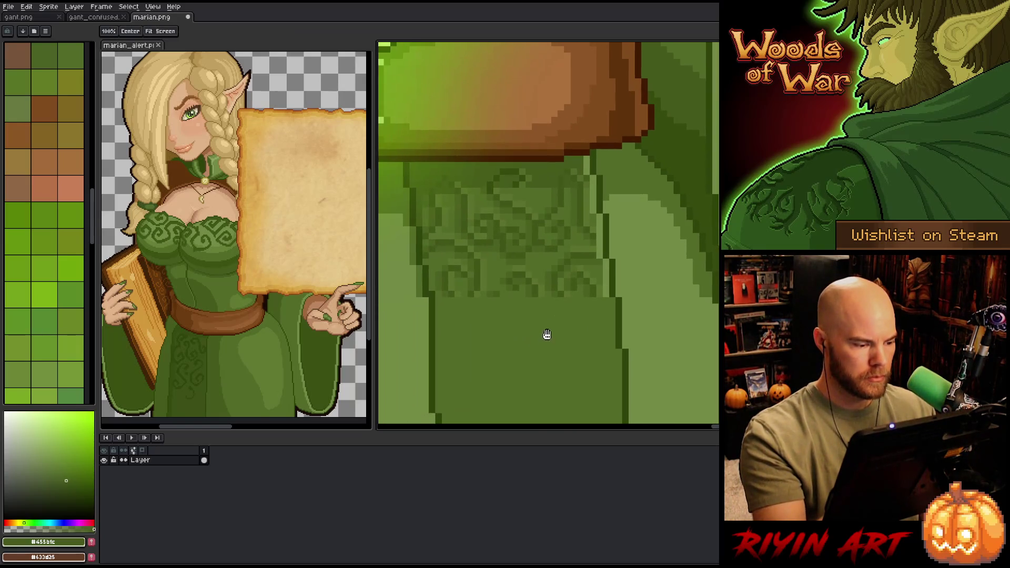
{"action": "left_click", "coordinate": [479, 295], "text": "alt"}
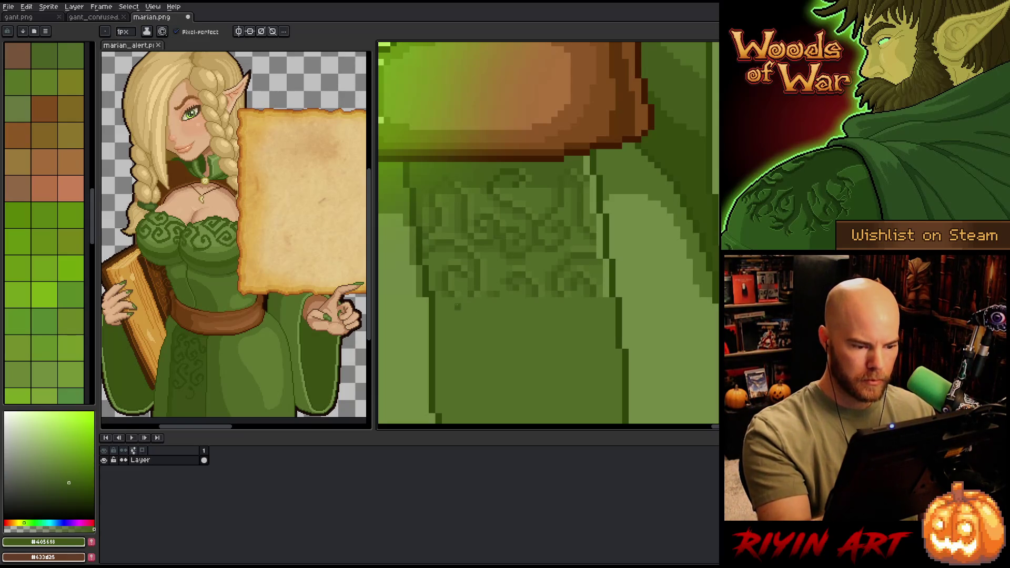
{"action": "mouse_move", "coordinate": [498, 304]}
{"action": "left_mouse_down"}
{"action": "mouse_move", "coordinate": [526, 313]}
{"action": "mouse_move", "coordinate": [540, 274]}
{"action": "mouse_move", "coordinate": [570, 251]}
{"action": "left_mouse_up"}
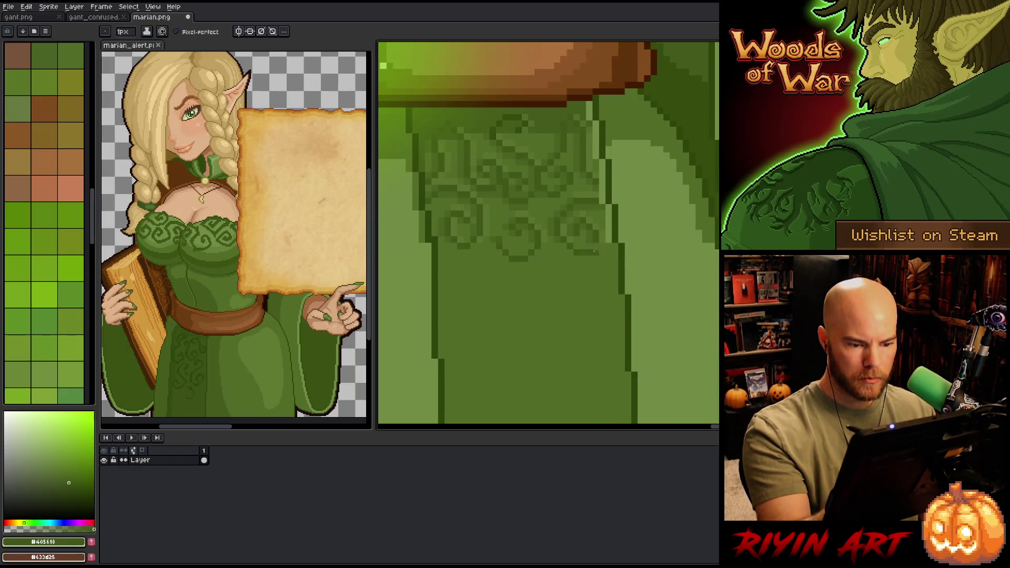
{"action": "mouse_move", "coordinate": [567, 282]}
{"action": "left_mouse_down"}
{"action": "mouse_move", "coordinate": [577, 235]}
{"action": "mouse_move", "coordinate": [579, 279]}
{"action": "mouse_move", "coordinate": [550, 239]}
{"action": "mouse_move", "coordinate": [528, 260]}
{"action": "mouse_move", "coordinate": [552, 253]}
{"action": "left_mouse_up"}
{"action": "key", "text": "ctrl+z"}
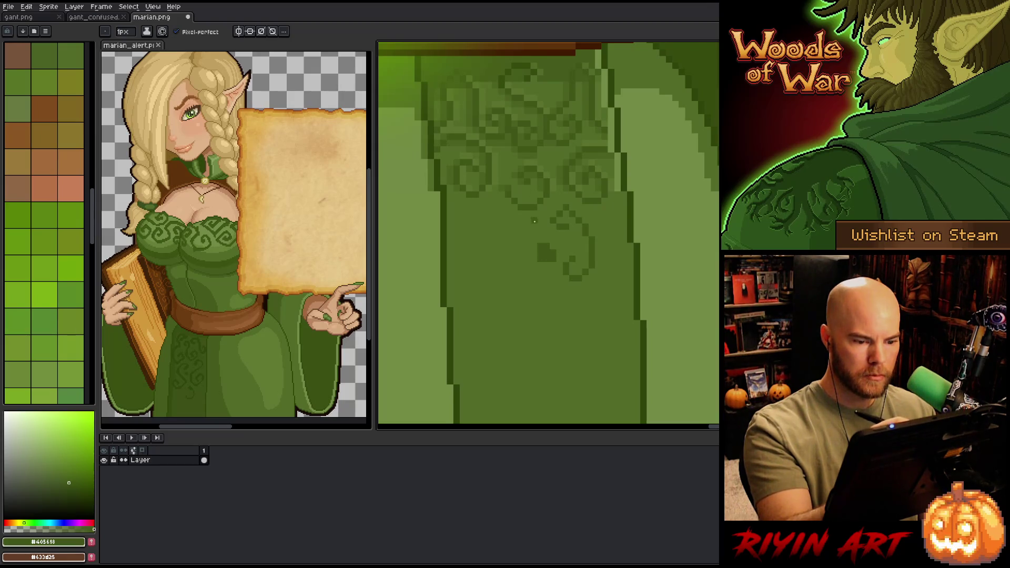
{"action": "mouse_move", "coordinate": [508, 234]}
{"action": "left_mouse_down"}
{"action": "mouse_move", "coordinate": [524, 242]}
{"action": "mouse_move", "coordinate": [476, 330]}
{"action": "mouse_move", "coordinate": [502, 302]}
{"action": "mouse_move", "coordinate": [495, 263]}
{"action": "mouse_move", "coordinate": [495, 285]}
{"action": "left_mouse_up"}
{"action": "left_click", "coordinate": [489, 279], "text": "alt"}
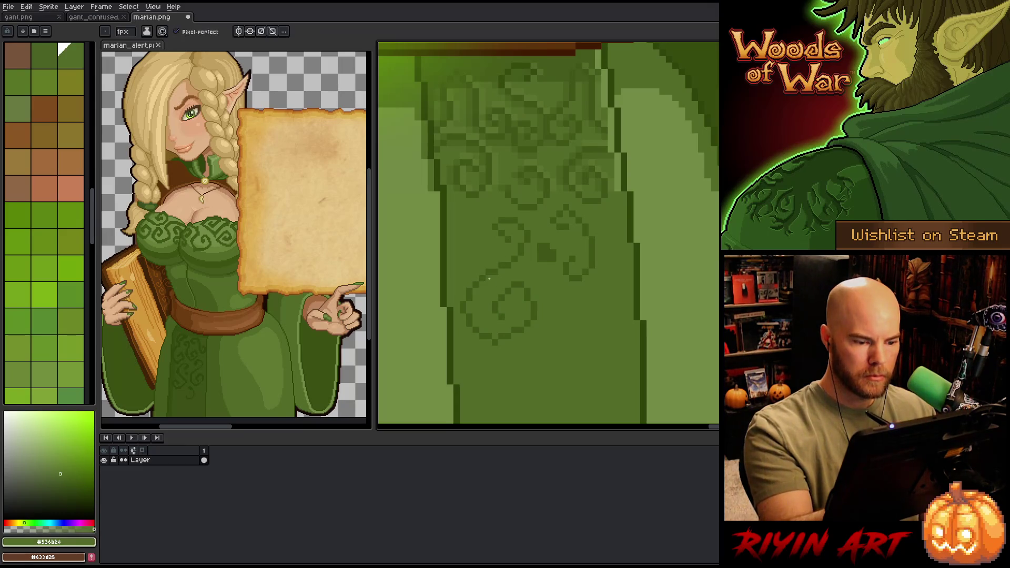
{"action": "left_click", "coordinate": [502, 289], "text": "alt"}
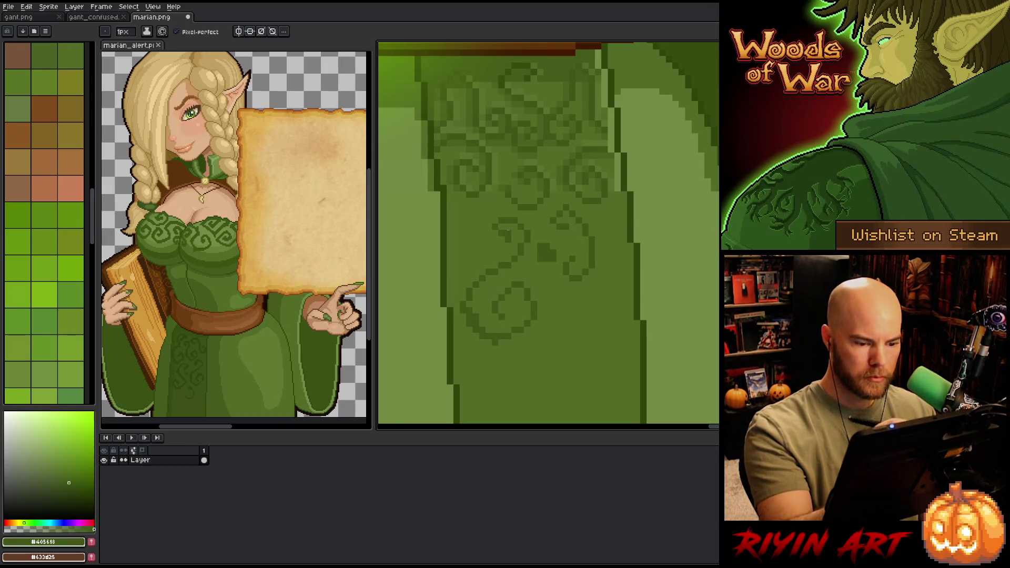
Step: Add more swirls and a hooked curl on the panel's right side
{"action": "mouse_move", "coordinate": [473, 258]}
{"action": "left_mouse_down"}
{"action": "mouse_move", "coordinate": [463, 210]}
{"action": "mouse_move", "coordinate": [479, 226]}
{"action": "mouse_move", "coordinate": [480, 258]}
{"action": "left_mouse_up"}
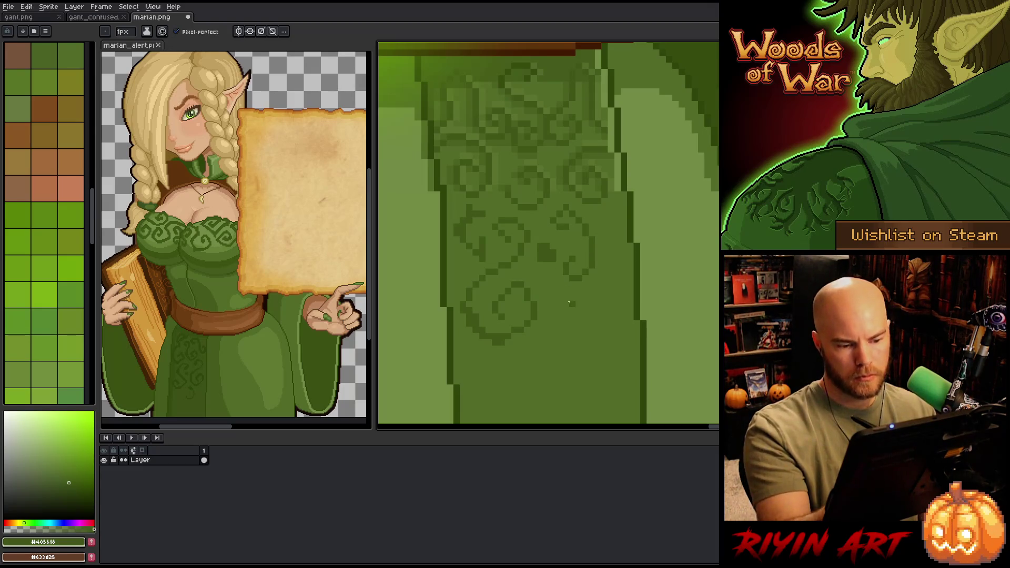
{"action": "mouse_move", "coordinate": [572, 304]}
{"action": "left_mouse_down"}
{"action": "mouse_move", "coordinate": [563, 318]}
{"action": "mouse_move", "coordinate": [597, 381]}
{"action": "mouse_move", "coordinate": [586, 353]}
{"action": "mouse_move", "coordinate": [573, 373]}
{"action": "left_mouse_up"}
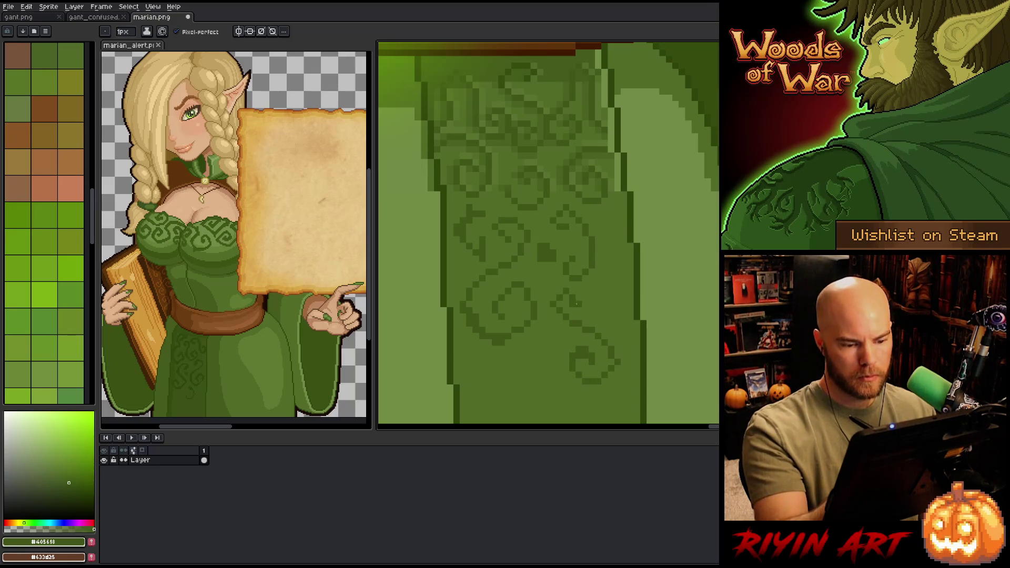
{"action": "mouse_move", "coordinate": [599, 306]}
{"action": "left_mouse_down"}
{"action": "mouse_move", "coordinate": [602, 265]}
{"action": "mouse_move", "coordinate": [605, 305]}
{"action": "left_mouse_up"}
{"action": "key", "text": "ctrl+z"}
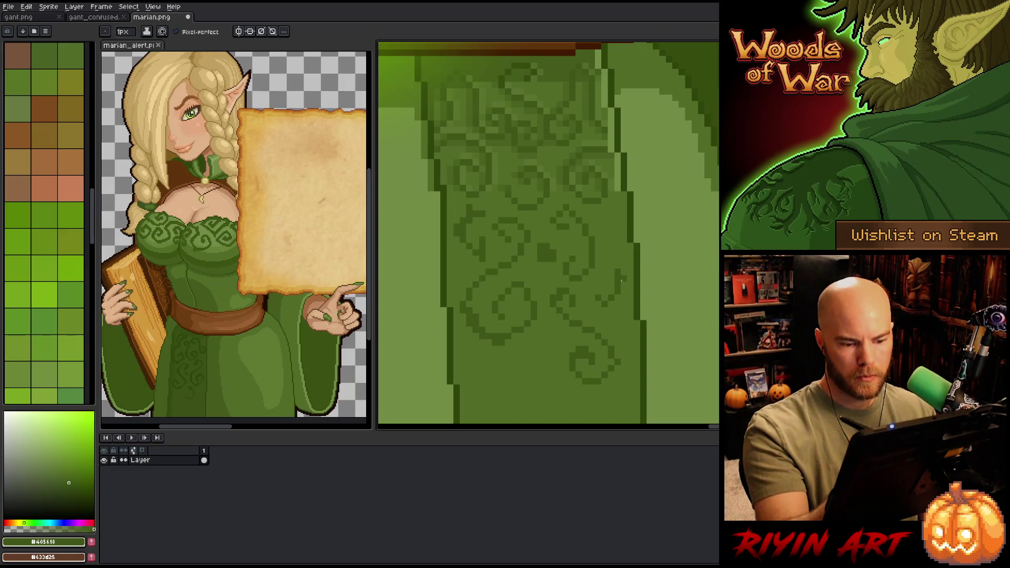
{"action": "mouse_move", "coordinate": [611, 258]}
{"action": "left_mouse_down"}
{"action": "mouse_move", "coordinate": [606, 211]}
{"action": "mouse_move", "coordinate": [624, 213]}
{"action": "mouse_move", "coordinate": [617, 258]}
{"action": "mouse_move", "coordinate": [646, 218]}
{"action": "mouse_move", "coordinate": [655, 227]}
{"action": "mouse_move", "coordinate": [627, 231]}
{"action": "mouse_move", "coordinate": [637, 225]}
{"action": "left_mouse_up"}
{"action": "left_click", "coordinate": [623, 201]}
{"action": "left_click", "coordinate": [624, 143]}
{"action": "key", "text": "space"}
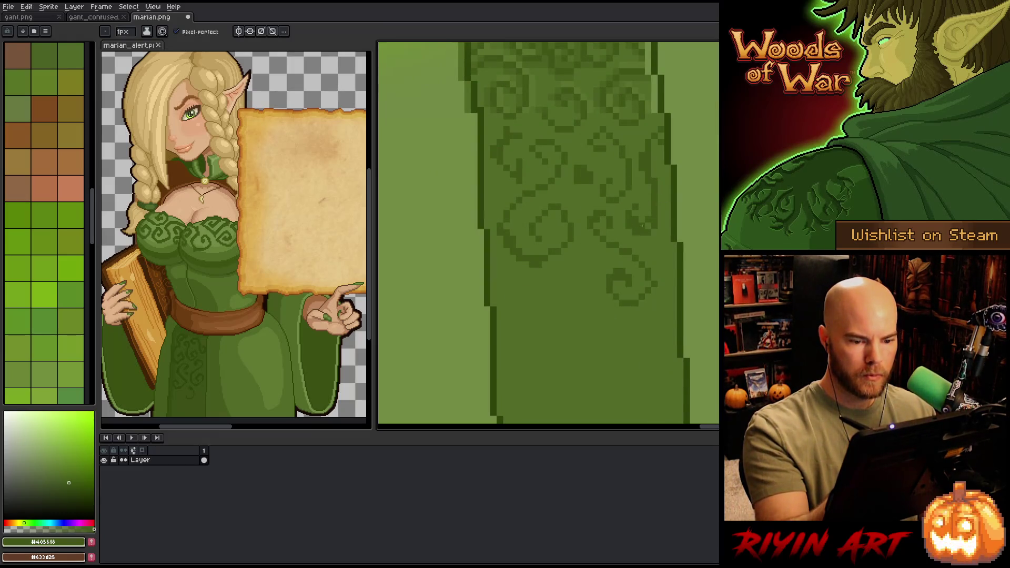
{"action": "left_click", "coordinate": [648, 219], "text": "alt"}
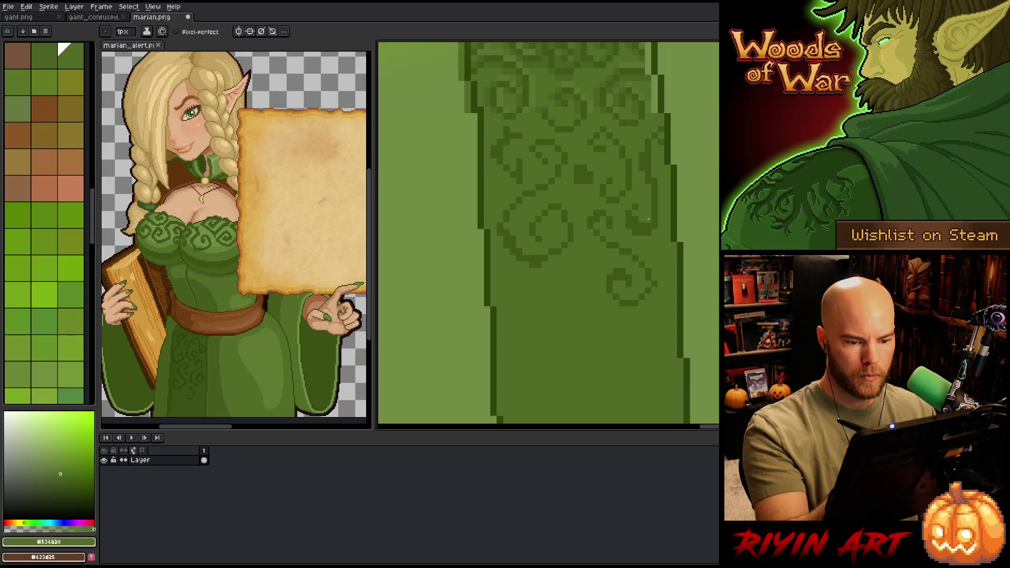
{"action": "left_click", "coordinate": [652, 219], "text": "alt"}
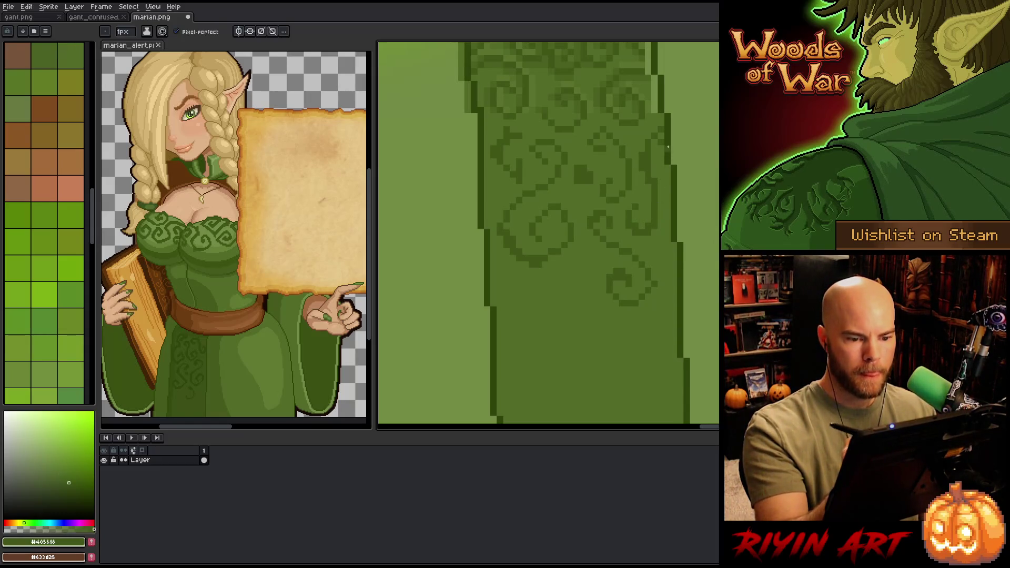
{"action": "key", "text": "space"}
{"action": "left_click_drag", "start_coordinate": [665, 213], "coordinate": [674, 214]}
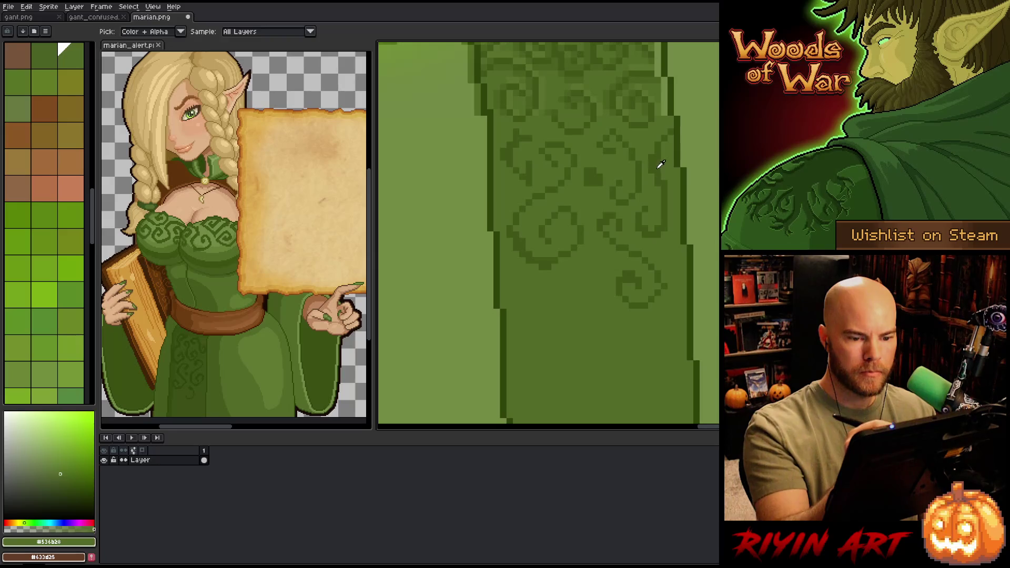
Step: Extend the swirl pattern lower down the skirt with larger curls and a long swirl
{"action": "left_click_drag", "start_coordinate": [625, 307], "coordinate": [631, 281]}
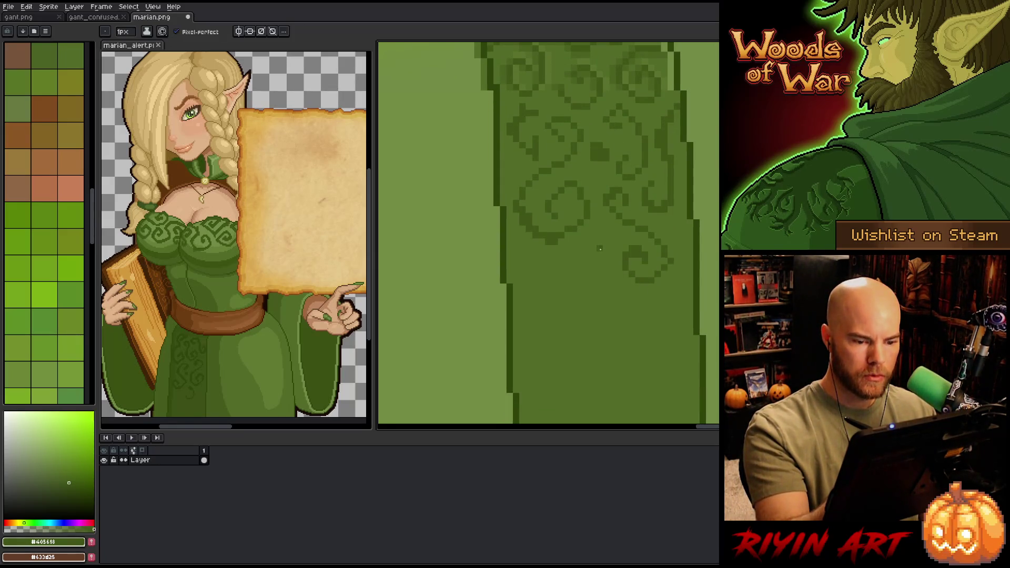
{"action": "scroll", "coordinate": [623, 280], "scroll_direction": "down", "scroll_amount": 4}
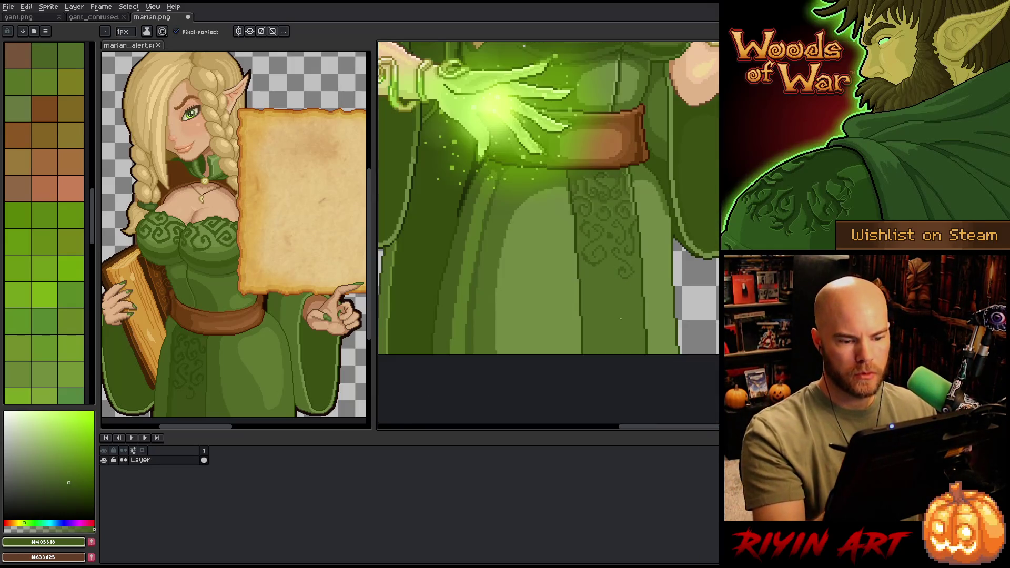
{"action": "scroll", "coordinate": [621, 319], "scroll_direction": "down", "scroll_amount": 1}
{"action": "scroll", "coordinate": [556, 309], "scroll_direction": "up", "scroll_amount": 2}
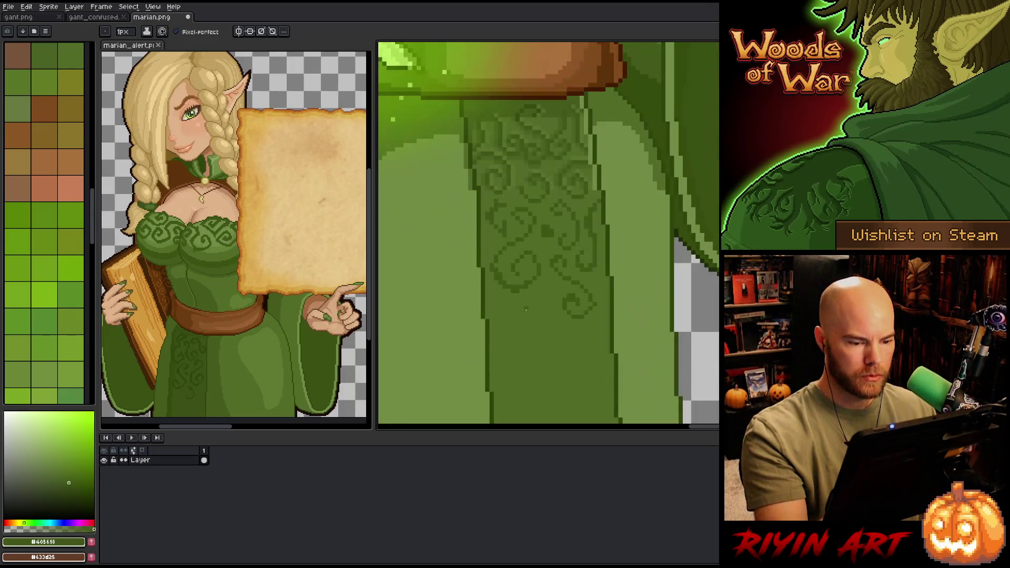
{"action": "mouse_move", "coordinate": [538, 302]}
{"action": "left_mouse_down"}
{"action": "mouse_move", "coordinate": [545, 295]}
{"action": "mouse_move", "coordinate": [522, 339]}
{"action": "mouse_move", "coordinate": [552, 337]}
{"action": "mouse_move", "coordinate": [510, 326]}
{"action": "left_mouse_up"}
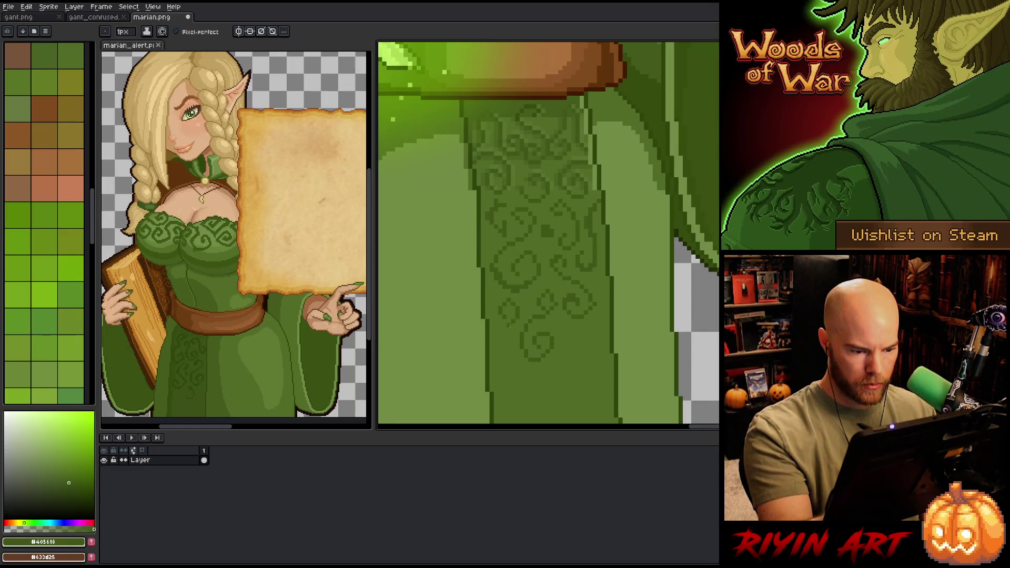
{"action": "scroll", "coordinate": [495, 316], "scroll_direction": "down", "scroll_amount": 2}
{"action": "left_click_drag", "start_coordinate": [585, 272], "coordinate": [570, 252]}
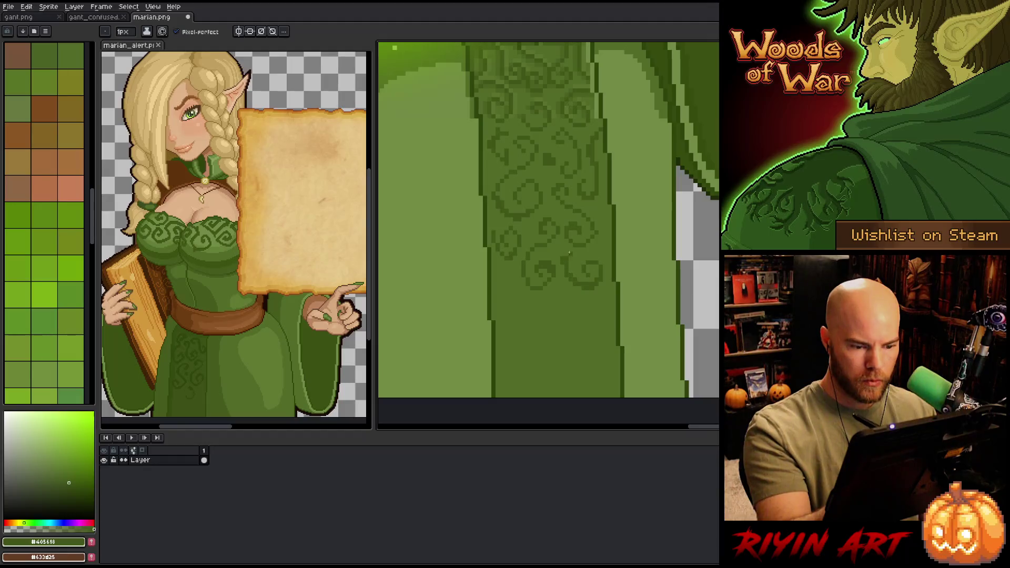
{"action": "left_click", "coordinate": [62, 48]}
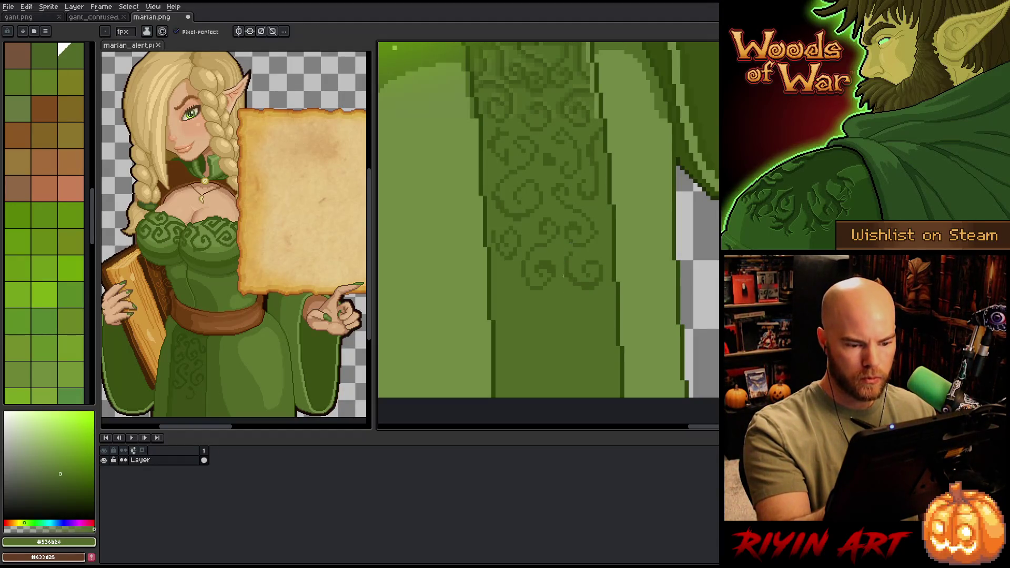
{"action": "left_click", "coordinate": [581, 286], "text": "alt"}
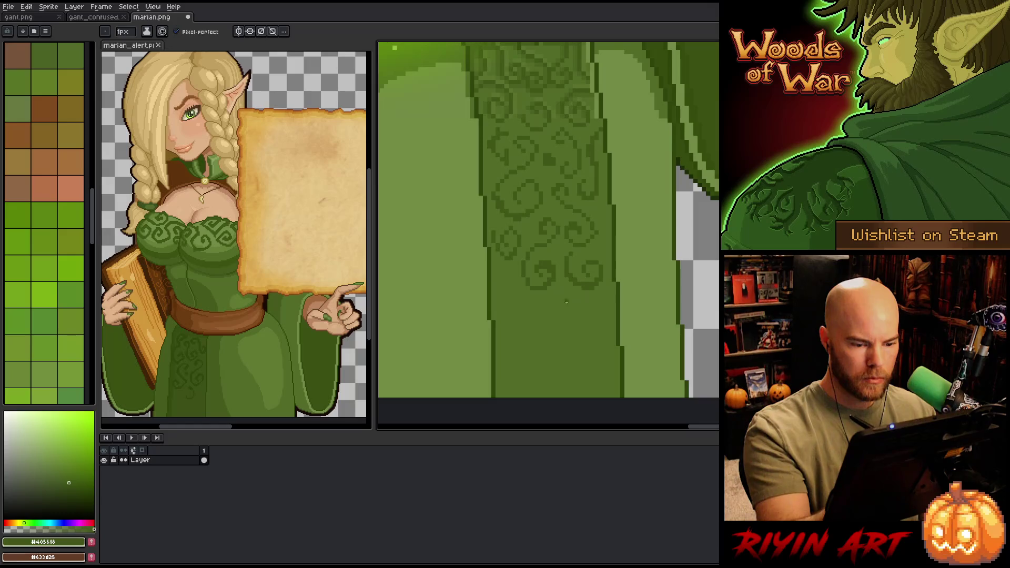
{"action": "mouse_move", "coordinate": [555, 297]}
{"action": "left_mouse_down"}
{"action": "mouse_move", "coordinate": [571, 310]}
{"action": "mouse_move", "coordinate": [550, 361]}
{"action": "mouse_move", "coordinate": [589, 329]}
{"action": "mouse_move", "coordinate": [571, 348]}
{"action": "mouse_move", "coordinate": [572, 329]}
{"action": "left_mouse_up"}
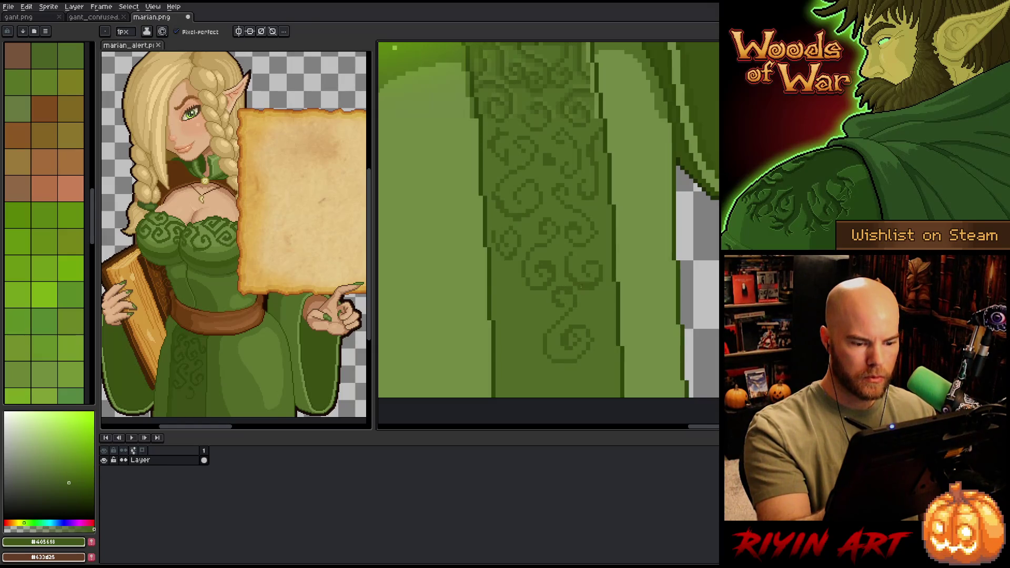
{"action": "left_click_drag", "start_coordinate": [580, 292], "coordinate": [602, 273]}
{"action": "left_click_drag", "start_coordinate": [572, 306], "coordinate": [564, 333]}
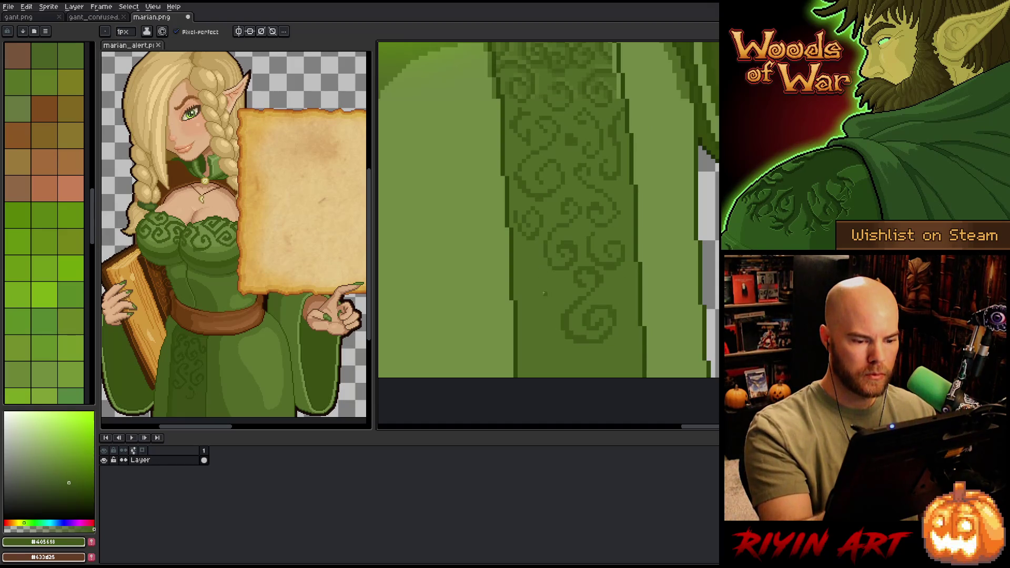
{"action": "mouse_move", "coordinate": [537, 294]}
{"action": "left_mouse_down"}
{"action": "mouse_move", "coordinate": [547, 282]}
{"action": "mouse_move", "coordinate": [548, 331]}
{"action": "mouse_move", "coordinate": [523, 327]}
{"action": "mouse_move", "coordinate": [547, 369]}
{"action": "mouse_move", "coordinate": [568, 349]}
{"action": "left_mouse_up"}
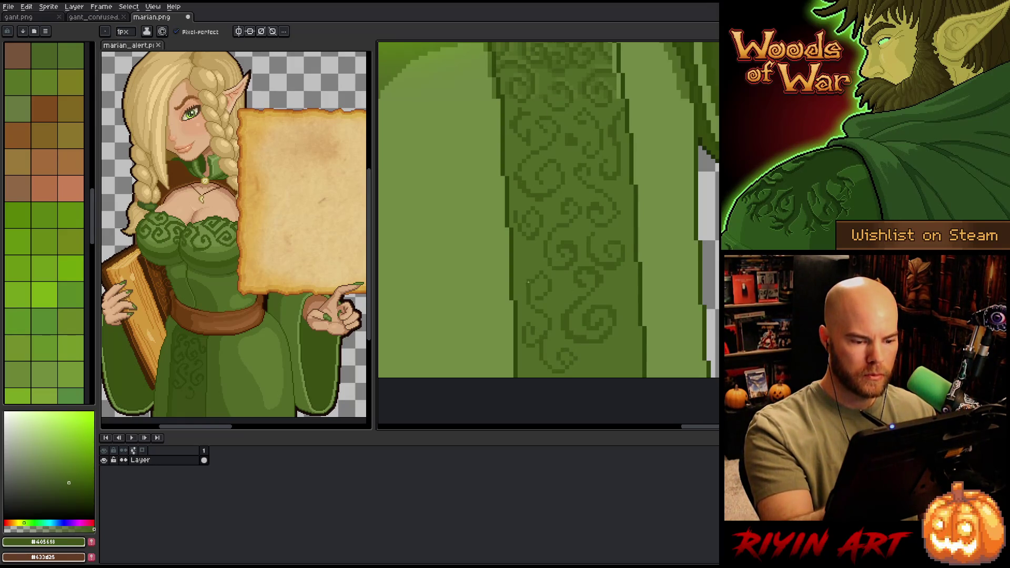
{"action": "mouse_move", "coordinate": [527, 250]}
{"action": "left_mouse_down"}
{"action": "mouse_move", "coordinate": [521, 261]}
{"action": "mouse_move", "coordinate": [520, 205]}
{"action": "left_mouse_up"}
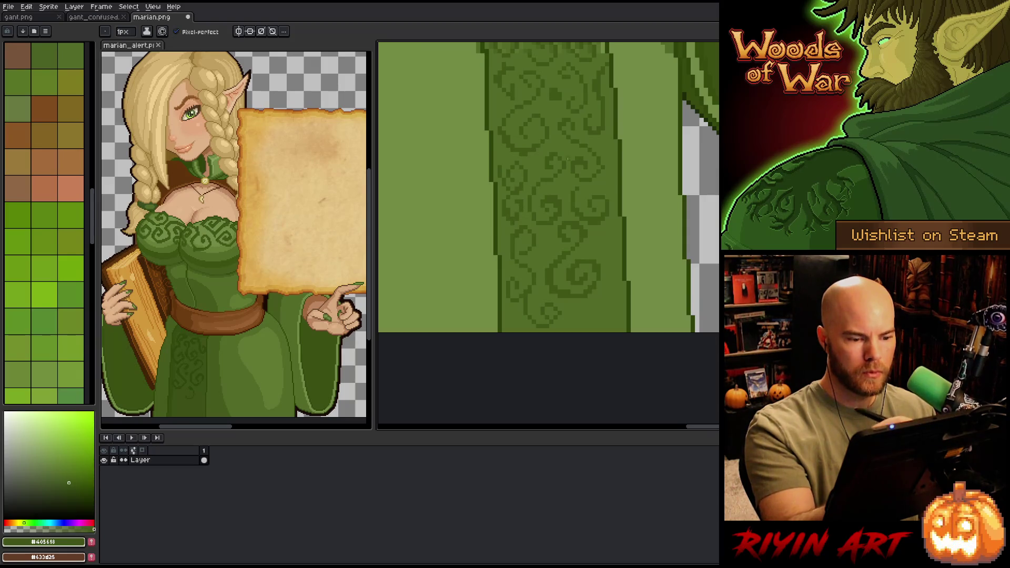
Step: Add small curves and strokes that bridge gaps in the lower swirl pattern
{"action": "left_click_drag", "start_coordinate": [622, 300], "coordinate": [617, 279]}
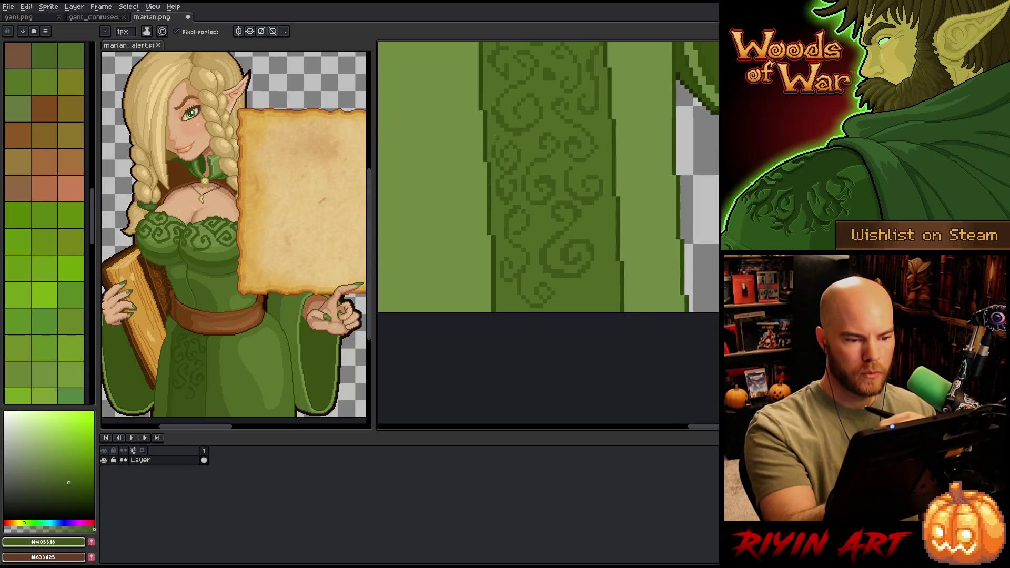
{"action": "mouse_move", "coordinate": [614, 212]}
{"action": "left_mouse_down"}
{"action": "mouse_move", "coordinate": [596, 220]}
{"action": "mouse_move", "coordinate": [612, 241]}
{"action": "left_mouse_up"}
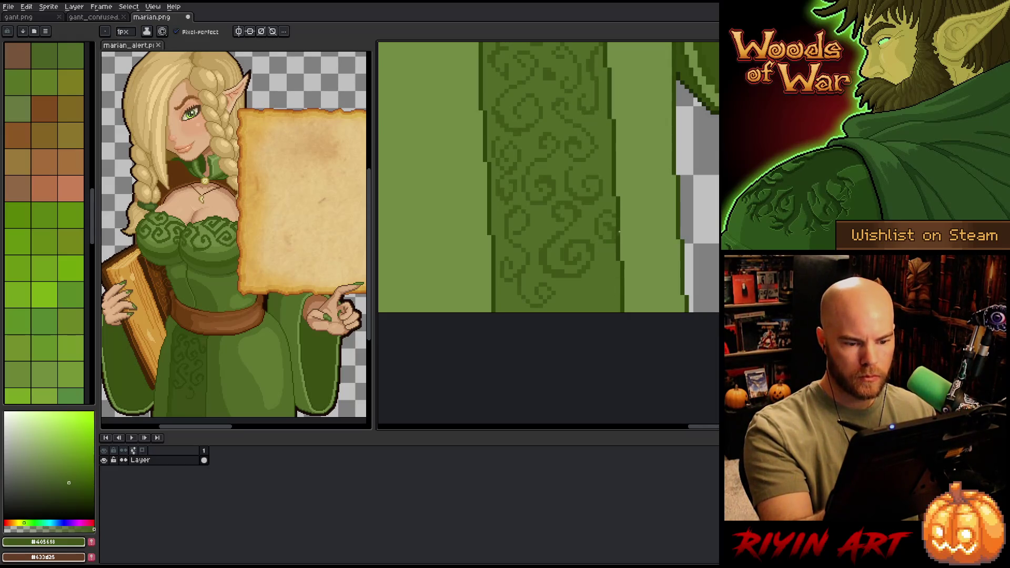
{"action": "mouse_move", "coordinate": [585, 312]}
{"action": "left_mouse_down"}
{"action": "mouse_move", "coordinate": [613, 287]}
{"action": "mouse_move", "coordinate": [595, 295]}
{"action": "left_mouse_up"}
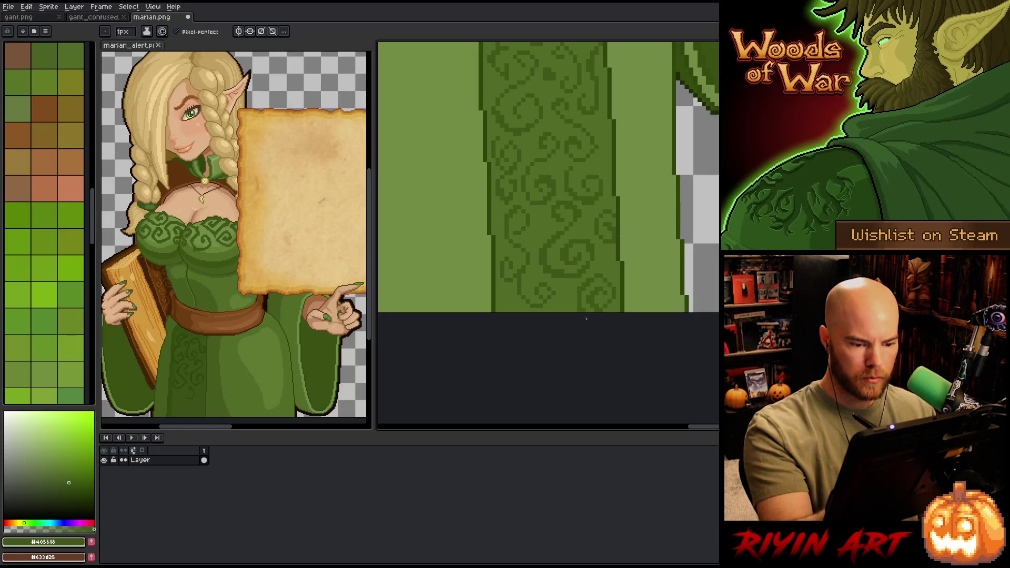
{"action": "left_click_drag", "start_coordinate": [576, 312], "coordinate": [575, 298]}
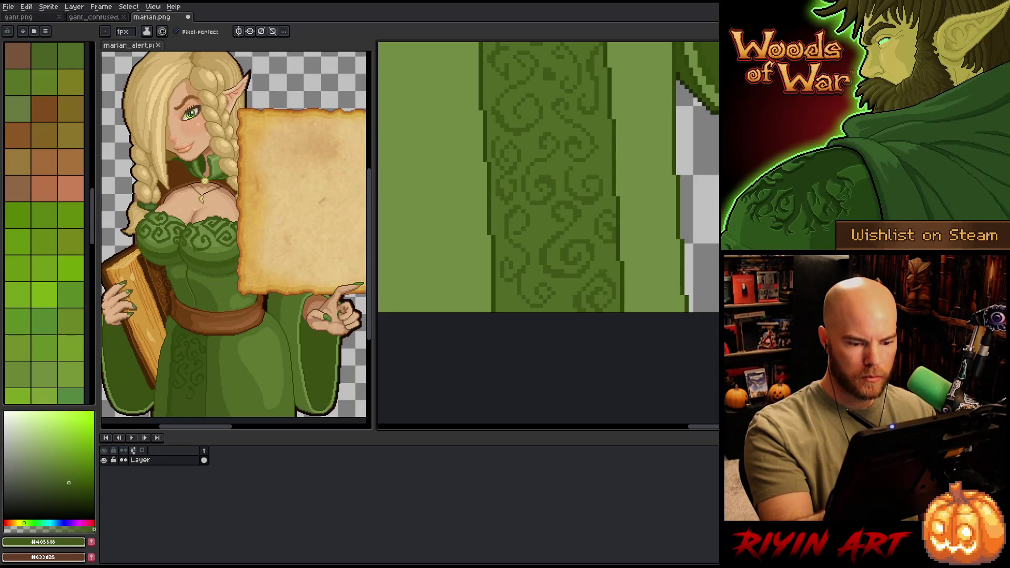
Step: Darken the panel's left edge with greens #455b1c and #536b28, undoing an overlong lower stroke
{"action": "left_click", "coordinate": [541, 287], "text": "alt"}
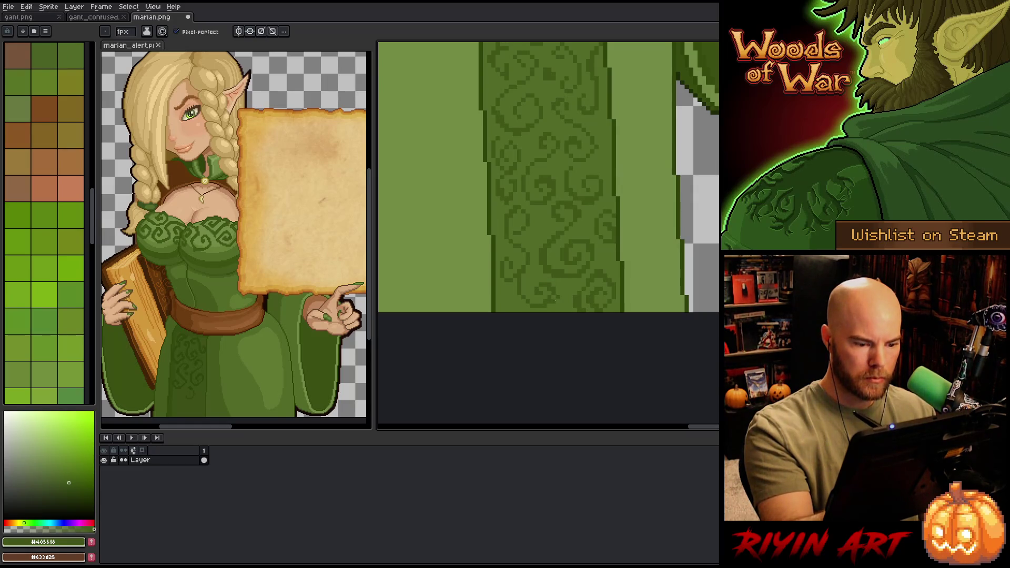
{"action": "mouse_move", "coordinate": [571, 194]}
{"action": "left_mouse_down"}
{"action": "mouse_move", "coordinate": [586, 345]}
{"action": "mouse_move", "coordinate": [636, 356]}
{"action": "mouse_move", "coordinate": [638, 241]}
{"action": "mouse_move", "coordinate": [637, 340]}
{"action": "left_mouse_up"}
{"action": "key", "text": "i"}
{"action": "left_click", "coordinate": [624, 100], "text": "alt"}
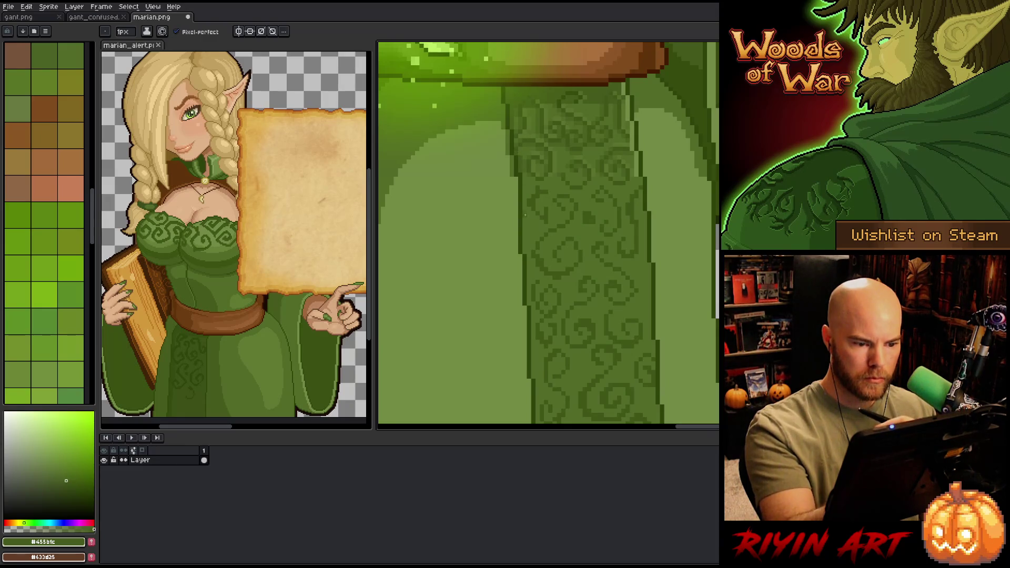
{"action": "left_click_drag", "start_coordinate": [524, 203], "coordinate": [533, 375]}
{"action": "left_click", "coordinate": [514, 162], "text": "alt"}
{"action": "left_click_drag", "start_coordinate": [516, 177], "coordinate": [522, 305]}
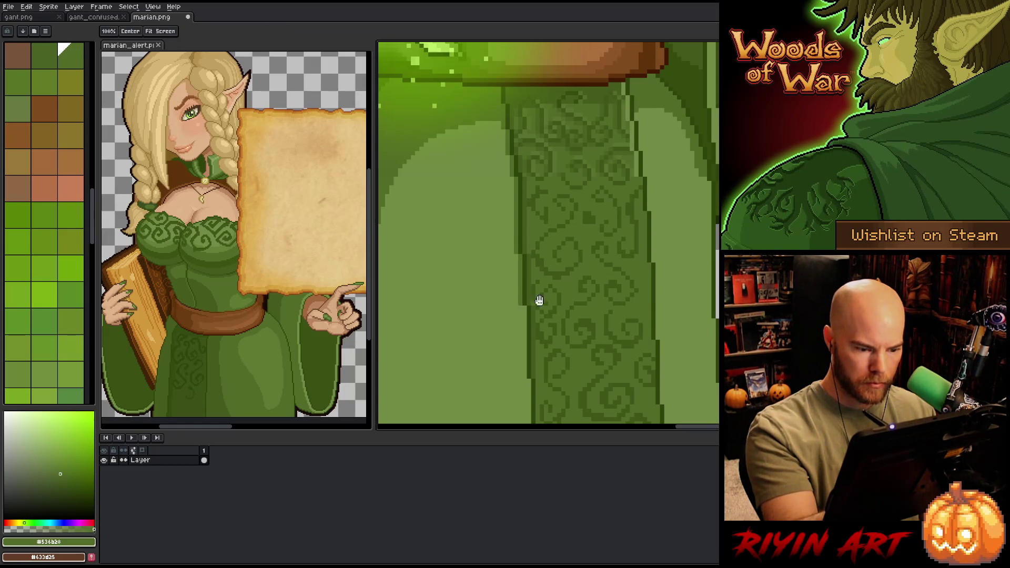
{"action": "scroll", "coordinate": [524, 302], "scroll_direction": "down", "scroll_amount": 3}
{"action": "left_click_drag", "start_coordinate": [529, 209], "coordinate": [534, 350]}
{"action": "key", "text": "ctrl+z"}
{"action": "left_click_drag", "start_coordinate": [532, 273], "coordinate": [534, 350]}
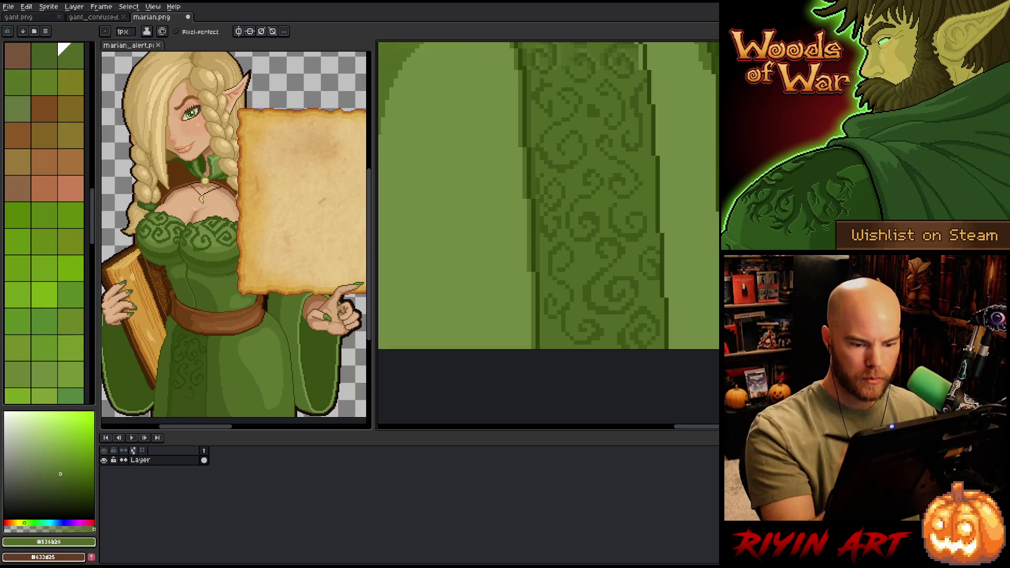
Step: Draw a light green highlight line down the panel's right edge toward the belt
{"action": "key", "text": "space"}
{"action": "left_click_drag", "start_coordinate": [709, 281], "coordinate": [660, 348]}
{"action": "left_click", "coordinate": [594, 141], "text": "alt"}
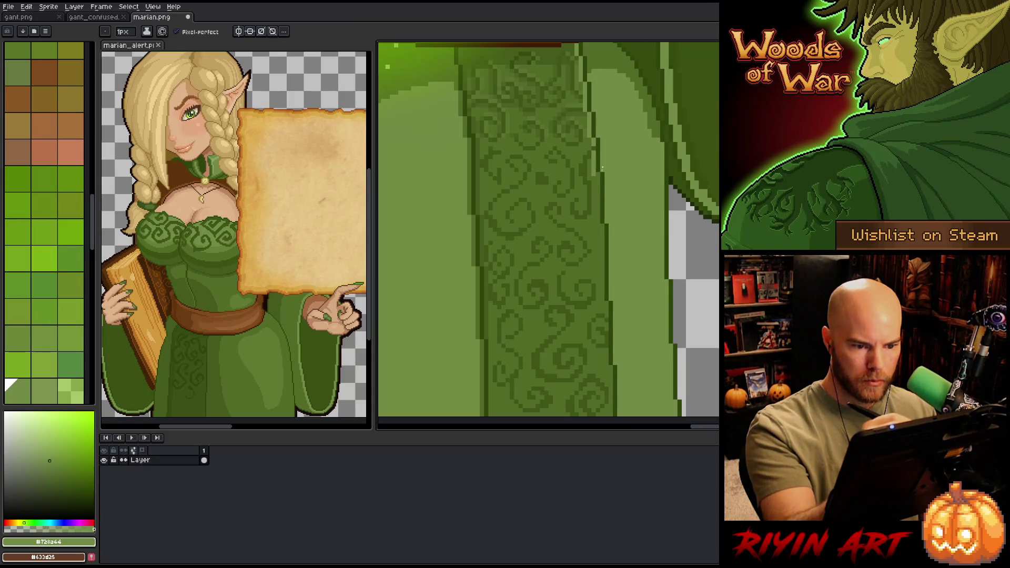
{"action": "mouse_move", "coordinate": [598, 174]}
{"action": "left_mouse_down"}
{"action": "mouse_move", "coordinate": [604, 297]}
{"action": "mouse_move", "coordinate": [606, 237]}
{"action": "left_mouse_up"}
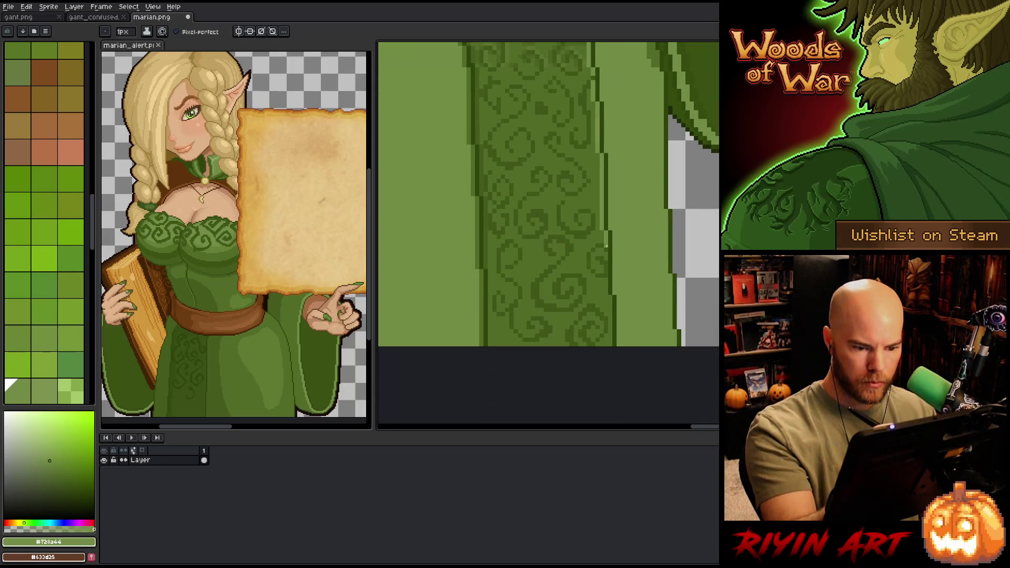
{"action": "left_click_drag", "start_coordinate": [610, 298], "coordinate": [611, 345]}
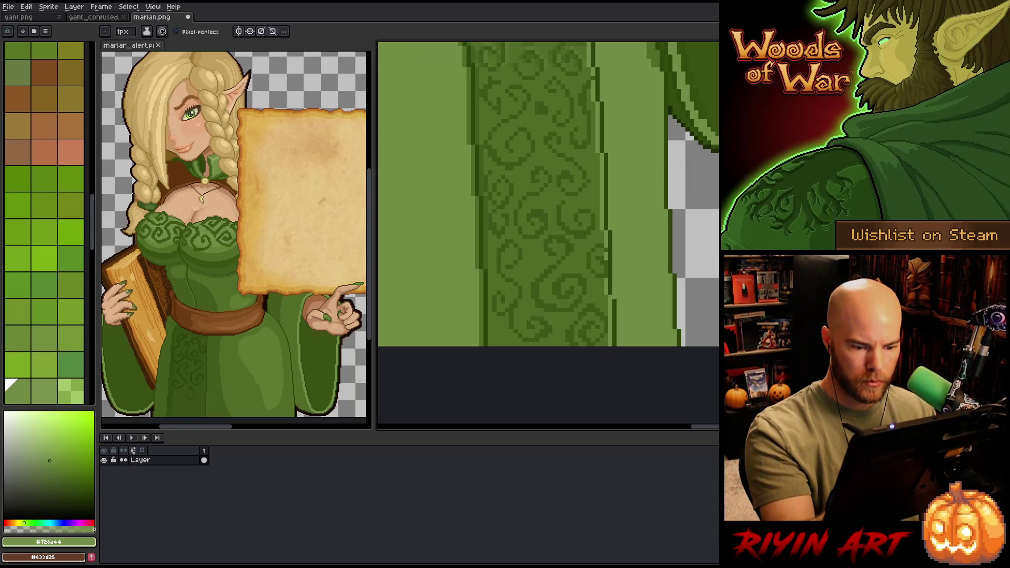
{"action": "scroll", "coordinate": [678, 243], "scroll_direction": "down", "scroll_amount": 3}
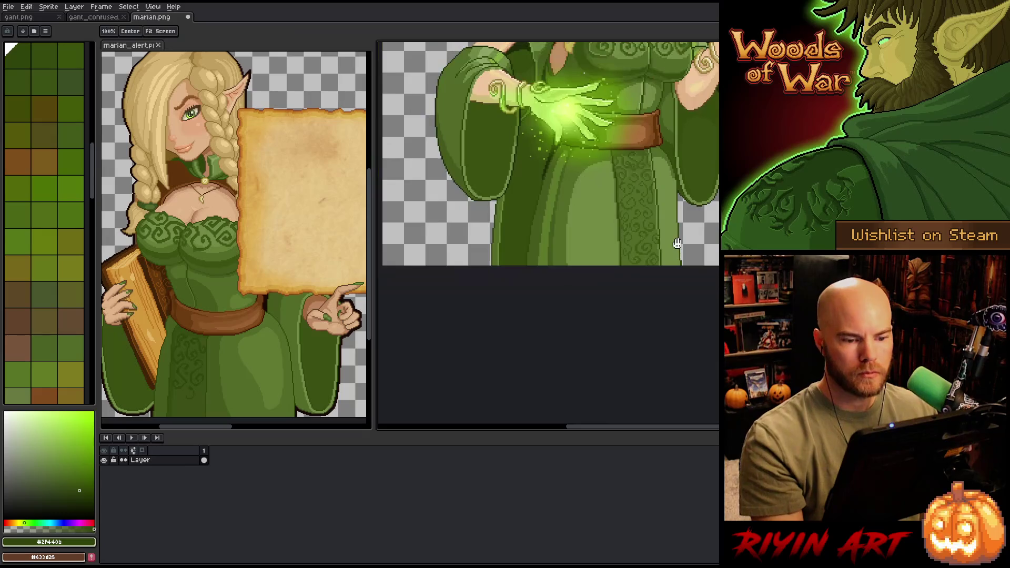
Step: Save marian.png with Ctrl+S, then zoom back in centred on the figure
{"action": "scroll", "coordinate": [677, 243], "scroll_direction": "down", "scroll_amount": 4}
{"action": "key", "text": "ctrl+s"}
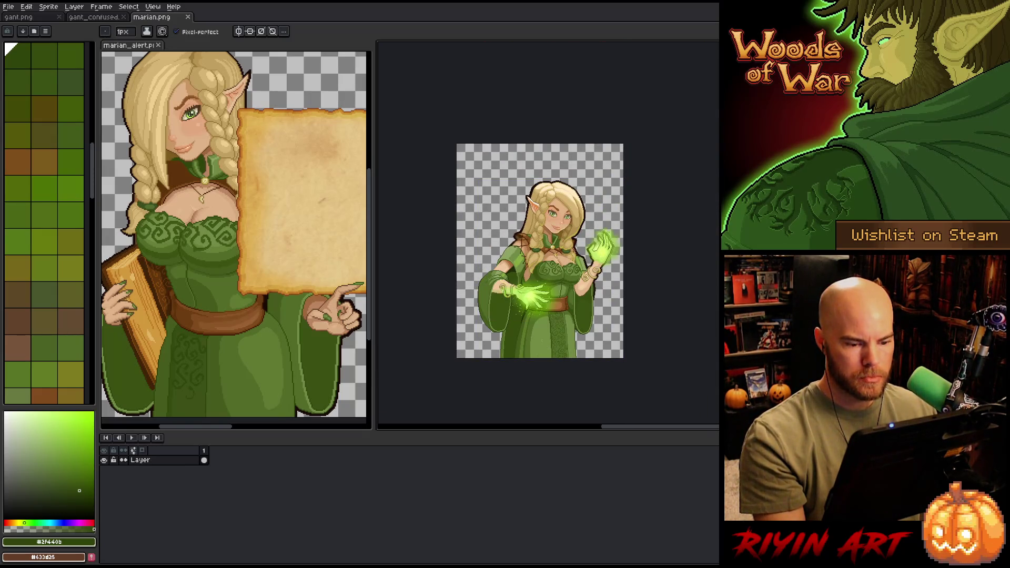
{"action": "scroll", "coordinate": [550, 273], "scroll_direction": "up", "scroll_amount": 1}
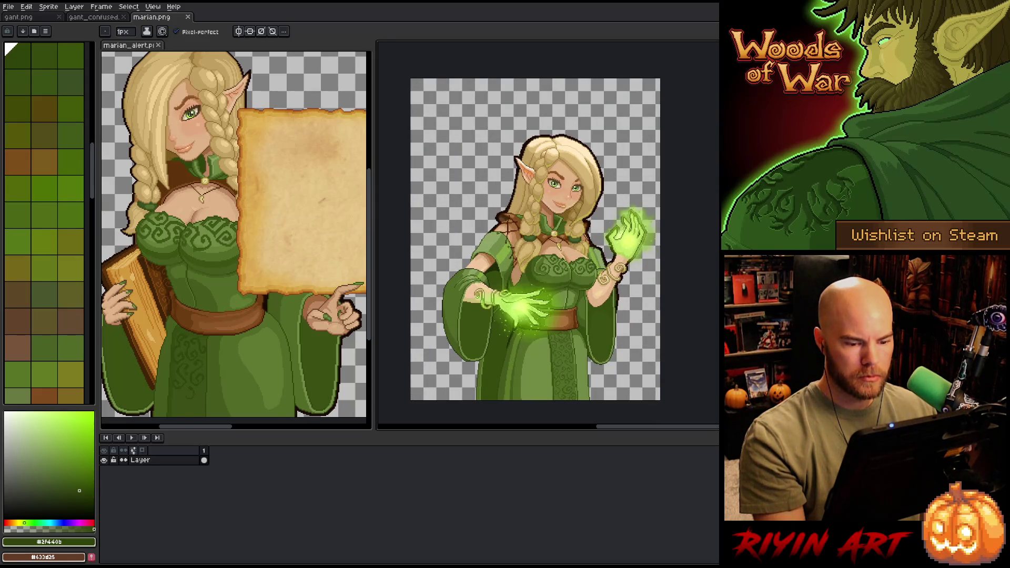
{"action": "left_click_drag", "start_coordinate": [535, 242], "coordinate": [533, 186]}
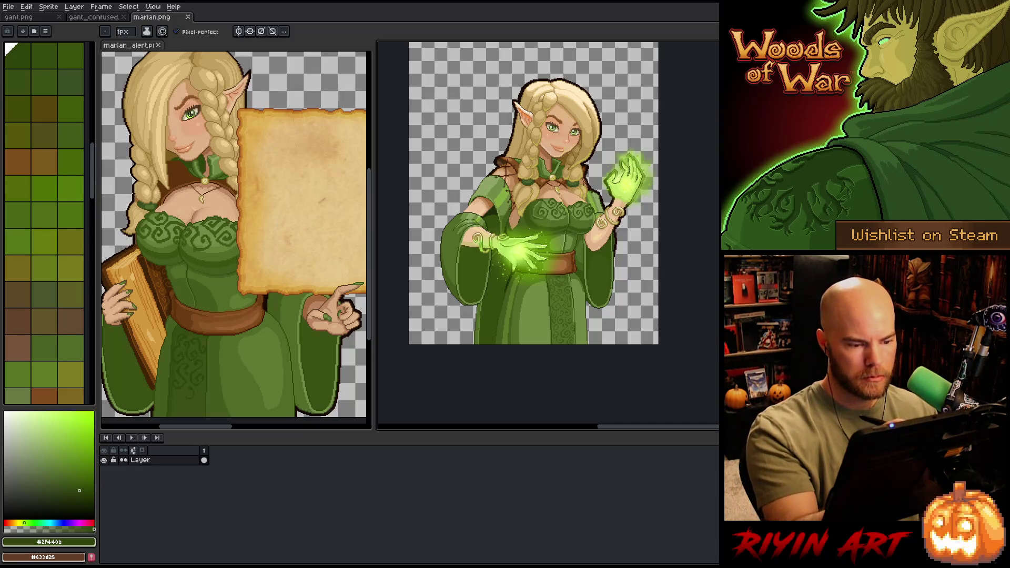
{"action": "scroll", "coordinate": [484, 211], "scroll_direction": "up", "scroll_amount": 3}
{"action": "scroll", "coordinate": [421, 353], "scroll_direction": "up", "scroll_amount": 3}
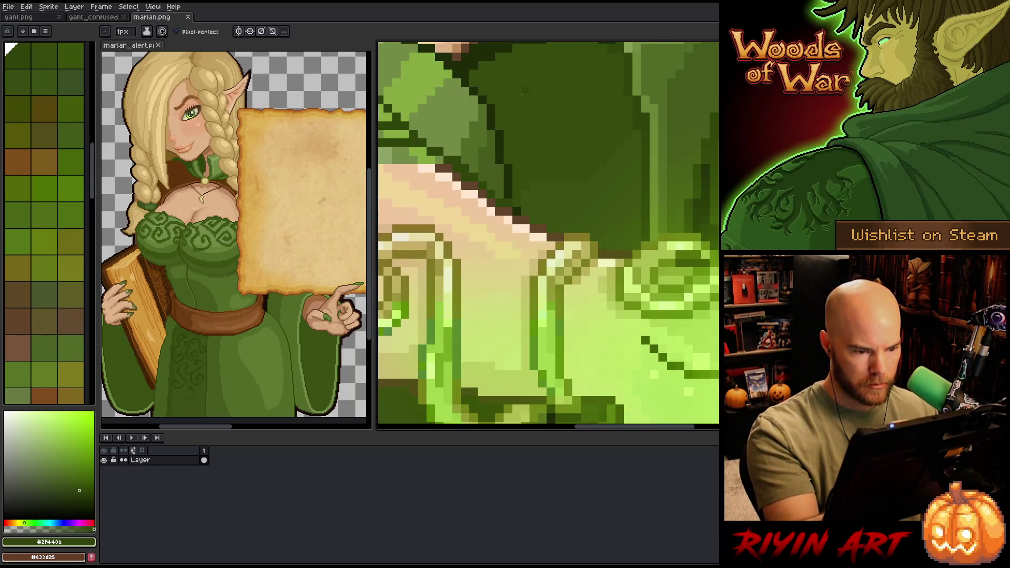
Step: Repaint the light pixels along the wrist and sleeve edge in brown
{"action": "left_click_drag", "start_coordinate": [533, 161], "coordinate": [622, 199]}
{"action": "left_click", "coordinate": [584, 247], "text": "alt"}
{"action": "left_click", "coordinate": [589, 252]}
{"action": "left_click", "coordinate": [574, 240], "text": "alt"}
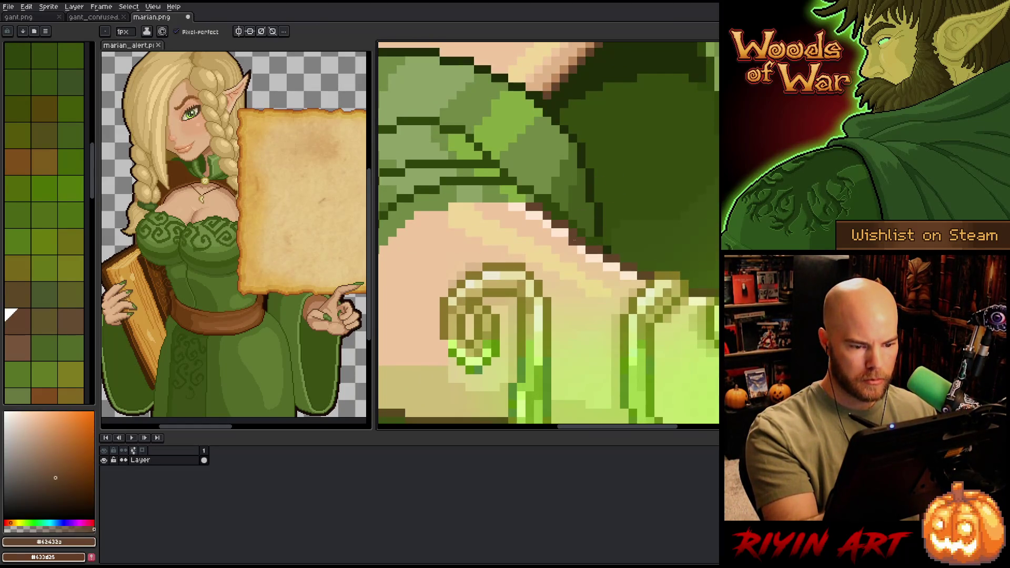
{"action": "left_click", "coordinate": [564, 231]}
{"action": "left_click", "coordinate": [556, 233]}
{"action": "left_click", "coordinate": [547, 224]}
{"action": "left_click", "coordinate": [538, 219]}
{"action": "left_click", "coordinate": [531, 216]}
{"action": "left_click", "coordinate": [522, 216]}
{"action": "left_click", "coordinate": [500, 207]}
Step: Fix stray sleeve pixels using dark and light greens sampled from the sleeve
{"action": "left_click", "coordinate": [539, 197], "text": "alt"}
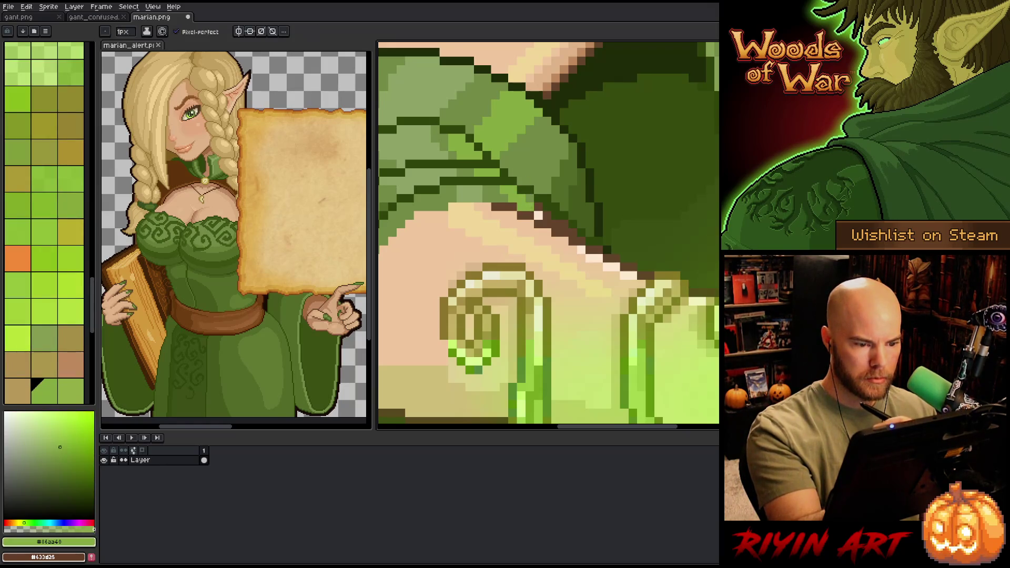
{"action": "left_click", "coordinate": [539, 197], "text": "alt"}
{"action": "left_click", "coordinate": [538, 216]}
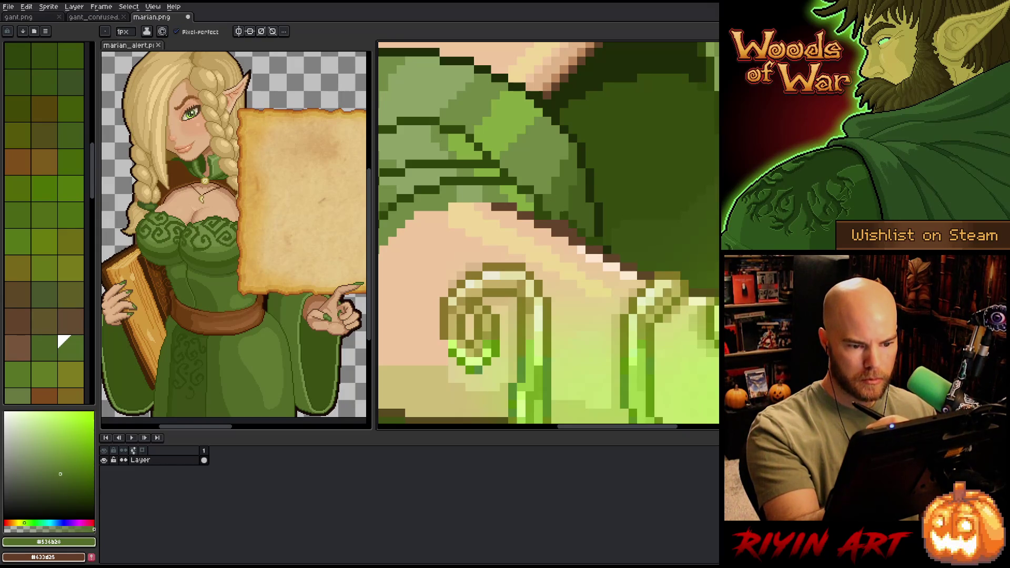
{"action": "left_click", "coordinate": [535, 196], "text": "alt"}
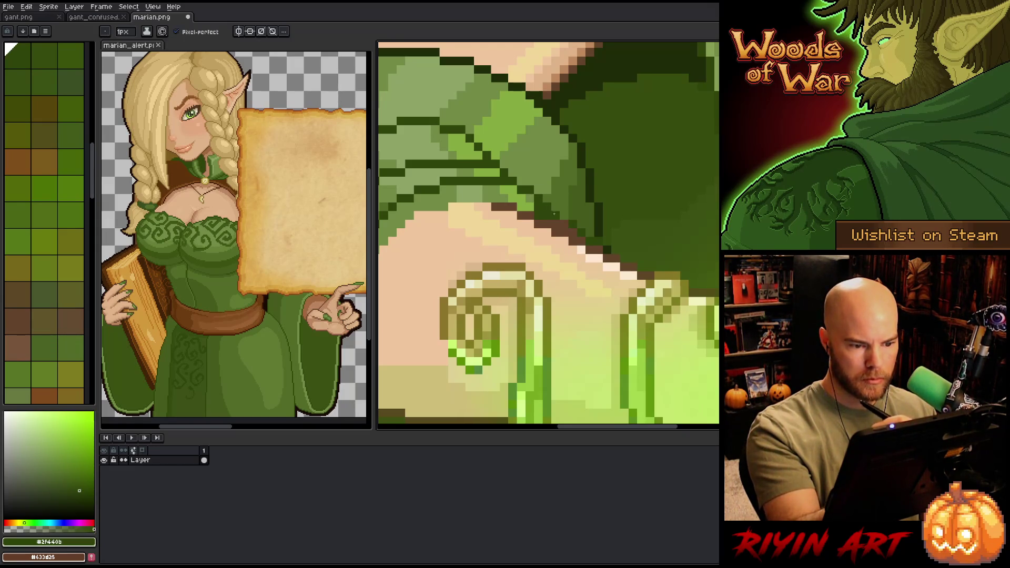
{"action": "left_click", "coordinate": [535, 195], "text": "alt"}
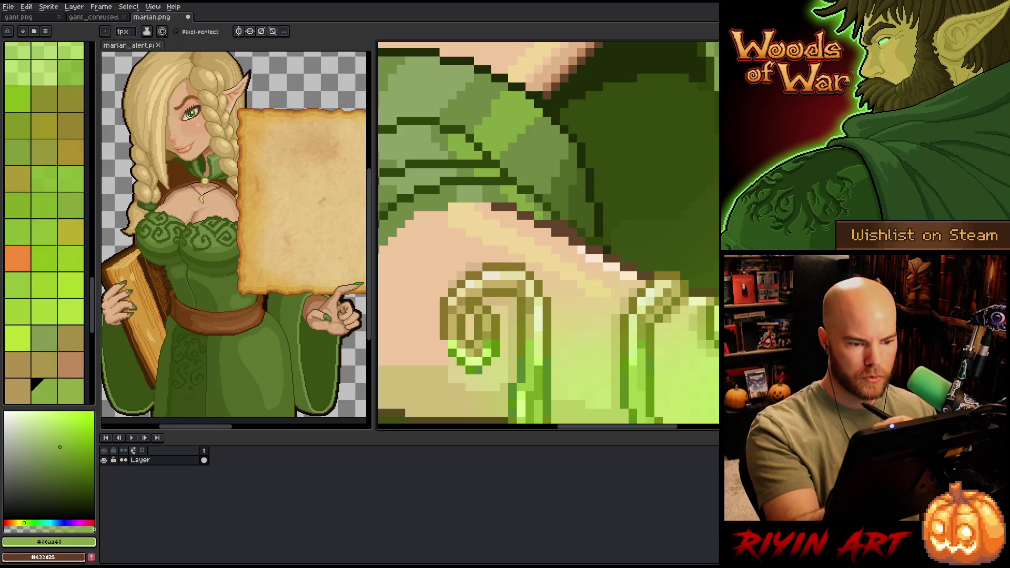
{"action": "left_click", "coordinate": [581, 78]}
{"action": "left_click", "coordinate": [577, 216], "text": "alt"}
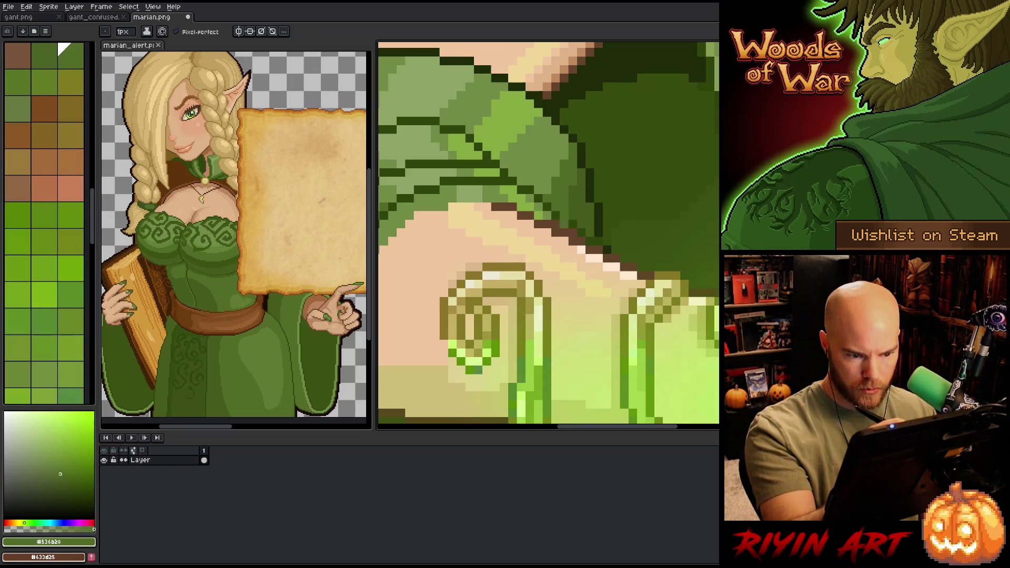
{"action": "left_click", "coordinate": [575, 232], "text": "alt"}
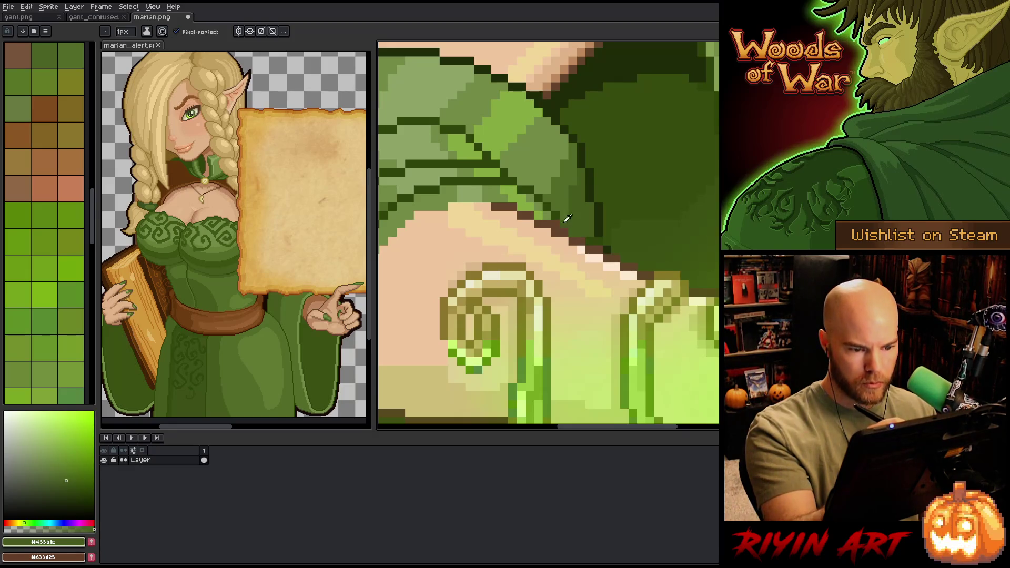
{"action": "left_click", "coordinate": [595, 216], "text": "alt"}
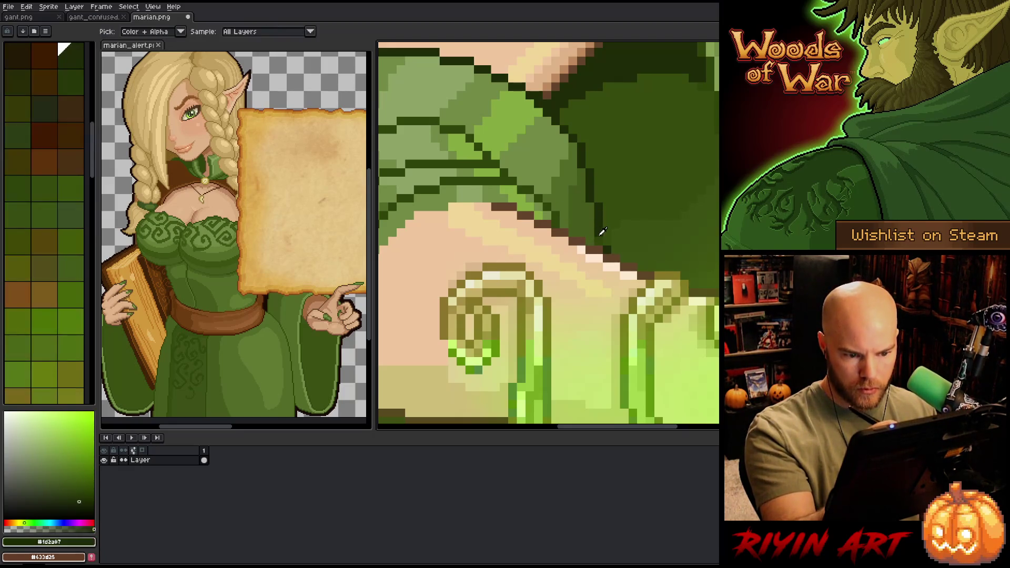
Step: Trace a pale pink skin highlight line along the upper edge of the forearm
{"action": "mouse_move", "coordinate": [602, 232]}
{"action": "left_mouse_down"}
{"action": "mouse_move", "coordinate": [605, 203]}
{"action": "mouse_move", "coordinate": [644, 200]}
{"action": "left_mouse_up"}
{"action": "left_click", "coordinate": [644, 201], "text": "alt"}
{"action": "left_click", "coordinate": [624, 193]}
{"action": "left_click", "coordinate": [600, 182]}
{"action": "left_click_drag", "start_coordinate": [572, 165], "coordinate": [564, 166]}
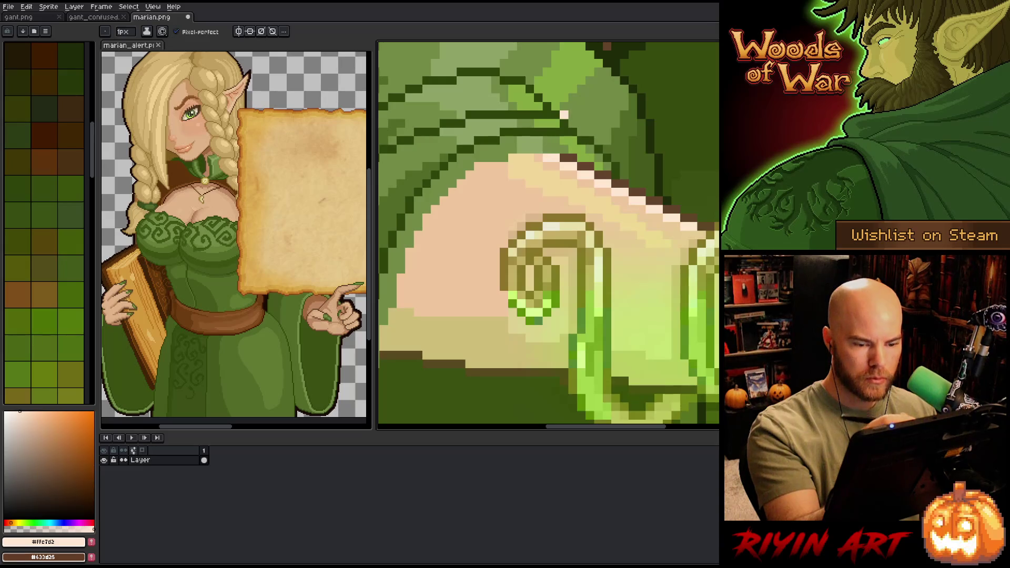
{"action": "left_click", "coordinate": [555, 166], "text": "alt"}
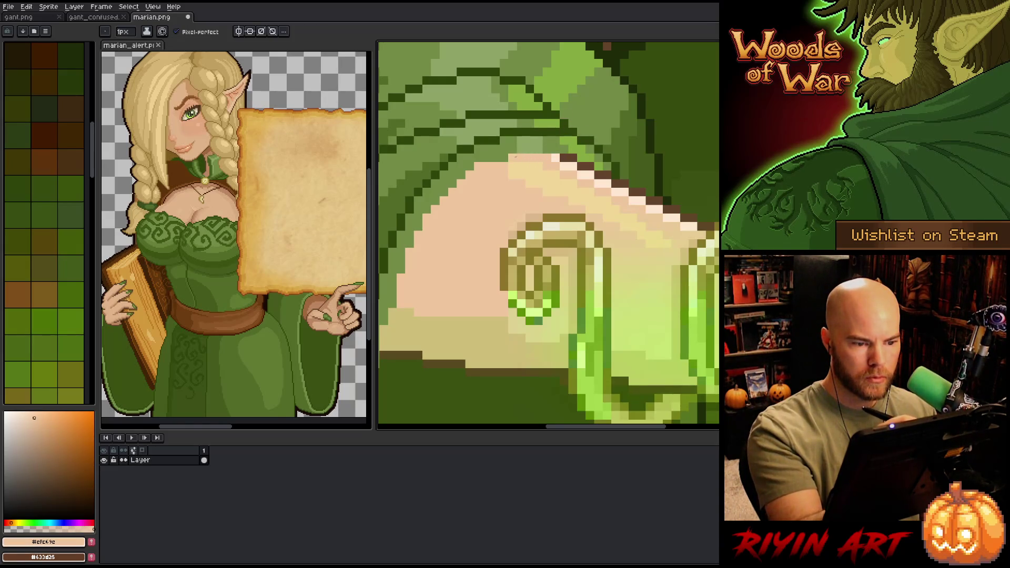
{"action": "left_click_drag", "start_coordinate": [481, 158], "coordinate": [595, 161]}
{"action": "left_click", "coordinate": [595, 160], "text": "alt"}
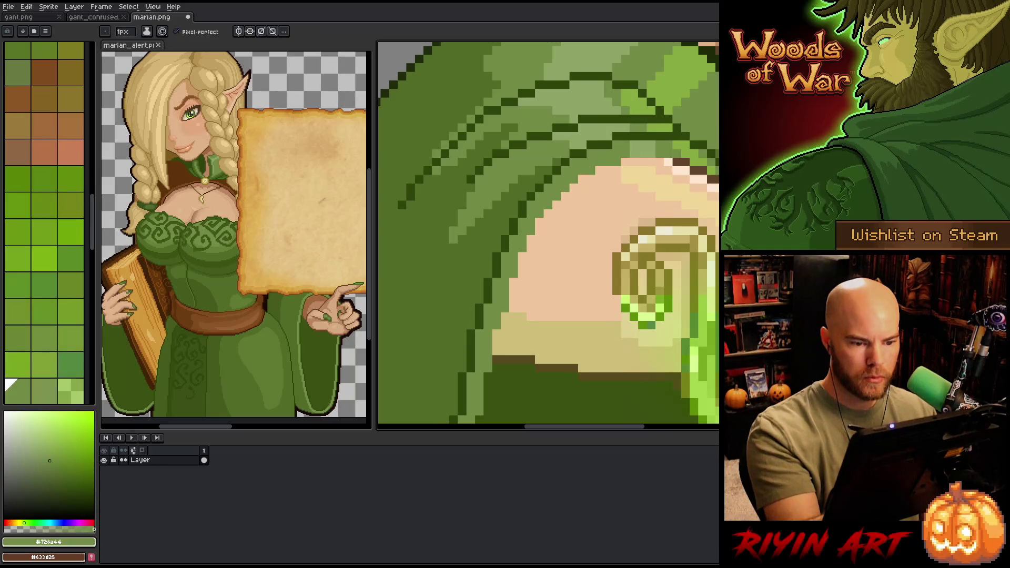
{"action": "left_click", "coordinate": [591, 197], "text": "alt"}
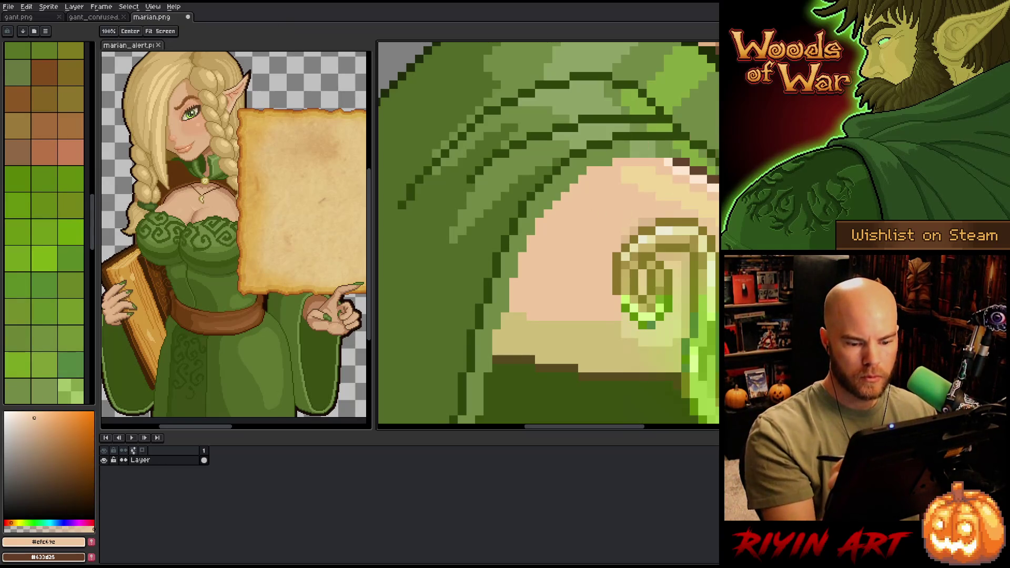
Step: Zoom out and lasso-select the sleeve on the figure's left side
{"action": "scroll", "coordinate": [640, 52], "scroll_direction": "down", "scroll_amount": 1}
{"action": "key", "text": "b"}
{"action": "scroll", "coordinate": [589, 297], "scroll_direction": "down", "scroll_amount": 2}
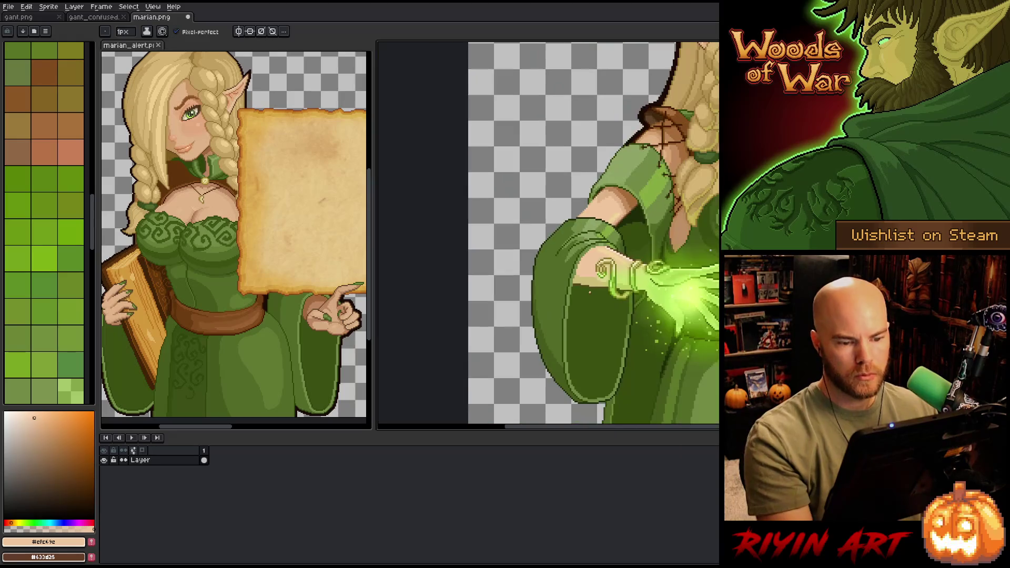
{"action": "scroll", "coordinate": [591, 295], "scroll_direction": "down", "scroll_amount": 2}
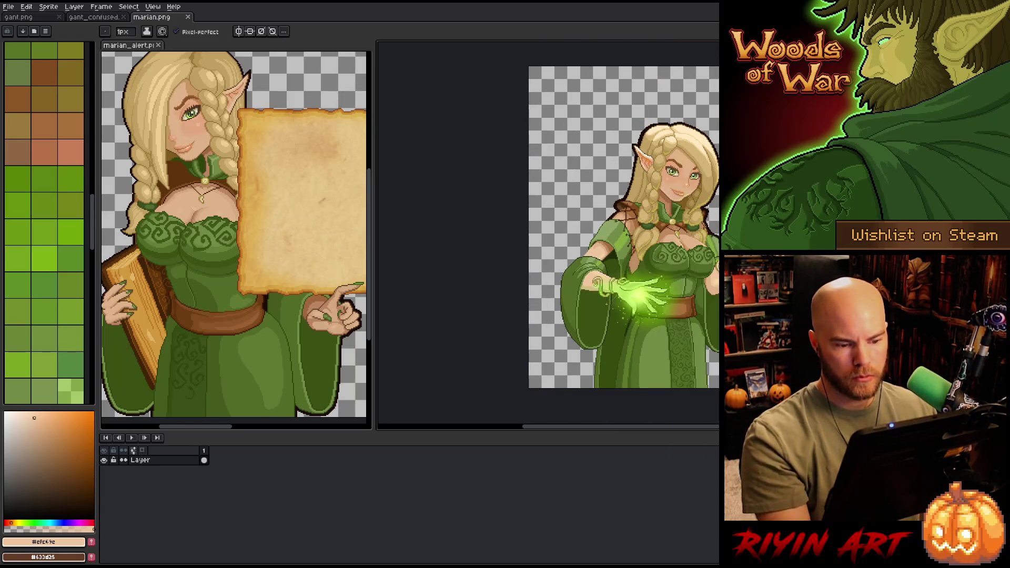
{"action": "scroll", "coordinate": [541, 305], "scroll_direction": "up", "scroll_amount": 1}
{"action": "scroll", "coordinate": [541, 305], "scroll_direction": "up", "scroll_amount": 1}
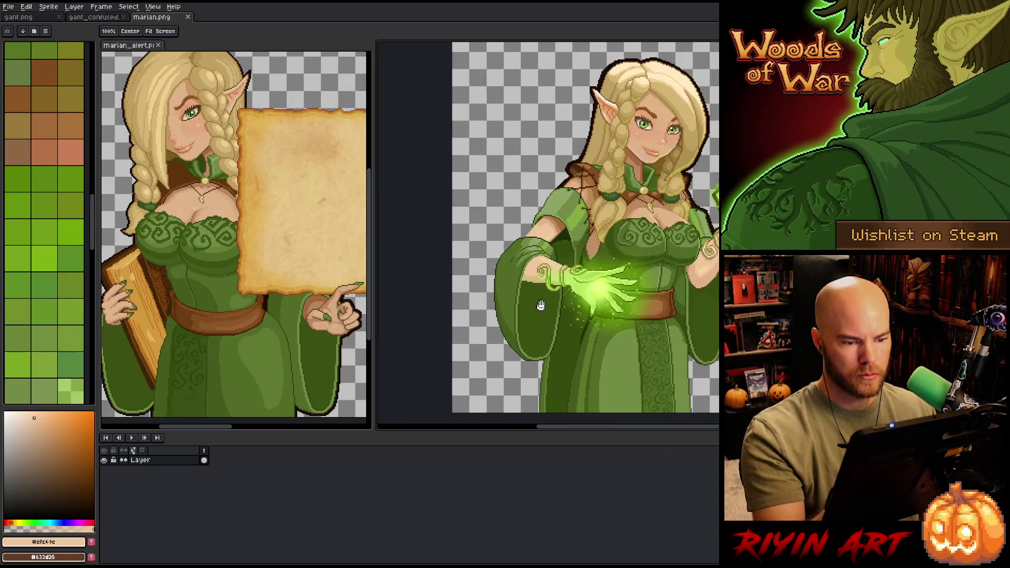
{"action": "scroll", "coordinate": [540, 305], "scroll_direction": "down", "scroll_amount": 1}
{"action": "key", "text": "m"}
{"action": "mouse_move", "coordinate": [545, 174]}
{"action": "left_mouse_down"}
{"action": "mouse_move", "coordinate": [463, 290]}
{"action": "mouse_move", "coordinate": [479, 401]}
{"action": "mouse_move", "coordinate": [614, 382]}
{"action": "mouse_move", "coordinate": [716, 276]}
{"action": "left_mouse_up"}
Step: Pick near-black #1b0b06 and apply the Outline effect to the selected sleeve
{"action": "key", "text": "i"}
{"action": "left_click", "coordinate": [33, 381]}
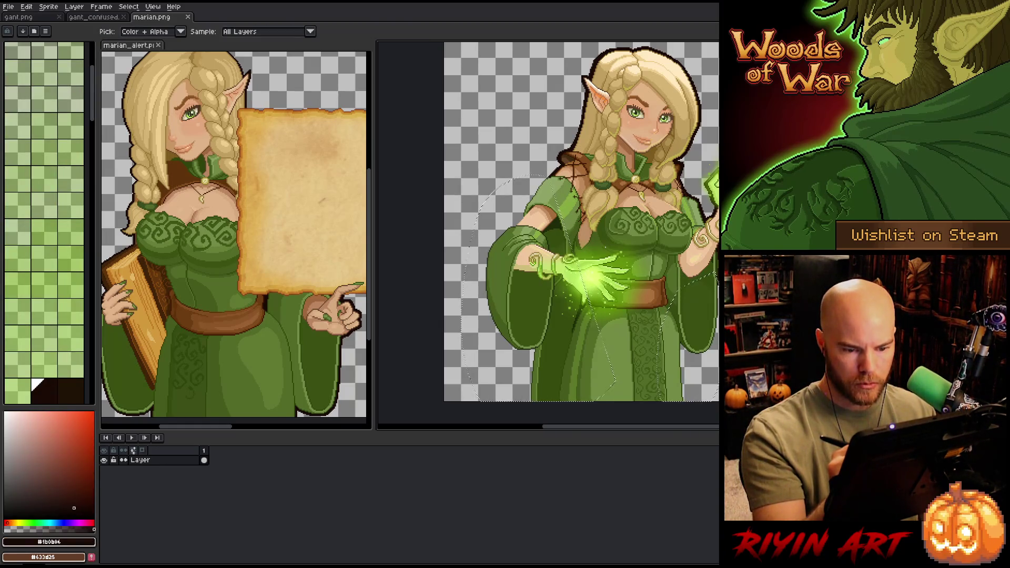
{"action": "key", "text": "b"}
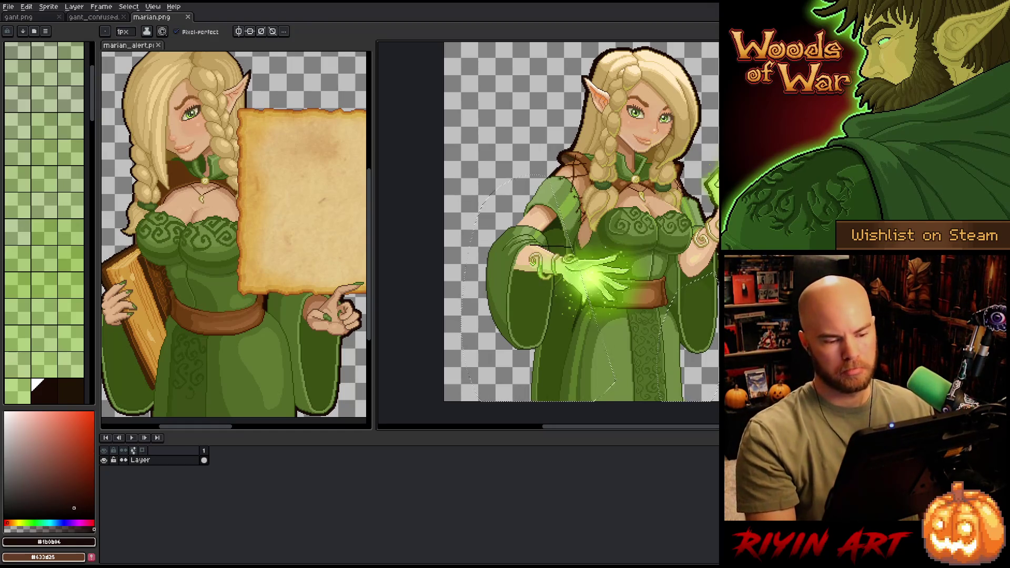
{"action": "key", "text": "shift+o"}
{"action": "key", "text": "Return"}
{"action": "key", "text": "shift+o"}
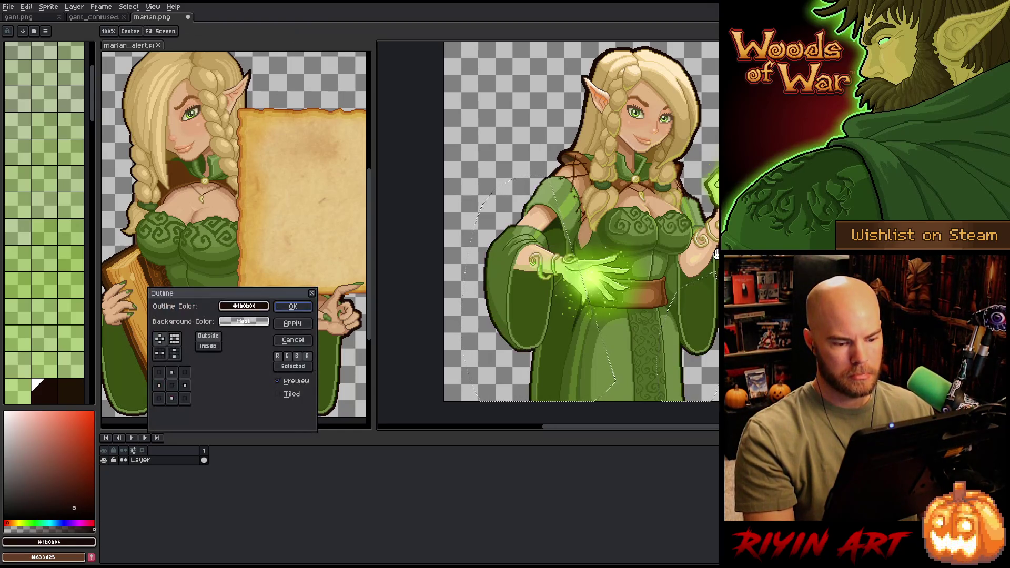
{"action": "key", "text": "Return"}
{"action": "key", "text": "shift+o"}
{"action": "key", "text": "Return"}
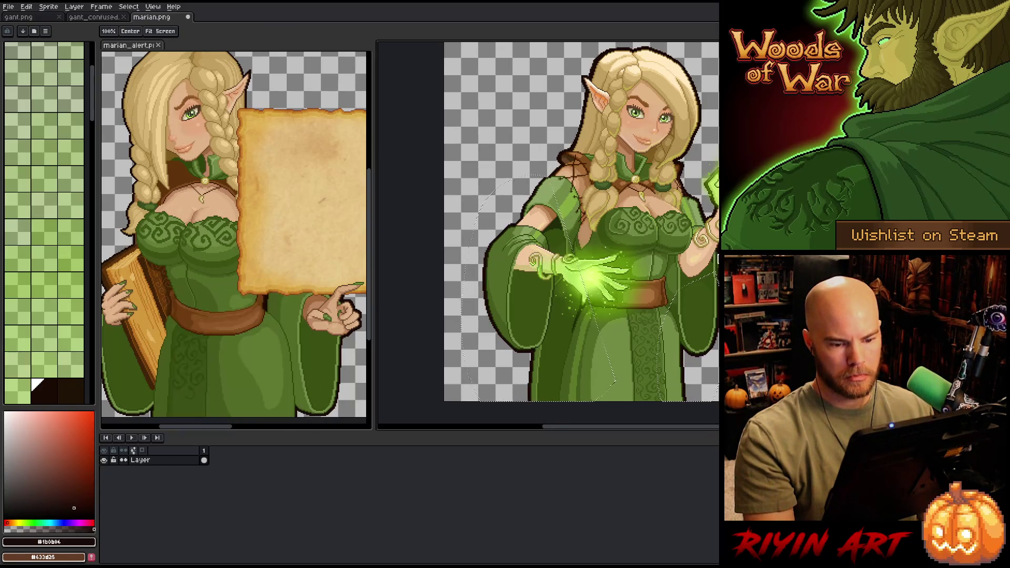
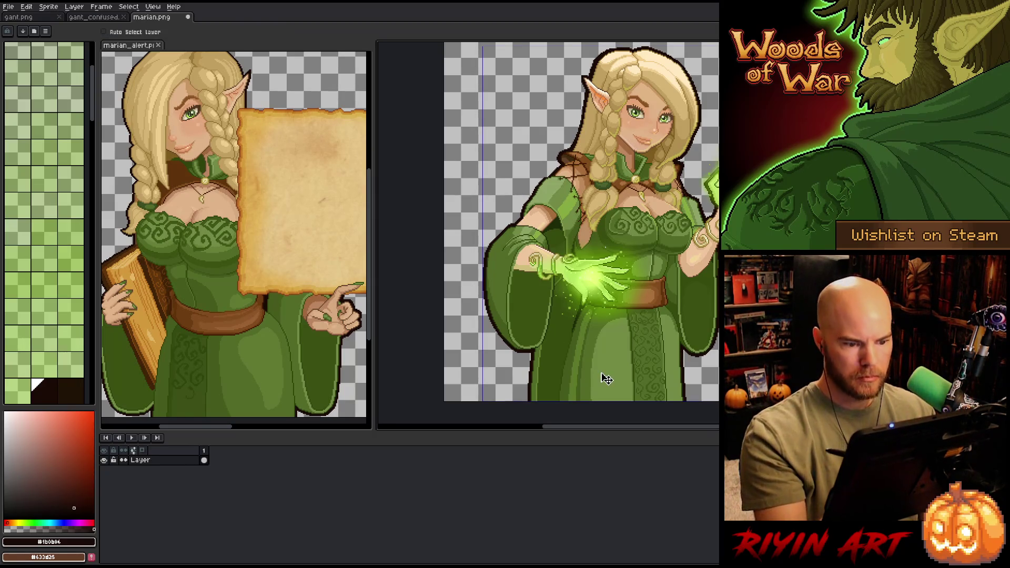
Step: Magic-wand select the left and right sleeve regions by colour, picking a dark green
{"action": "left_click_drag", "start_coordinate": [600, 372], "coordinate": [518, 383]}
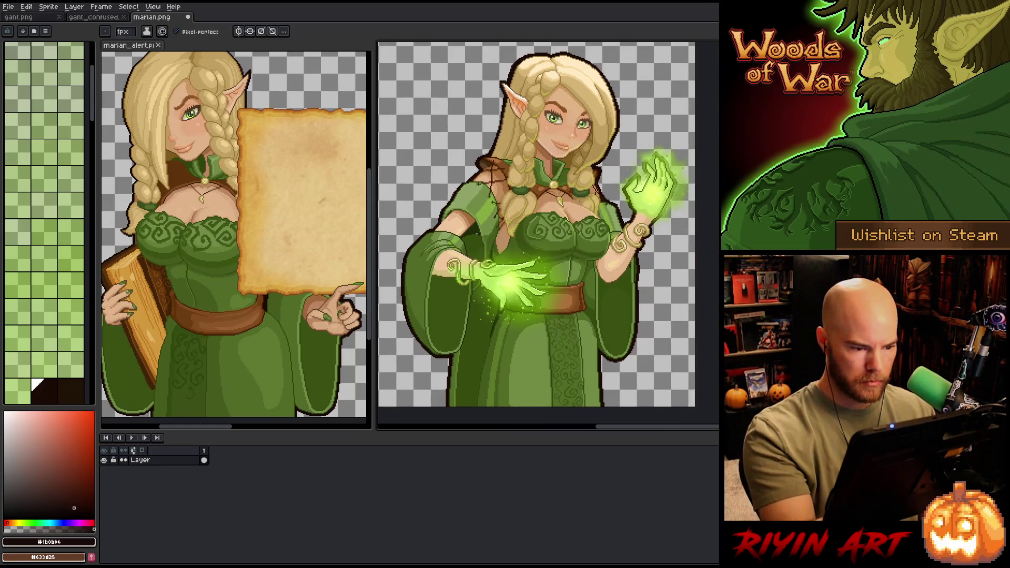
{"action": "key", "text": "w"}
{"action": "left_click", "coordinate": [463, 296]}
{"action": "key", "text": "b"}
{"action": "left_click", "coordinate": [463, 296], "text": "alt"}
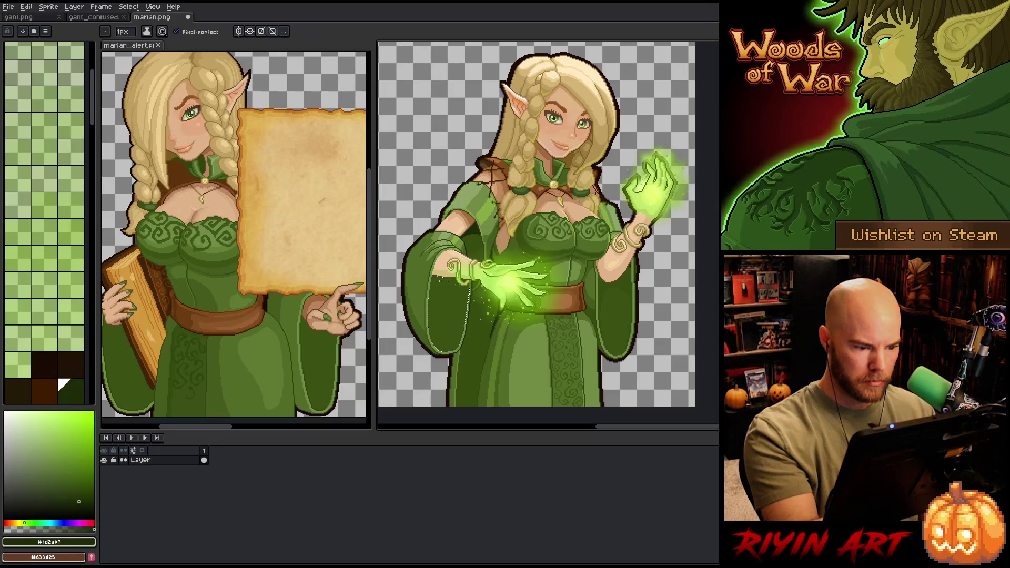
{"action": "key", "text": "w"}
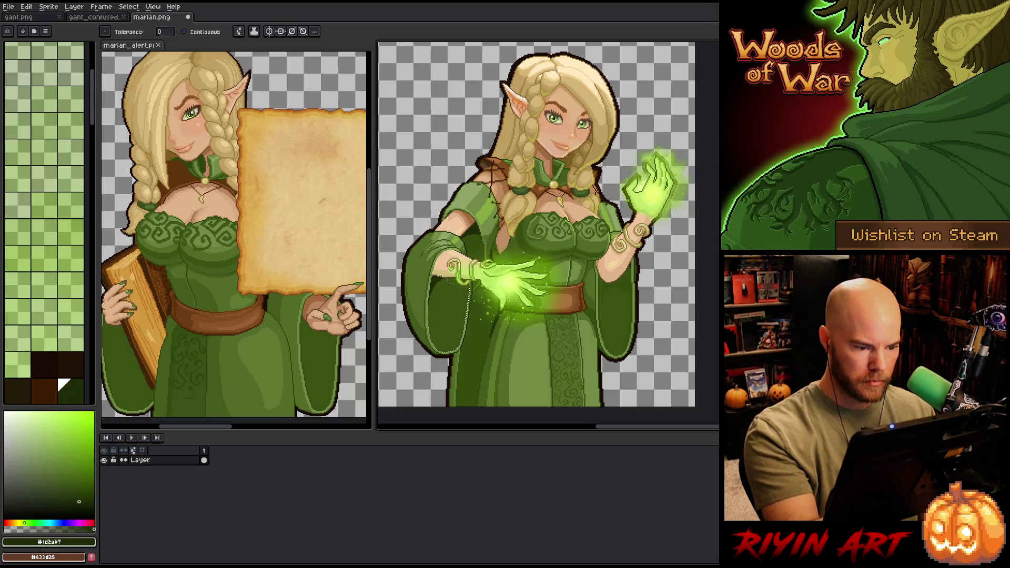
{"action": "key", "text": "ctrl+d"}
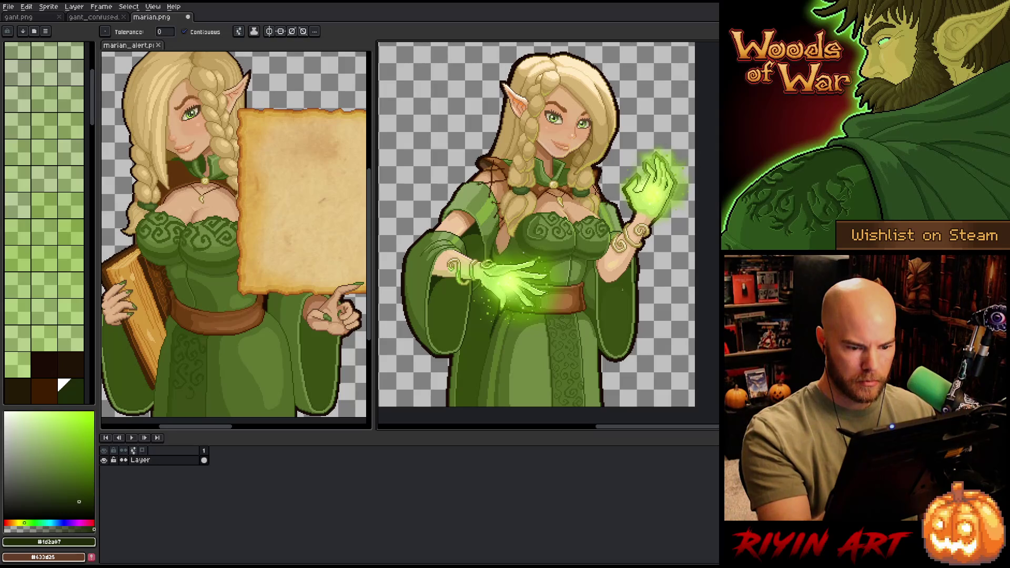
{"action": "key", "text": "m"}
{"action": "left_click", "coordinate": [627, 280]}
{"action": "key", "text": "w"}
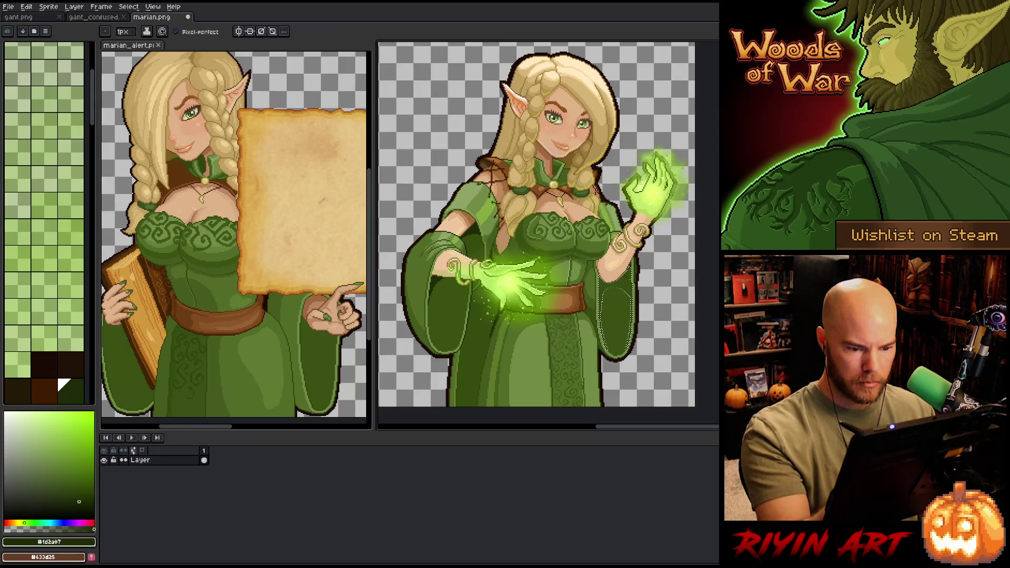
{"action": "key", "text": "b"}
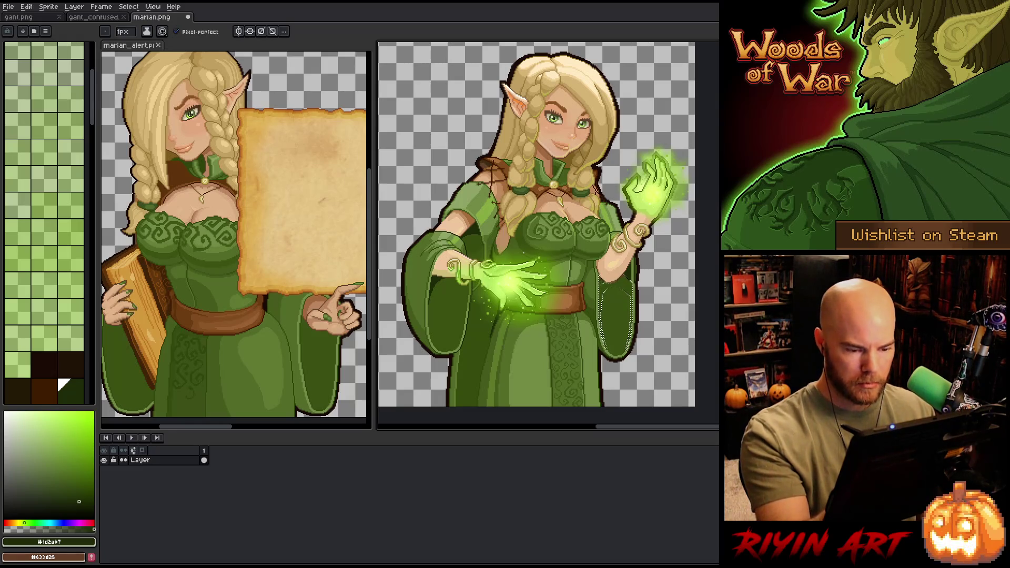
Step: Sample the sleeve's mid green #72a644 and its light green as drawing colours
{"action": "scroll", "coordinate": [541, 230], "scroll_direction": "up", "scroll_amount": 5}
{"action": "key", "text": "w"}
{"action": "scroll", "coordinate": [542, 228], "scroll_direction": "down", "scroll_amount": 5}
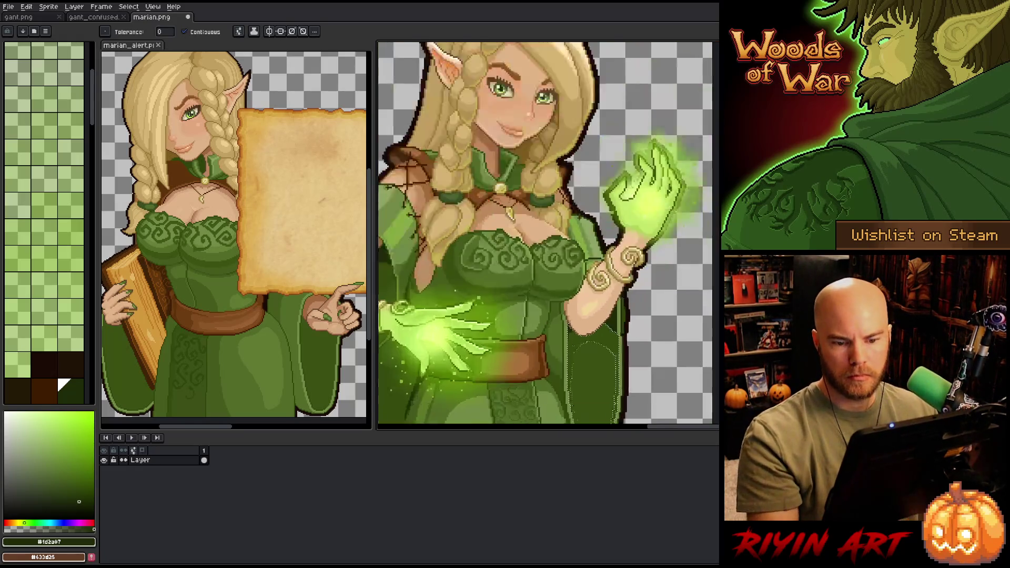
{"action": "scroll", "coordinate": [578, 354], "scroll_direction": "down", "scroll_amount": 3}
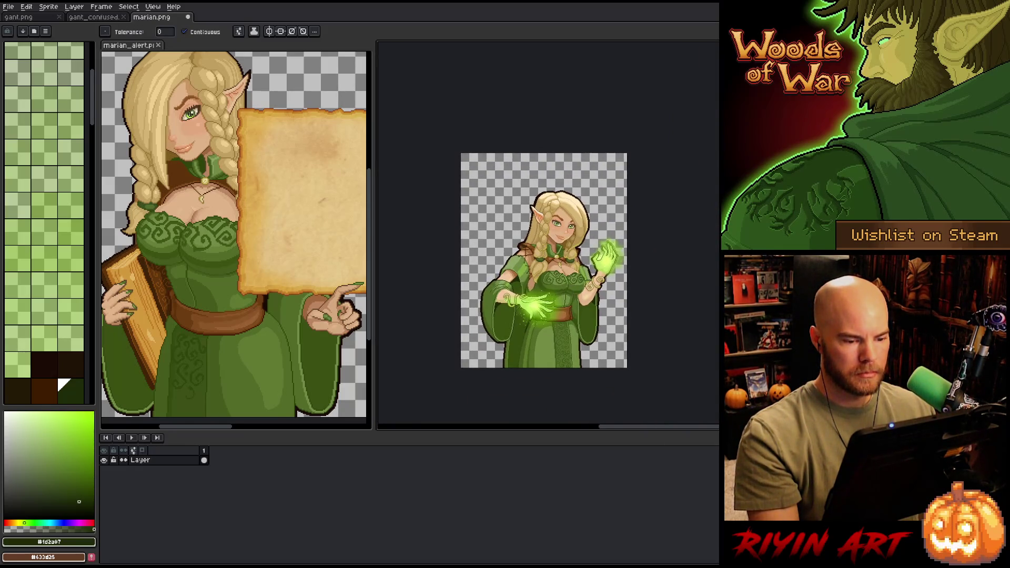
{"action": "scroll", "coordinate": [587, 279], "scroll_direction": "up", "scroll_amount": 4}
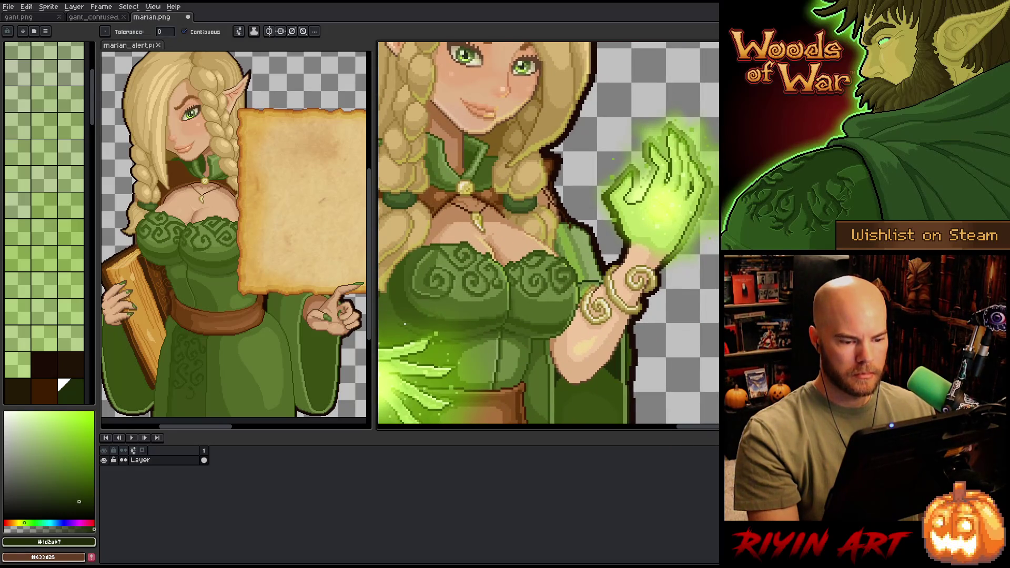
{"action": "scroll", "coordinate": [547, 235], "scroll_direction": "up", "scroll_amount": 1}
{"action": "scroll", "coordinate": [547, 235], "scroll_direction": "down", "scroll_amount": 5}
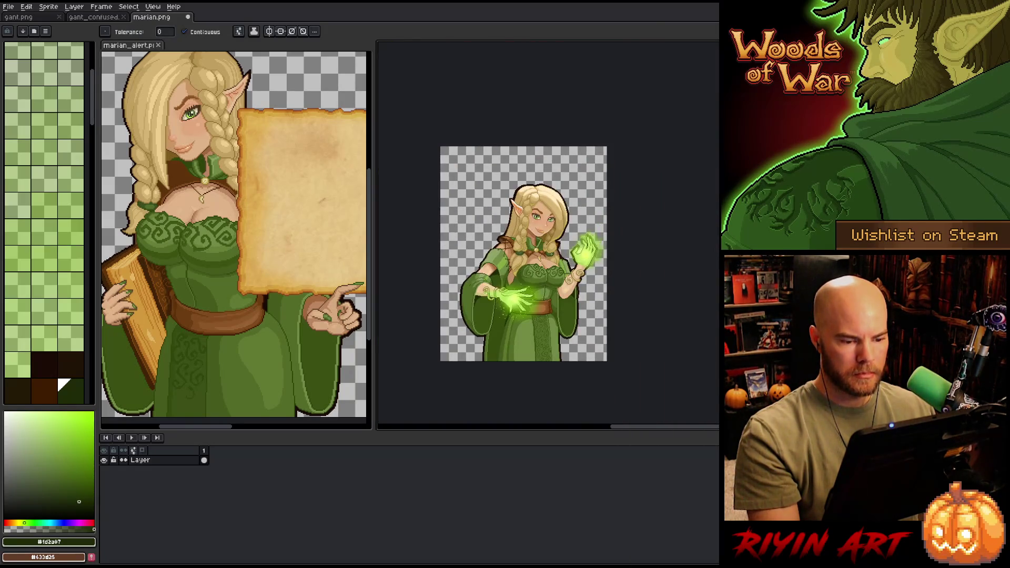
{"action": "scroll", "coordinate": [536, 229], "scroll_direction": "up", "scroll_amount": 3}
{"action": "scroll", "coordinate": [586, 247], "scroll_direction": "up", "scroll_amount": 1}
{"action": "scroll", "coordinate": [521, 320], "scroll_direction": "down", "scroll_amount": 2}
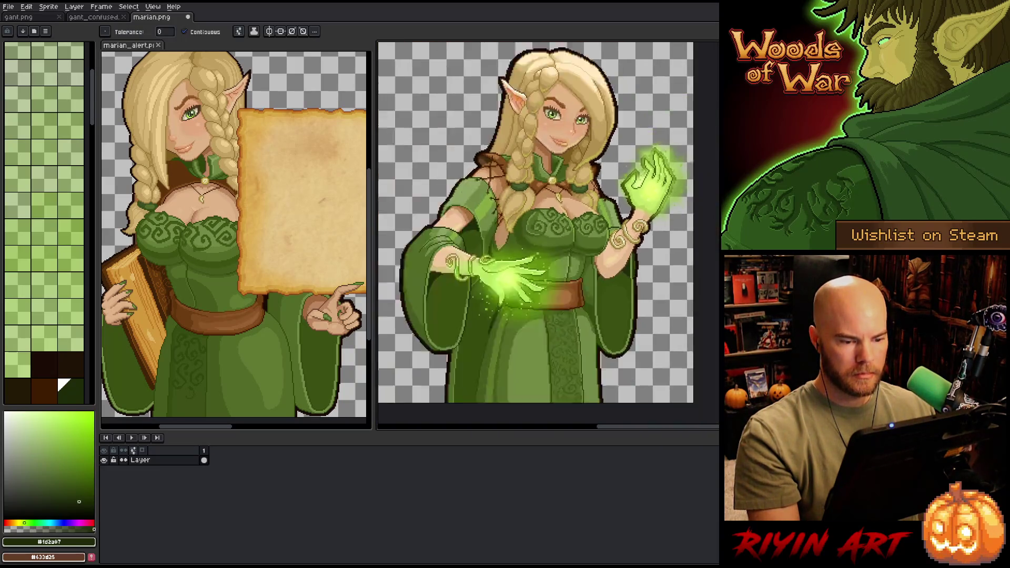
{"action": "scroll", "coordinate": [542, 221], "scroll_direction": "down", "scroll_amount": 1}
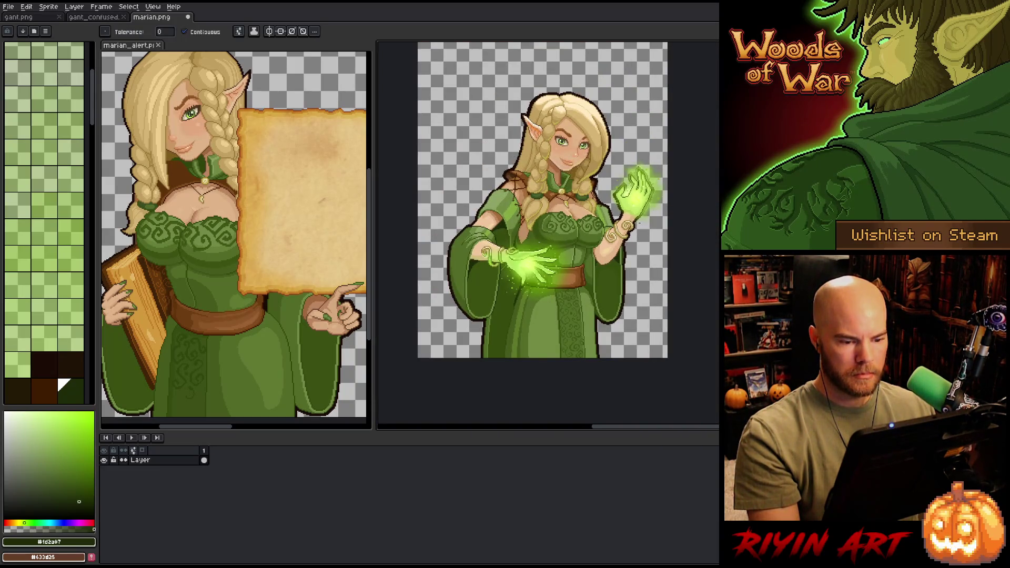
{"action": "scroll", "coordinate": [639, 224], "scroll_direction": "up", "scroll_amount": 4}
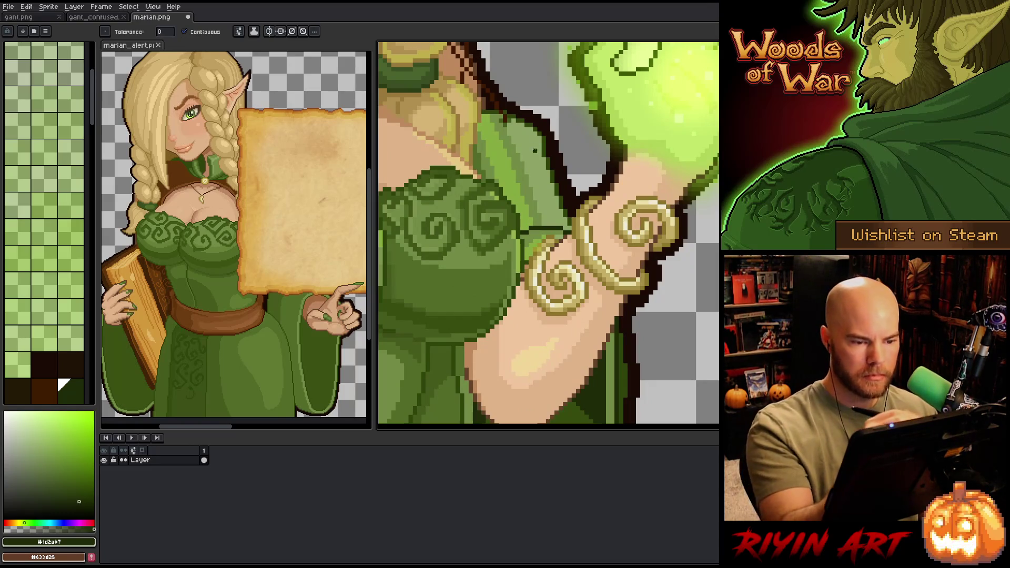
{"action": "key", "text": "i"}
{"action": "left_click", "coordinate": [510, 160]}
{"action": "key", "text": "b"}
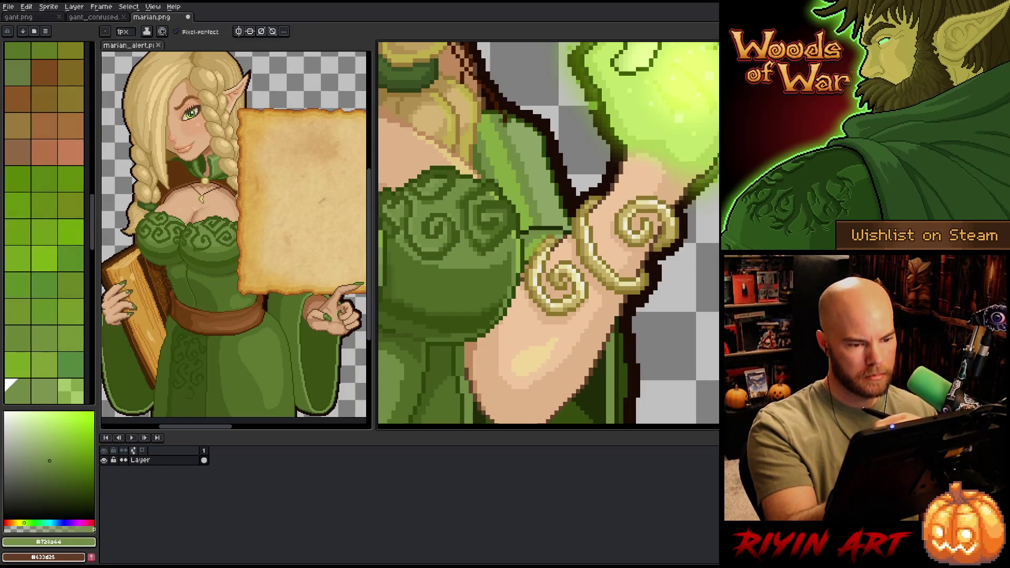
{"action": "left_click", "coordinate": [505, 181], "text": "alt"}
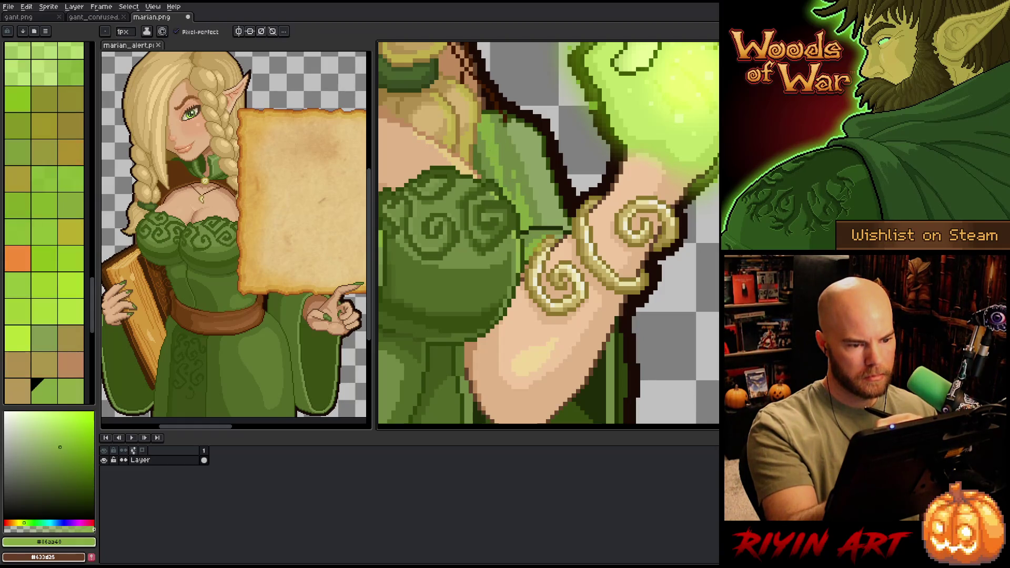
{"action": "left_click", "coordinate": [505, 185], "text": "alt"}
{"action": "key", "text": "g"}
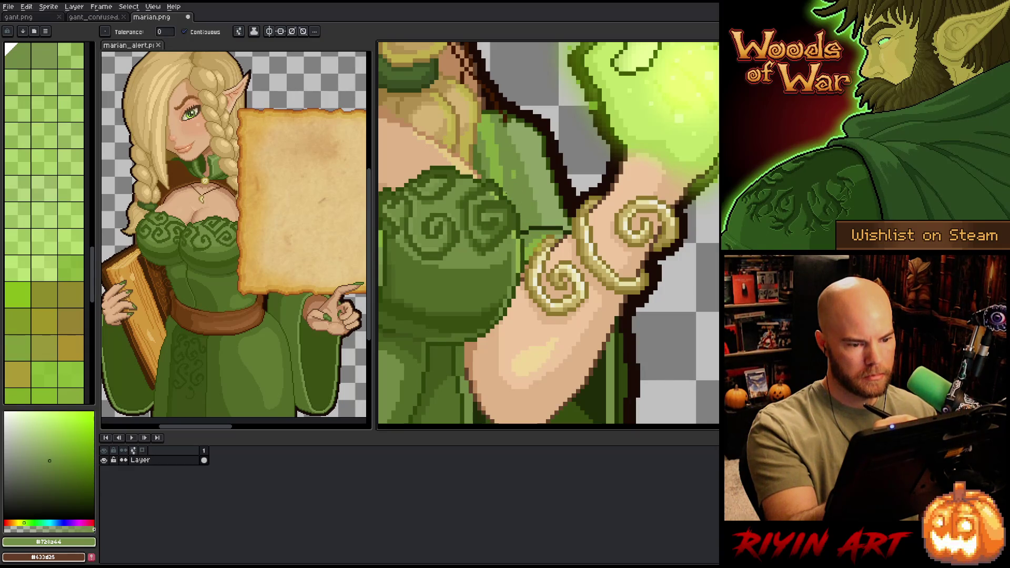
{"action": "key", "text": "b"}
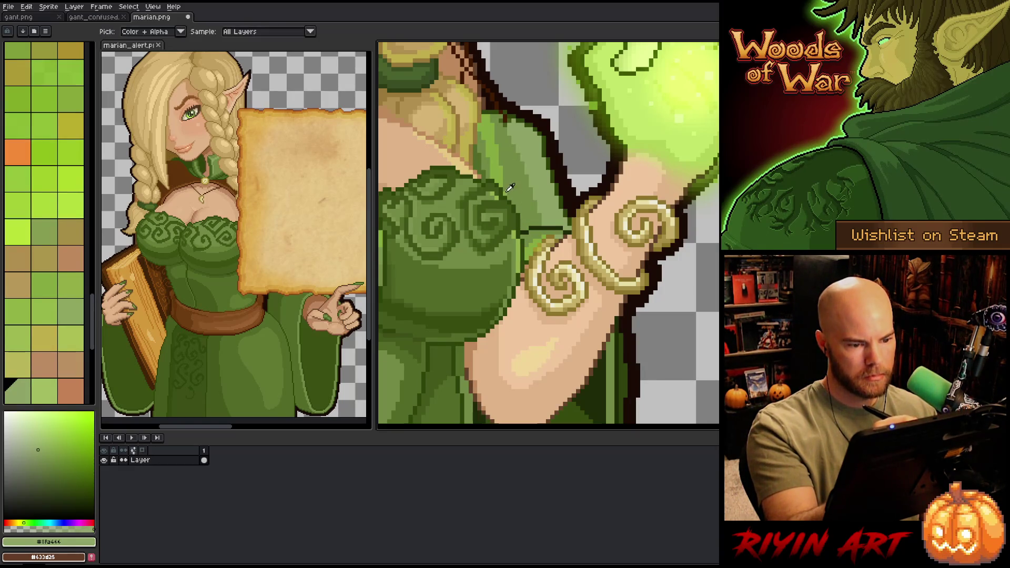
{"action": "left_click", "coordinate": [510, 173], "text": "alt"}
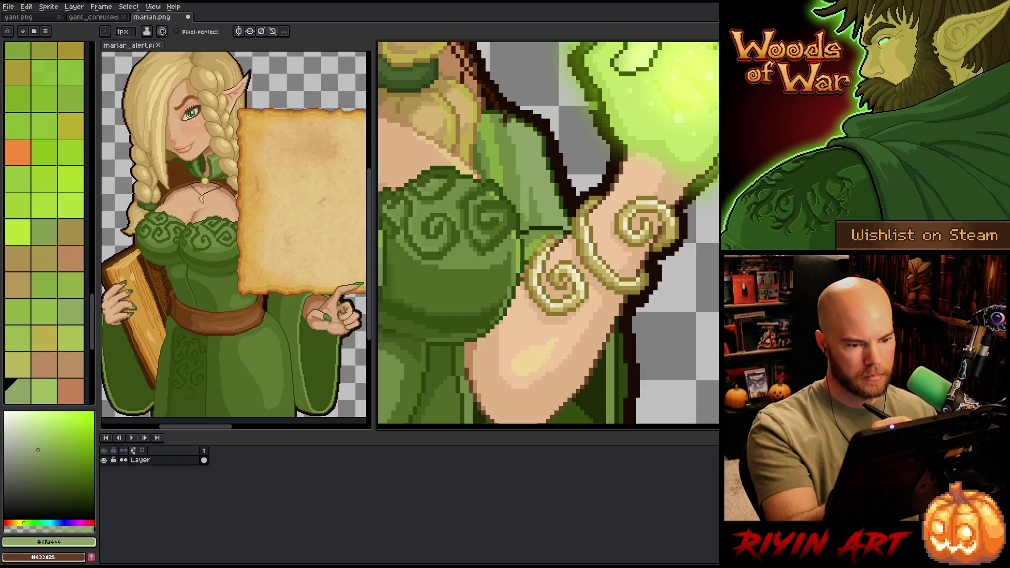
Step: Paint a light green highlight, dark olive shading and a near-black outline along the sleeve
{"action": "left_click_drag", "start_coordinate": [532, 187], "coordinate": [531, 222]}
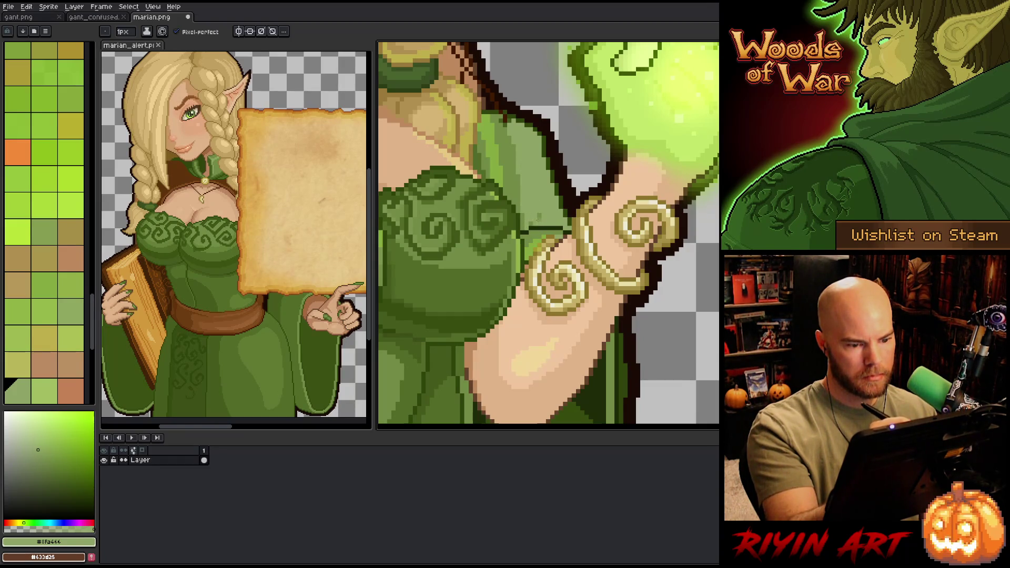
{"action": "left_click", "coordinate": [543, 157], "text": "alt"}
{"action": "left_click_drag", "start_coordinate": [543, 158], "coordinate": [553, 221]}
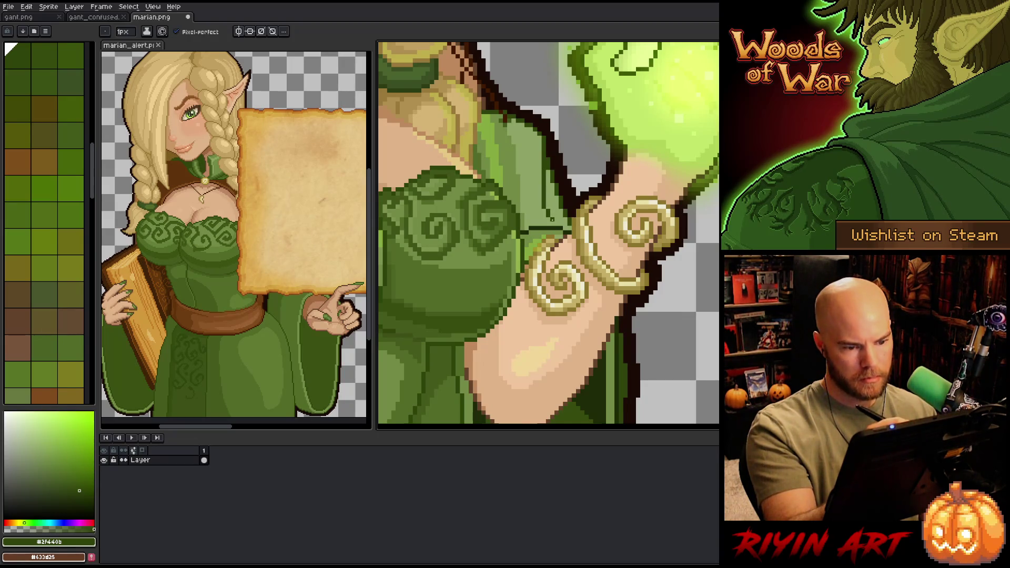
{"action": "left_click", "coordinate": [547, 157], "text": "alt"}
{"action": "left_click_drag", "start_coordinate": [547, 159], "coordinate": [555, 209]}
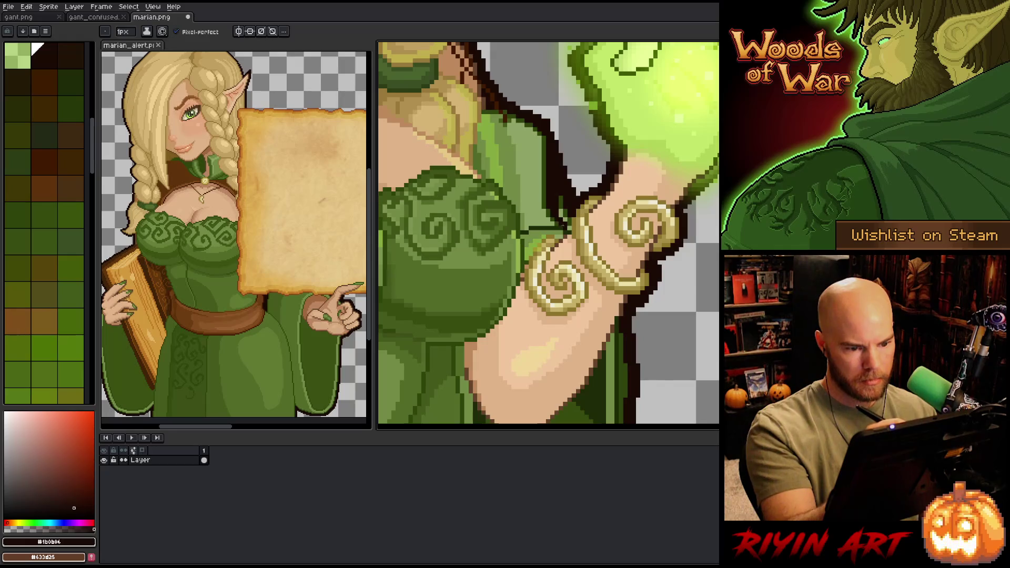
{"action": "mouse_move", "coordinate": [563, 198]}
{"action": "left_mouse_down"}
{"action": "mouse_move", "coordinate": [566, 217]}
{"action": "mouse_move", "coordinate": [564, 159]}
{"action": "mouse_move", "coordinate": [561, 195]}
{"action": "left_mouse_up"}
Step: Erase the stray outline pixels near the sleeve edge with the Eraser
{"action": "key", "text": "e"}
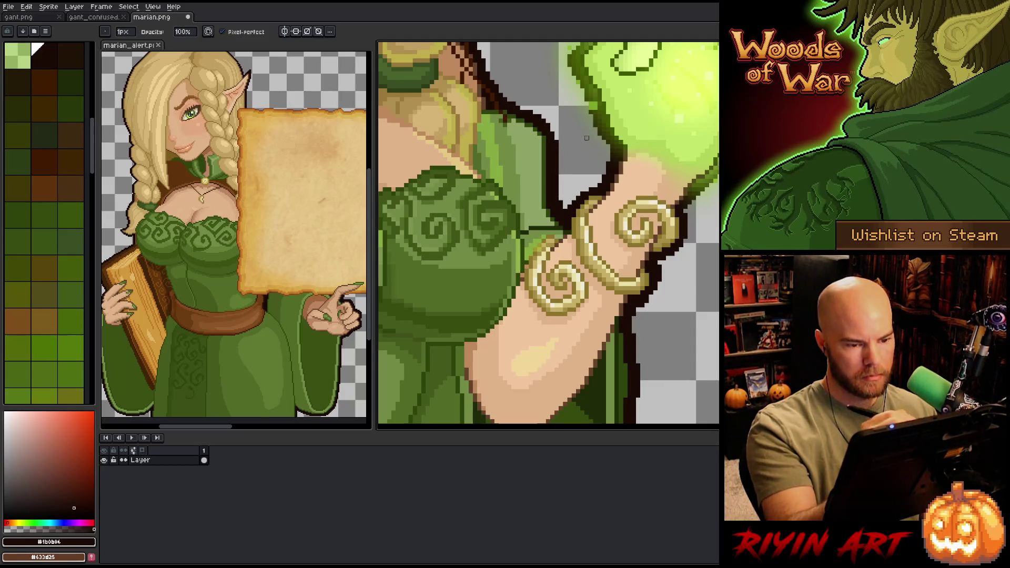
{"action": "left_click_drag", "start_coordinate": [526, 110], "coordinate": [550, 122]}
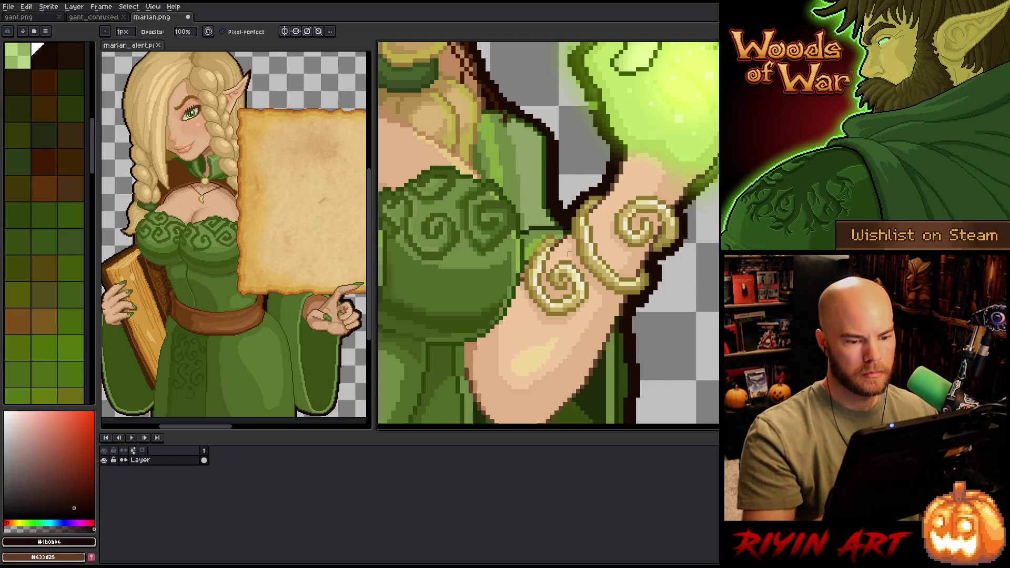
{"action": "scroll", "coordinate": [548, 236], "scroll_direction": "down", "scroll_amount": 3}
{"action": "scroll", "coordinate": [549, 235], "scroll_direction": "up", "scroll_amount": 1}
{"action": "scroll", "coordinate": [548, 235], "scroll_direction": "down", "scroll_amount": 3}
{"action": "scroll", "coordinate": [548, 235], "scroll_direction": "up", "scroll_amount": 2}
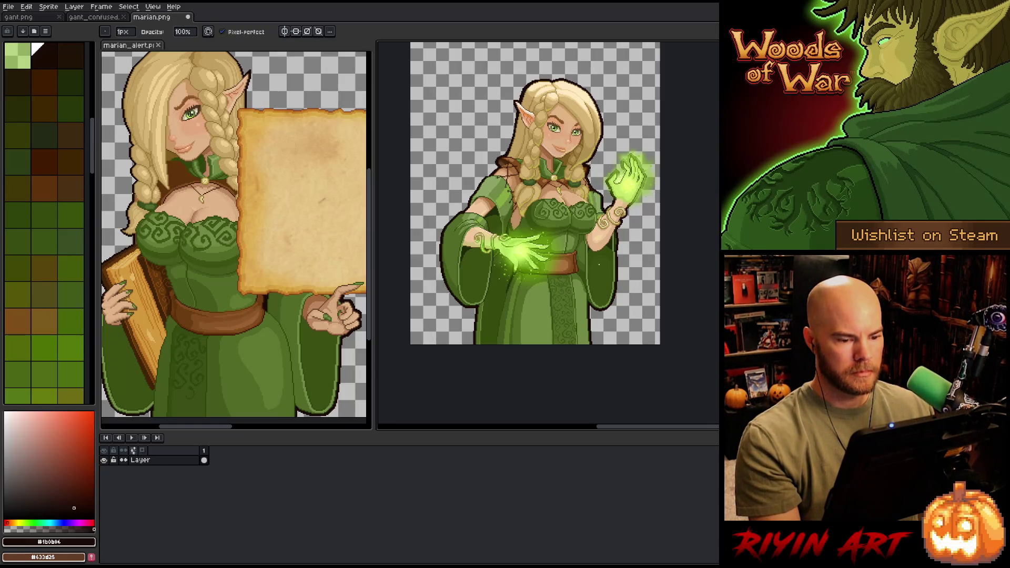
{"action": "scroll", "coordinate": [599, 264], "scroll_direction": "up", "scroll_amount": 2}
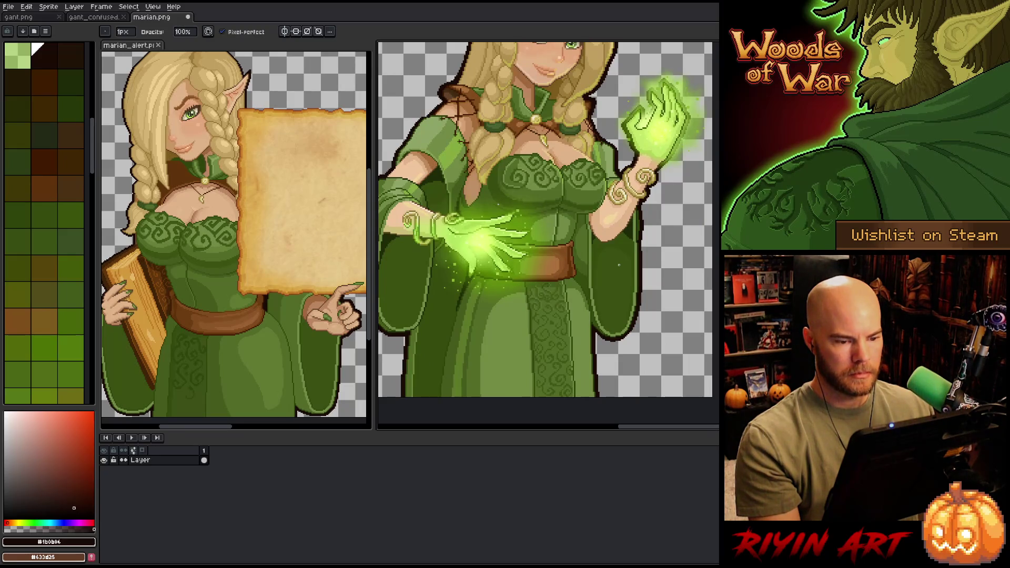
{"action": "scroll", "coordinate": [619, 265], "scroll_direction": "up", "scroll_amount": 1}
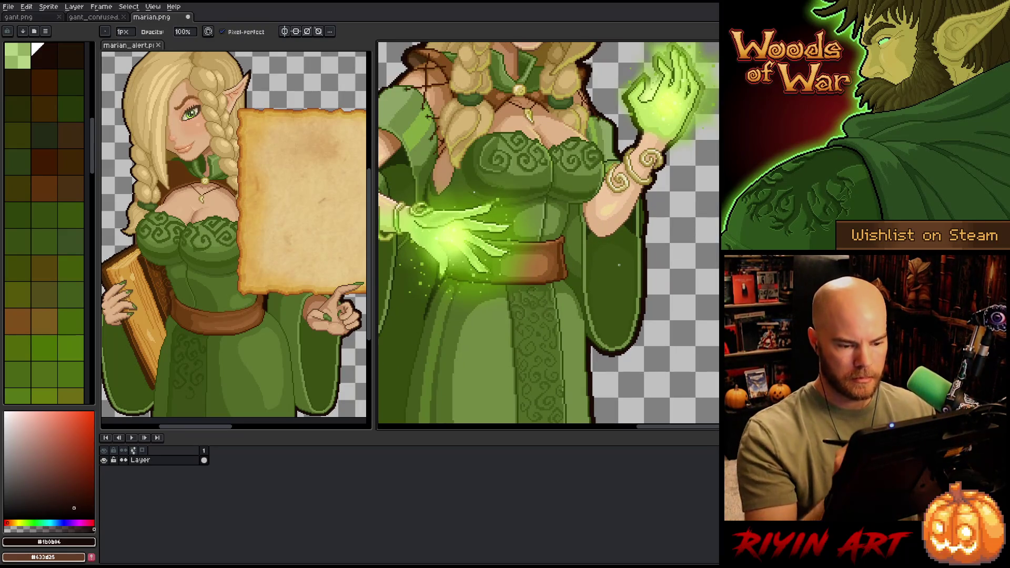
Step: Lasso-select the right sleeve, move it, and commit the transform
{"action": "key", "text": "q"}
{"action": "left_click_drag", "start_coordinate": [663, 351], "coordinate": [654, 272]}
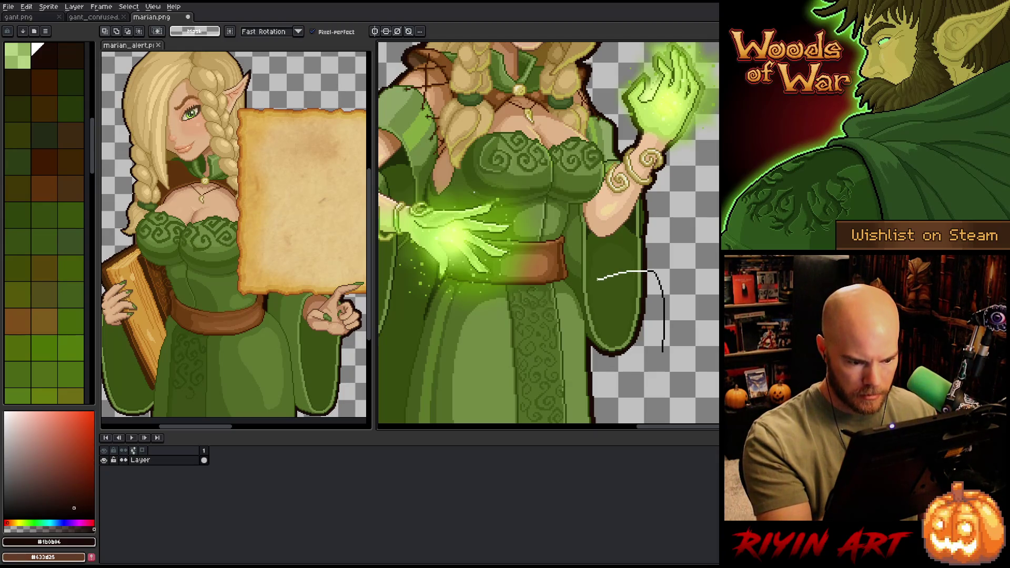
{"action": "mouse_move", "coordinate": [663, 352]}
{"action": "left_mouse_down"}
{"action": "mouse_move", "coordinate": [588, 342]}
{"action": "mouse_move", "coordinate": [584, 322]}
{"action": "mouse_move", "coordinate": [624, 326]}
{"action": "mouse_move", "coordinate": [624, 314]}
{"action": "left_mouse_up"}
{"action": "scroll", "coordinate": [632, 326], "scroll_direction": "down", "scroll_amount": 4}
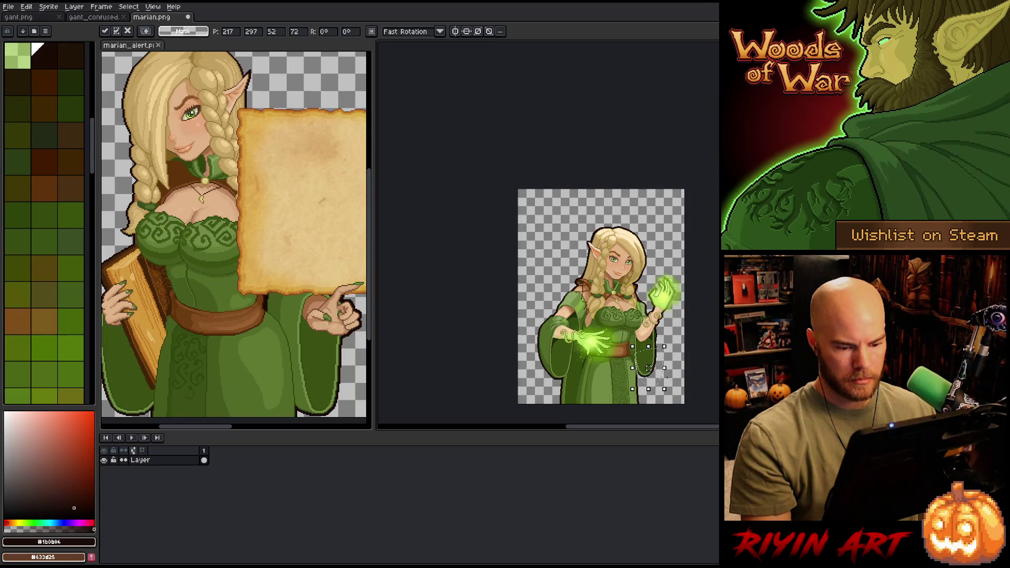
{"action": "scroll", "coordinate": [648, 367], "scroll_direction": "up", "scroll_amount": 3}
{"action": "key", "text": "Return"}
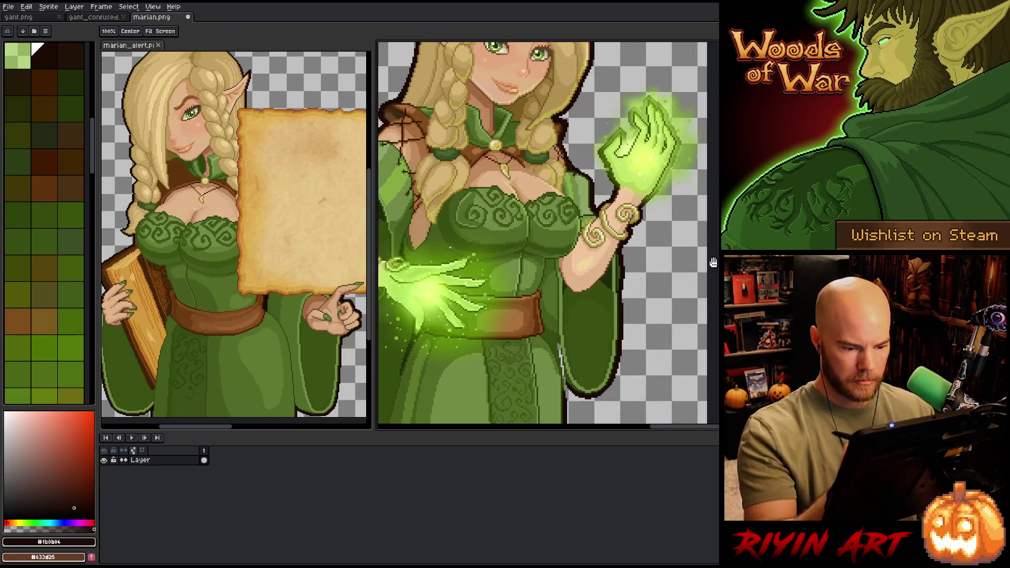
{"action": "scroll", "coordinate": [600, 372], "scroll_direction": "up", "scroll_amount": 4}
{"action": "scroll", "coordinate": [605, 217], "scroll_direction": "down", "scroll_amount": 3}
Step: Repaint the light-grey sleeve-edge pixels in dark green, including #354b0c
{"action": "left_click_drag", "start_coordinate": [583, 259], "coordinate": [592, 360]}
{"action": "key", "text": "ctrl+d"}
{"action": "key", "text": "b"}
{"action": "mouse_move", "coordinate": [586, 258]}
{"action": "left_mouse_down"}
{"action": "mouse_move", "coordinate": [587, 326]}
{"action": "mouse_move", "coordinate": [573, 300]}
{"action": "left_mouse_up"}
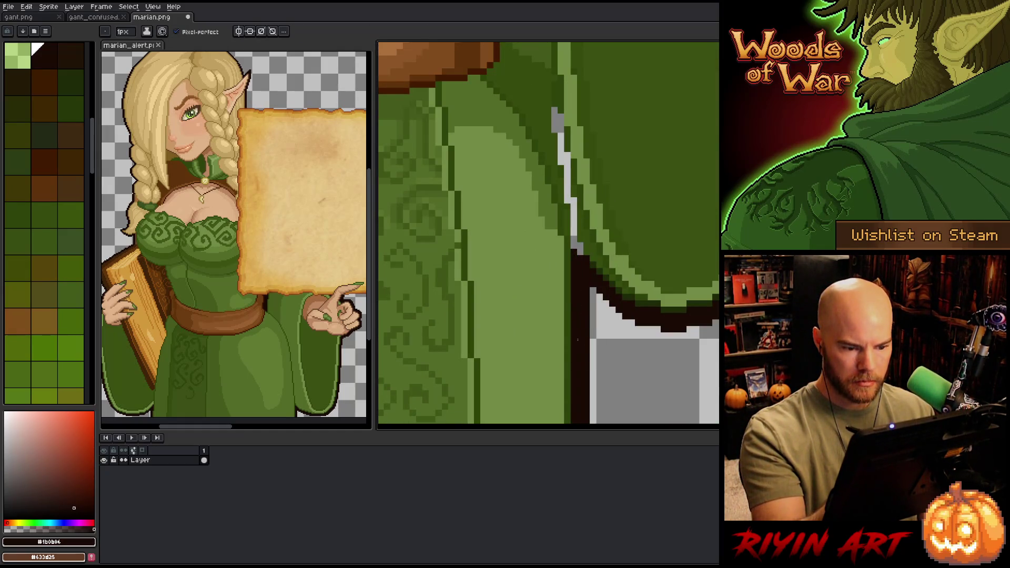
{"action": "left_click", "coordinate": [586, 256], "text": "alt"}
{"action": "left_click", "coordinate": [574, 246]}
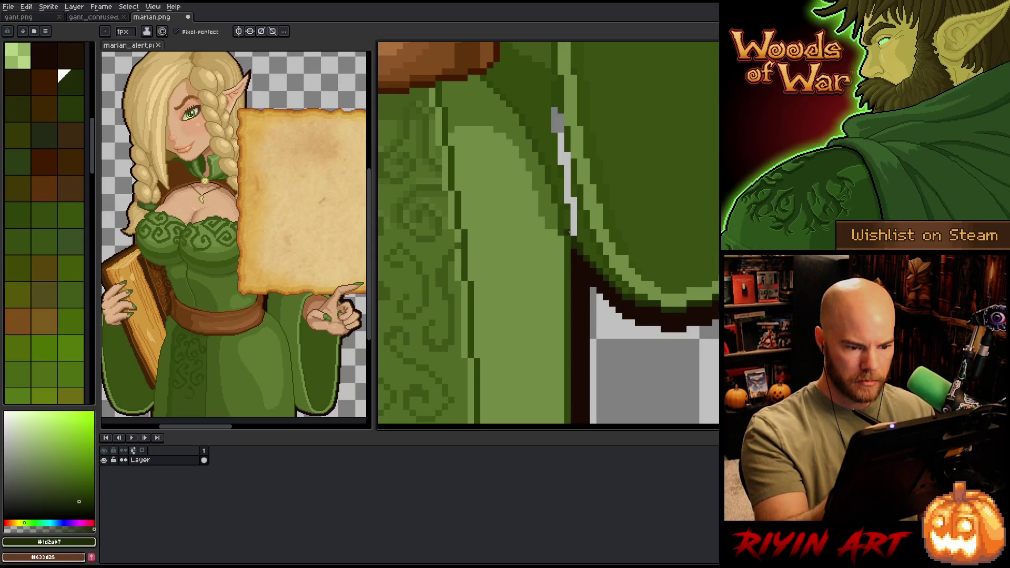
{"action": "left_click", "coordinate": [577, 229], "text": "alt"}
{"action": "left_click", "coordinate": [573, 232]}
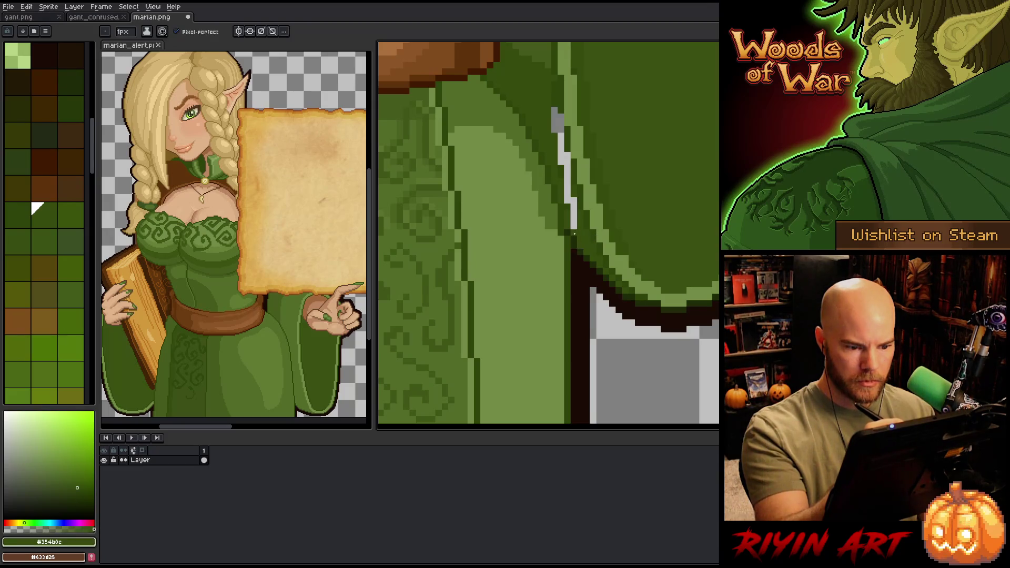
{"action": "left_click_drag", "start_coordinate": [573, 220], "coordinate": [557, 111]}
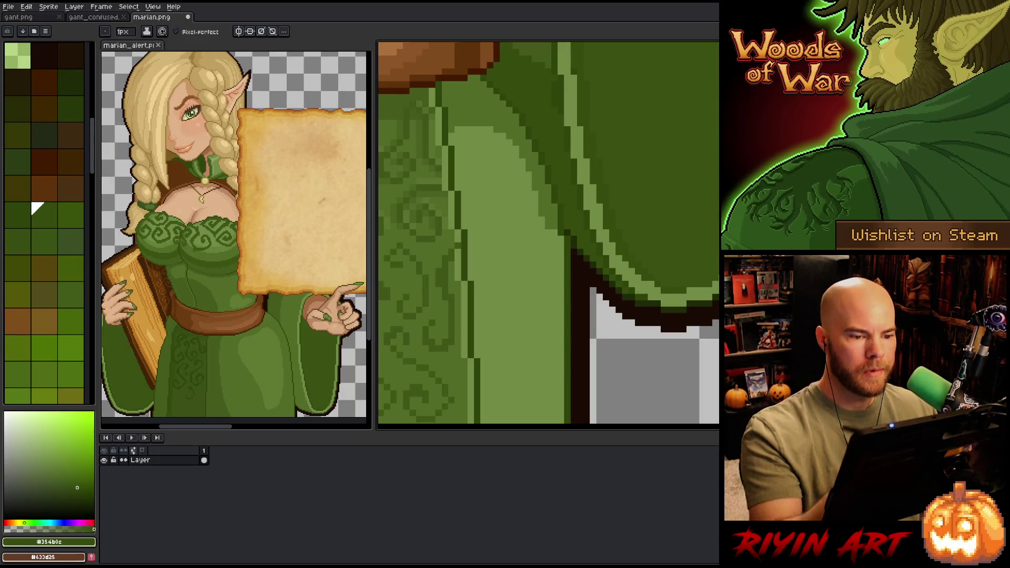
Step: Sample olive #3f440b and green #354b0c from the dress, then review the belt and hand
{"action": "left_click", "coordinate": [561, 118], "text": "alt"}
{"action": "left_click", "coordinate": [555, 110], "text": "alt"}
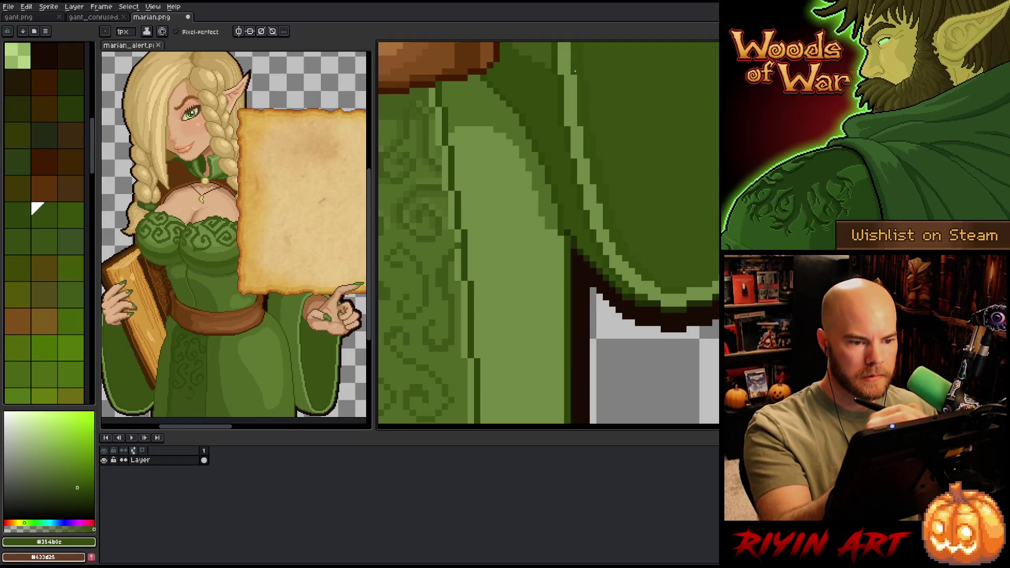
{"action": "left_click_drag", "start_coordinate": [584, 91], "coordinate": [602, 349]}
{"action": "left_click_drag", "start_coordinate": [646, 302], "coordinate": [647, 319]}
{"action": "scroll", "coordinate": [647, 318], "scroll_direction": "down", "scroll_amount": 4}
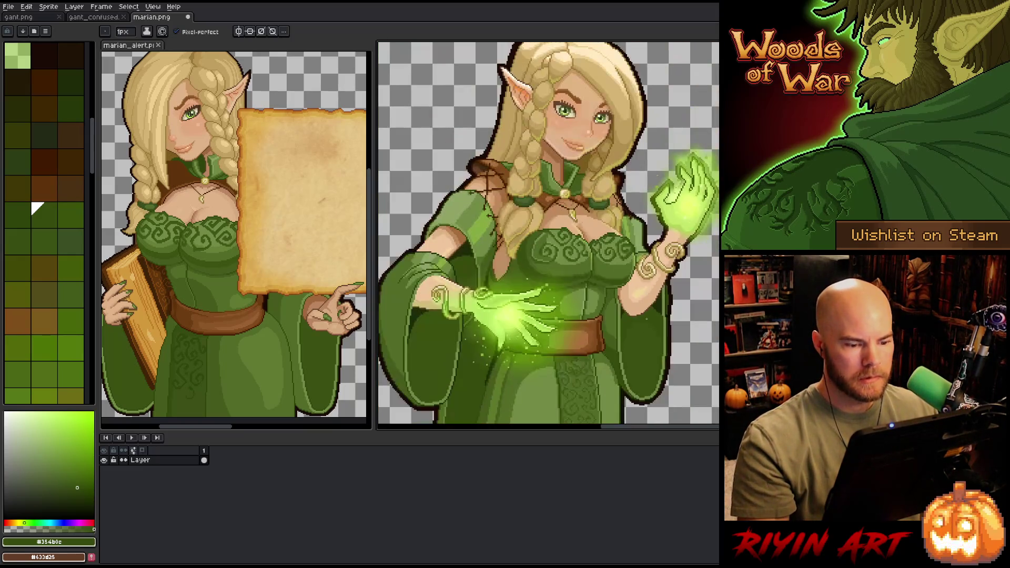
Step: Sample the brown #63432a and save marian.png with Ctrl+S
{"action": "scroll", "coordinate": [635, 298], "scroll_direction": "up", "scroll_amount": 4}
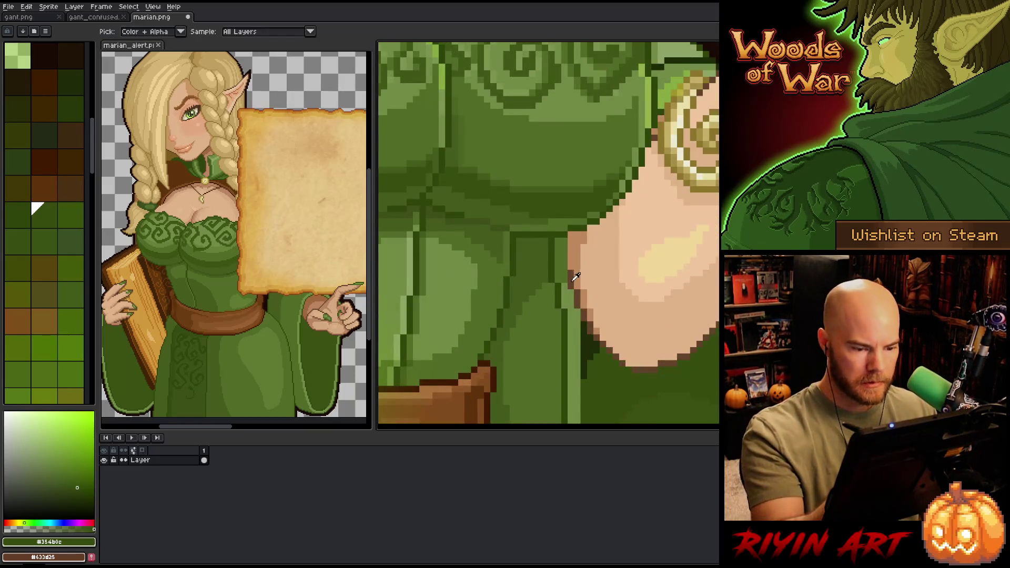
{"action": "left_click", "coordinate": [573, 244], "text": "alt"}
{"action": "scroll", "coordinate": [577, 247], "scroll_direction": "down", "scroll_amount": 4}
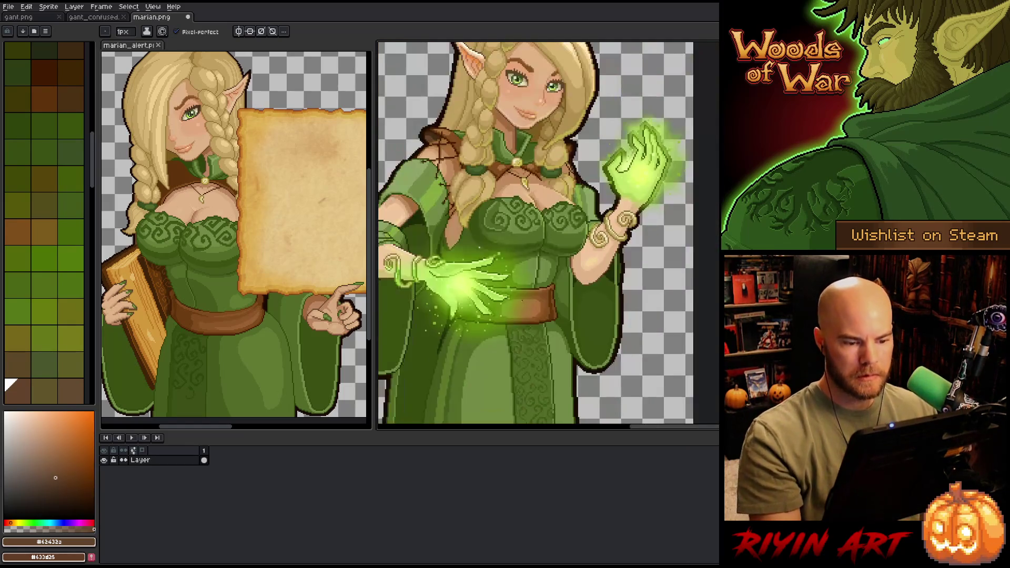
{"action": "scroll", "coordinate": [552, 286], "scroll_direction": "up", "scroll_amount": 3}
{"action": "key", "text": "ctrl+s"}
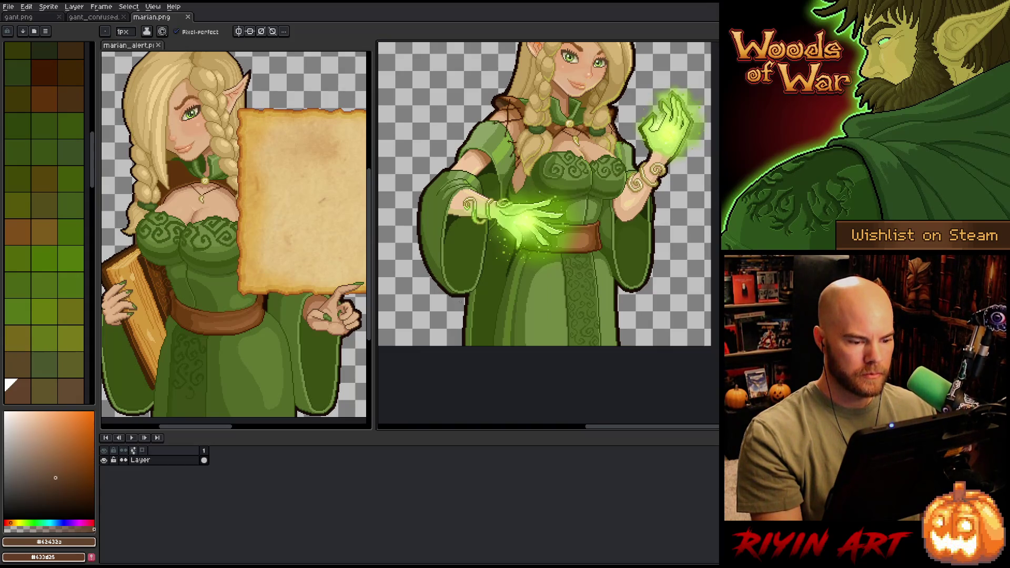
{"action": "scroll", "coordinate": [547, 231], "scroll_direction": "up", "scroll_amount": 2}
{"action": "scroll", "coordinate": [547, 232], "scroll_direction": "down", "scroll_amount": 4}
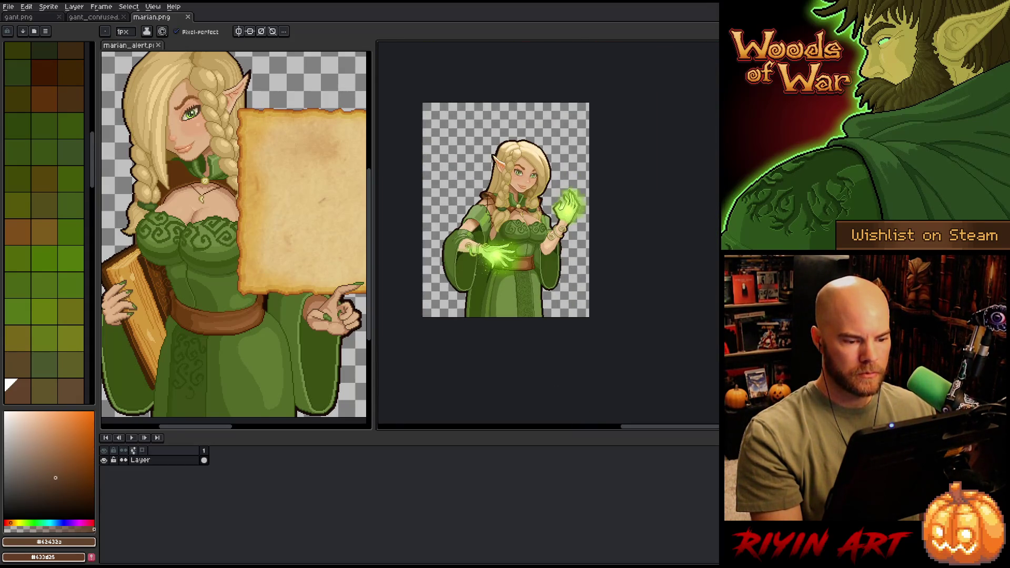
{"action": "scroll", "coordinate": [475, 274], "scroll_direction": "up", "scroll_amount": 2}
{"action": "scroll", "coordinate": [475, 274], "scroll_direction": "down", "scroll_amount": 2}
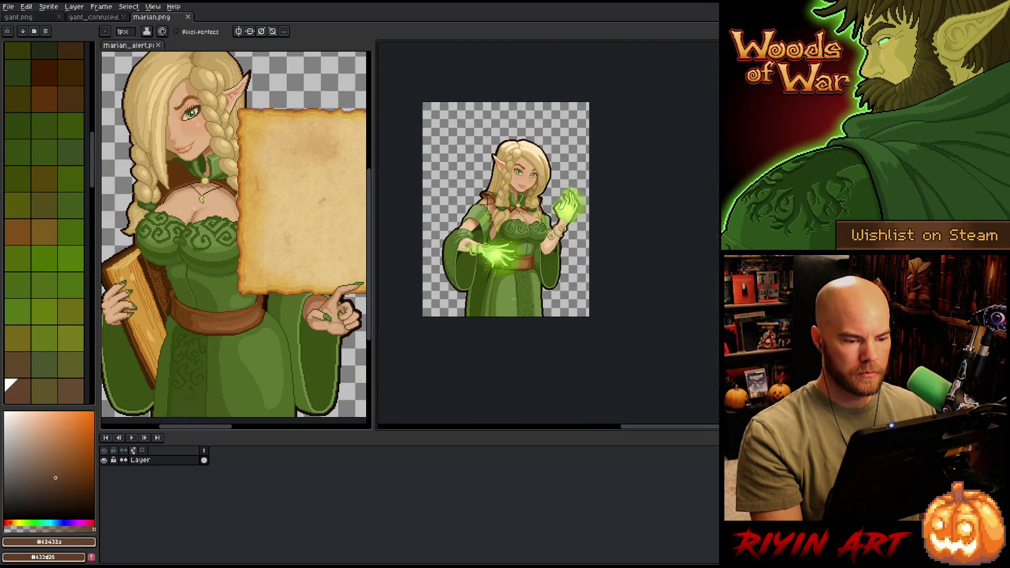
{"action": "scroll", "coordinate": [513, 298], "scroll_direction": "up", "scroll_amount": 4}
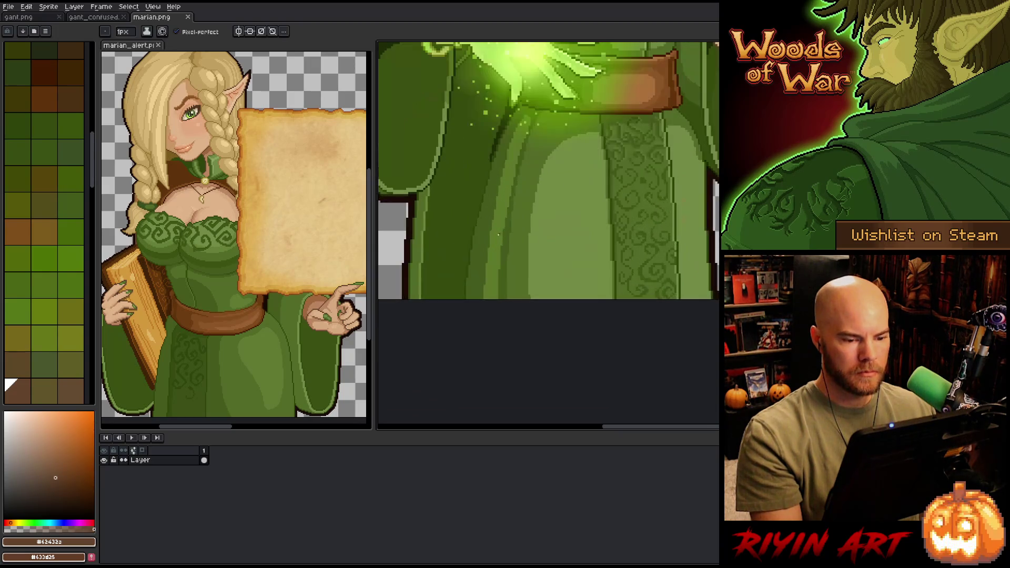
{"action": "scroll", "coordinate": [499, 234], "scroll_direction": "up", "scroll_amount": 1}
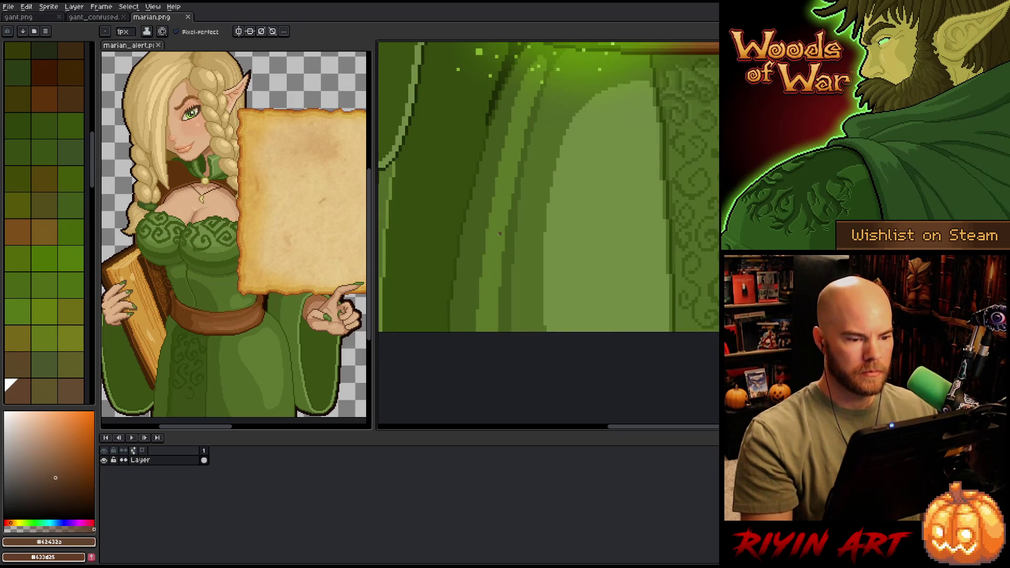
Step: Select every dark green #2f440b dress pixel via Color Range, comparing #354b0c and #3f440b shades
{"action": "key", "text": "m"}
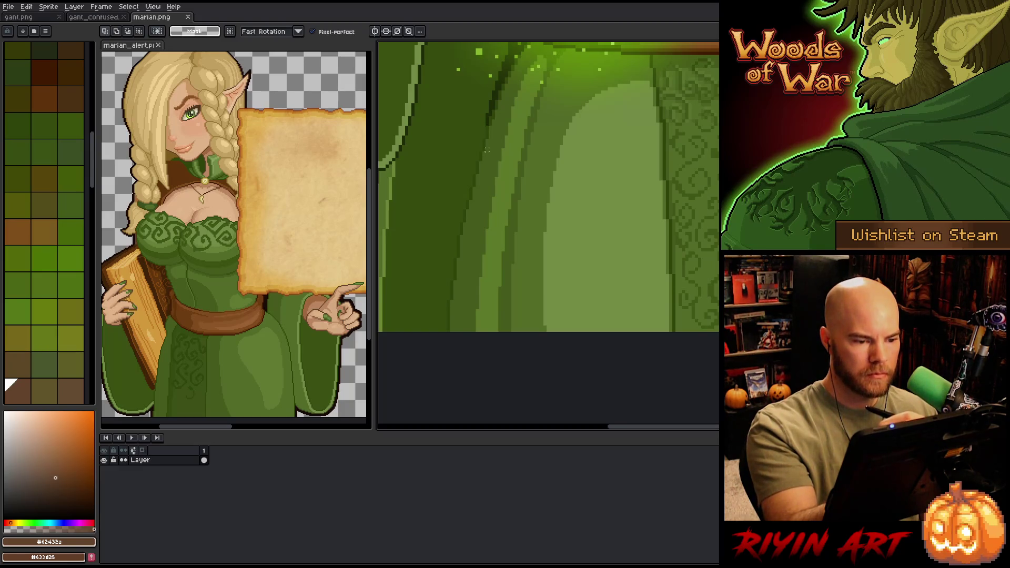
{"action": "key", "text": "w"}
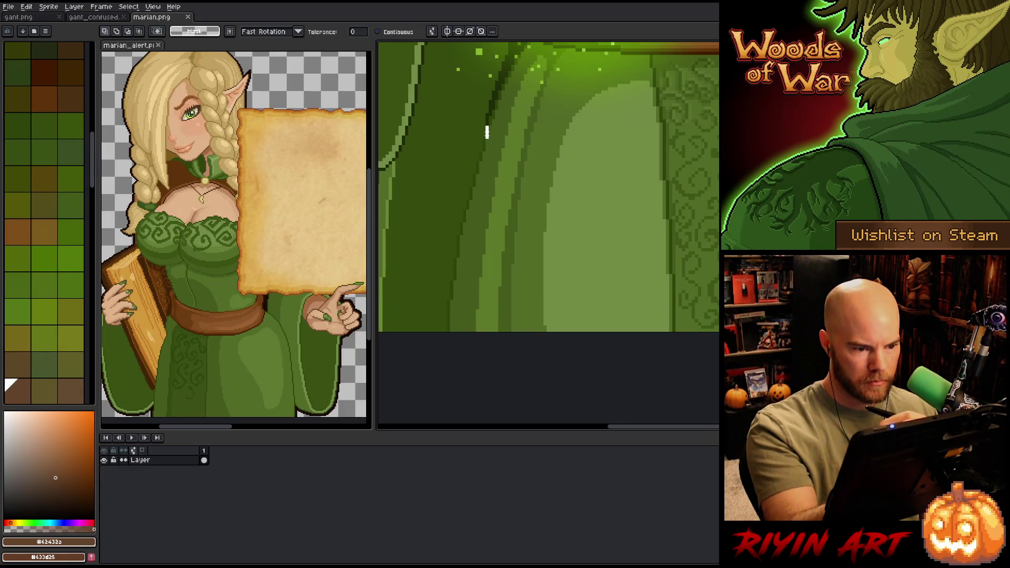
{"action": "key", "text": "shift+c"}
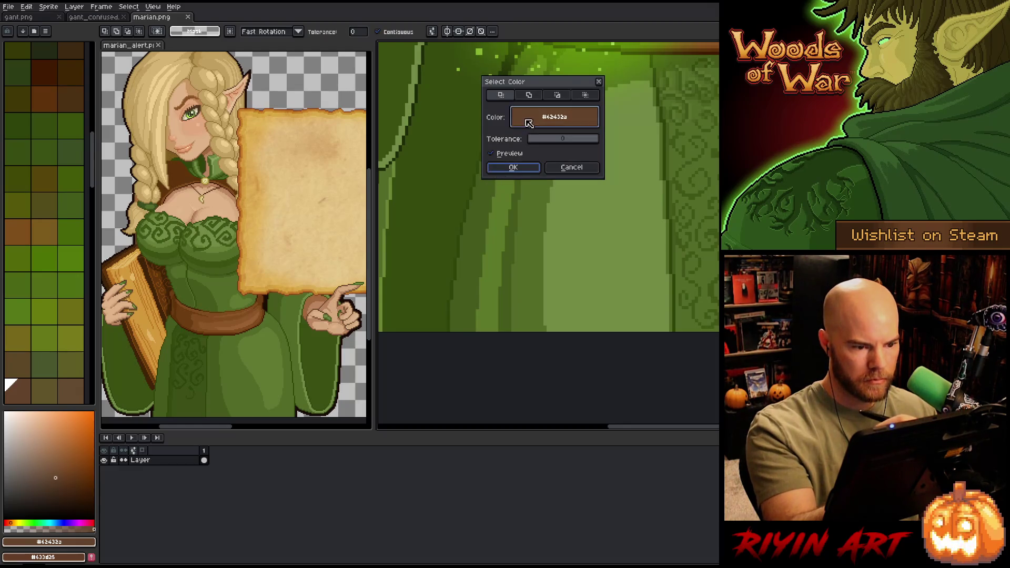
{"action": "left_click", "coordinate": [460, 243]}
{"action": "left_click", "coordinate": [513, 167]}
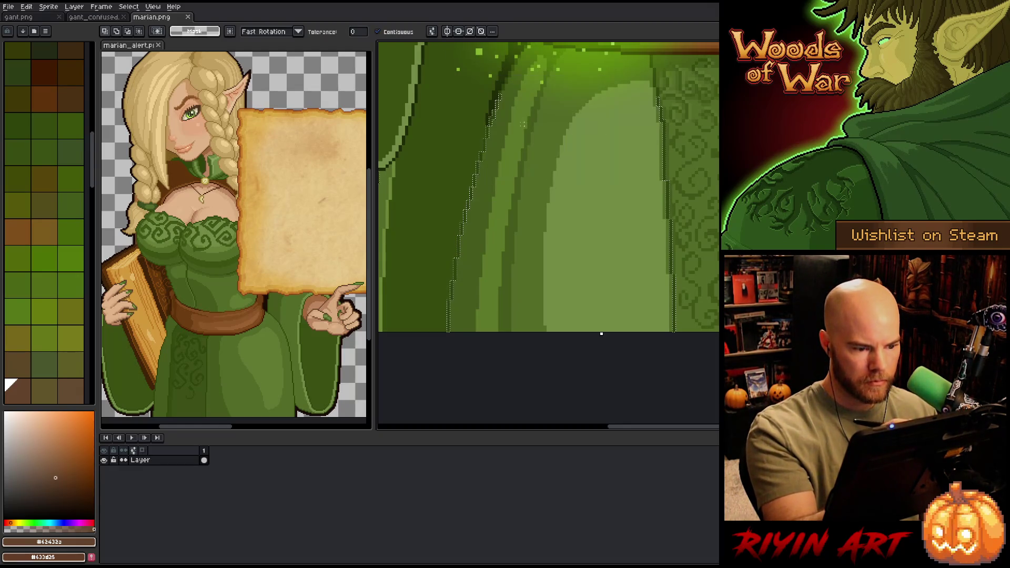
{"action": "key", "text": "b"}
{"action": "left_click", "coordinate": [469, 204], "text": "alt"}
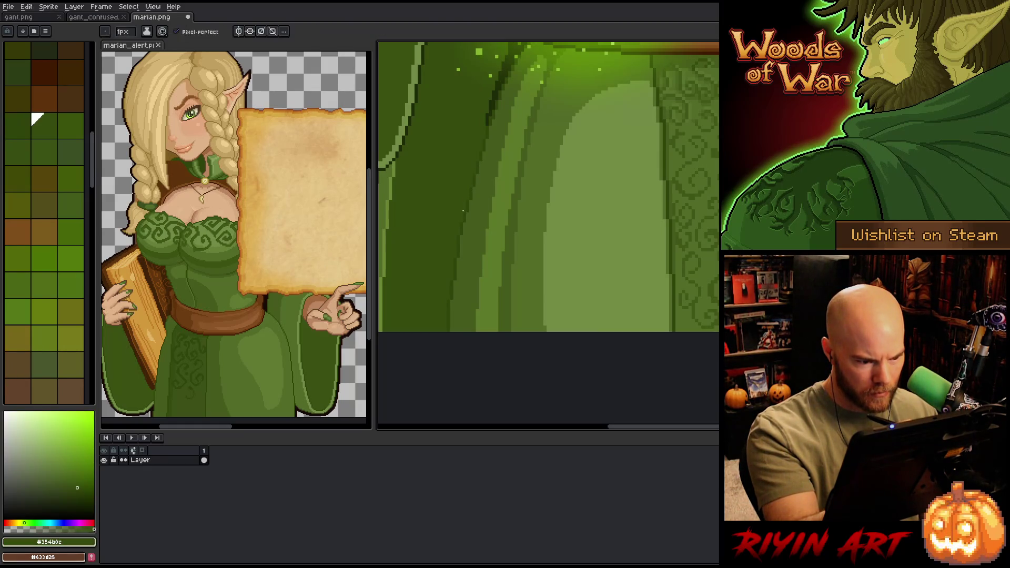
{"action": "left_click", "coordinate": [465, 225], "text": "alt"}
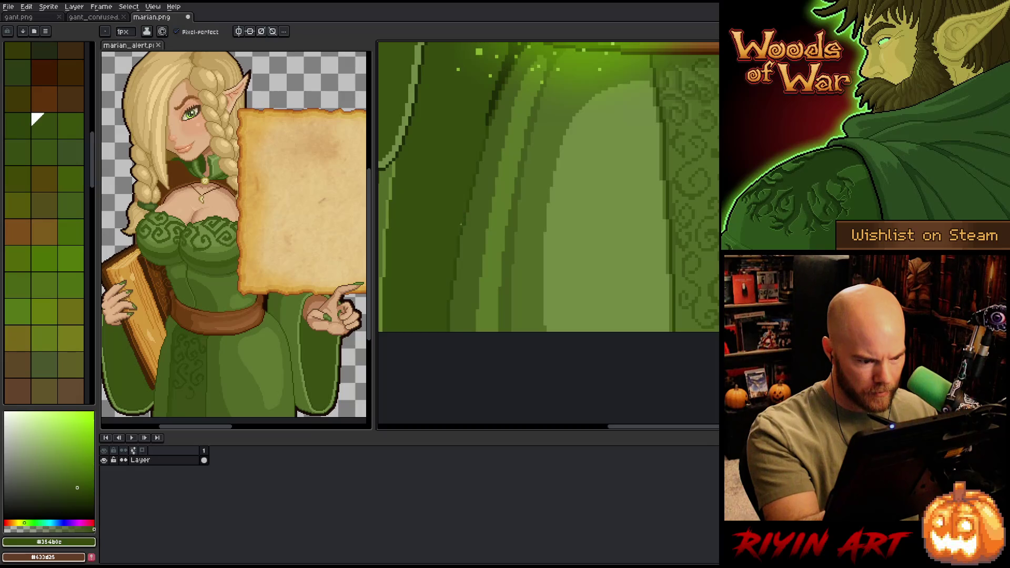
{"action": "left_click", "coordinate": [458, 238], "text": "alt"}
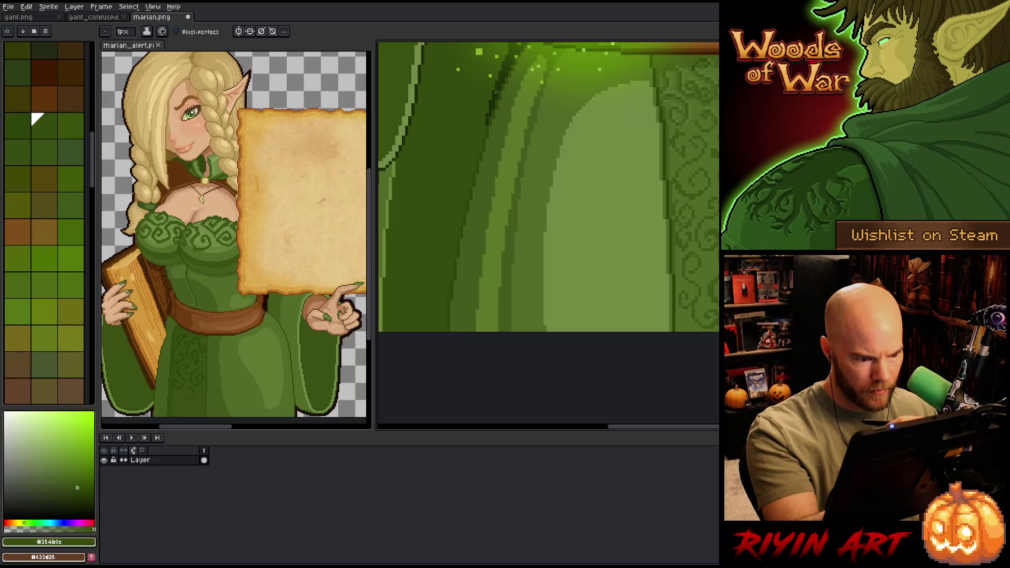
{"action": "key", "text": "shift+c"}
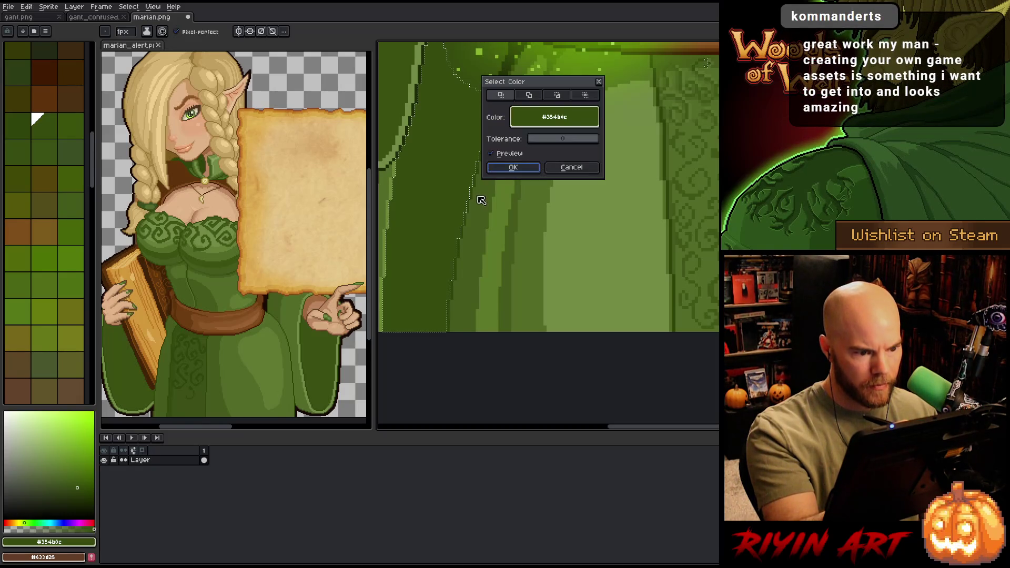
{"action": "left_click", "coordinate": [463, 233]}
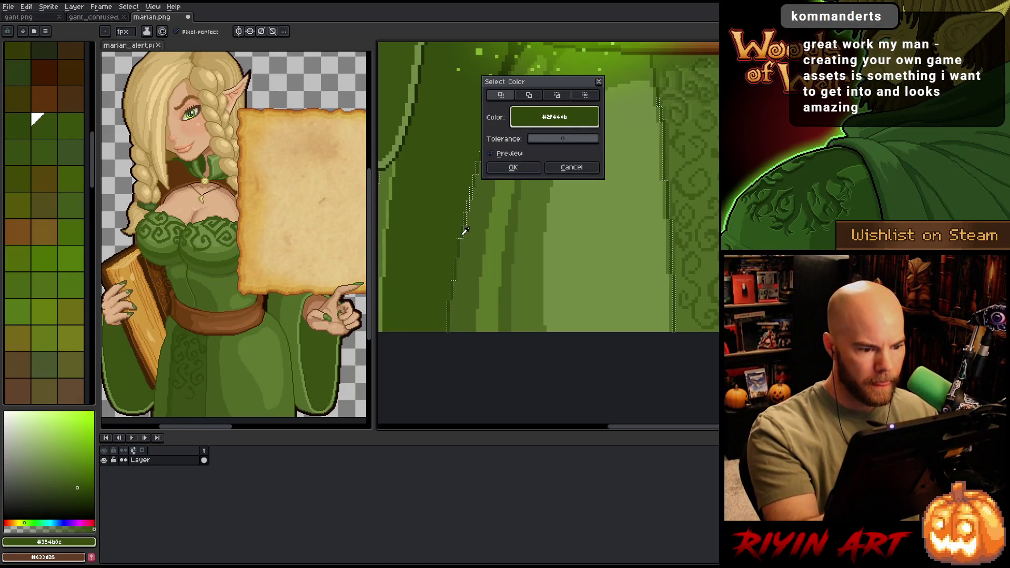
{"action": "left_click", "coordinate": [503, 169]}
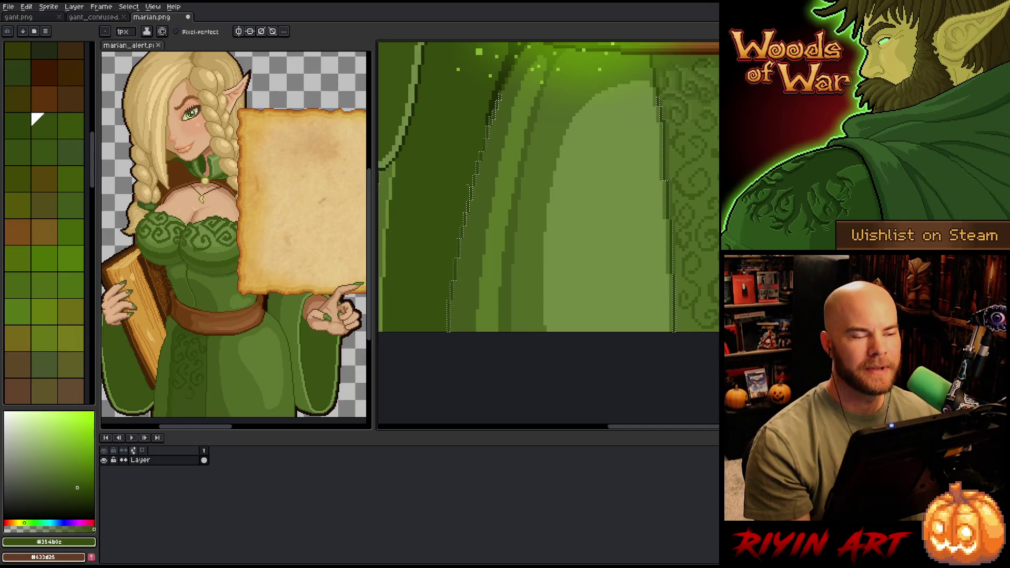
Step: Sample the darker green #243309, then clear the selection and zoom out to the whole sprite
{"action": "left_click_drag", "start_coordinate": [474, 271], "coordinate": [457, 310]}
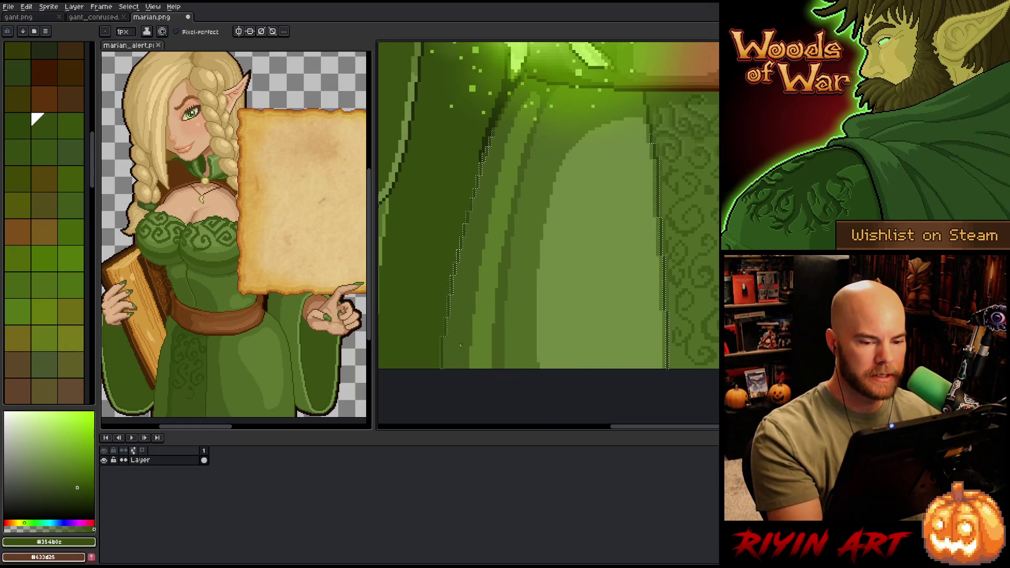
{"action": "key", "text": "v"}
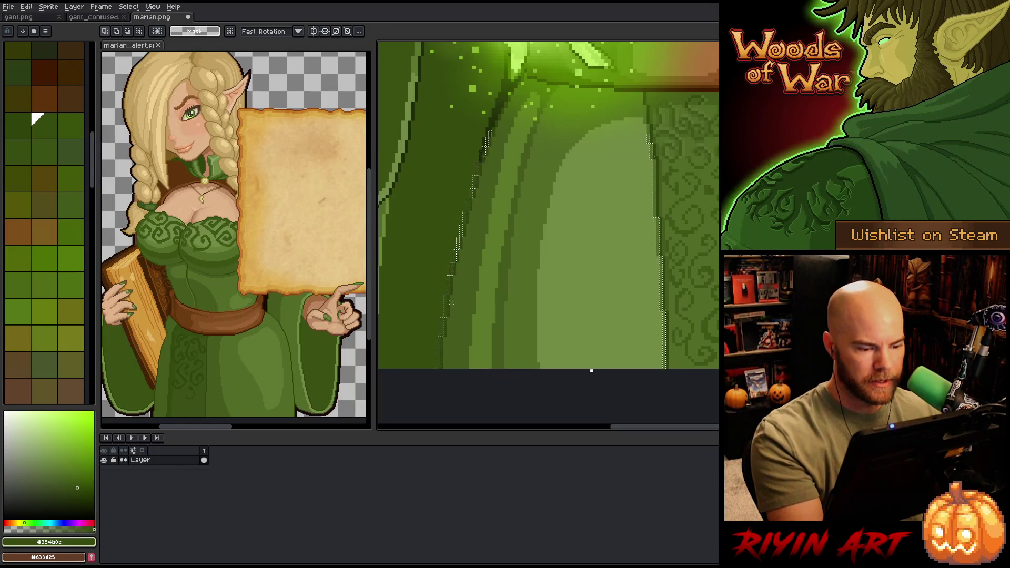
{"action": "left_click", "coordinate": [472, 214], "text": "alt"}
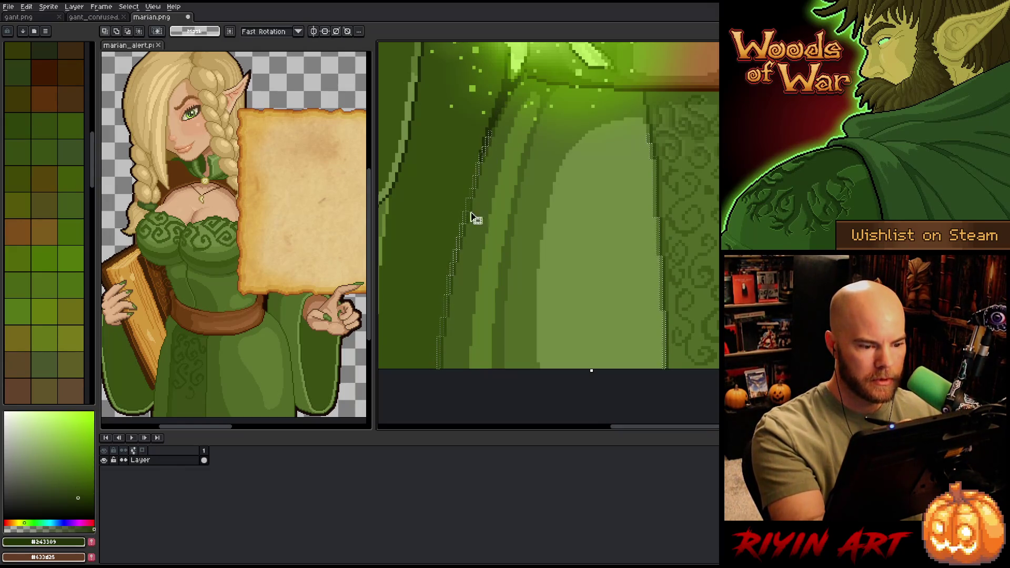
{"action": "key", "text": "b"}
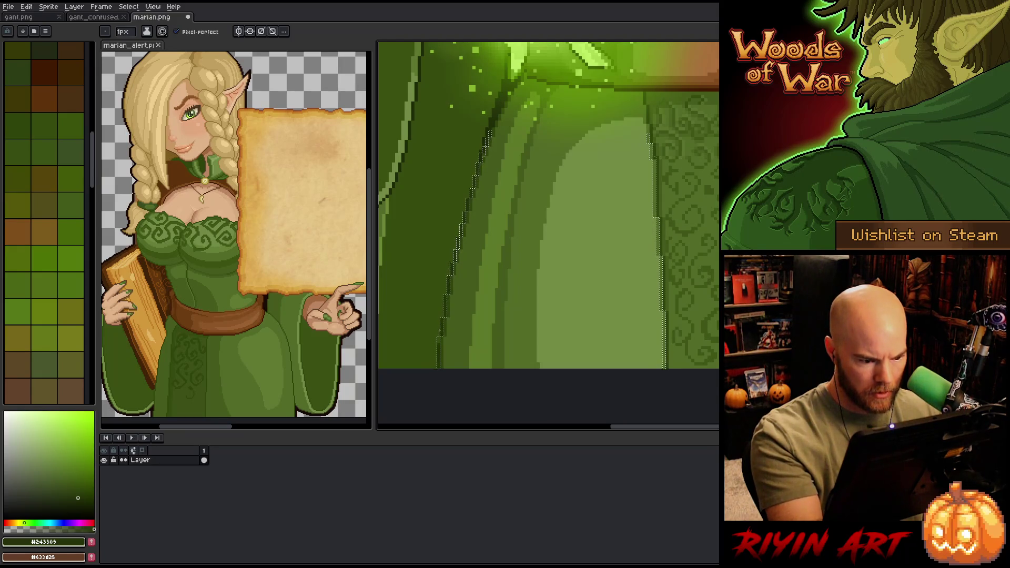
{"action": "key", "text": "ctrl+d"}
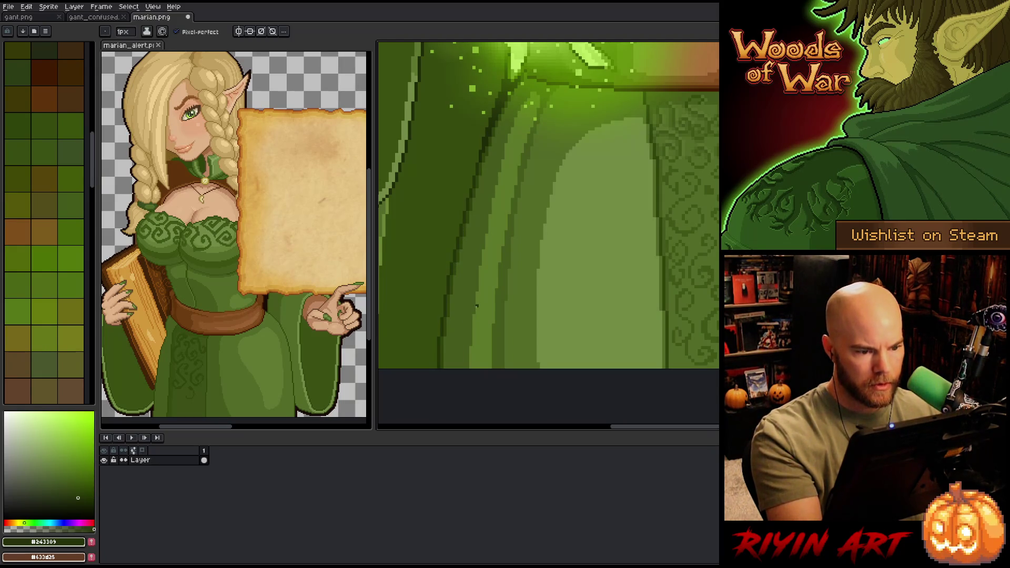
{"action": "key", "text": "z"}
{"action": "scroll", "coordinate": [477, 306], "scroll_direction": "down", "scroll_amount": 5}
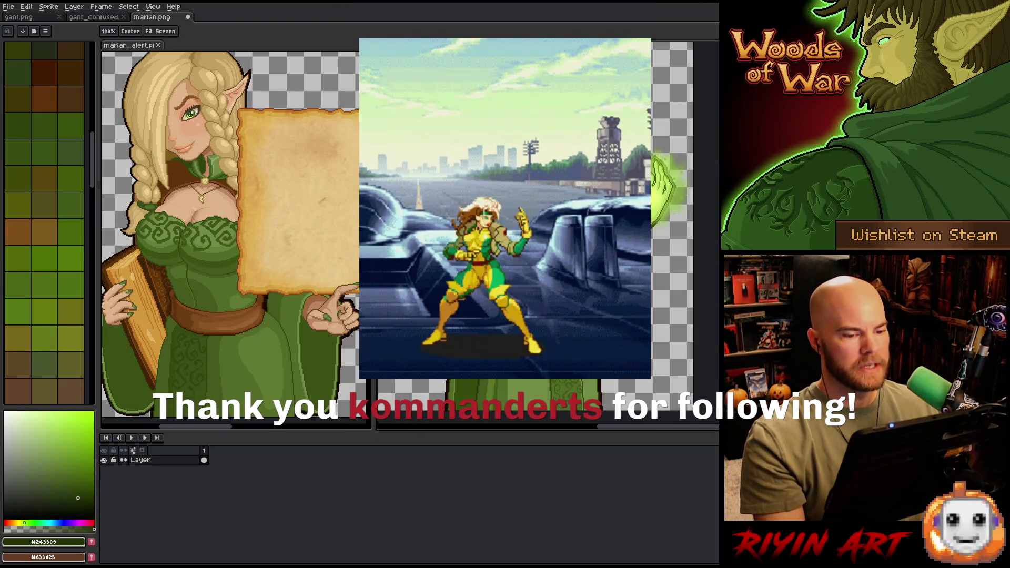
Step: Magic-wand select the green skirt panel below the belt, then return to the Pencil
{"action": "key", "text": "b"}
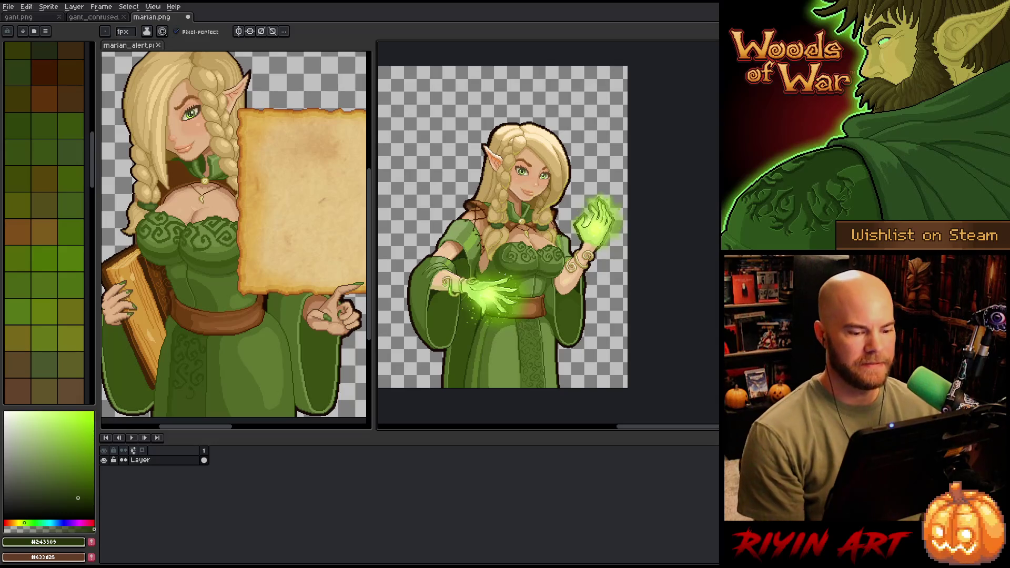
{"action": "scroll", "coordinate": [564, 264], "scroll_direction": "up", "scroll_amount": 4}
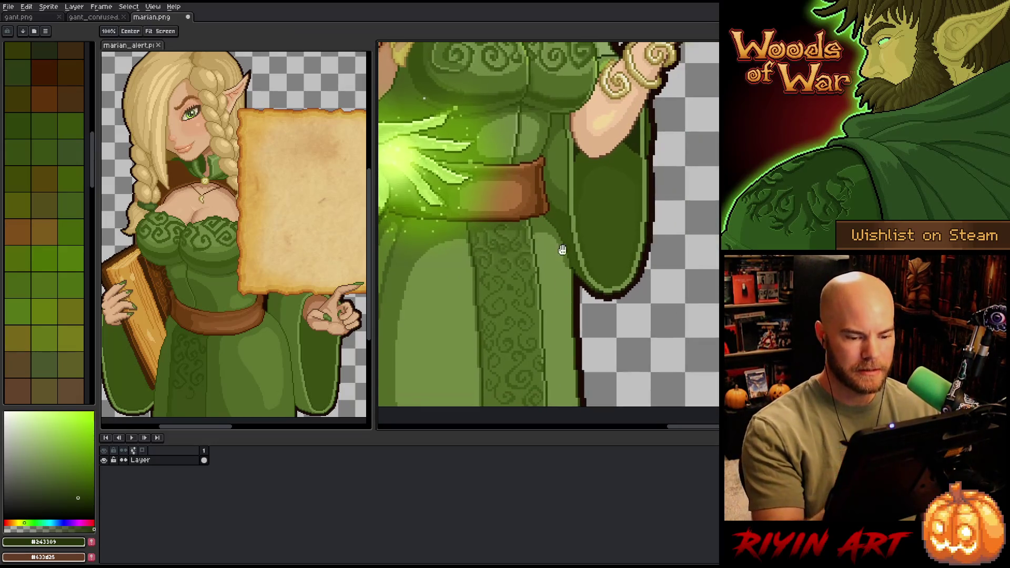
{"action": "key", "text": "w"}
{"action": "left_click", "coordinate": [555, 319], "text": "alt"}
{"action": "left_click", "coordinate": [555, 319]}
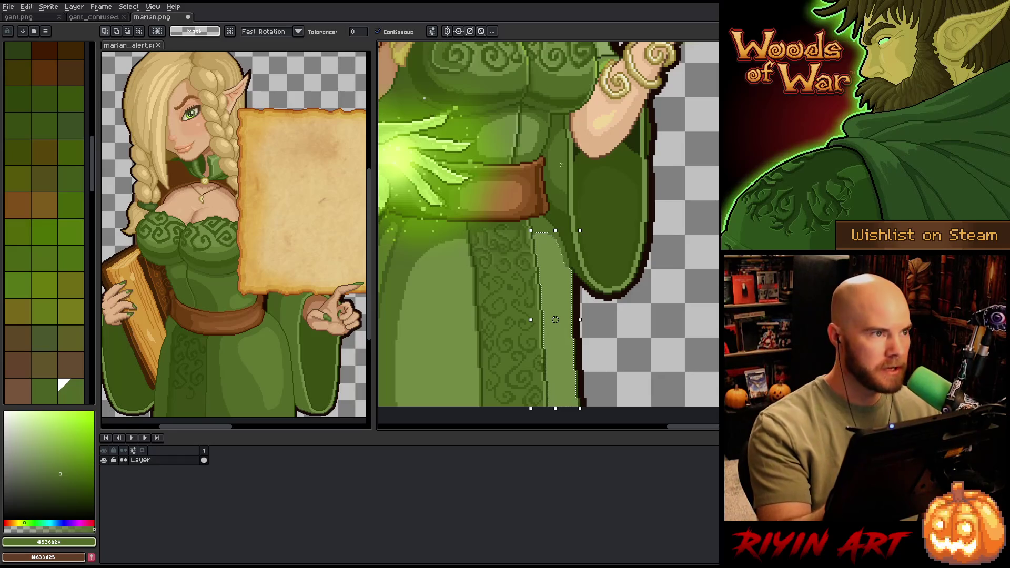
{"action": "key", "text": "b"}
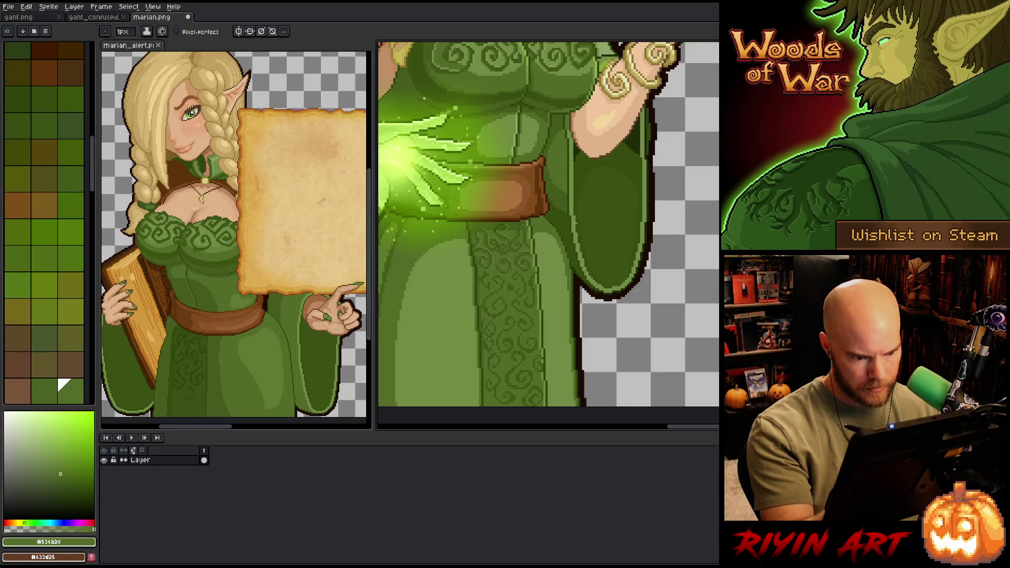
Step: Pan and zoom along the skirt to compare it with the whole figure
{"action": "left_click_drag", "start_coordinate": [589, 245], "coordinate": [628, 260]}
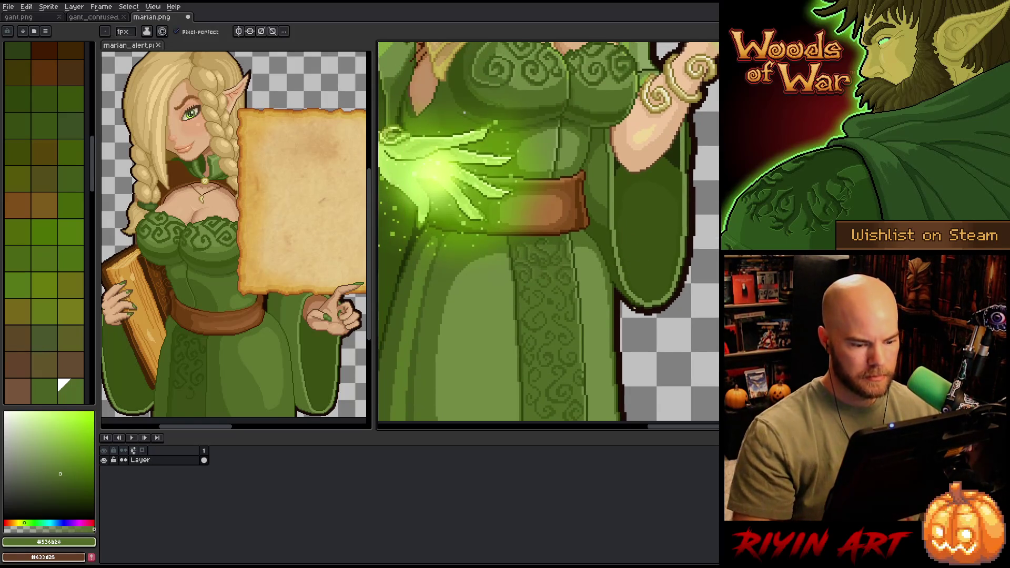
{"action": "scroll", "coordinate": [629, 259], "scroll_direction": "down", "scroll_amount": 3}
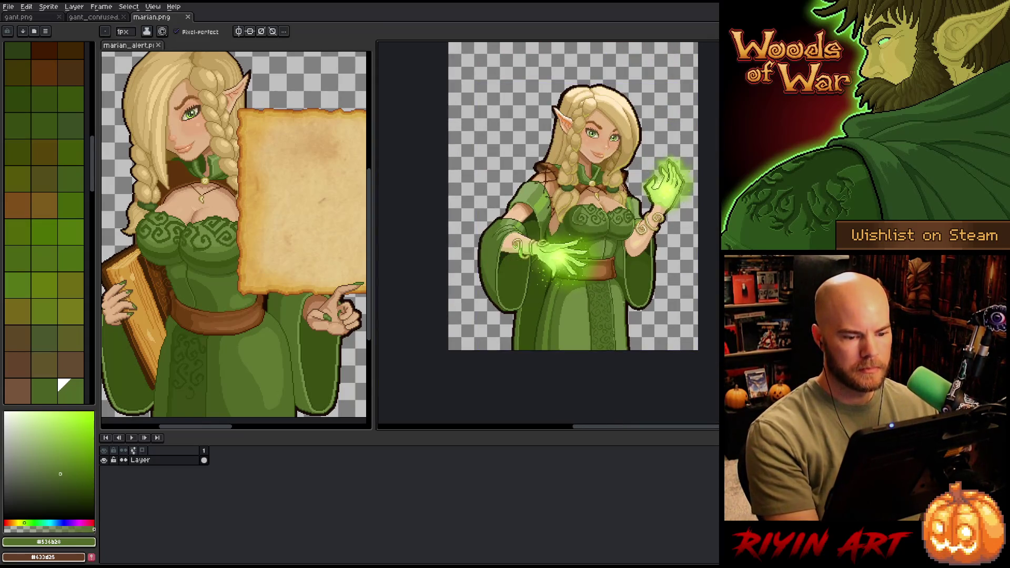
{"action": "scroll", "coordinate": [586, 292], "scroll_direction": "down", "scroll_amount": 2}
{"action": "scroll", "coordinate": [568, 289], "scroll_direction": "up", "scroll_amount": 4}
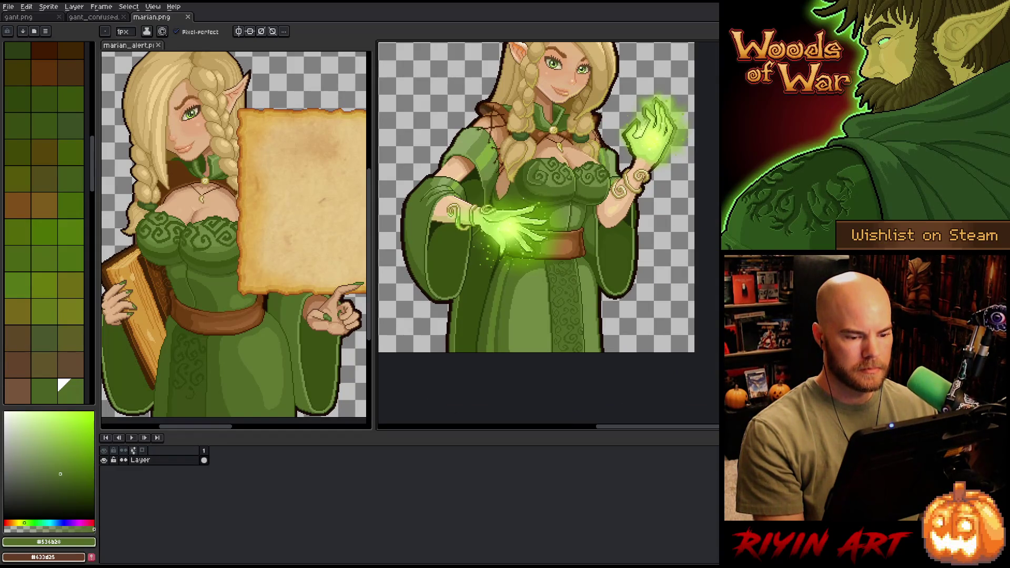
{"action": "scroll", "coordinate": [500, 329], "scroll_direction": "down", "scroll_amount": 3}
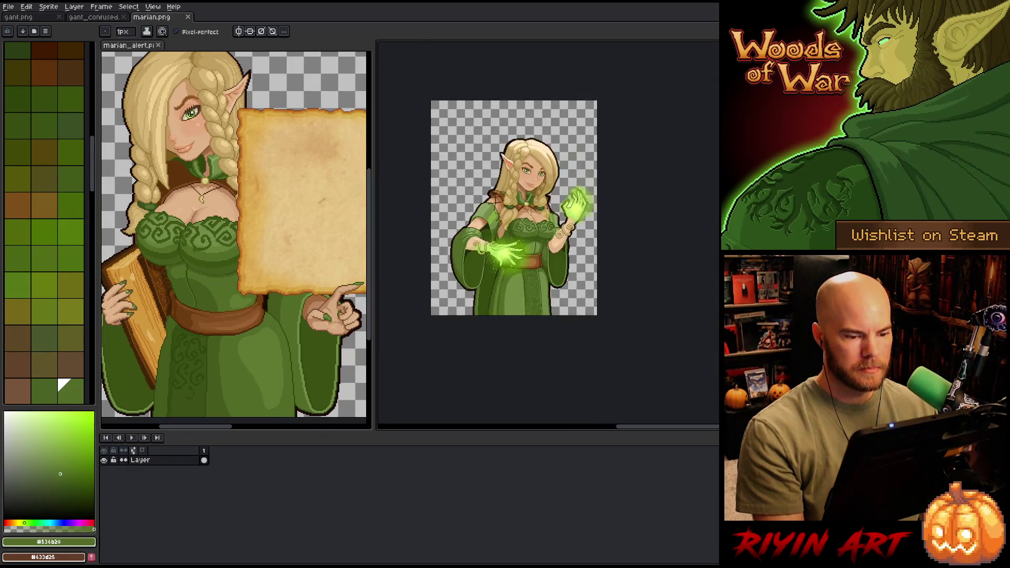
{"action": "scroll", "coordinate": [500, 215], "scroll_direction": "up", "scroll_amount": 1}
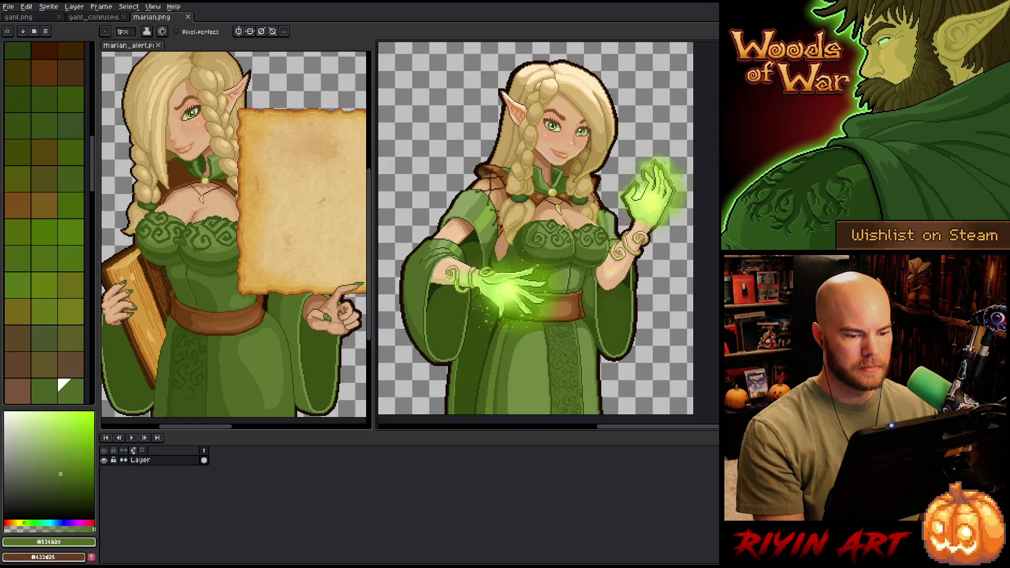
{"action": "scroll", "coordinate": [590, 284], "scroll_direction": "up", "scroll_amount": 4}
Step: Paint shading pixels into the bodice, resampling its darker and mid greens
{"action": "key", "text": "i"}
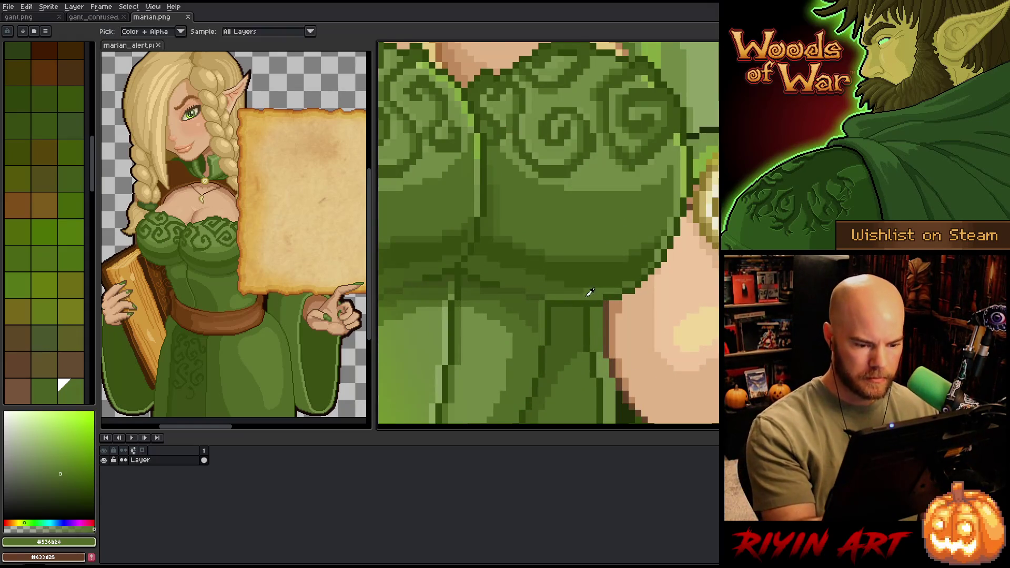
{"action": "key", "text": "b"}
{"action": "left_click_drag", "start_coordinate": [507, 271], "coordinate": [572, 296]}
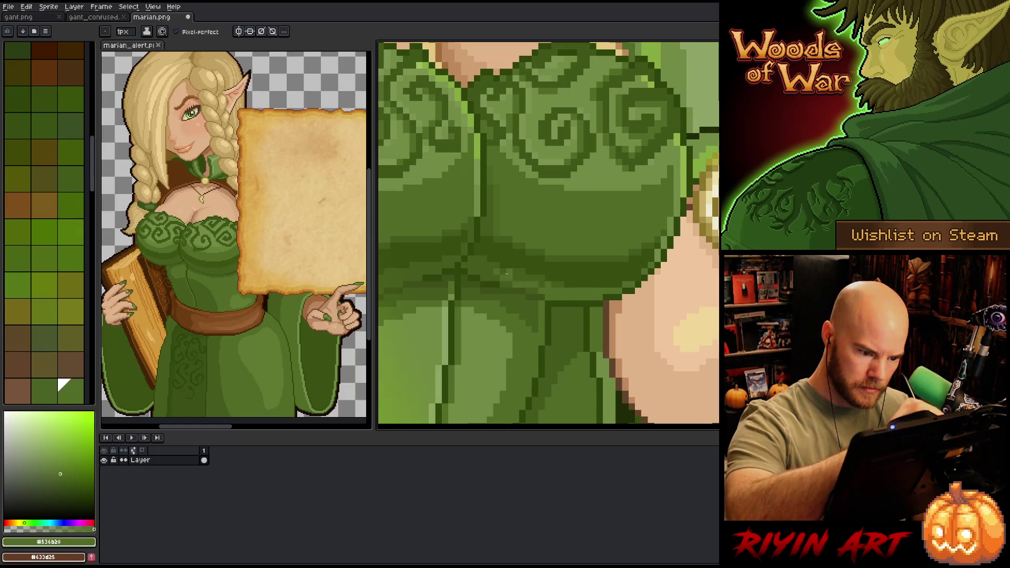
{"action": "left_click", "coordinate": [582, 289], "text": "alt"}
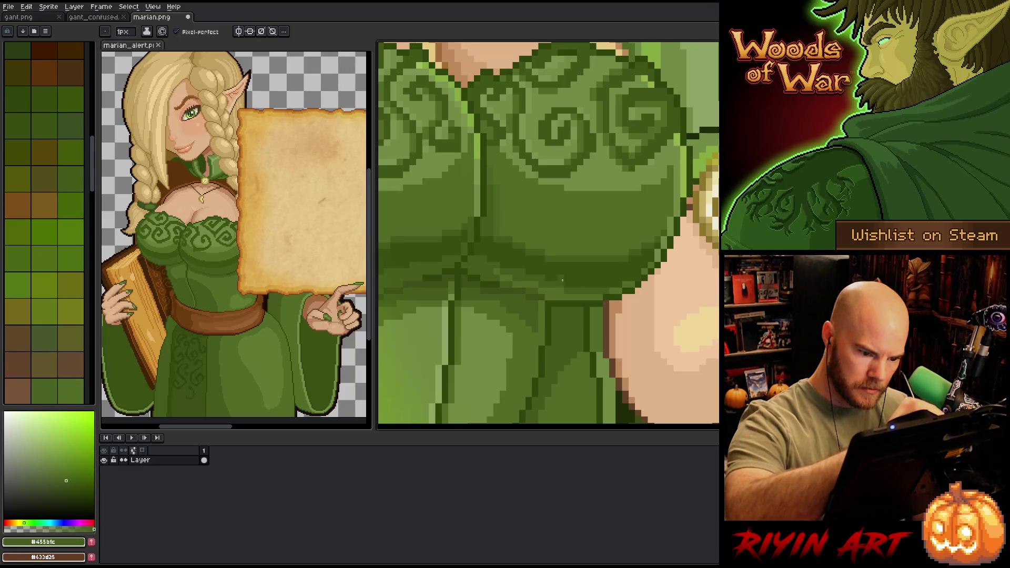
{"action": "left_click", "coordinate": [555, 289], "text": "alt"}
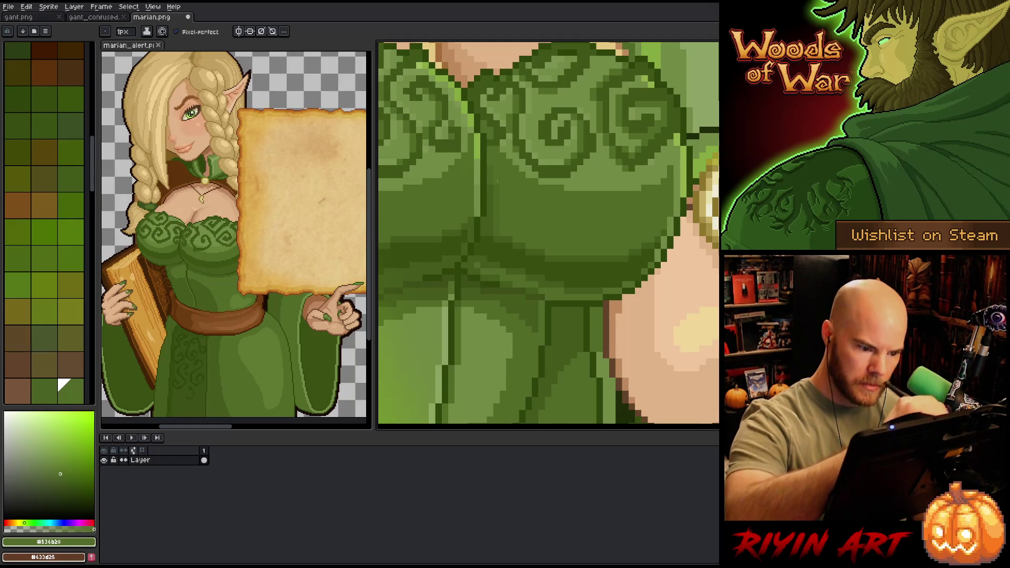
{"action": "mouse_move", "coordinate": [554, 271]}
{"action": "left_mouse_down"}
{"action": "mouse_move", "coordinate": [663, 345]}
{"action": "mouse_move", "coordinate": [680, 333]}
{"action": "left_mouse_up"}
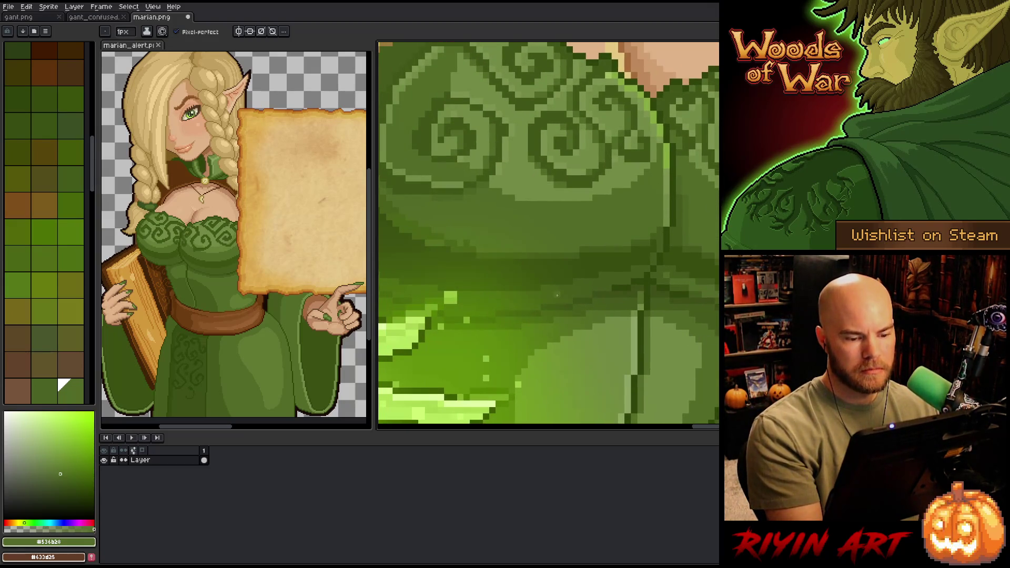
{"action": "left_click_drag", "start_coordinate": [645, 269], "coordinate": [603, 277]}
{"action": "left_click_drag", "start_coordinate": [389, 278], "coordinate": [525, 264]}
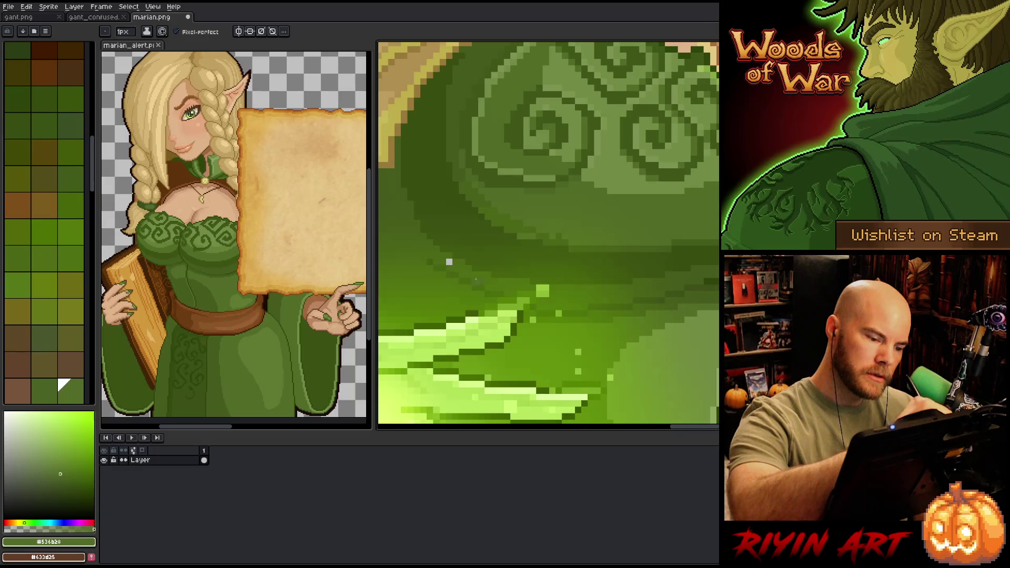
Step: Draw a lighter green pixel line along the glow's shading edge and fine-tune the bodice greens
{"action": "left_click", "coordinate": [485, 273], "text": "alt"}
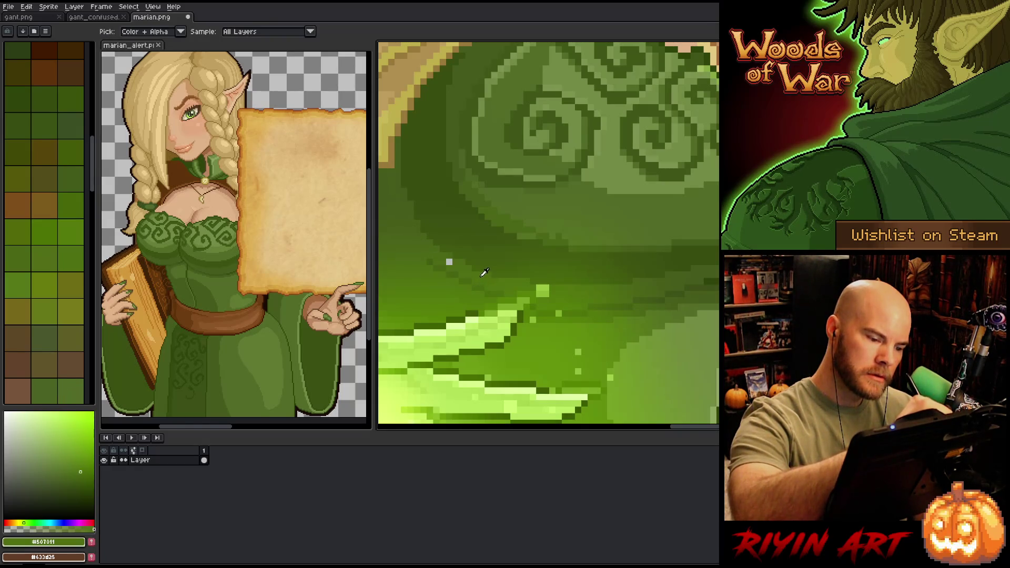
{"action": "left_click_drag", "start_coordinate": [78, 472], "coordinate": [68, 463]}
{"action": "left_click_drag", "start_coordinate": [434, 254], "coordinate": [491, 284]}
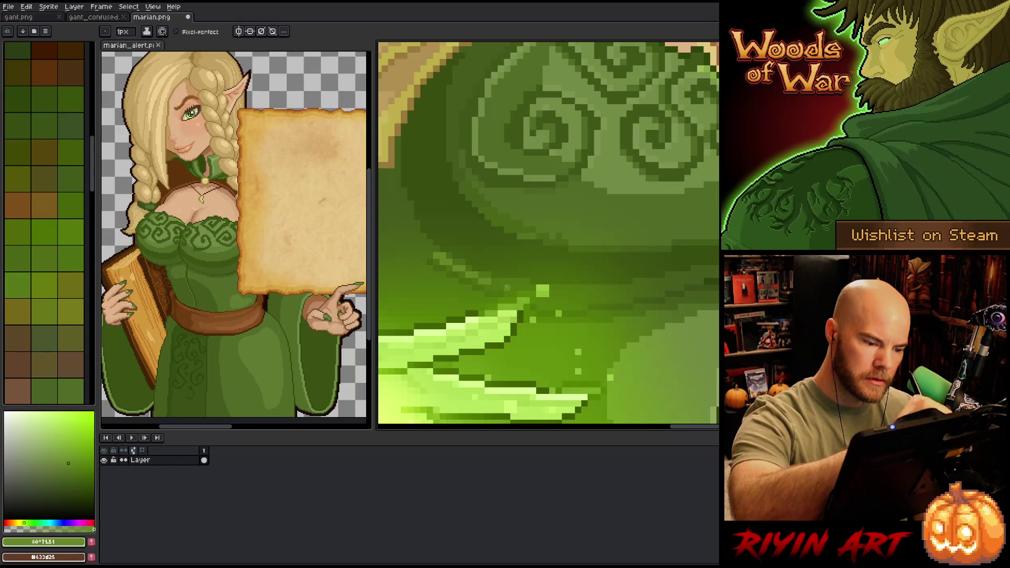
{"action": "left_click", "coordinate": [522, 231], "text": "alt"}
{"action": "left_click", "coordinate": [558, 236], "text": "alt"}
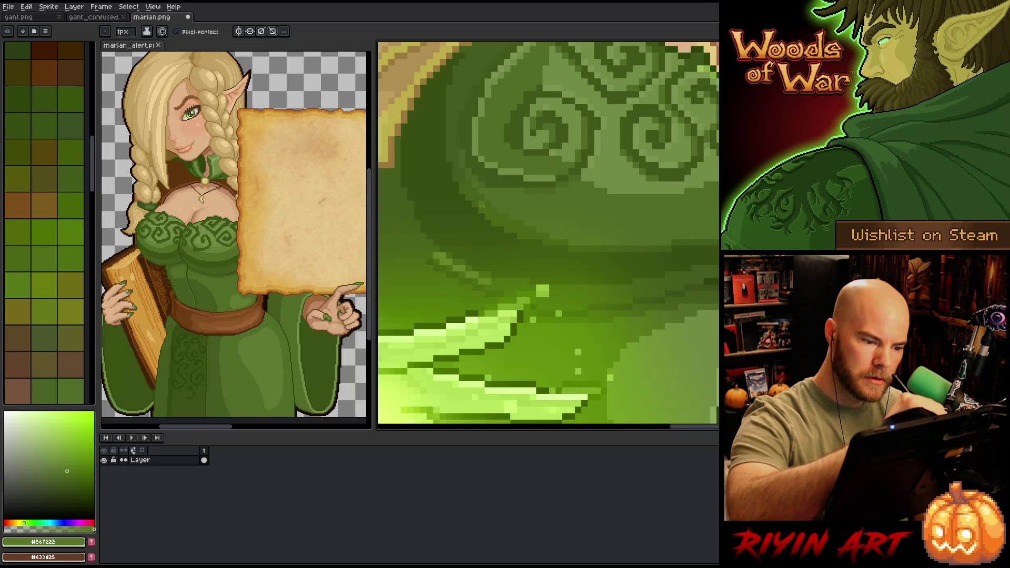
{"action": "left_click", "coordinate": [487, 199], "text": "alt"}
{"action": "left_click", "coordinate": [71, 476]}
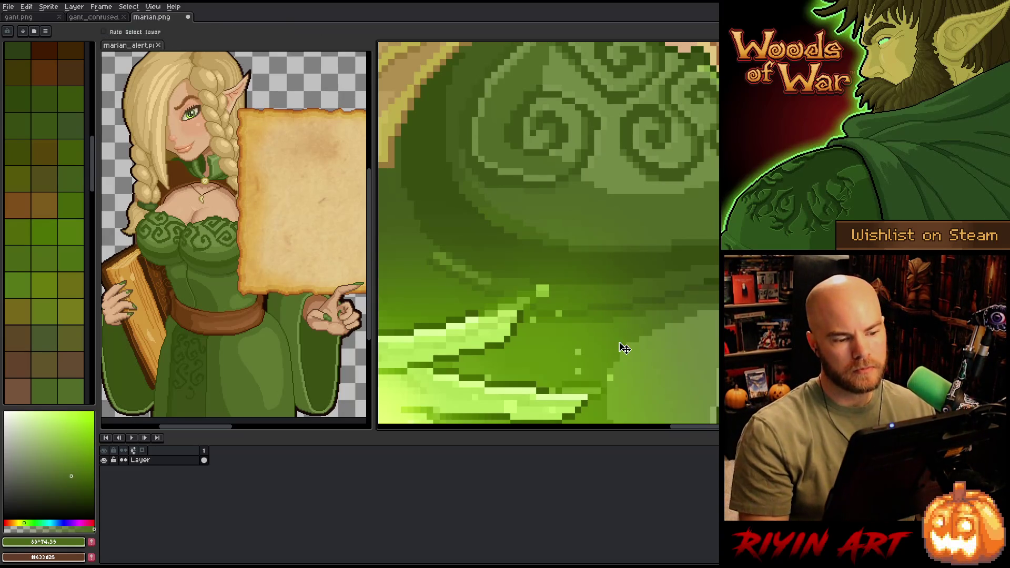
{"action": "scroll", "coordinate": [618, 341], "scroll_direction": "down", "scroll_amount": 5}
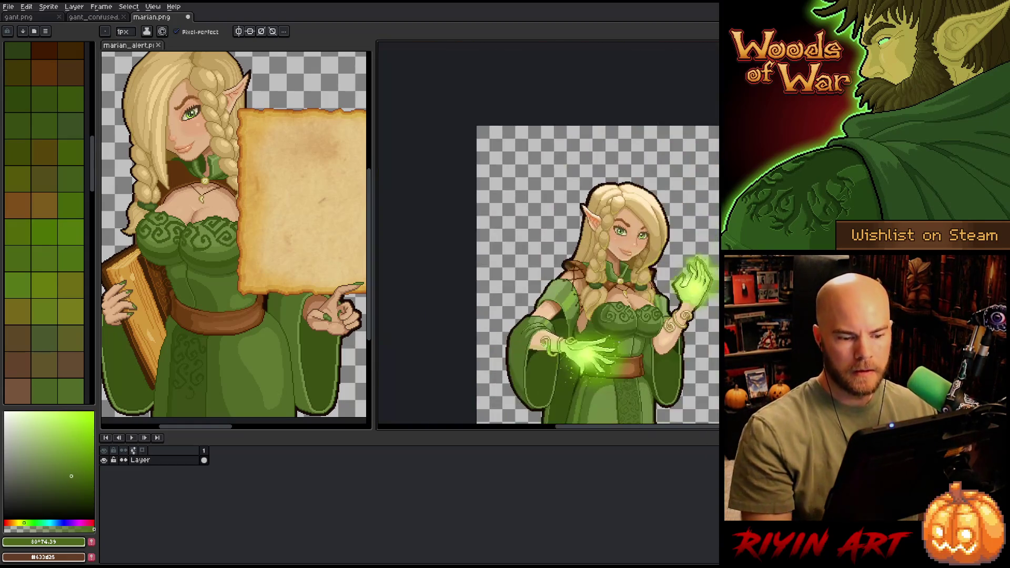
Step: Save the blonde elf sprite marian.png
{"action": "scroll", "coordinate": [563, 273], "scroll_direction": "up", "scroll_amount": 5}
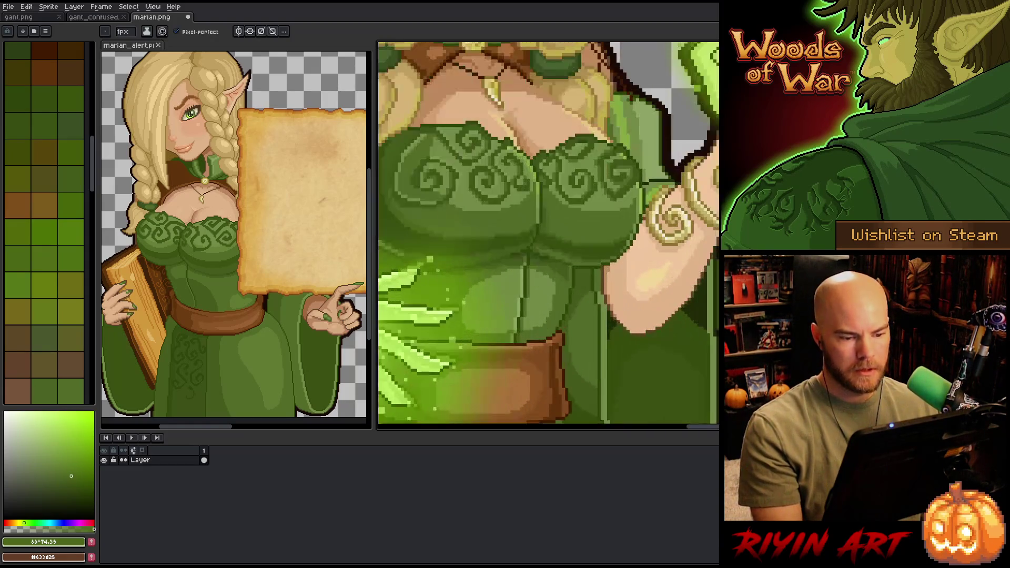
{"action": "scroll", "coordinate": [540, 247], "scroll_direction": "down", "scroll_amount": 5}
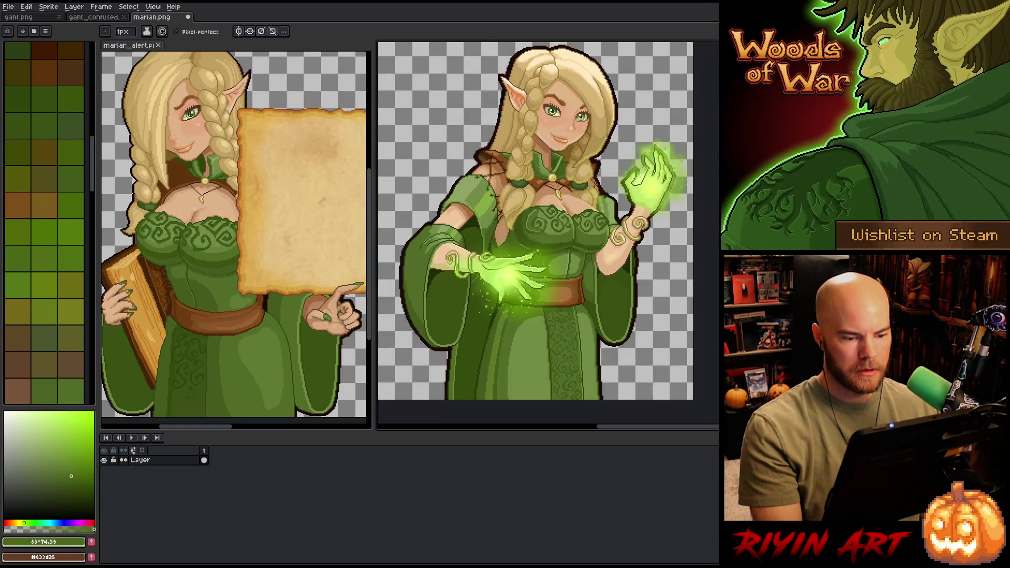
{"action": "key", "text": "ctrl+s"}
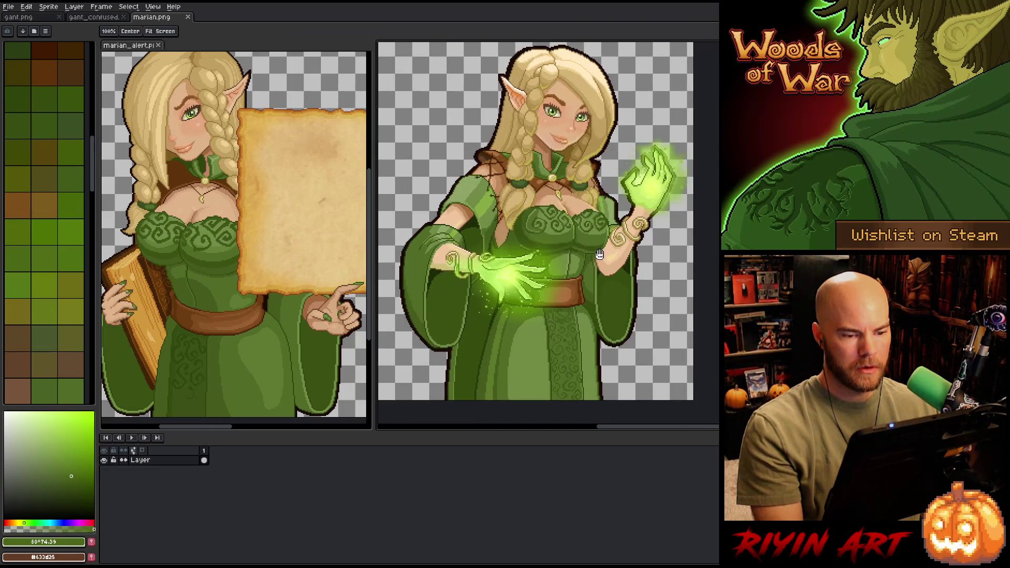
{"action": "left_click_drag", "start_coordinate": [585, 254], "coordinate": [585, 266]}
{"action": "scroll", "coordinate": [443, 242], "scroll_direction": "up", "scroll_amount": 5}
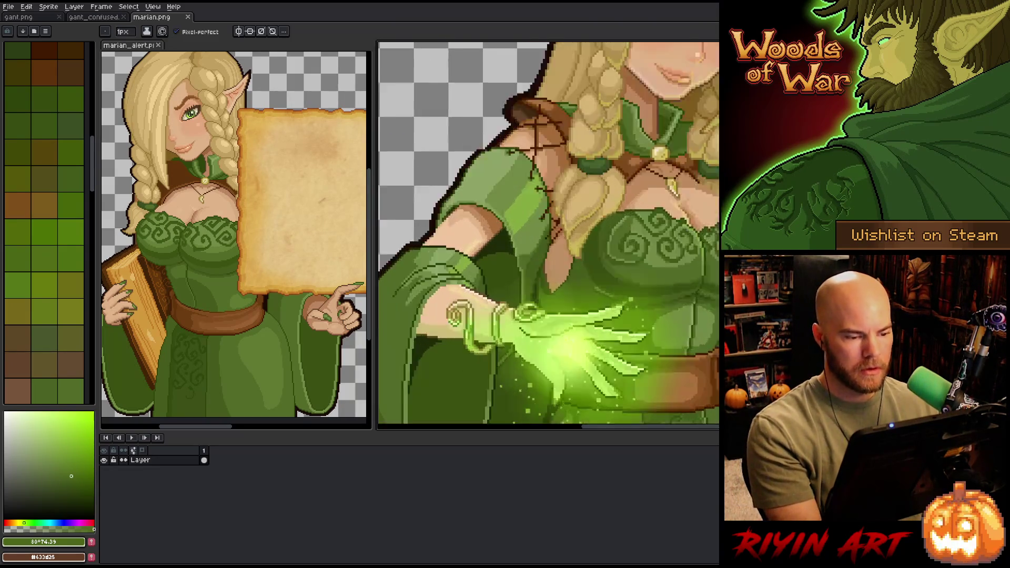
{"action": "scroll", "coordinate": [460, 210], "scroll_direction": "up", "scroll_amount": 2}
Step: Try a dark brown stroke on the upper arm, undo it, then close marian.png
{"action": "left_click", "coordinate": [476, 184], "text": "alt"}
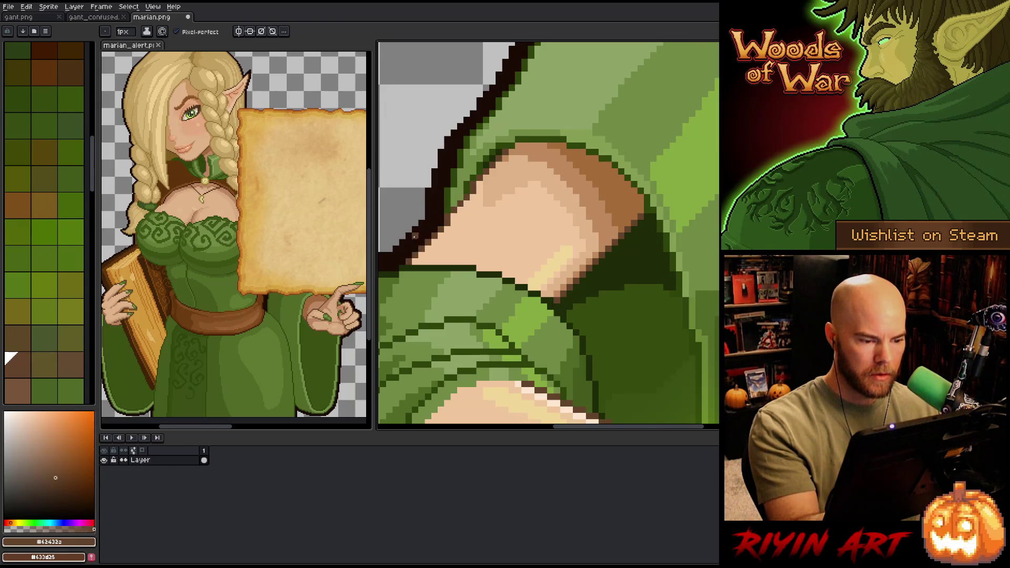
{"action": "scroll", "coordinate": [667, 171], "scroll_direction": "down", "scroll_amount": 1}
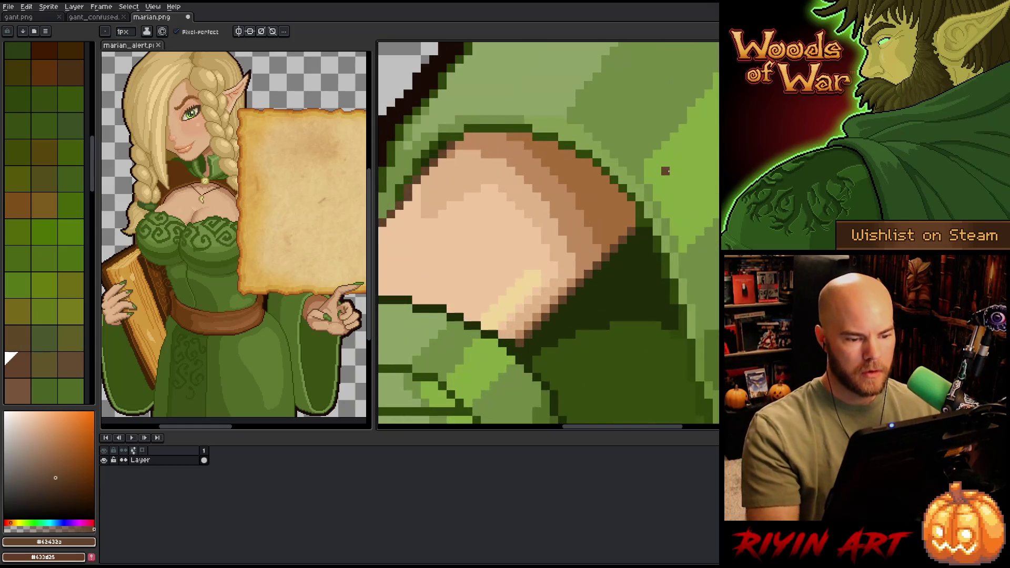
{"action": "scroll", "coordinate": [666, 171], "scroll_direction": "up", "scroll_amount": 2}
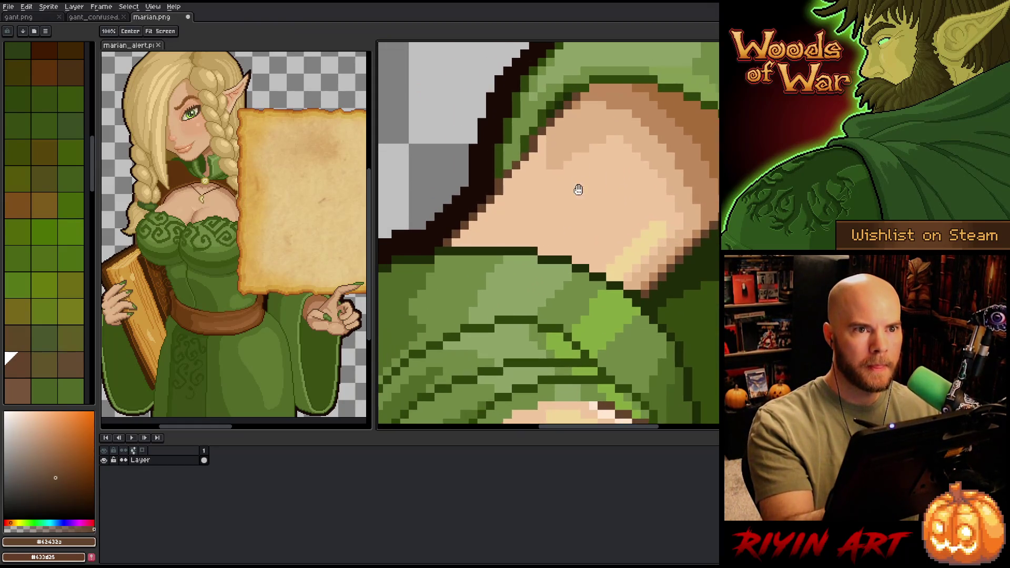
{"action": "left_click_drag", "start_coordinate": [559, 148], "coordinate": [568, 148]}
{"action": "key", "text": "ctrl+z"}
{"action": "left_click", "coordinate": [573, 135], "text": "alt"}
{"action": "key", "text": "ctrl+w"}
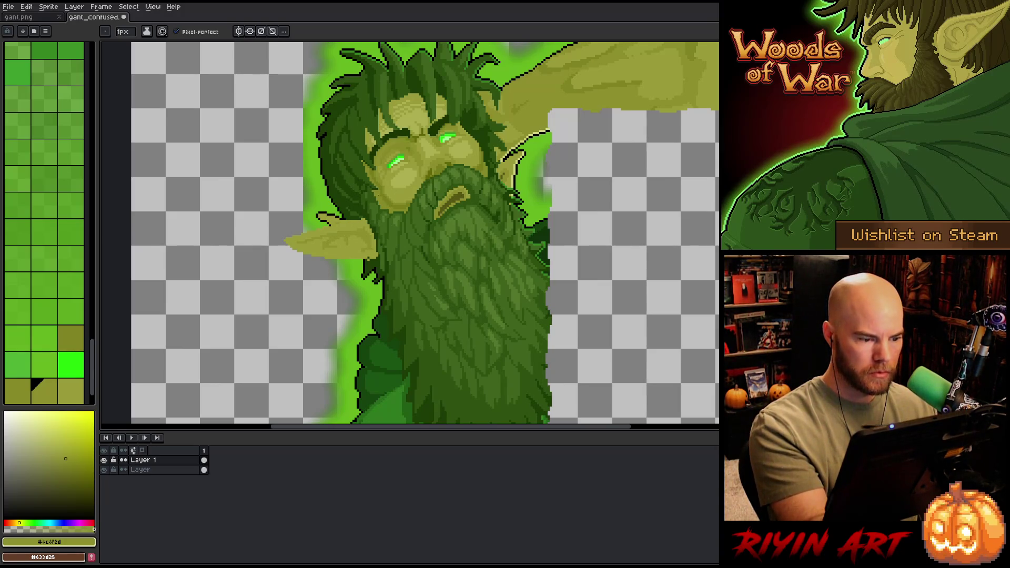
Step: Toggle Layer 1 off and on to compare the lengthened left ear, then deselect
{"action": "left_click", "coordinate": [104, 459]}
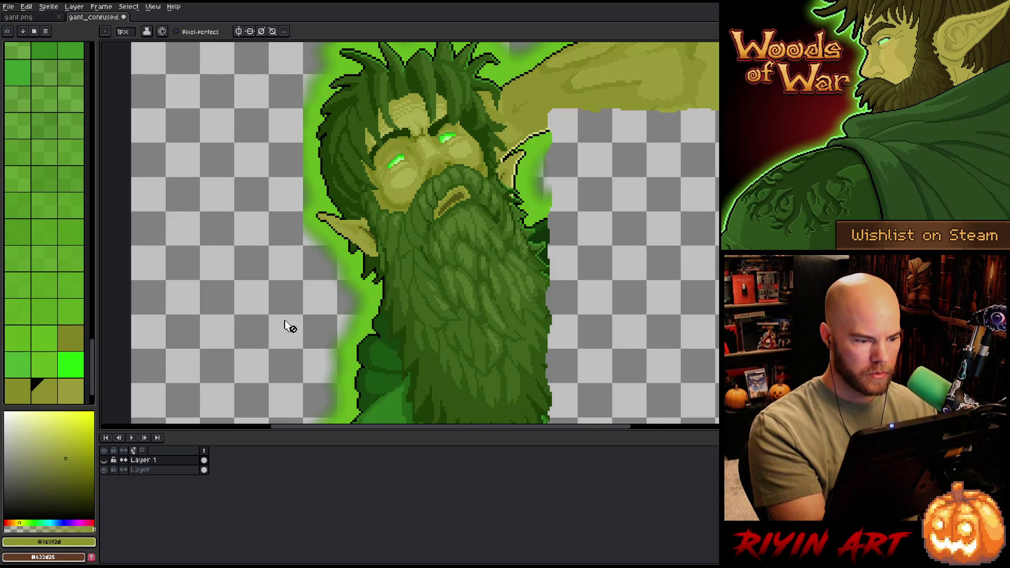
{"action": "left_click", "coordinate": [242, 368], "text": "alt"}
{"action": "left_click", "coordinate": [104, 459]}
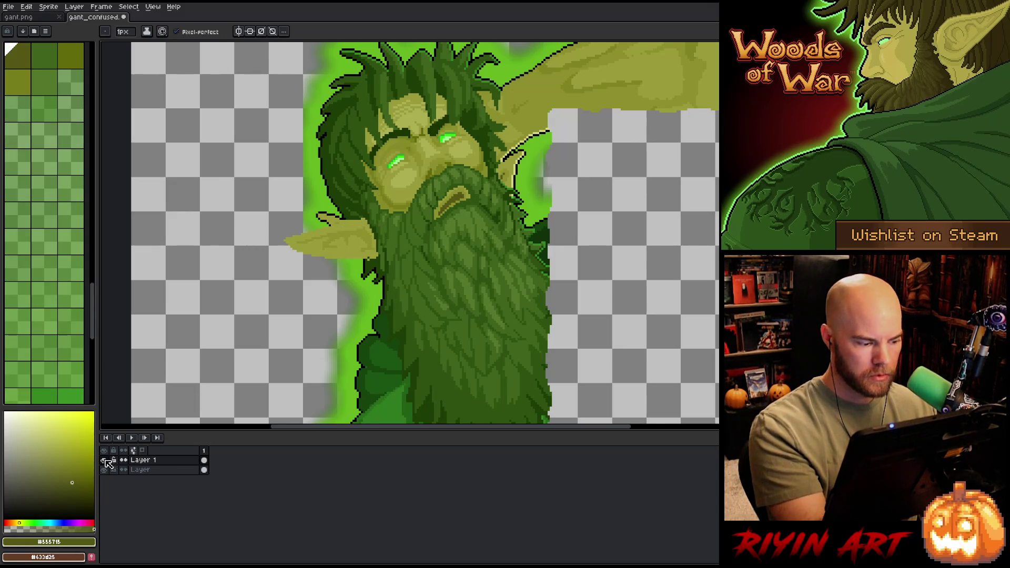
{"action": "left_click_drag", "start_coordinate": [293, 232], "coordinate": [376, 242]}
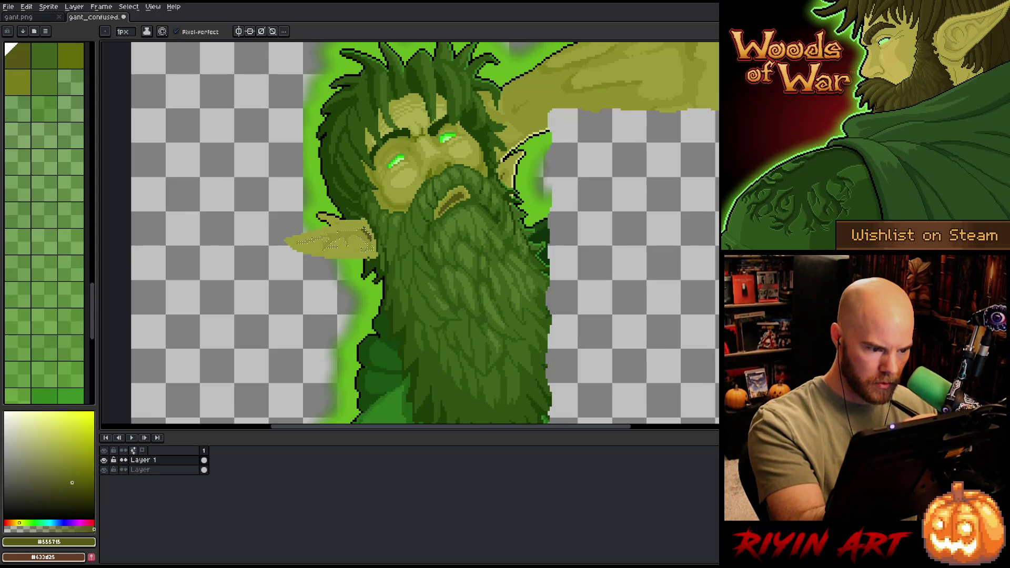
{"action": "key", "text": "ctrl+d"}
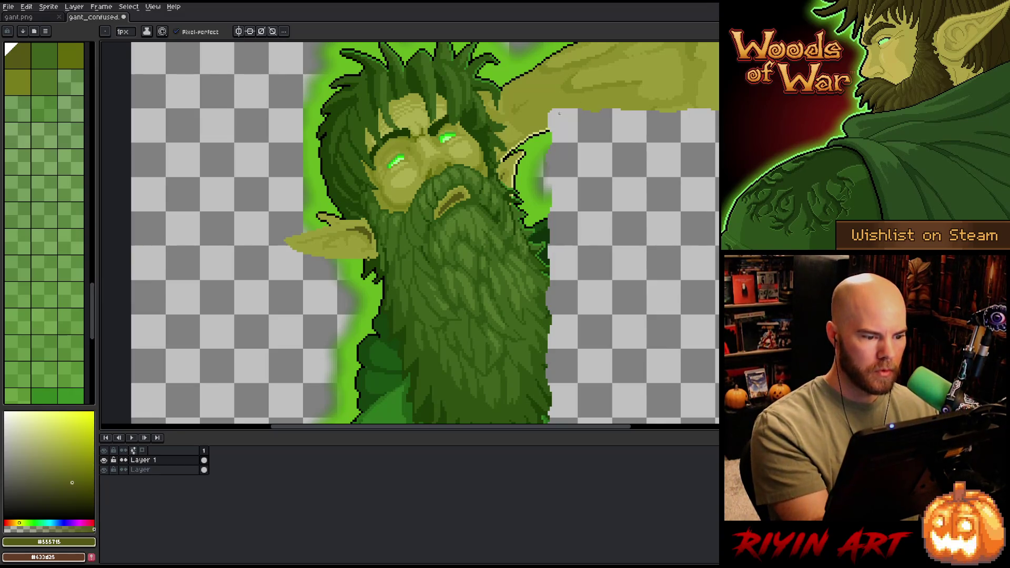
Step: Pick black as the drawing colour and lasso a freehand selection around the left ear
{"action": "left_click", "coordinate": [342, 216], "text": "alt"}
{"action": "key", "text": "m"}
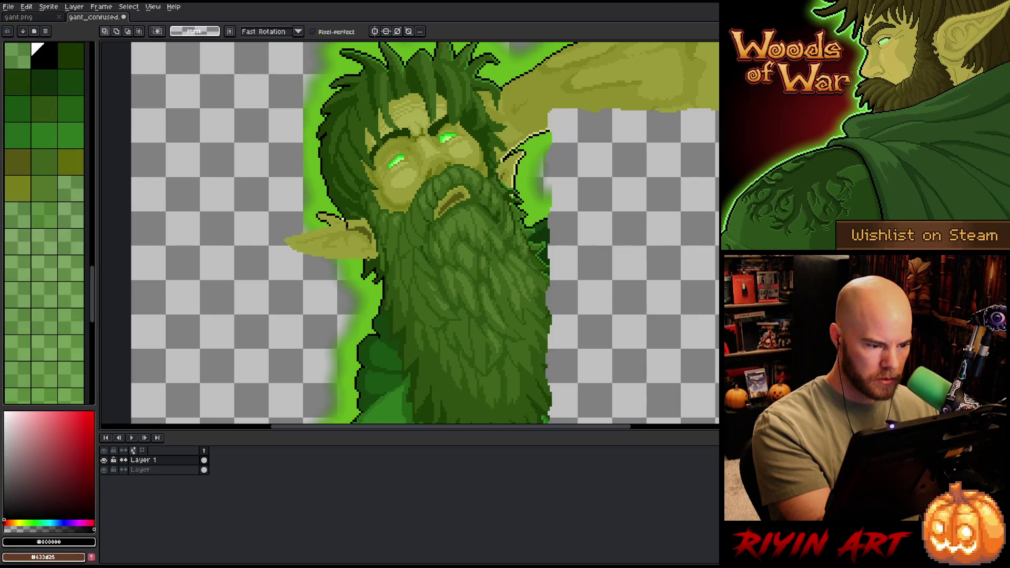
{"action": "mouse_move", "coordinate": [363, 261]}
{"action": "left_mouse_down"}
{"action": "mouse_move", "coordinate": [252, 226]}
{"action": "mouse_move", "coordinate": [316, 178]}
{"action": "mouse_move", "coordinate": [330, 185]}
{"action": "left_mouse_up"}
Step: Apply a black outline to the selected left ear and deselect
{"action": "key", "text": "b"}
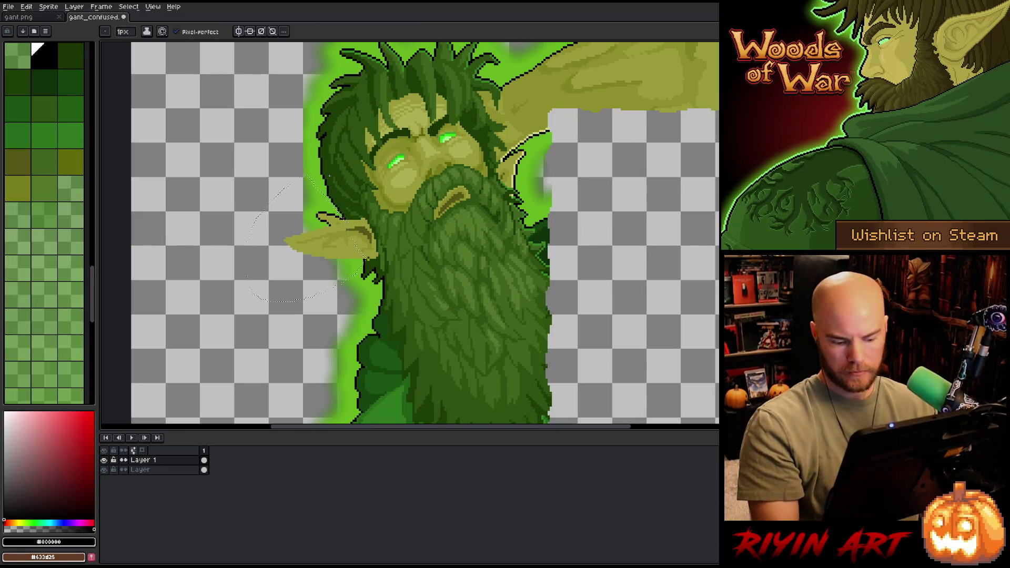
{"action": "key", "text": "shift+o"}
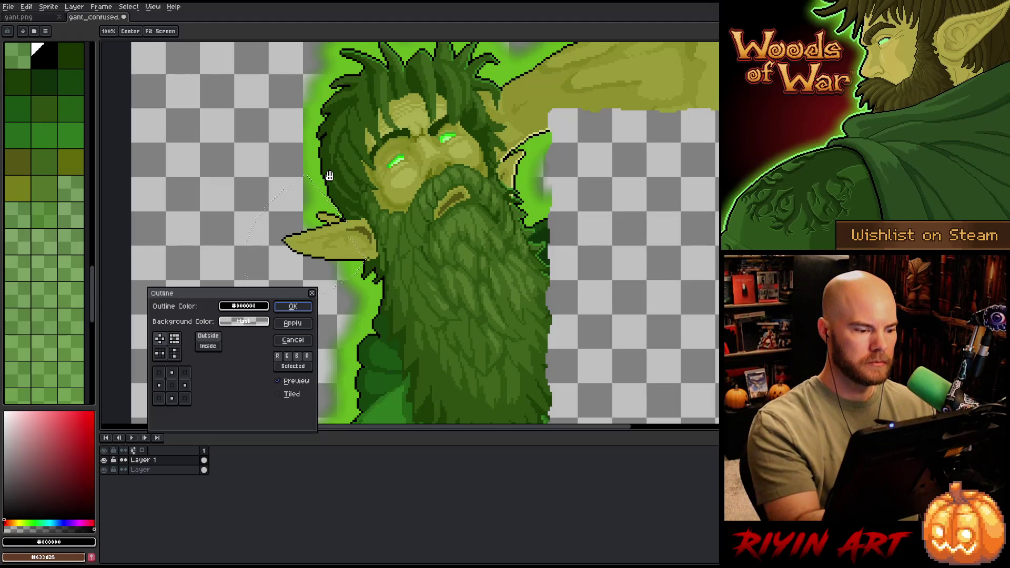
{"action": "left_click", "coordinate": [293, 306]}
{"action": "key", "text": "ctrl+d"}
Step: On a new Layer 2, draw a leaf shape at the left and fill it bright green
{"action": "left_click", "coordinate": [190, 470]}
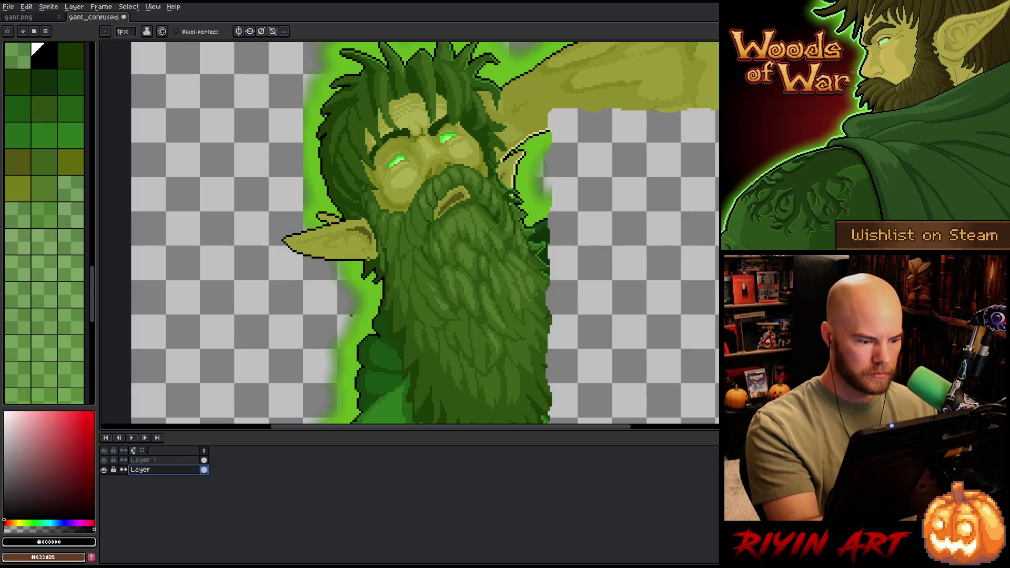
{"action": "left_click", "coordinate": [378, 295], "text": "alt"}
{"action": "key", "text": "shift+n"}
{"action": "mouse_move", "coordinate": [165, 237]}
{"action": "left_mouse_down"}
{"action": "mouse_move", "coordinate": [184, 287]}
{"action": "mouse_move", "coordinate": [169, 230]}
{"action": "left_mouse_up"}
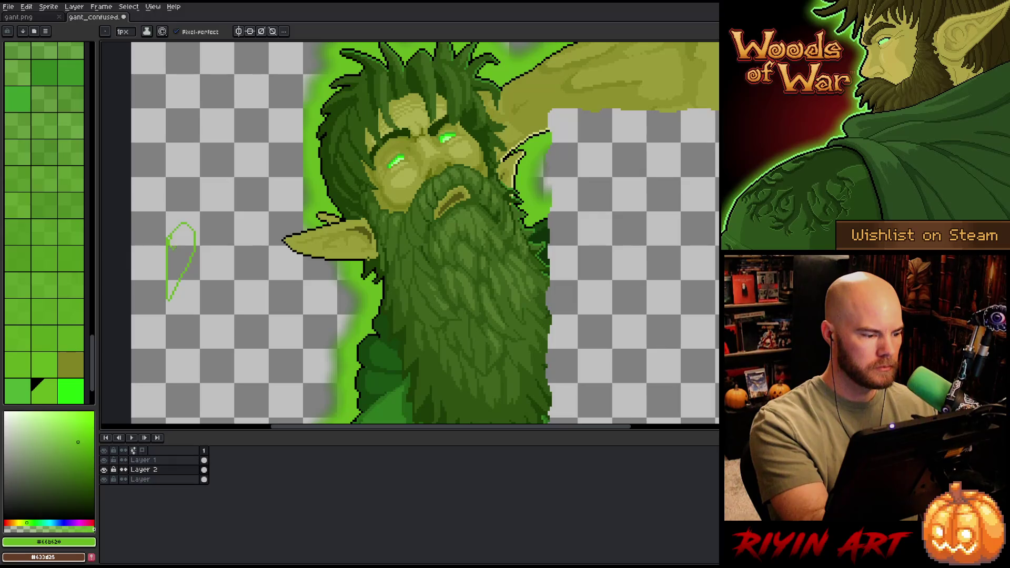
{"action": "key", "text": "g"}
{"action": "left_click", "coordinate": [179, 258]}
Step: Toggle the bottom layer's visibility to check the leaf and ear
{"action": "left_click", "coordinate": [142, 480]}
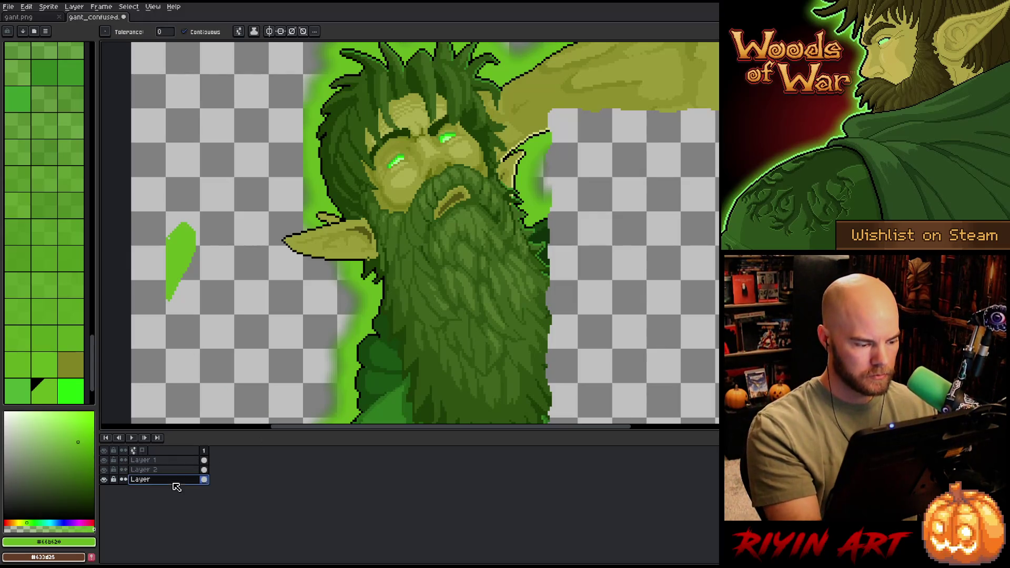
{"action": "left_click", "coordinate": [104, 479]}
{"action": "left_click", "coordinate": [103, 479]}
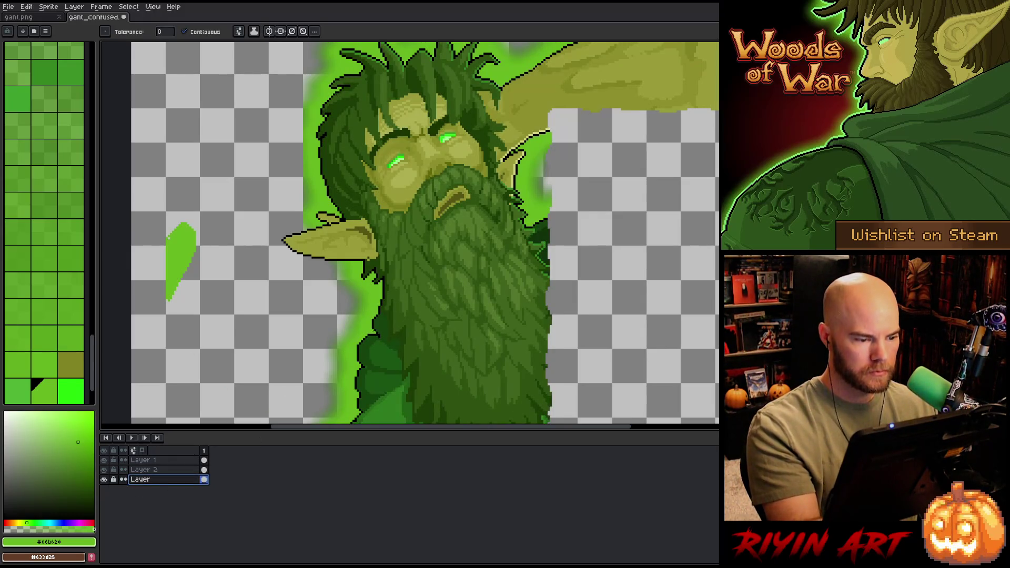
{"action": "key", "text": "shift+c"}
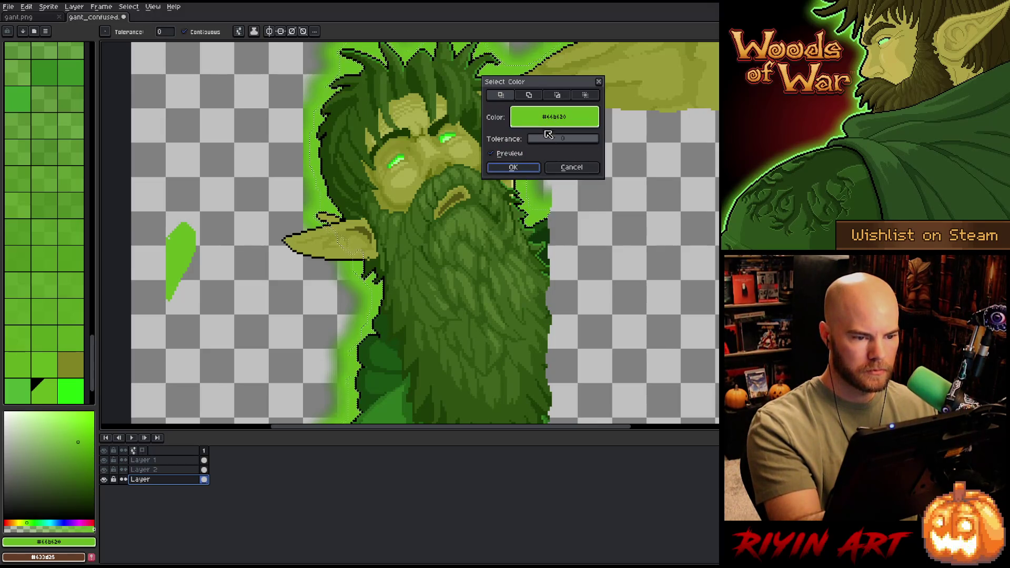
Step: Confirm a colour-based selection, pan over the artwork, and deselect
{"action": "left_click", "coordinate": [512, 167]}
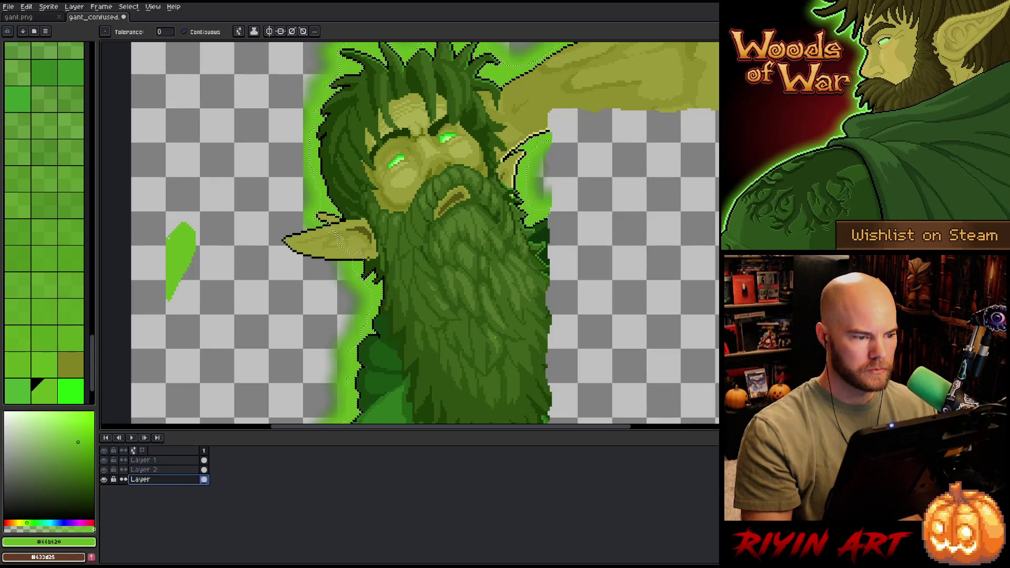
{"action": "scroll", "coordinate": [490, 284], "scroll_direction": "down", "scroll_amount": 1}
{"action": "left_click_drag", "start_coordinate": [490, 284], "coordinate": [480, 221]}
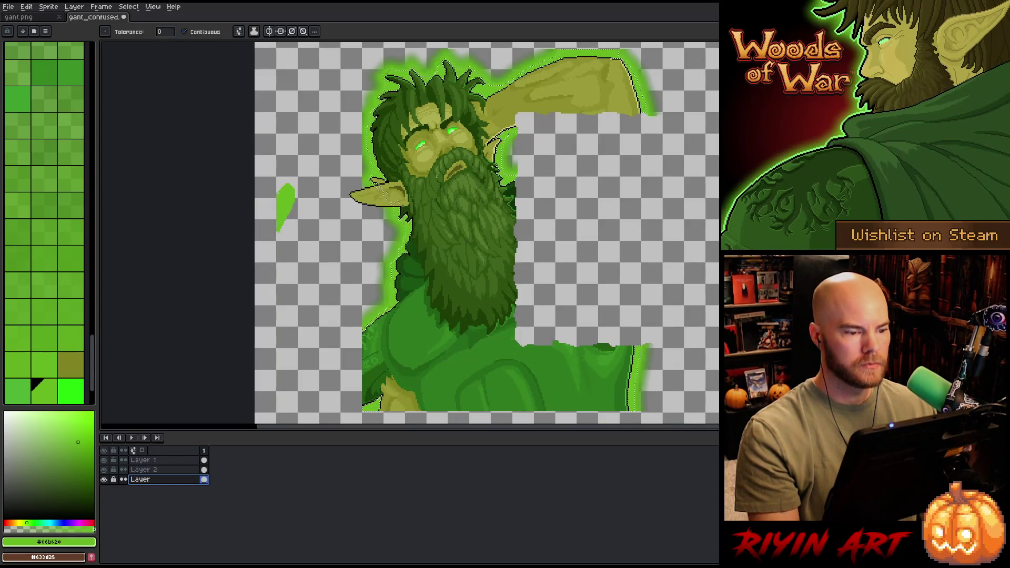
{"action": "scroll", "coordinate": [432, 163], "scroll_direction": "up", "scroll_amount": 3}
{"action": "key", "text": "ctrl+d"}
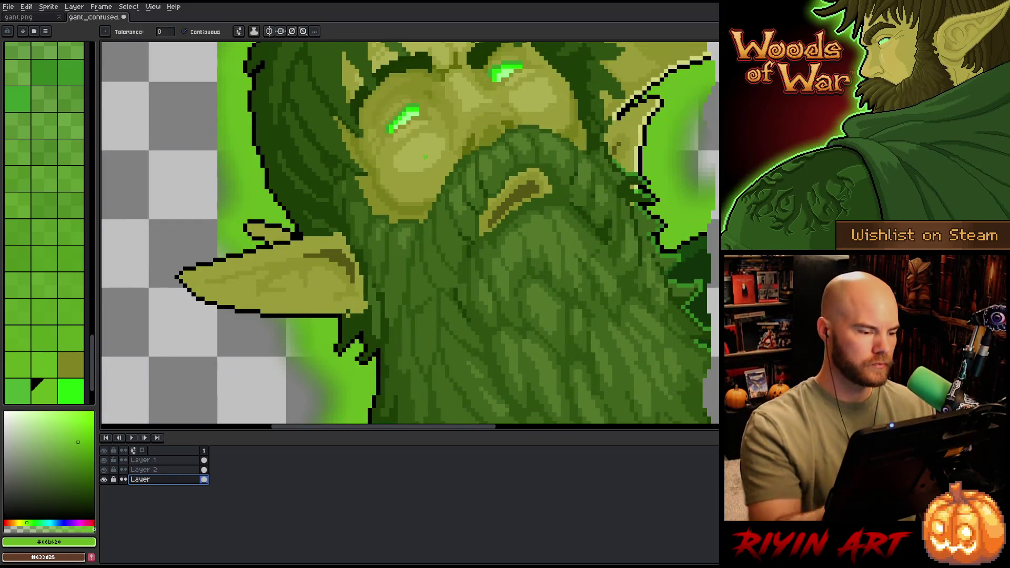
Step: Erase the stray outline pixels above the left ear with the pencil
{"action": "key", "text": "b"}
{"action": "mouse_move", "coordinate": [289, 228]}
{"action": "left_mouse_down"}
{"action": "mouse_move", "coordinate": [268, 215]}
{"action": "mouse_move", "coordinate": [288, 251]}
{"action": "mouse_move", "coordinate": [242, 223]}
{"action": "mouse_move", "coordinate": [216, 248]}
{"action": "left_mouse_up"}
{"action": "key", "text": "shift+r"}
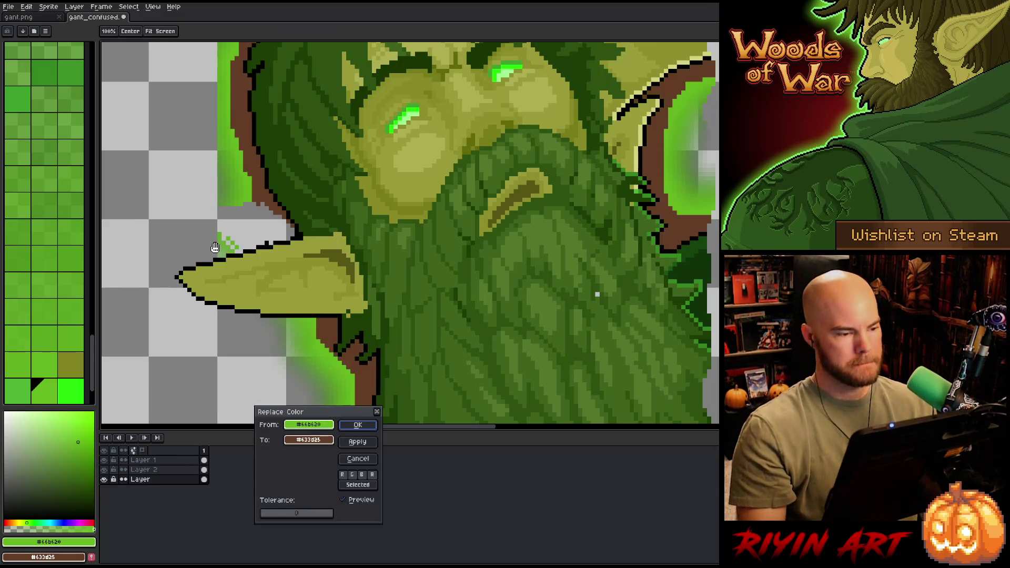
{"action": "left_click", "coordinate": [358, 462]}
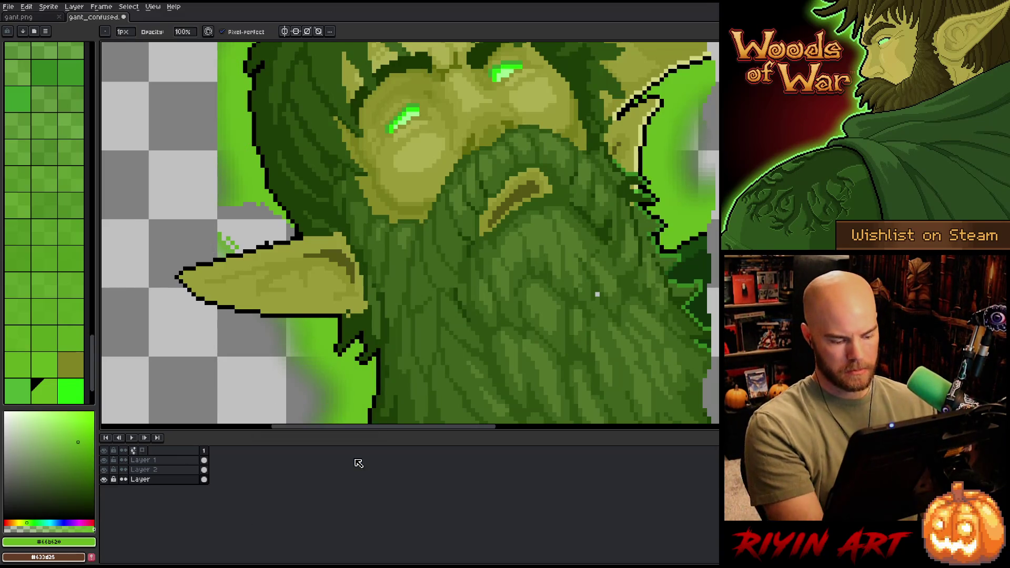
Step: Select the bright green glow with Color Range at tolerance 16, then pan over the figure
{"action": "key", "text": "shift+c"}
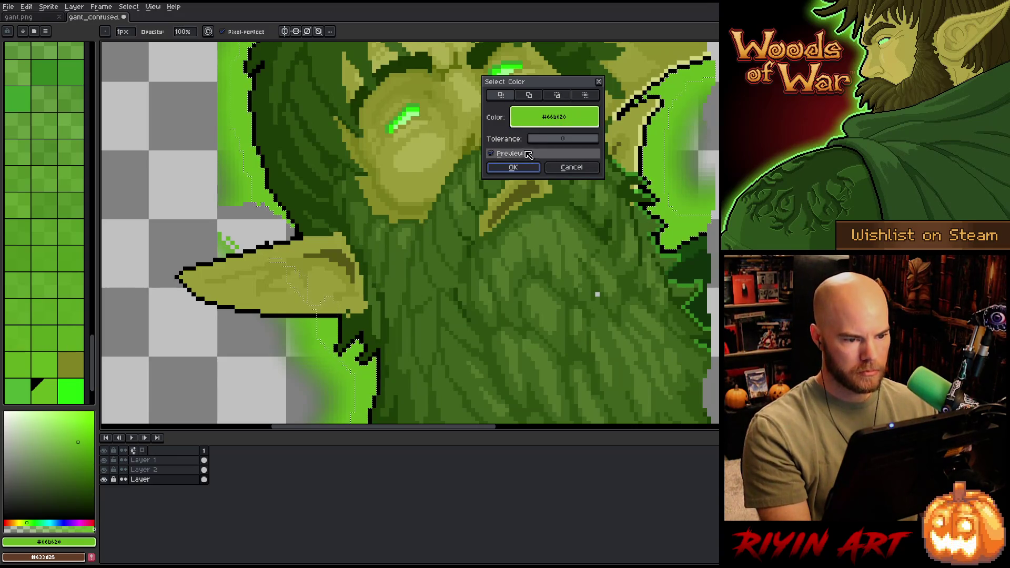
{"action": "left_click_drag", "start_coordinate": [534, 141], "coordinate": [540, 142]}
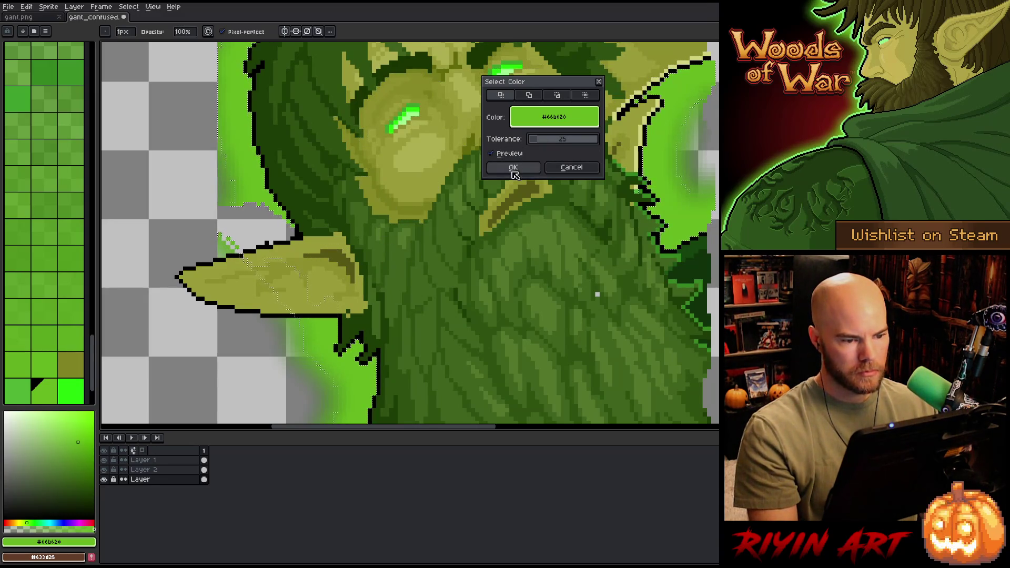
{"action": "left_click", "coordinate": [513, 167]}
{"action": "scroll", "coordinate": [513, 168], "scroll_direction": "down", "scroll_amount": 3}
{"action": "scroll", "coordinate": [509, 241], "scroll_direction": "down", "scroll_amount": 1}
{"action": "left_click_drag", "start_coordinate": [451, 237], "coordinate": [383, 151]}
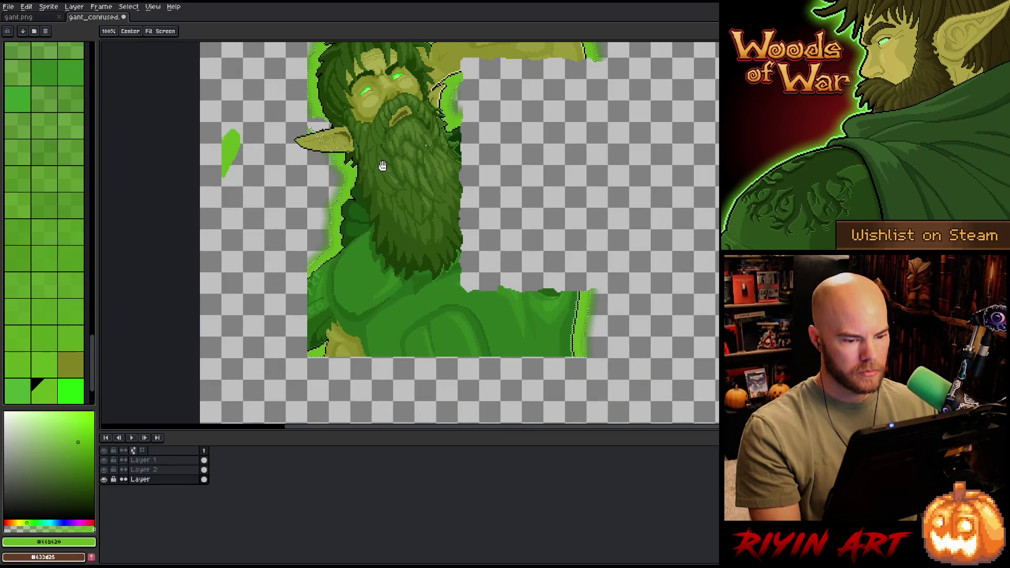
{"action": "key", "text": "b"}
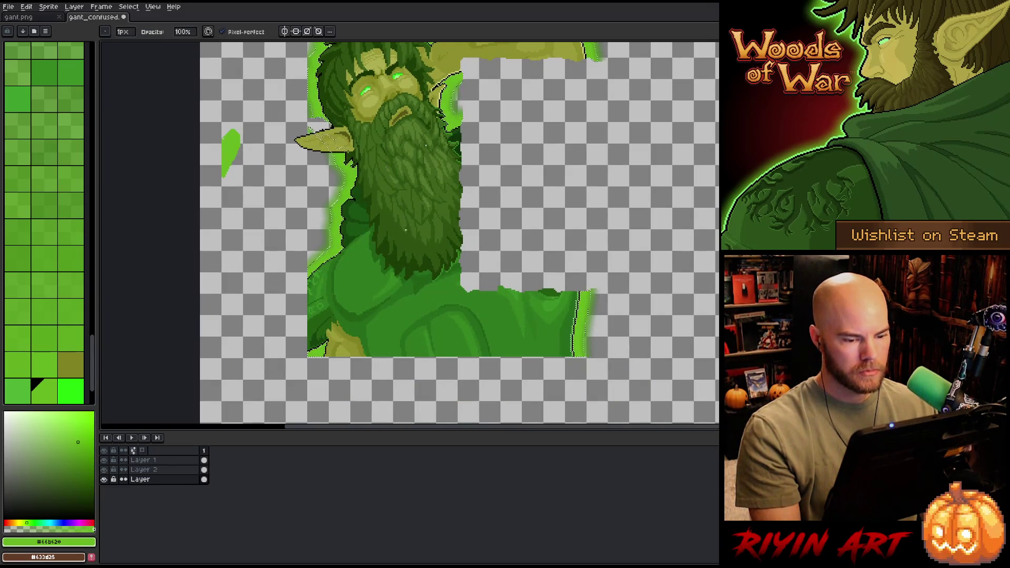
{"action": "scroll", "coordinate": [406, 228], "scroll_direction": "down", "scroll_amount": 1}
{"action": "left_click_drag", "start_coordinate": [405, 227], "coordinate": [410, 272]}
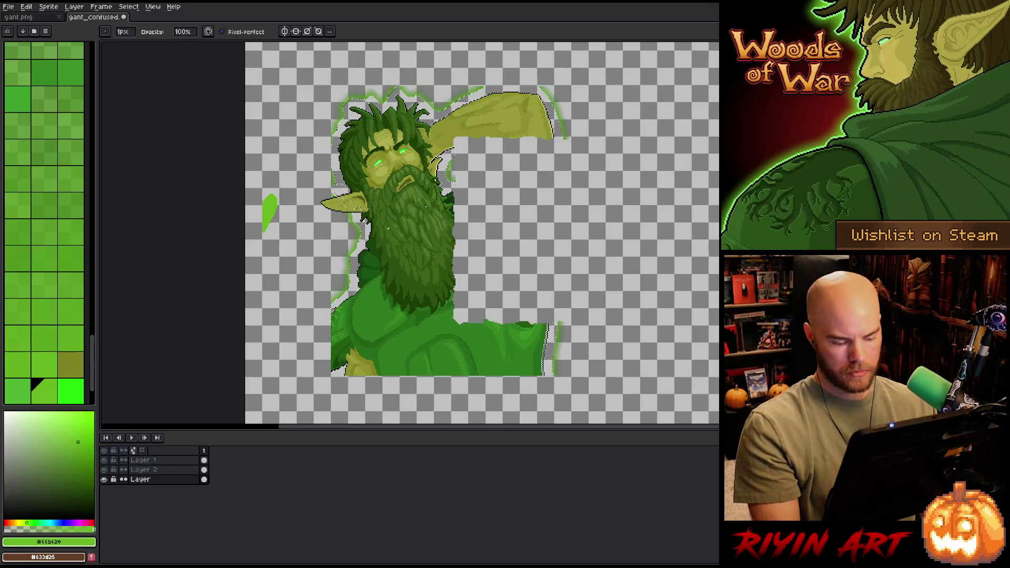
{"action": "key", "text": "v"}
{"action": "key", "text": "b"}
{"action": "key", "text": "m"}
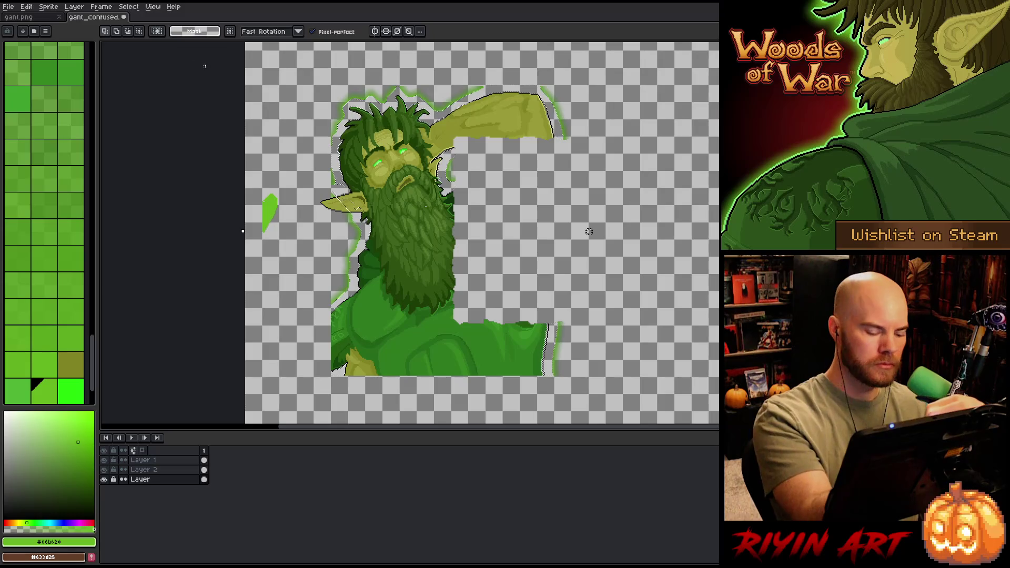
Step: Set the brush to 10 px and erase the green glow beside the beard and above the hair
{"action": "key", "text": "b"}
{"action": "left_click", "coordinate": [126, 31]}
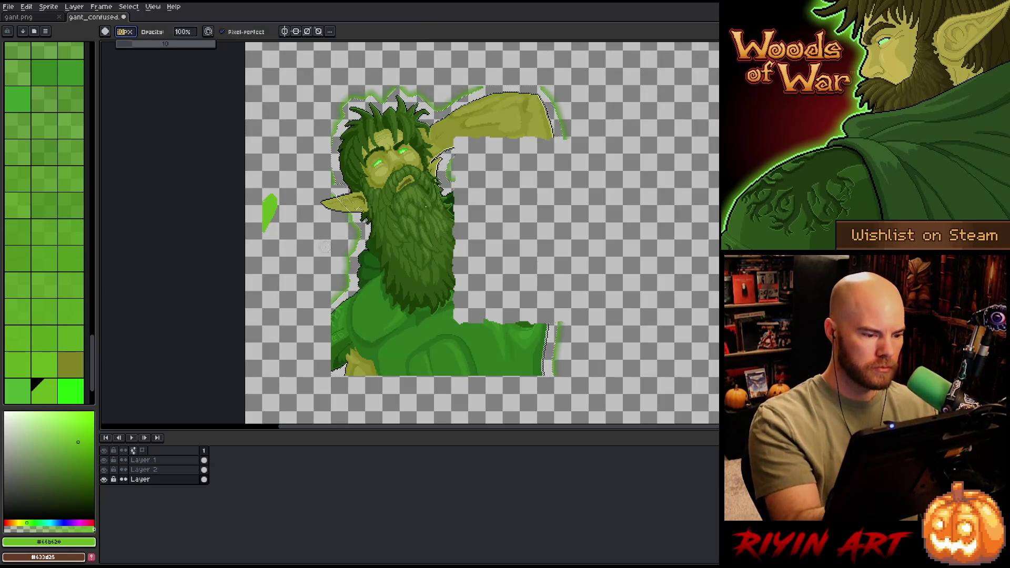
{"action": "scroll", "coordinate": [346, 267], "scroll_direction": "up", "scroll_amount": 2}
{"action": "left_click_drag", "start_coordinate": [374, 180], "coordinate": [386, 157]}
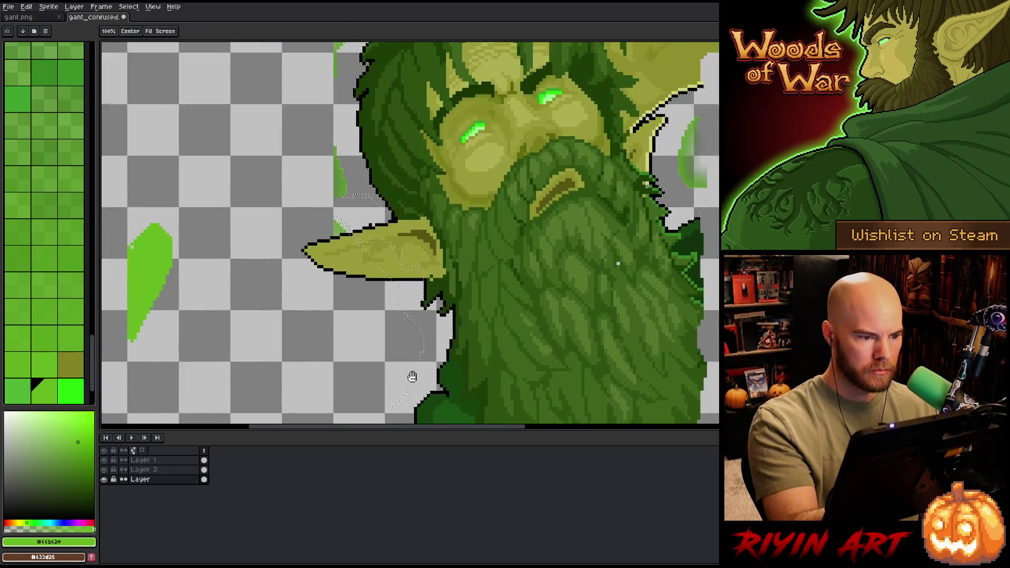
{"action": "left_click_drag", "start_coordinate": [379, 192], "coordinate": [413, 374]}
{"action": "mouse_move", "coordinate": [347, 187]}
{"action": "left_mouse_down"}
{"action": "mouse_move", "coordinate": [317, 241]}
{"action": "mouse_move", "coordinate": [318, 389]}
{"action": "left_mouse_up"}
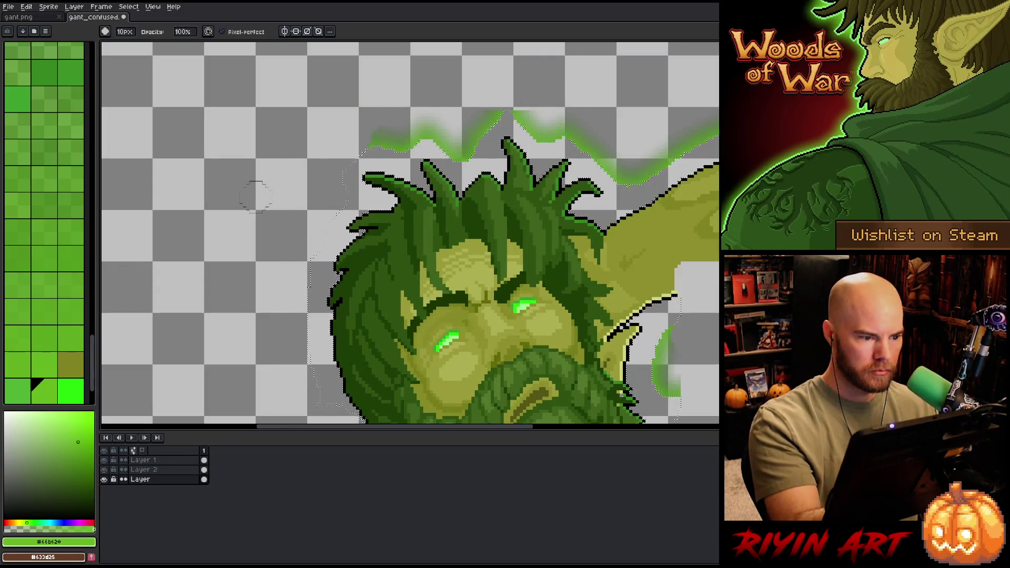
{"action": "mouse_move", "coordinate": [404, 125]}
{"action": "left_mouse_down"}
{"action": "mouse_move", "coordinate": [406, 140]}
{"action": "mouse_move", "coordinate": [463, 121]}
{"action": "mouse_move", "coordinate": [495, 126]}
{"action": "mouse_move", "coordinate": [507, 103]}
{"action": "mouse_move", "coordinate": [534, 112]}
{"action": "mouse_move", "coordinate": [626, 96]}
{"action": "left_mouse_up"}
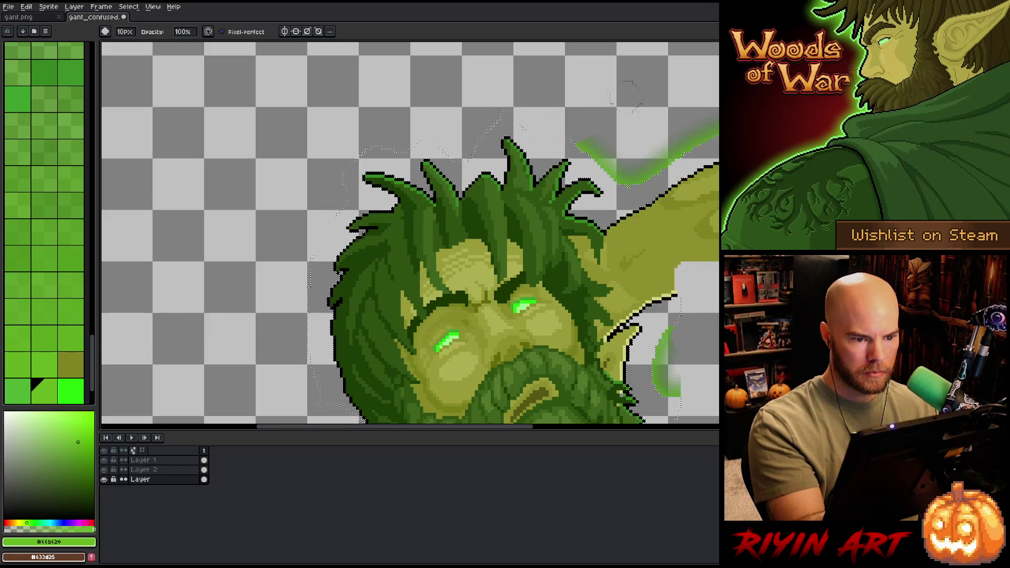
{"action": "left_click_drag", "start_coordinate": [631, 173], "coordinate": [710, 127]}
Step: Erase the green streaks near the arm tip, beside the beard and outside the right outline
{"action": "key", "text": "space"}
{"action": "left_click_drag", "start_coordinate": [643, 143], "coordinate": [463, 169]}
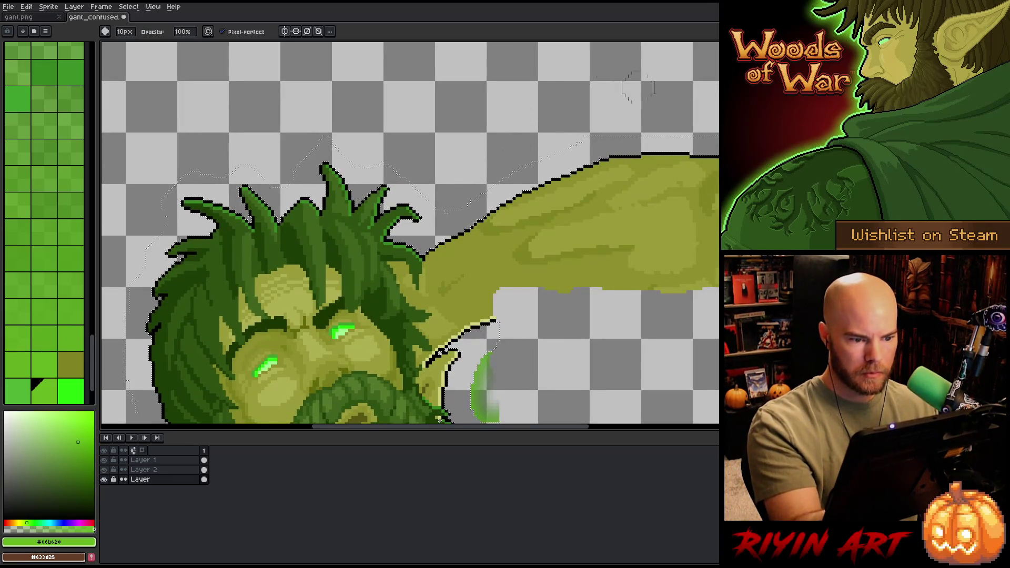
{"action": "left_click_drag", "start_coordinate": [684, 221], "coordinate": [442, 137]}
{"action": "left_click_drag", "start_coordinate": [560, 91], "coordinate": [592, 207]}
{"action": "left_click_drag", "start_coordinate": [607, 257], "coordinate": [793, 154]}
{"action": "mouse_move", "coordinate": [429, 160]}
{"action": "left_mouse_down"}
{"action": "mouse_move", "coordinate": [427, 221]}
{"action": "mouse_move", "coordinate": [442, 235]}
{"action": "left_mouse_up"}
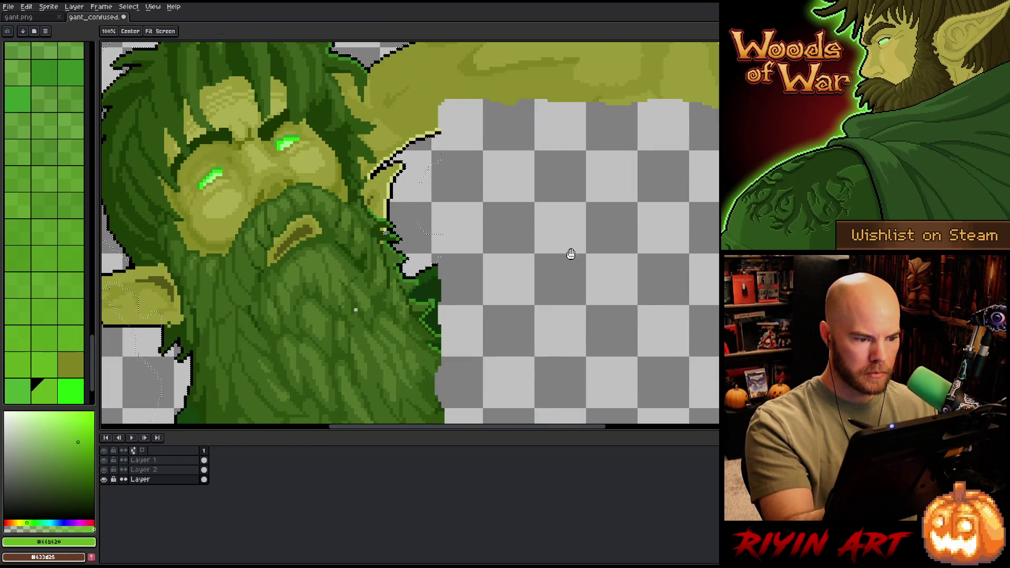
{"action": "left_click_drag", "start_coordinate": [570, 254], "coordinate": [587, 202]}
{"action": "scroll", "coordinate": [623, 250], "scroll_direction": "down", "scroll_amount": 4}
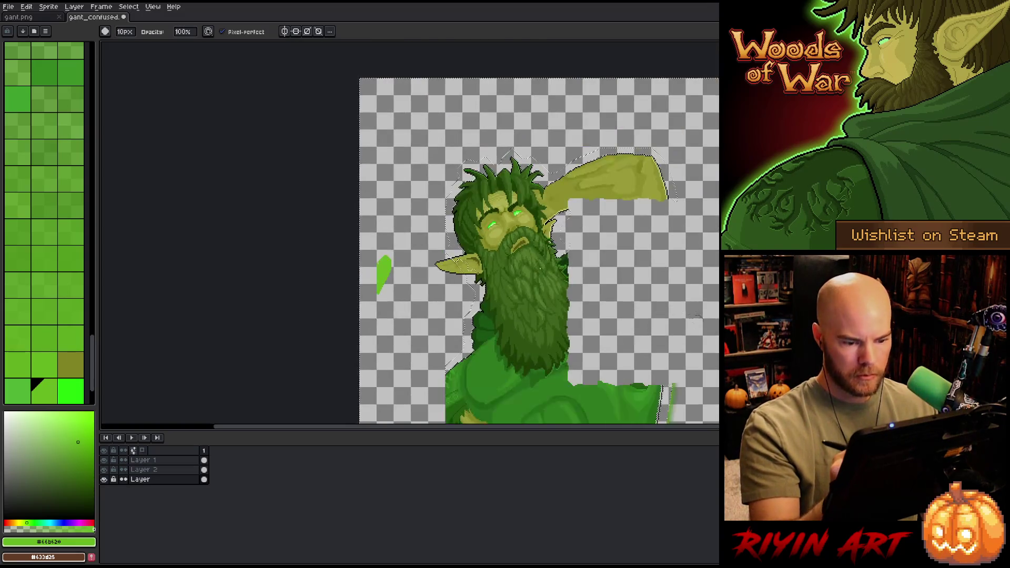
{"action": "scroll", "coordinate": [596, 282], "scroll_direction": "up", "scroll_amount": 4}
{"action": "left_click_drag", "start_coordinate": [558, 96], "coordinate": [542, 258]}
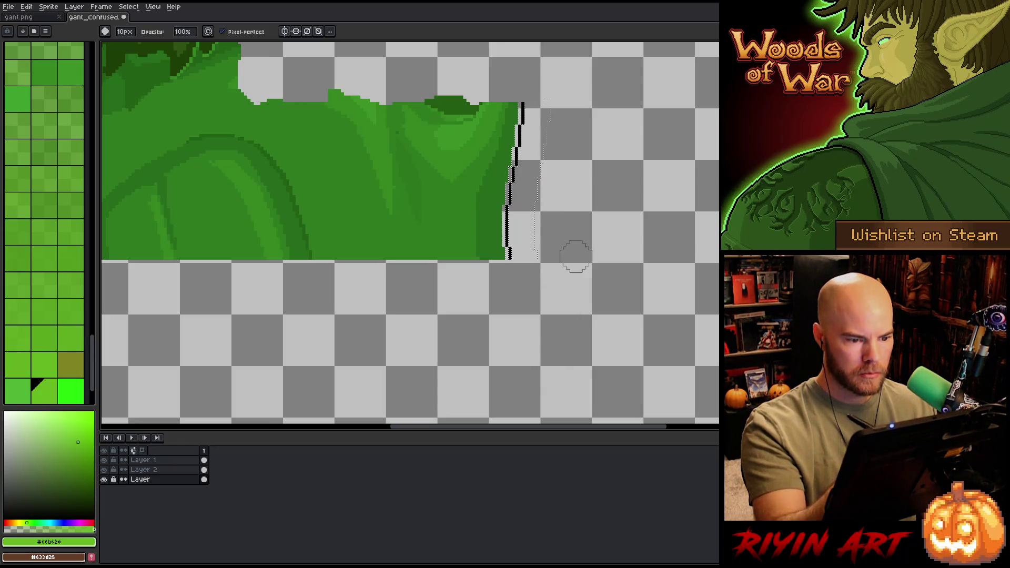
Step: Eyedrop the medium body green and return to the pencil
{"action": "key", "text": "v"}
{"action": "key", "text": "i"}
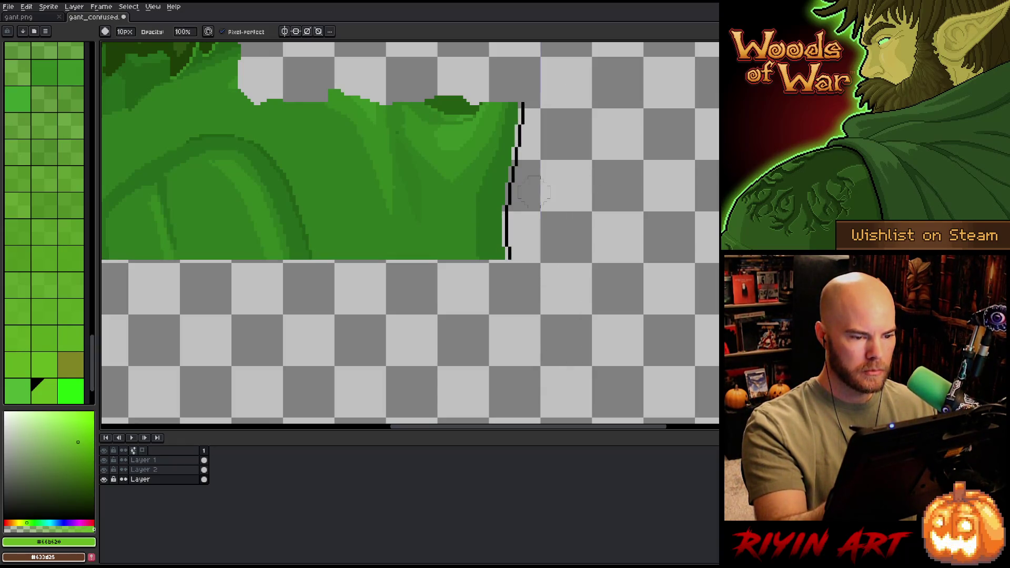
{"action": "left_click", "coordinate": [460, 135]}
{"action": "key", "text": "b"}
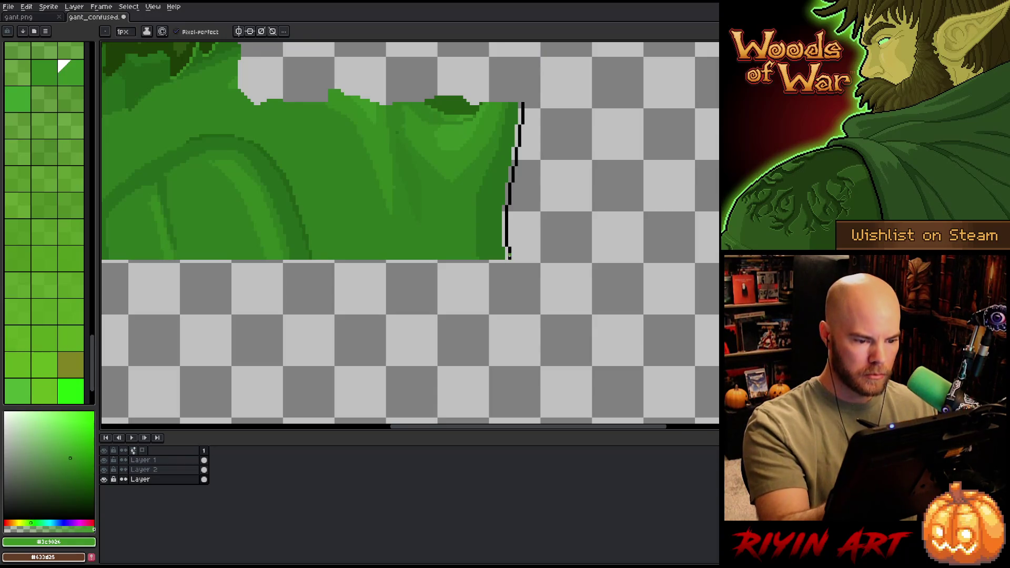
{"action": "key", "text": "g"}
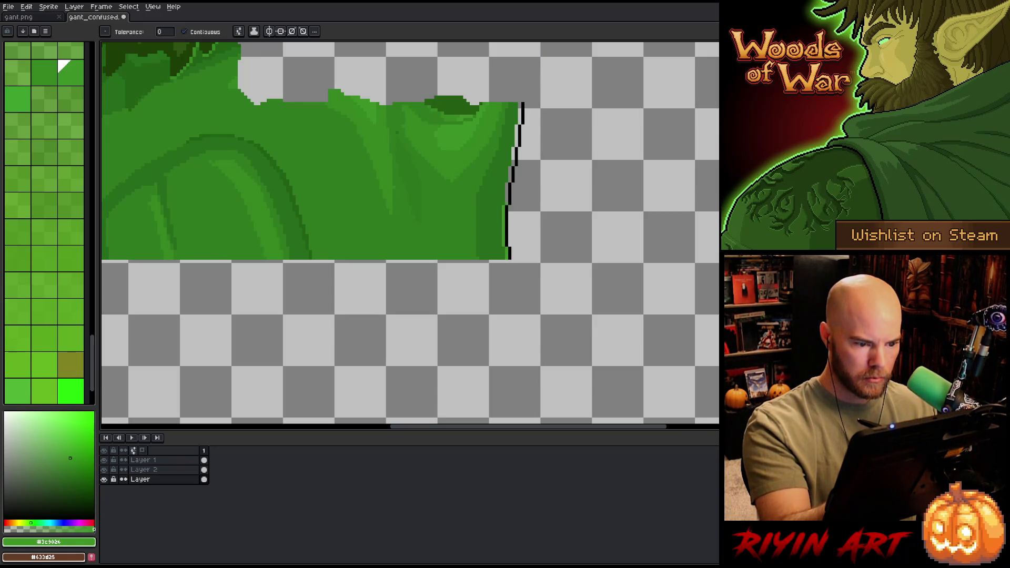
{"action": "key", "text": "b"}
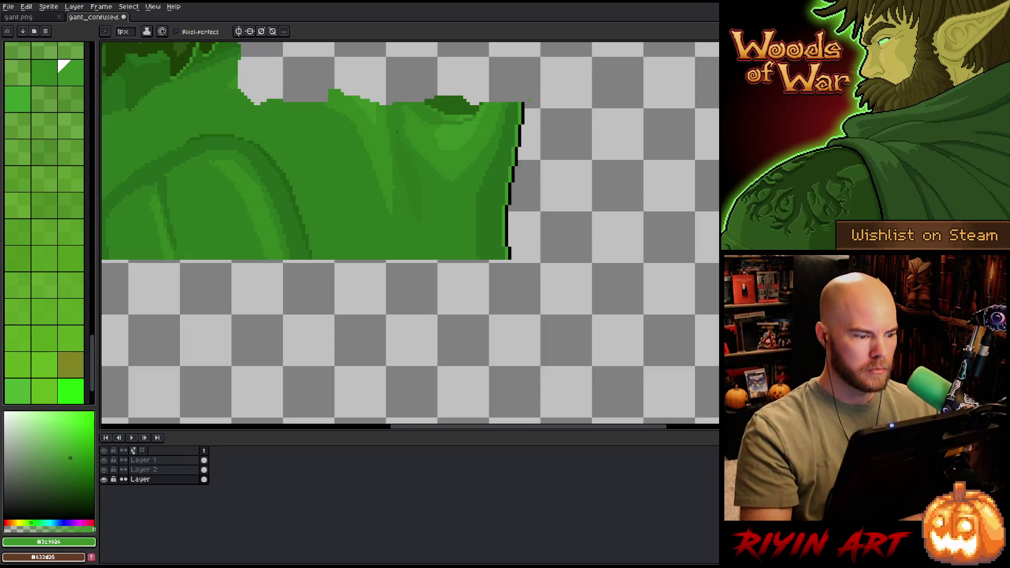
{"action": "scroll", "coordinate": [530, 93], "scroll_direction": "down", "scroll_amount": 3}
{"action": "scroll", "coordinate": [521, 232], "scroll_direction": "up", "scroll_amount": 1}
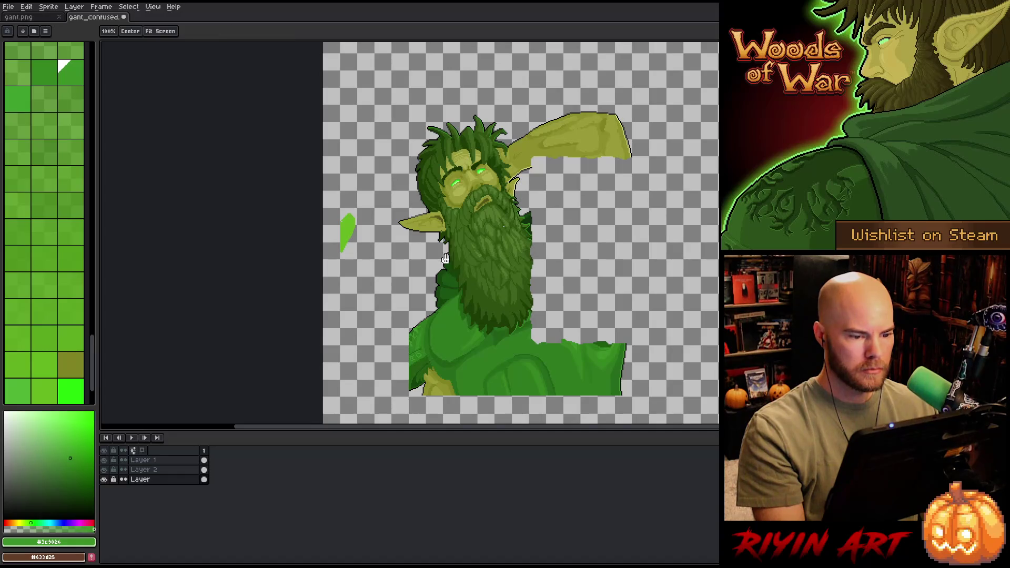
{"action": "left_click_drag", "start_coordinate": [520, 232], "coordinate": [485, 216]}
{"action": "scroll", "coordinate": [372, 181], "scroll_direction": "up", "scroll_amount": 2}
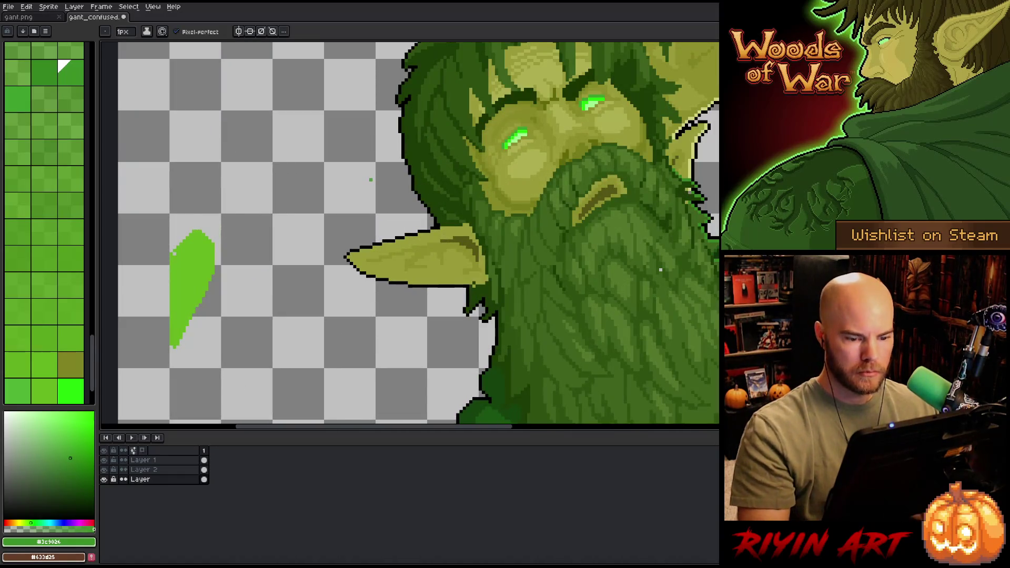
Step: Sample dark olive, darker green and mid green shades, then make Layer 1 active
{"action": "left_click", "coordinate": [667, 271], "text": "alt"}
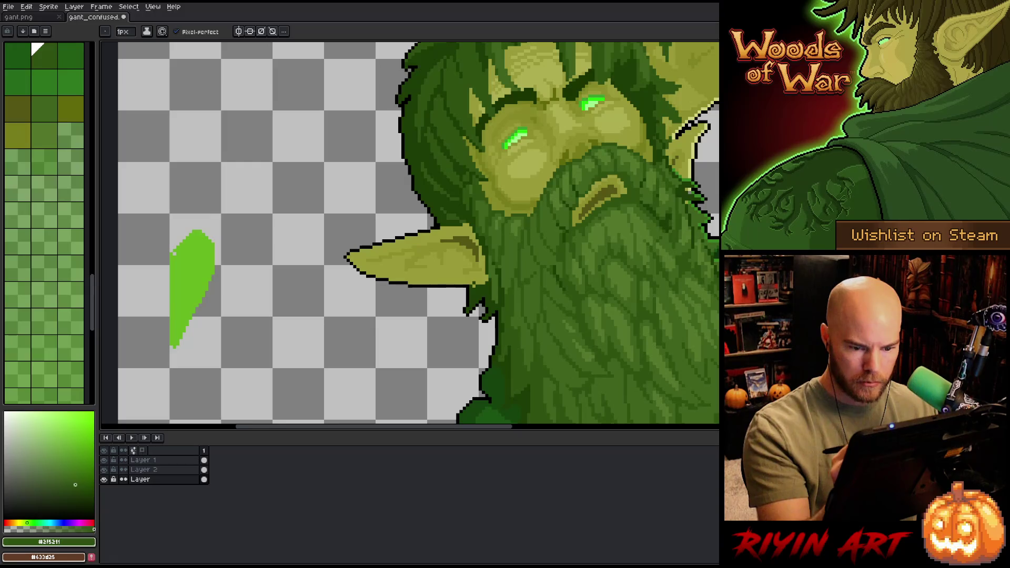
{"action": "left_click", "coordinate": [703, 244], "text": "alt"}
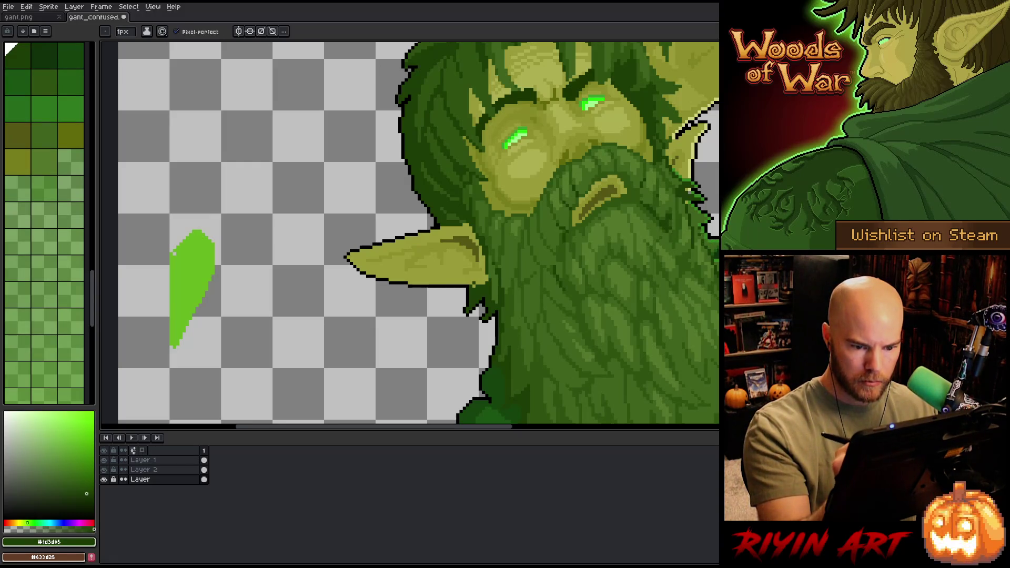
{"action": "left_click", "coordinate": [32, 125]}
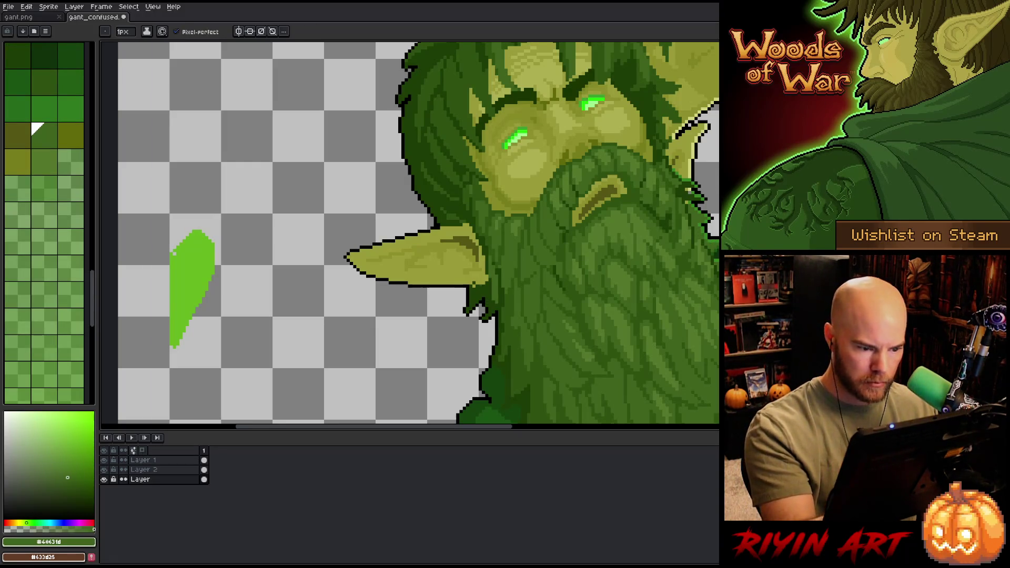
{"action": "left_click", "coordinate": [421, 261], "text": "alt"}
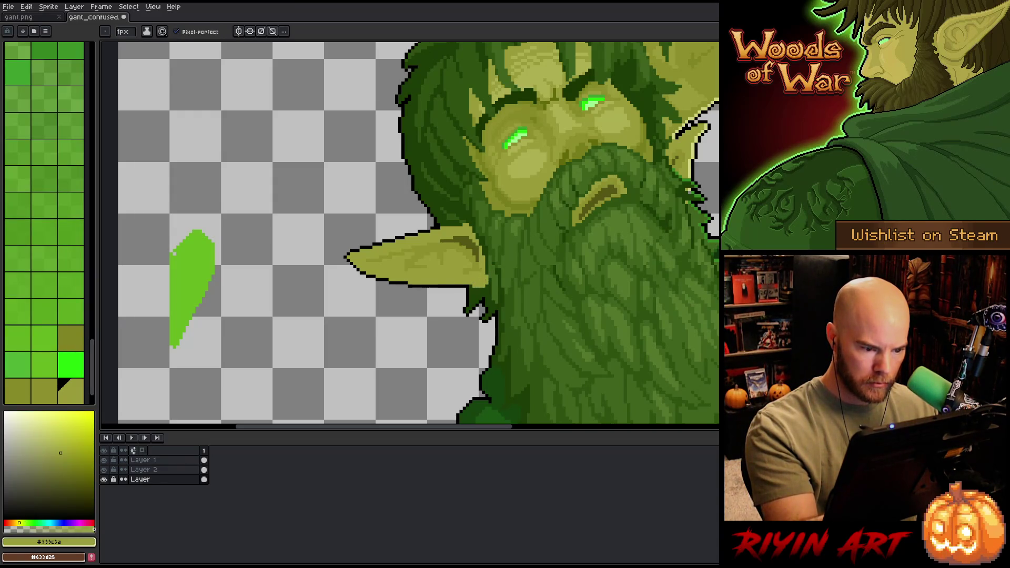
{"action": "left_click", "coordinate": [44, 390]}
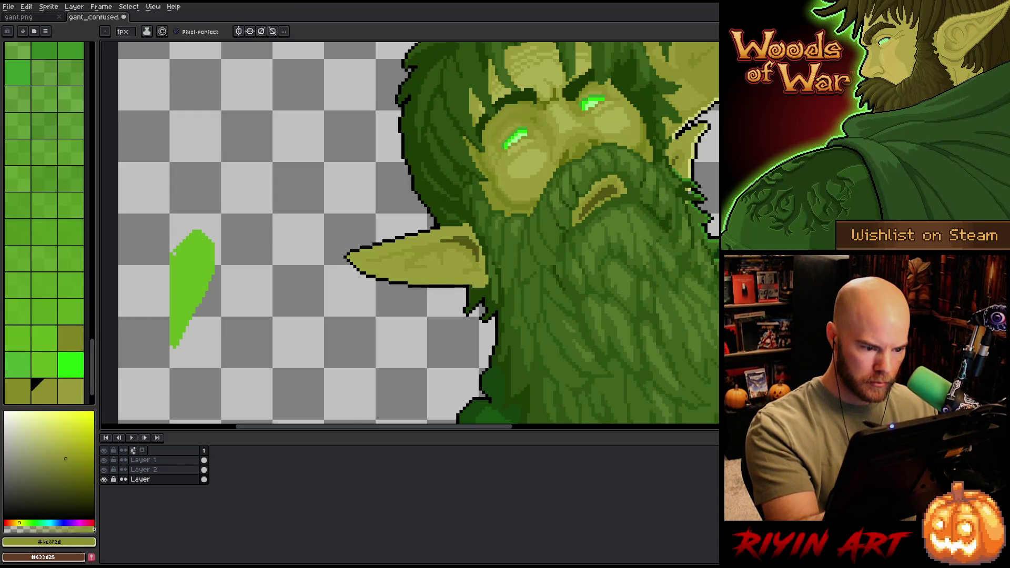
{"action": "left_click", "coordinate": [179, 461]}
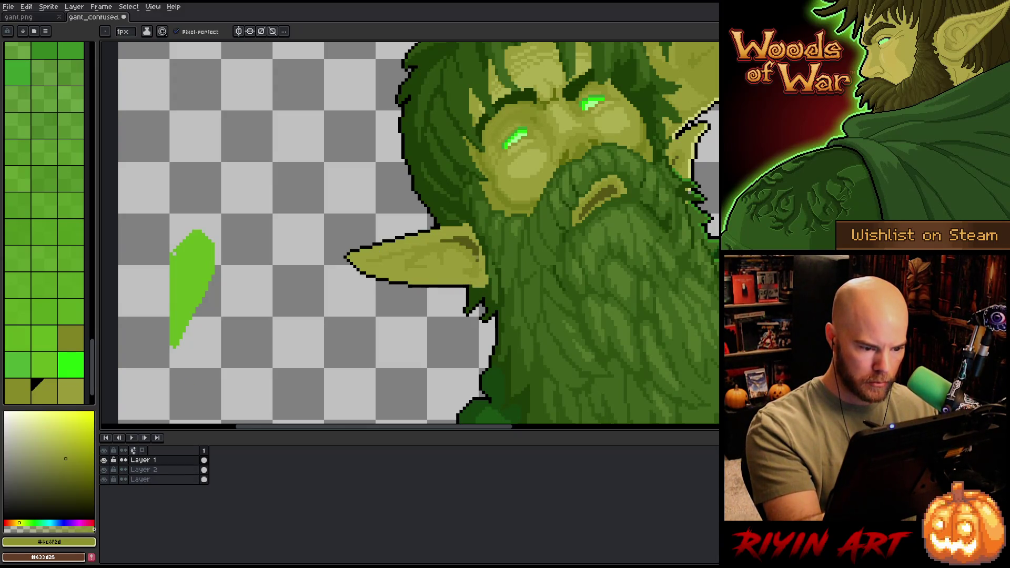
Step: Set black for outlining while viewing the face and top of the hair
{"action": "left_click", "coordinate": [500, 221], "text": "alt"}
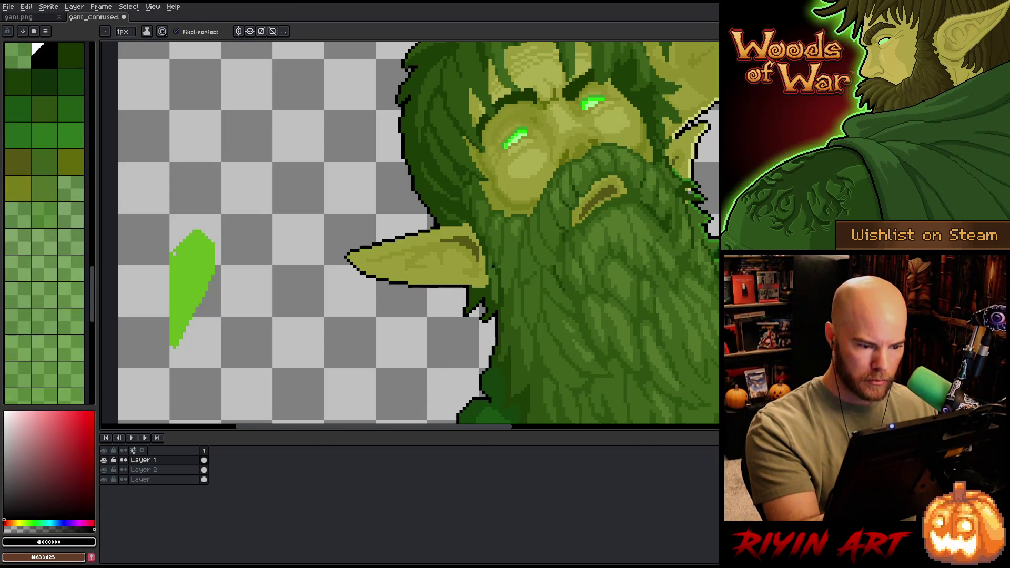
{"action": "left_click_drag", "start_coordinate": [481, 362], "coordinate": [473, 376]}
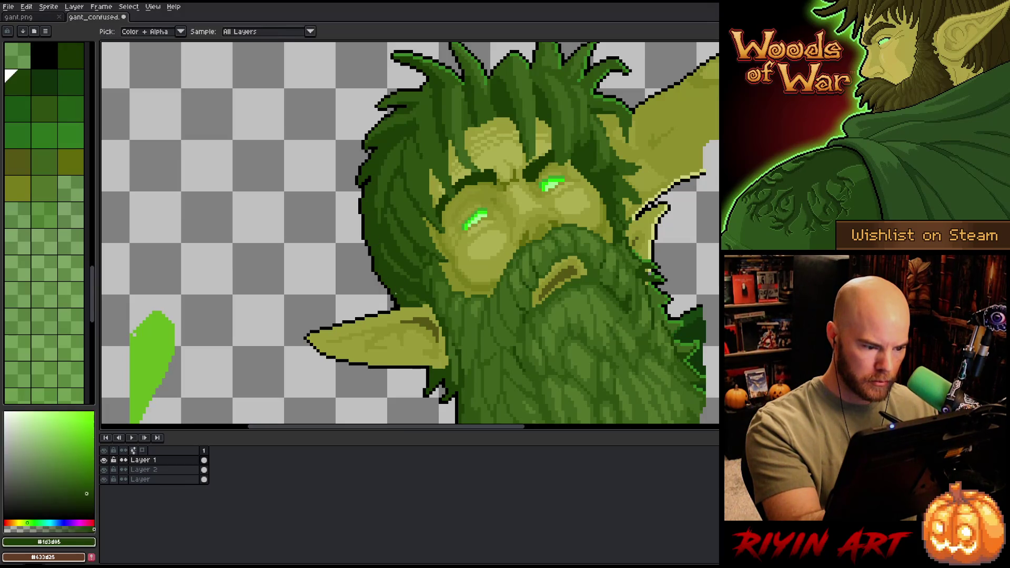
{"action": "left_click_drag", "start_coordinate": [478, 345], "coordinate": [437, 375]}
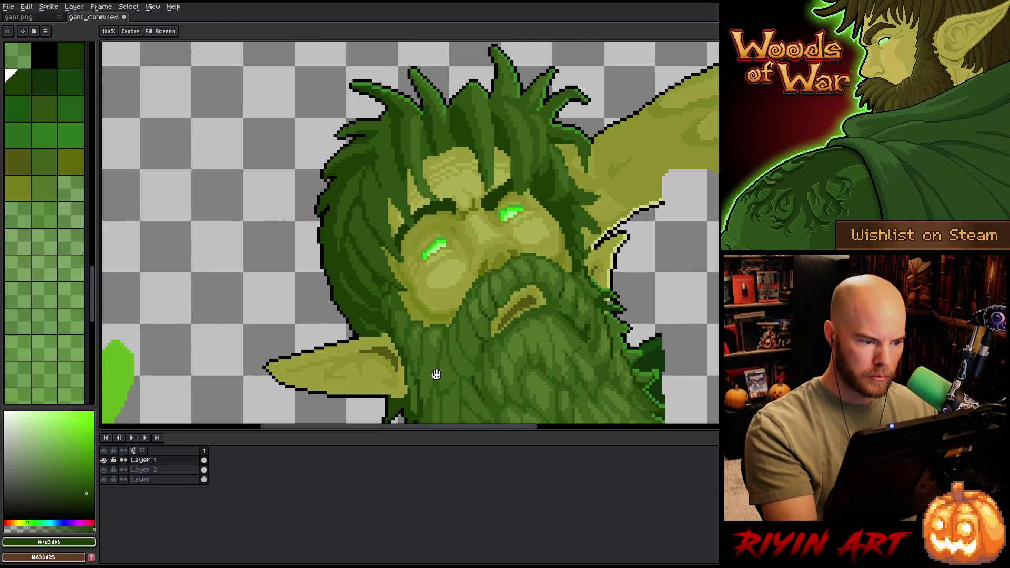
{"action": "left_click", "coordinate": [317, 212], "text": "alt"}
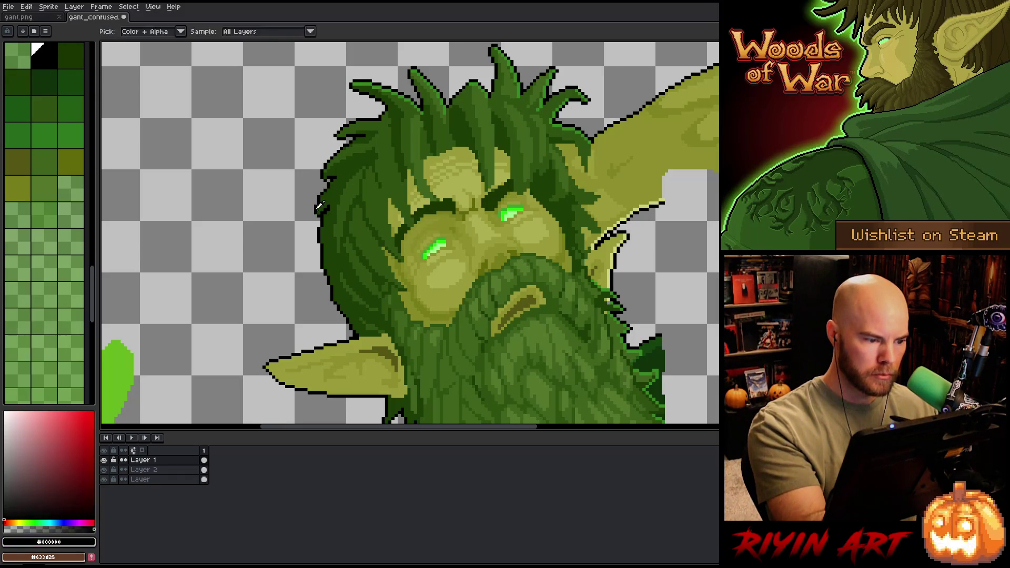
{"action": "left_click_drag", "start_coordinate": [317, 212], "coordinate": [307, 242]}
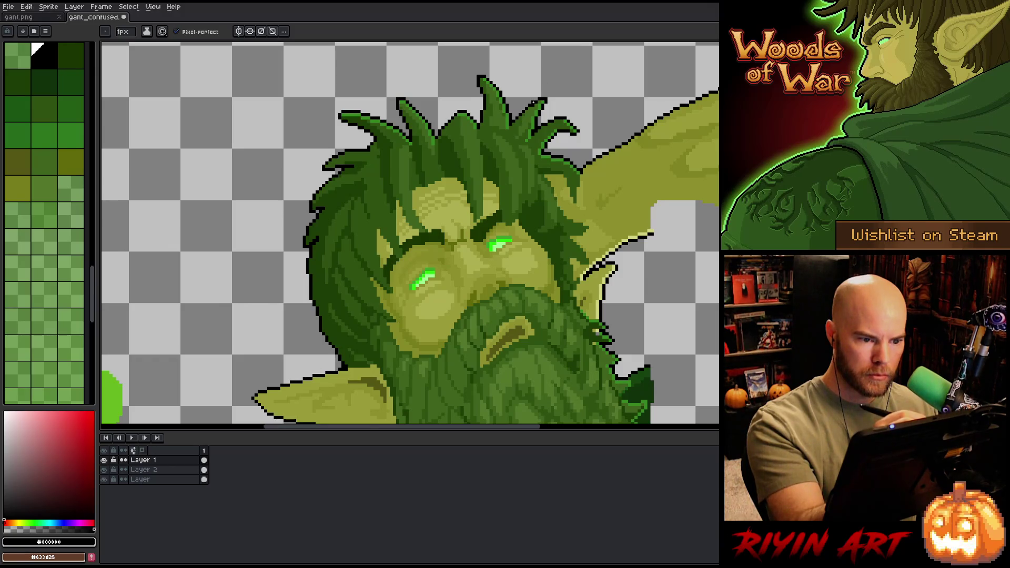
{"action": "left_click", "coordinate": [44, 162]}
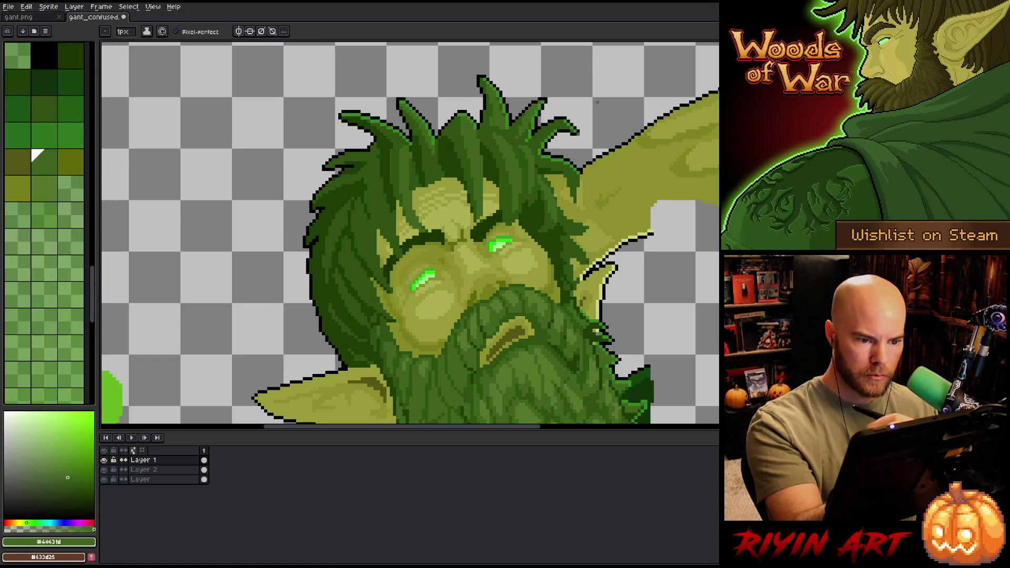
{"action": "left_click", "coordinate": [582, 167], "text": "alt"}
{"action": "left_click_drag", "start_coordinate": [629, 286], "coordinate": [575, 232]}
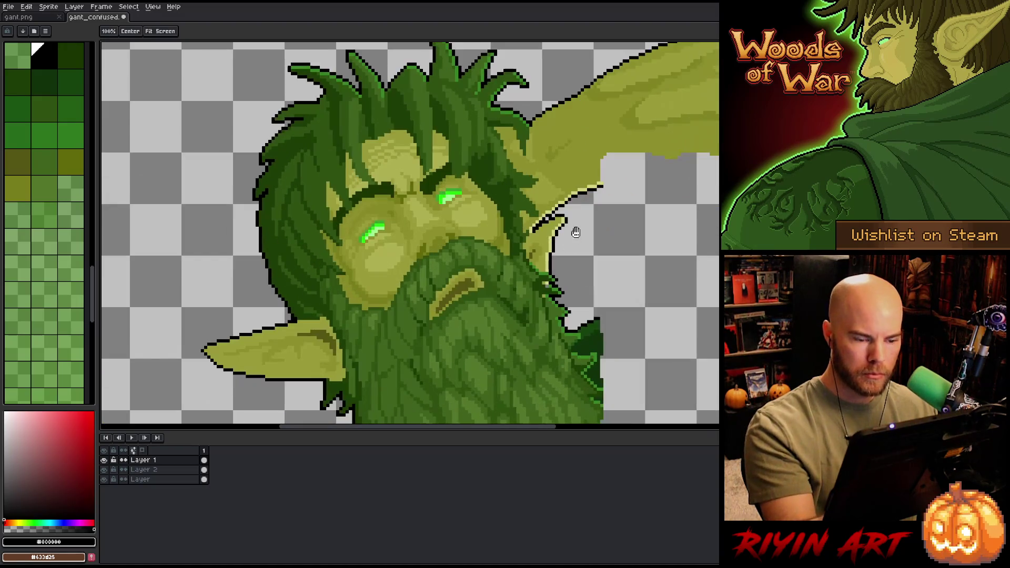
{"action": "key", "text": "b"}
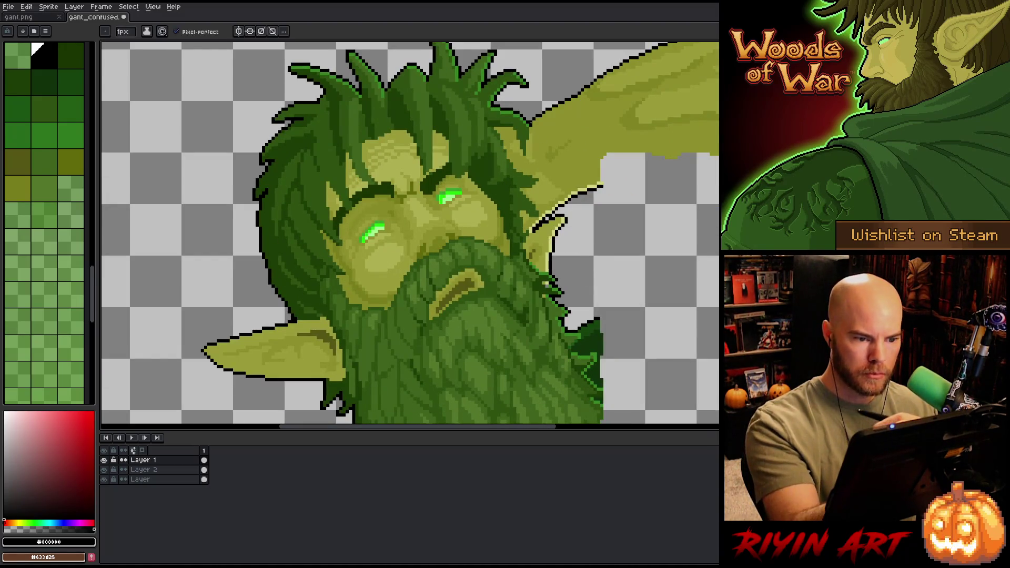
Step: Darken the ear edge beside the hair with olive, trying several olive and green shades
{"action": "left_click", "coordinate": [533, 141], "text": "alt"}
{"action": "left_click_drag", "start_coordinate": [528, 137], "coordinate": [521, 158]}
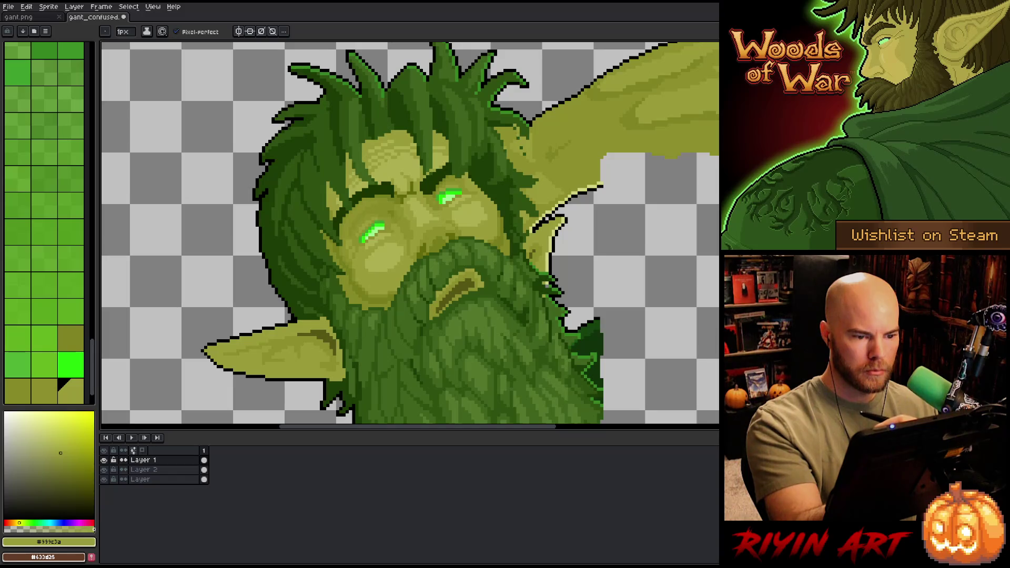
{"action": "left_click", "coordinate": [518, 134], "text": "alt"}
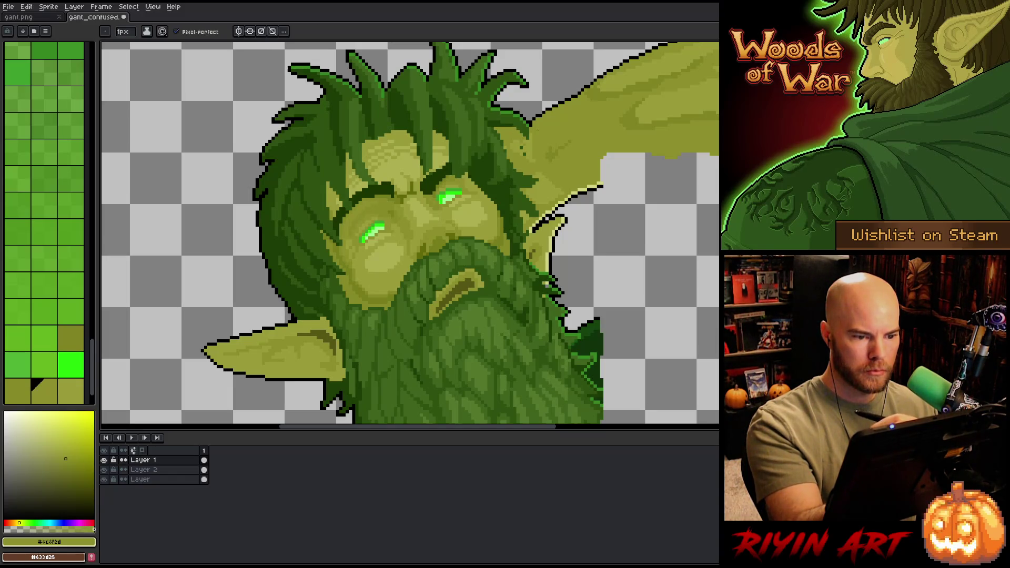
{"action": "left_click", "coordinate": [531, 135], "text": "alt"}
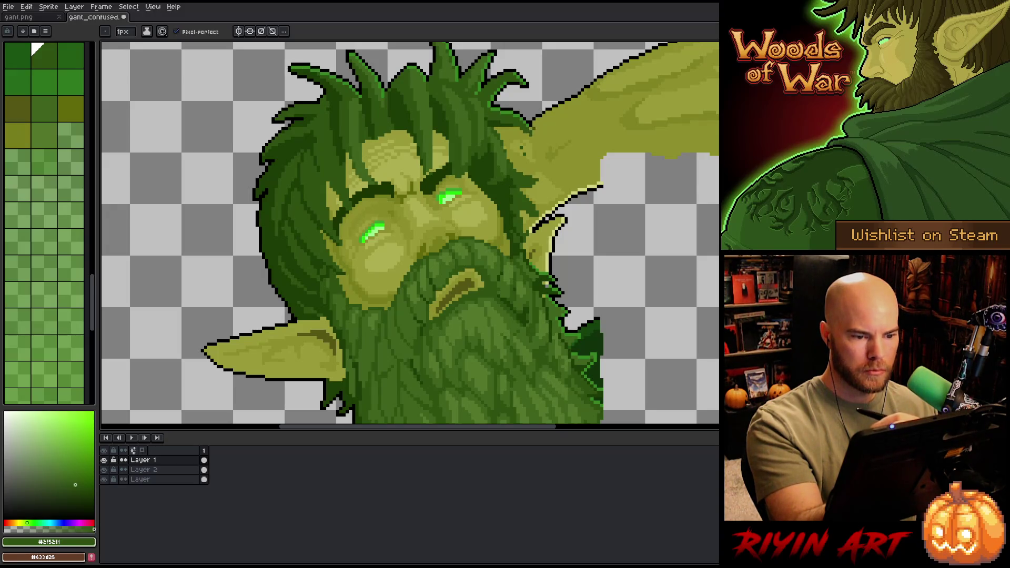
{"action": "left_click", "coordinate": [544, 100], "text": "alt"}
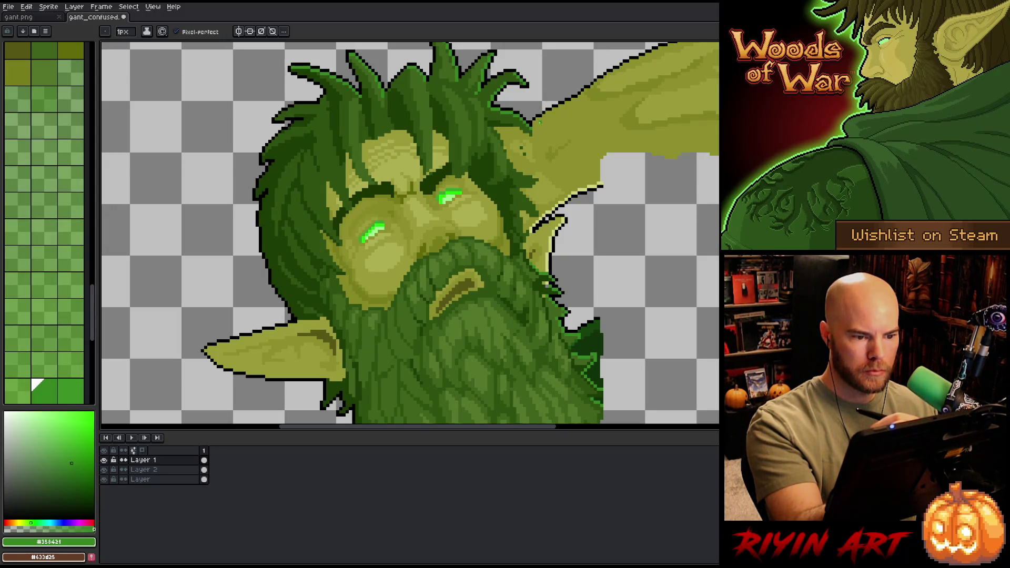
{"action": "left_click", "coordinate": [540, 122], "text": "alt"}
{"action": "left_click", "coordinate": [521, 149], "text": "alt"}
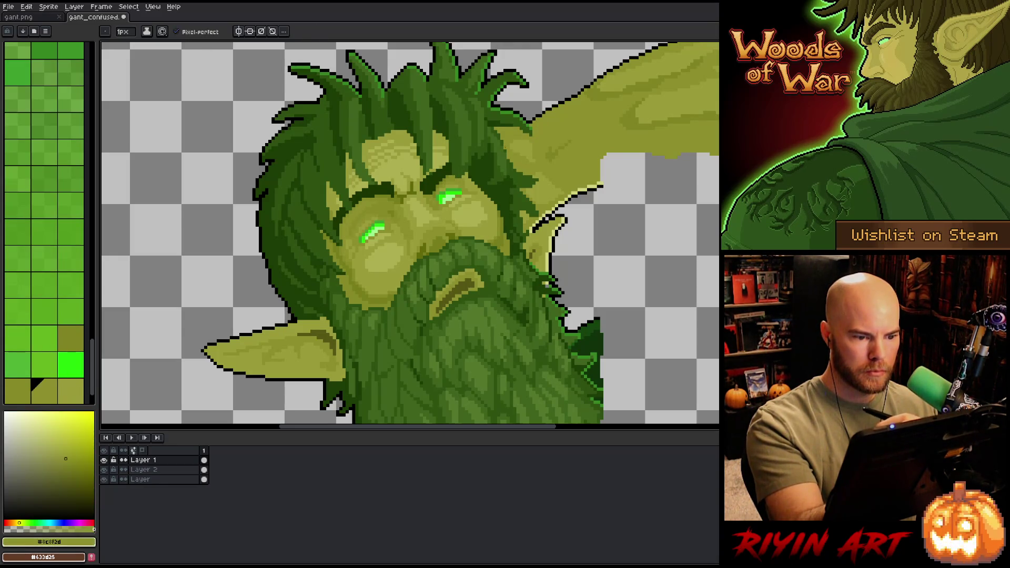
{"action": "left_click", "coordinate": [518, 106], "text": "alt"}
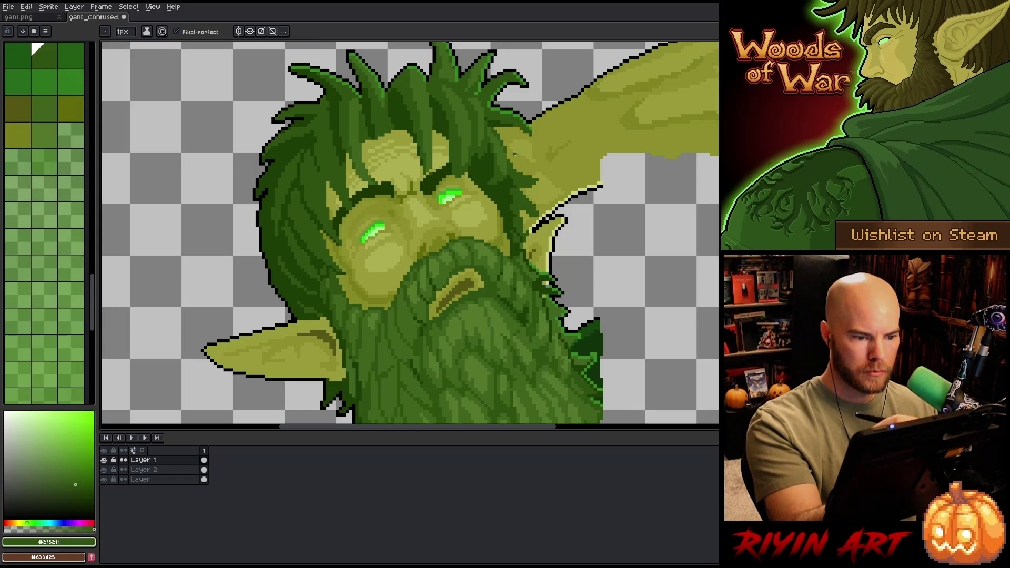
{"action": "left_click_drag", "start_coordinate": [571, 283], "coordinate": [557, 254]}
Step: Sample olive and dark green tones from the face and beard for shading
{"action": "left_click", "coordinate": [526, 157], "text": "alt"}
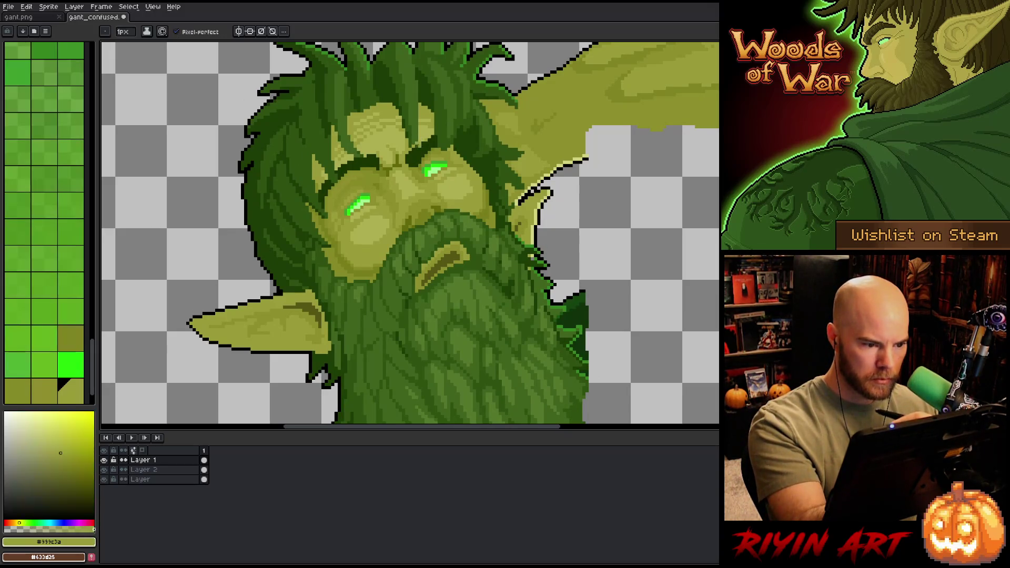
{"action": "left_click", "coordinate": [368, 147], "text": "alt"}
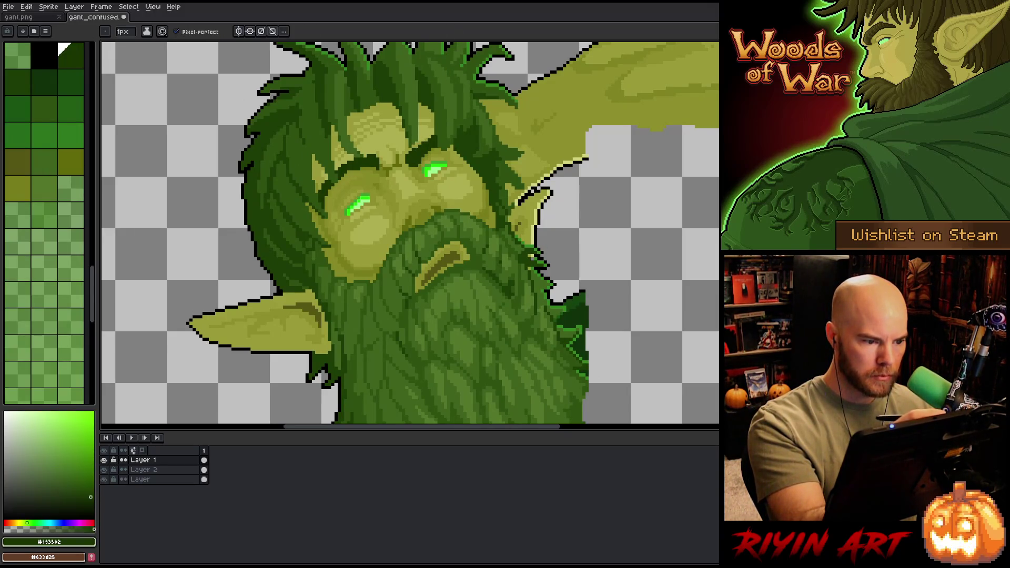
{"action": "left_click_drag", "start_coordinate": [508, 230], "coordinate": [512, 201]}
{"action": "left_click", "coordinate": [513, 199], "text": "alt"}
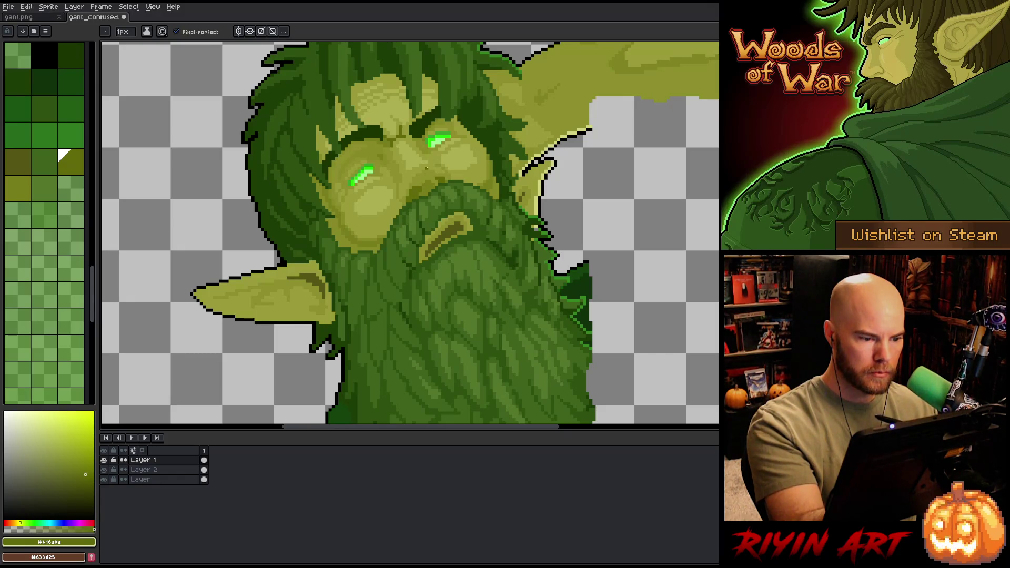
{"action": "left_click", "coordinate": [427, 169], "text": "alt"}
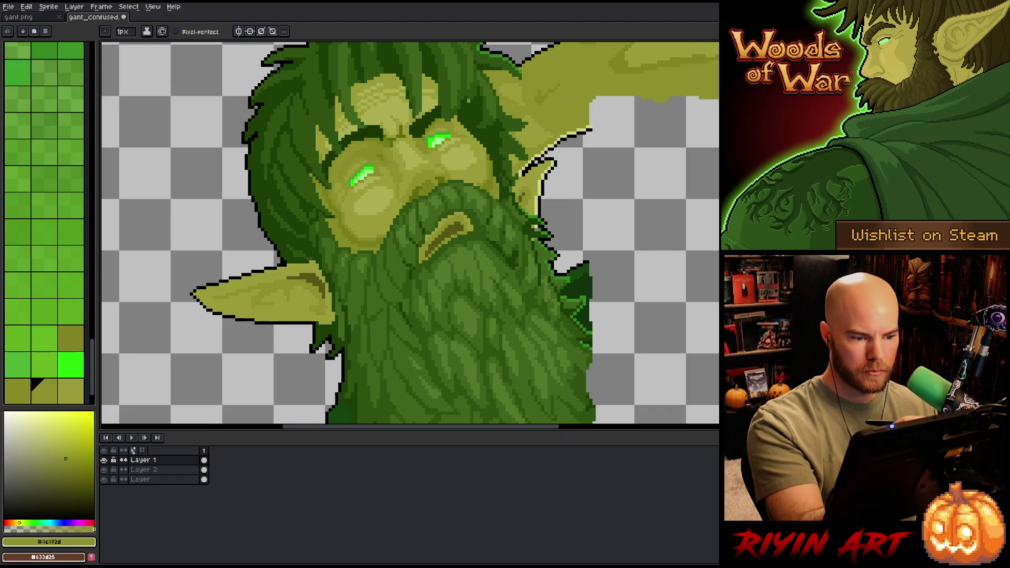
{"action": "key", "text": "alt"}
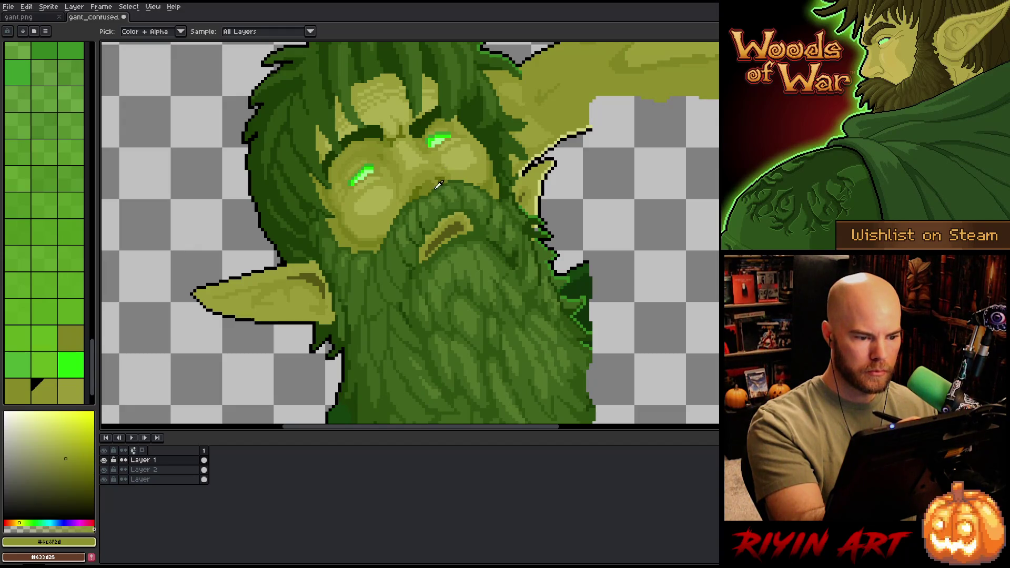
{"action": "left_click", "coordinate": [434, 184], "text": "alt"}
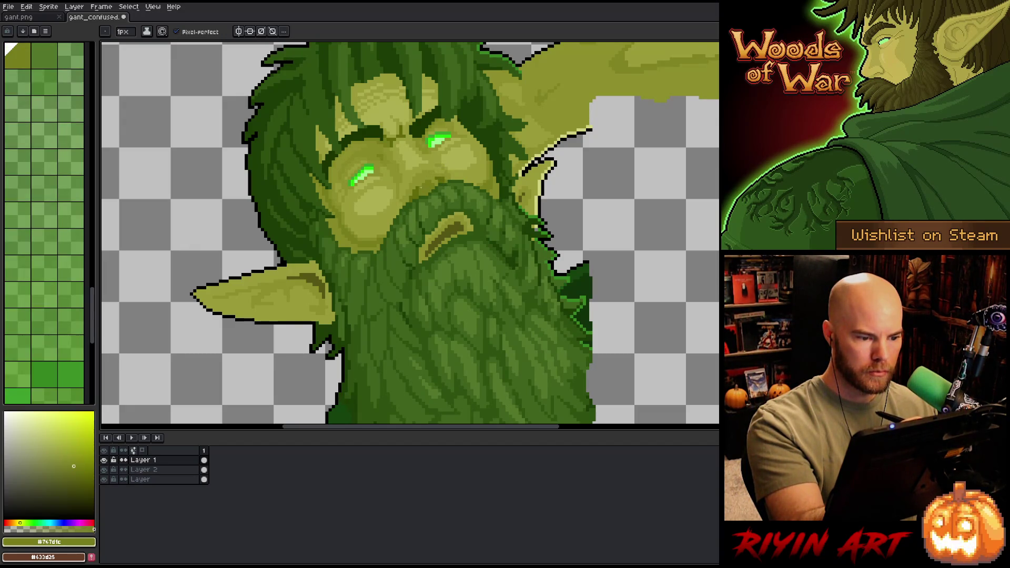
{"action": "left_click", "coordinate": [420, 186], "text": "alt"}
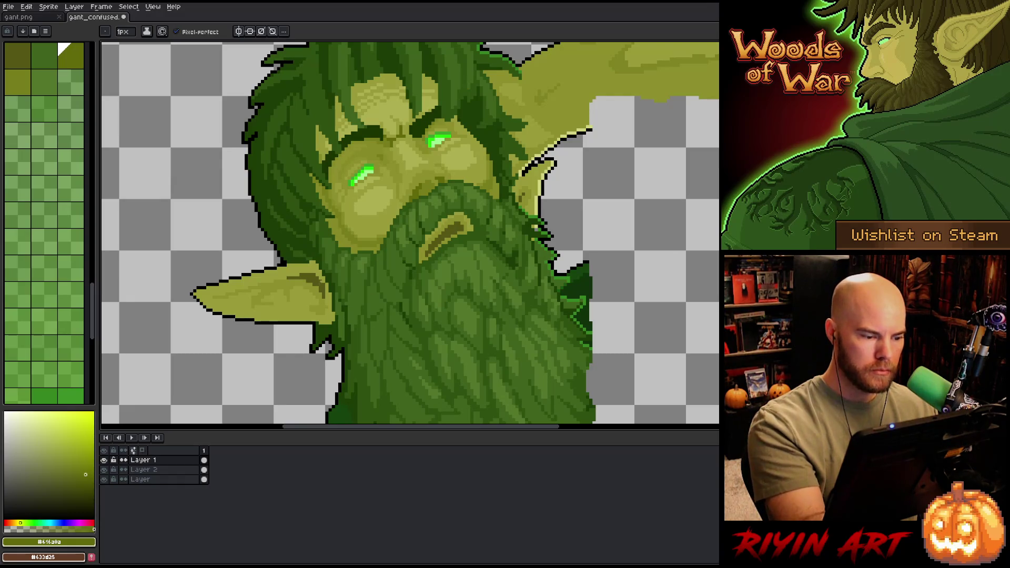
{"action": "left_click", "coordinate": [447, 316], "text": "alt"}
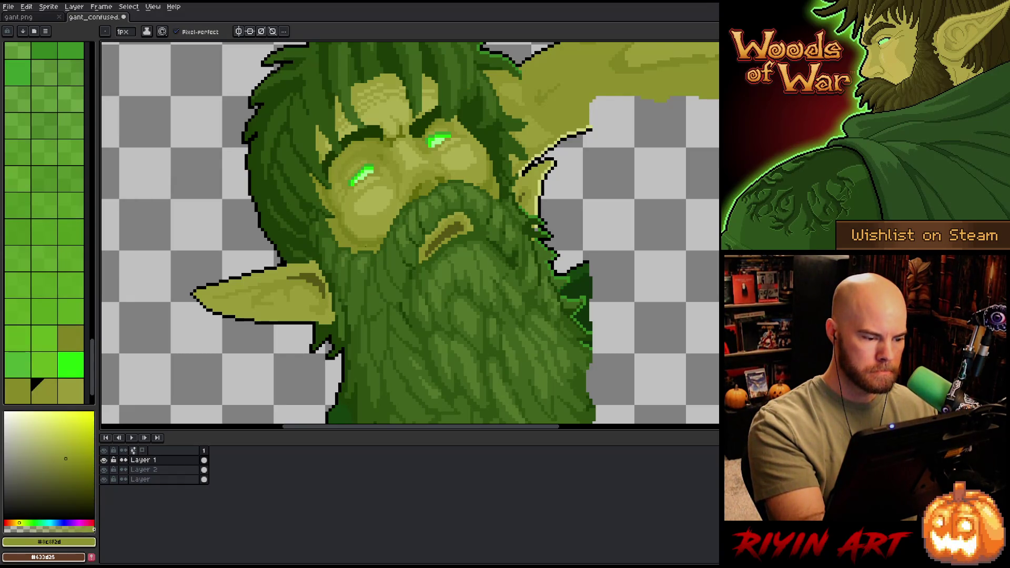
Step: Bring the lower beard into view and pick the dark body green
{"action": "left_click_drag", "start_coordinate": [429, 332], "coordinate": [399, 293]}
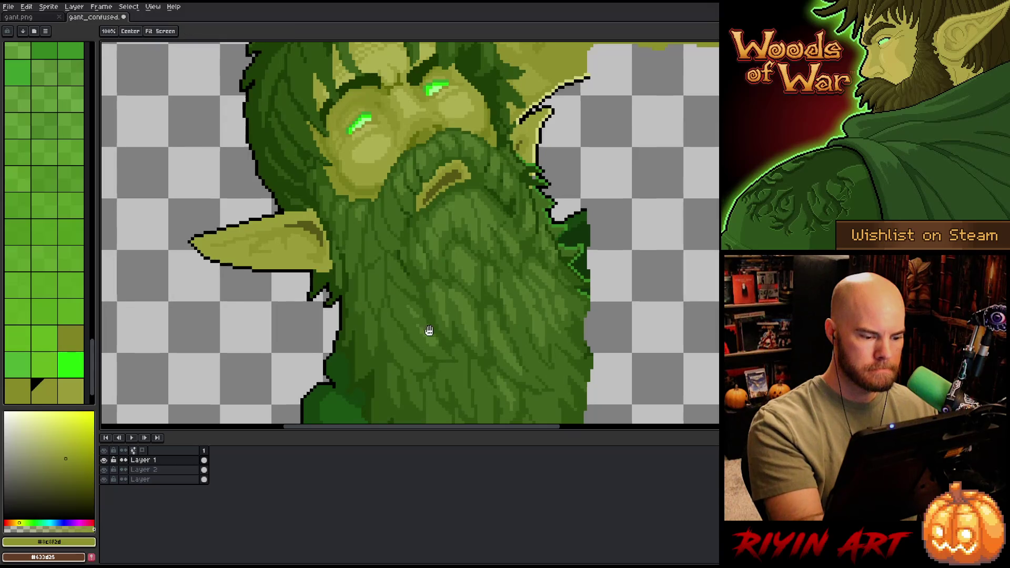
{"action": "left_click_drag", "start_coordinate": [429, 330], "coordinate": [480, 300]}
{"action": "scroll", "coordinate": [480, 299], "scroll_direction": "up", "scroll_amount": 1}
{"action": "scroll", "coordinate": [393, 247], "scroll_direction": "up", "scroll_amount": 1}
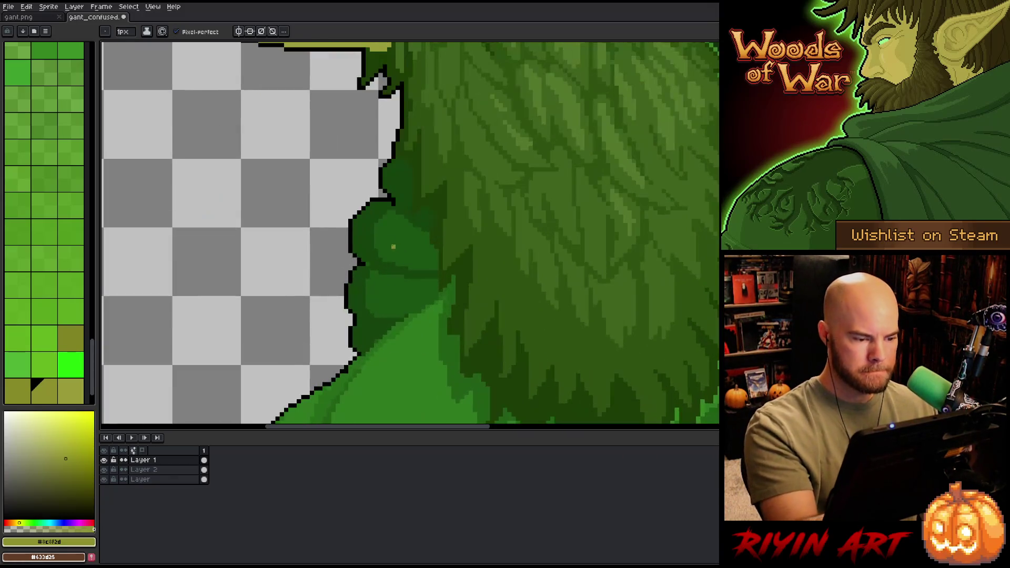
{"action": "left_click", "coordinate": [373, 251], "text": "alt"}
{"action": "scroll", "coordinate": [555, 336], "scroll_direction": "down", "scroll_amount": 5}
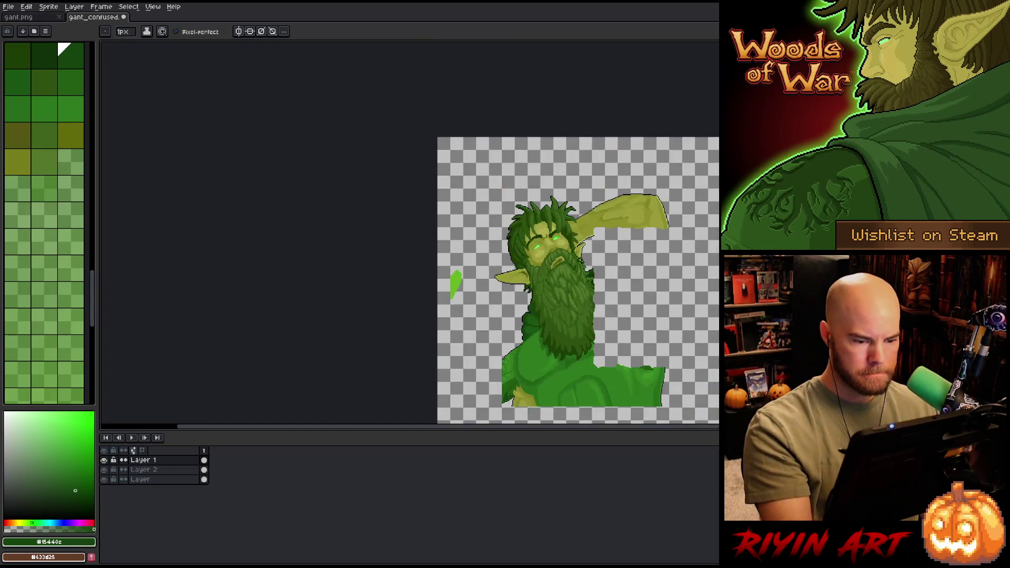
{"action": "left_click_drag", "start_coordinate": [670, 307], "coordinate": [517, 239]}
Step: Sample the olive skin tone and centre the character in view
{"action": "scroll", "coordinate": [517, 239], "scroll_direction": "up", "scroll_amount": 2}
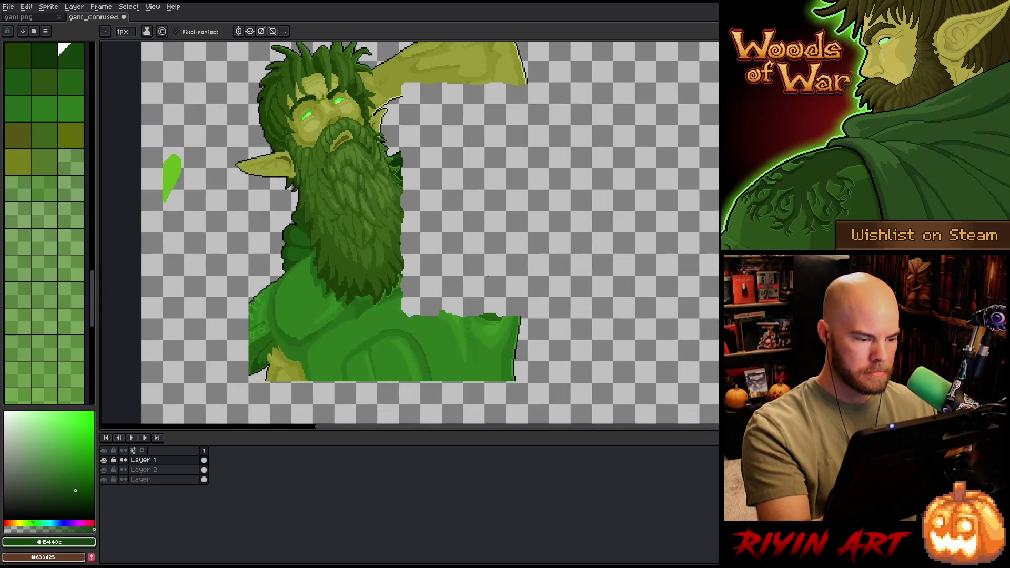
{"action": "left_click", "coordinate": [280, 351], "text": "alt"}
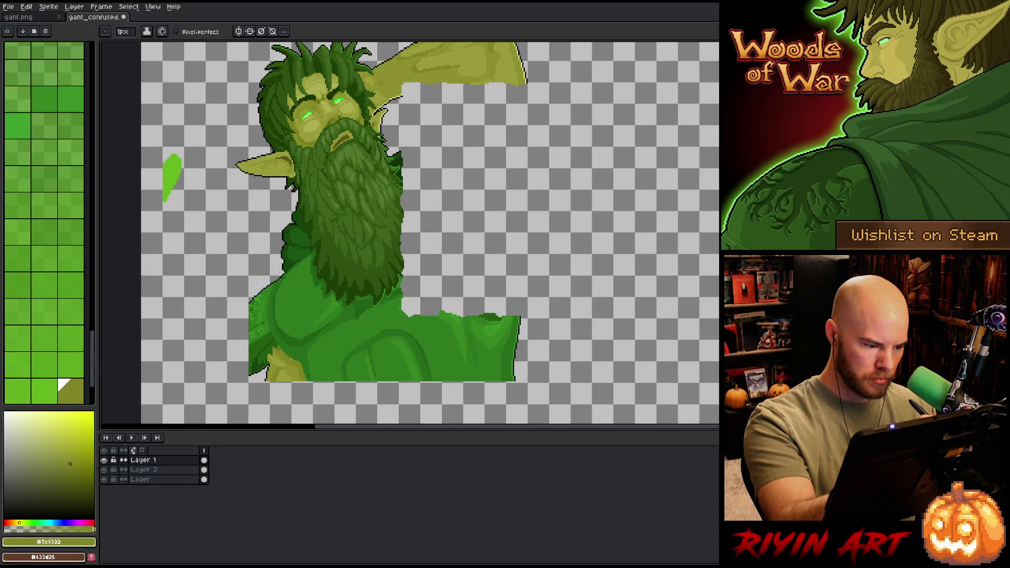
{"action": "left_click_drag", "start_coordinate": [495, 340], "coordinate": [561, 325]}
{"action": "scroll", "coordinate": [560, 325], "scroll_direction": "down", "scroll_amount": 2}
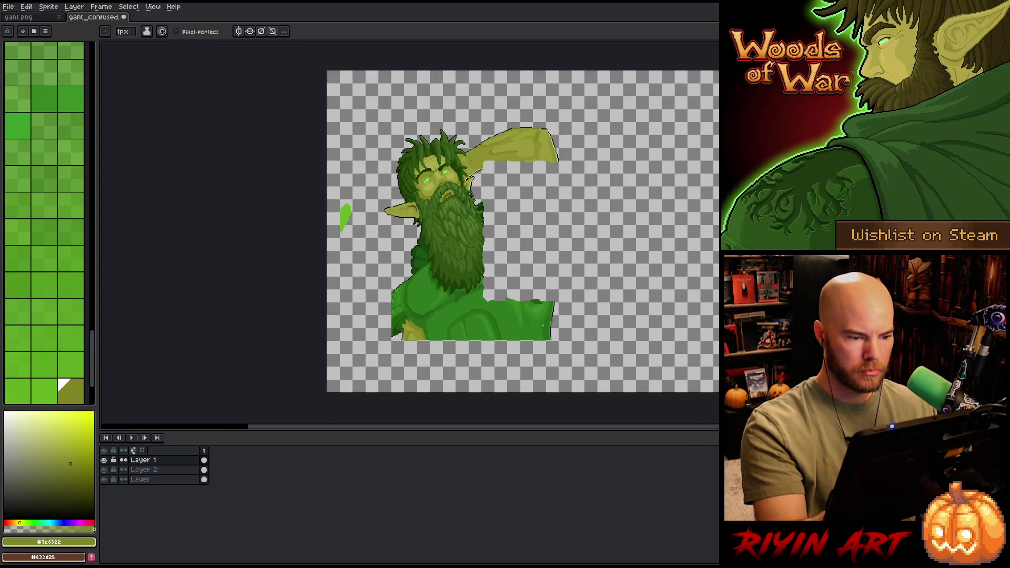
{"action": "left_click_drag", "start_coordinate": [559, 250], "coordinate": [542, 248]}
{"action": "scroll", "coordinate": [543, 248], "scroll_direction": "up", "scroll_amount": 1}
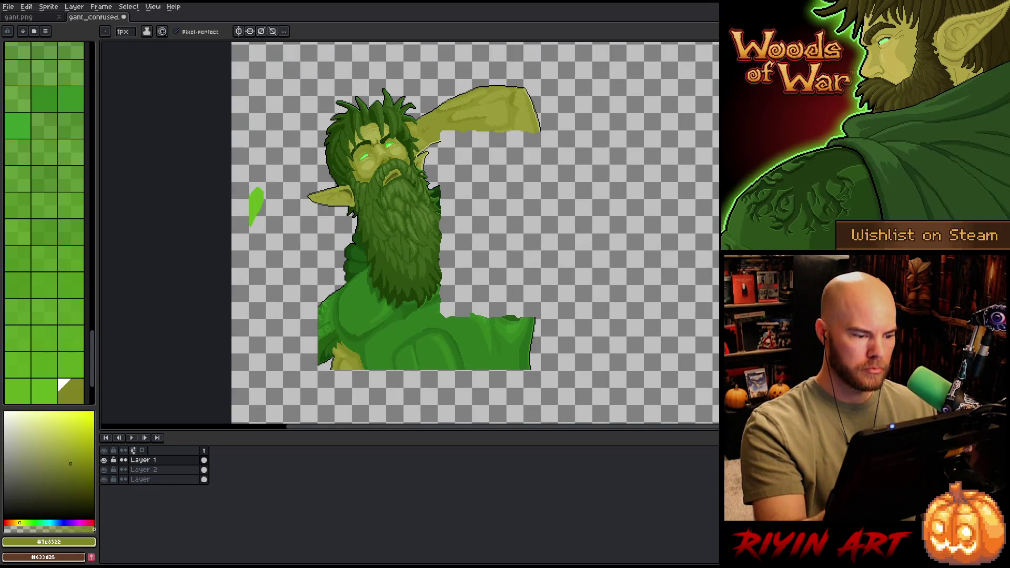
{"action": "left_click_drag", "start_coordinate": [551, 294], "coordinate": [575, 277]}
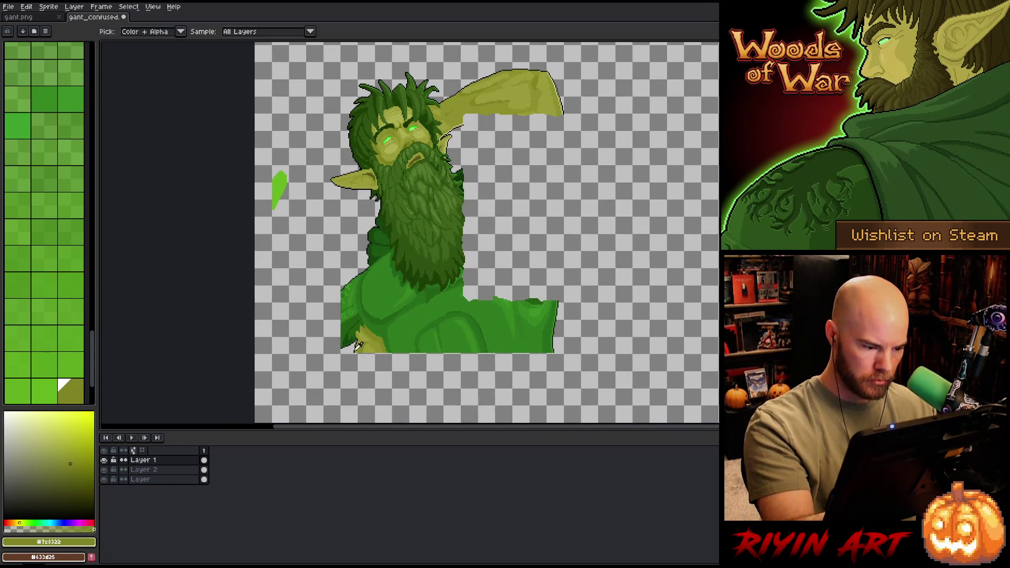
Step: Undo the stray black stroke below the figure
{"action": "key", "text": "ctrl+z"}
{"action": "key", "text": "i"}
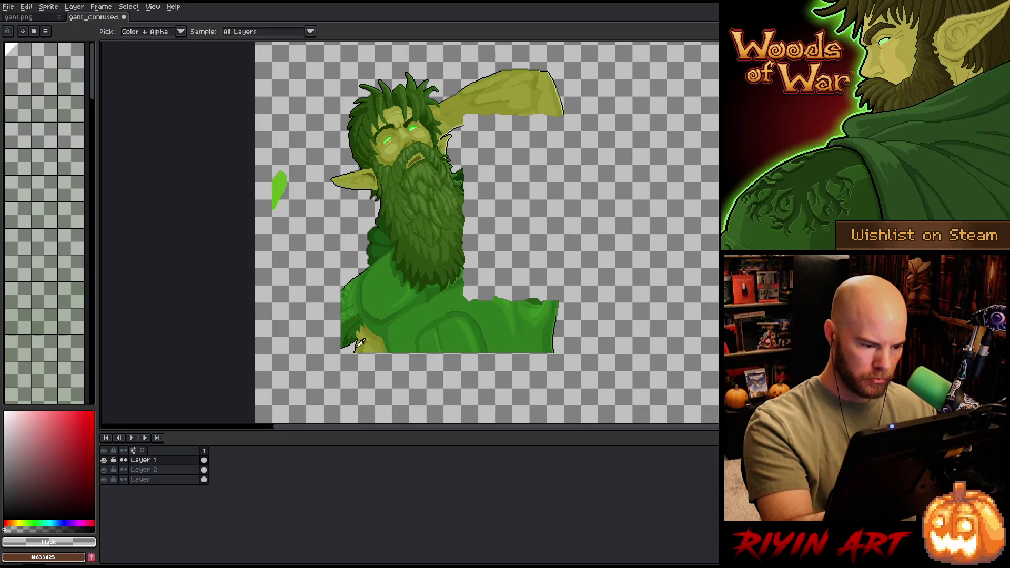
{"action": "key", "text": "ctrl+y"}
{"action": "key", "text": "b"}
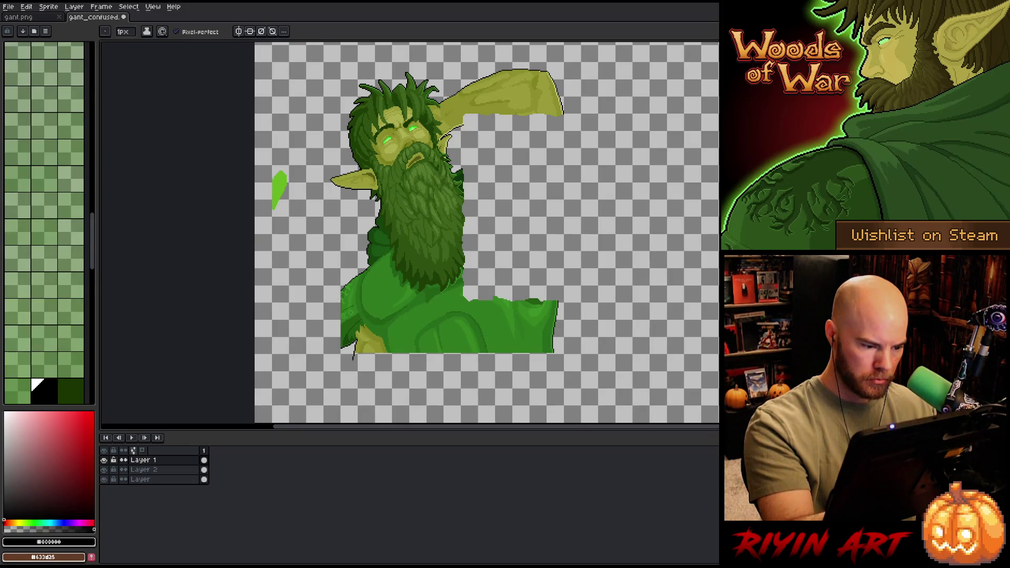
{"action": "key", "text": "ctrl+z"}
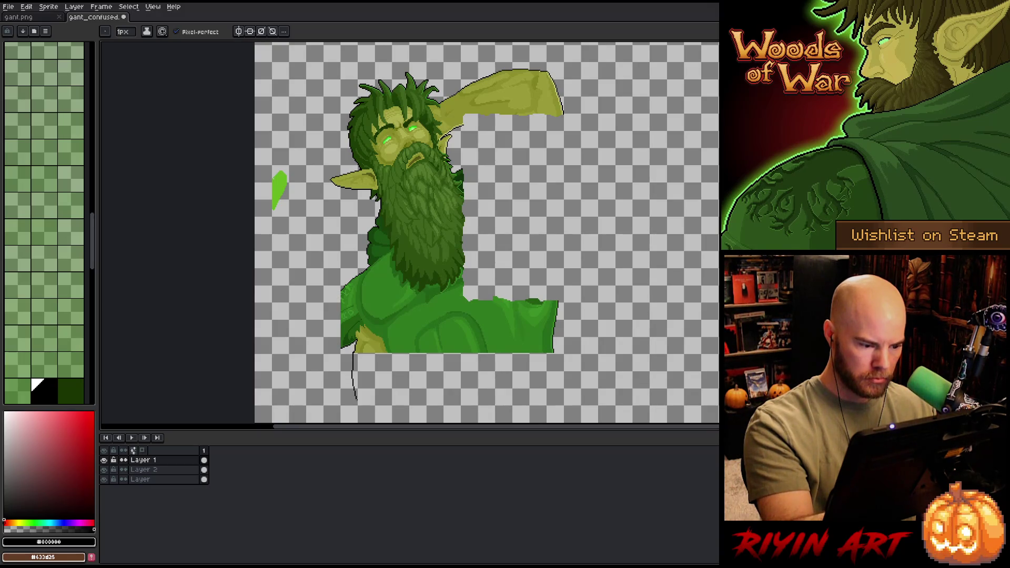
Step: Sample the torso's dark green and draw a green line down from the hand
{"action": "scroll", "coordinate": [356, 428], "scroll_direction": "down", "scroll_amount": 1}
{"action": "mouse_move", "coordinate": [356, 429]}
{"action": "left_mouse_down"}
{"action": "mouse_move", "coordinate": [517, 257]}
{"action": "mouse_move", "coordinate": [419, 330]}
{"action": "mouse_move", "coordinate": [466, 342]}
{"action": "left_mouse_up"}
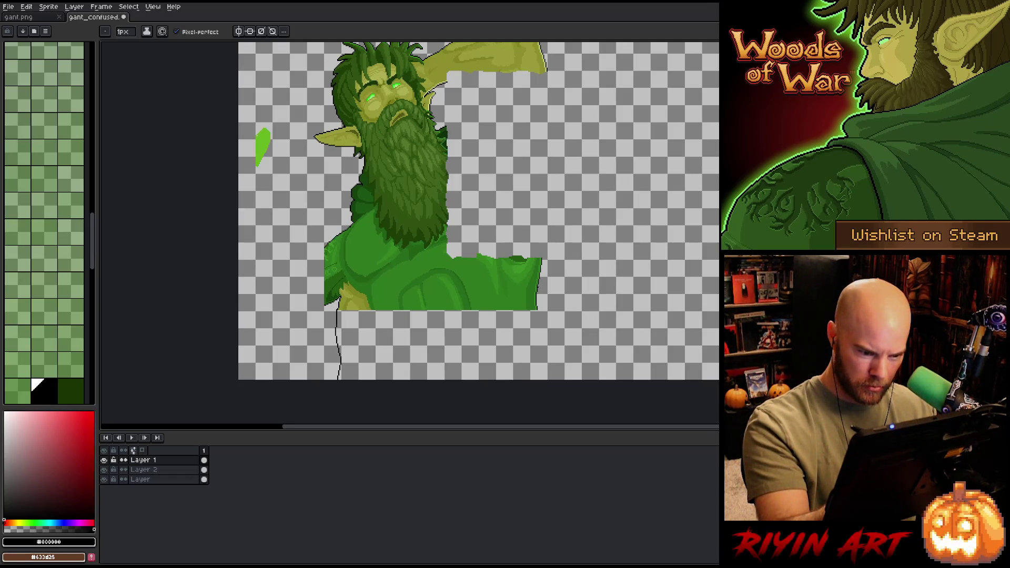
{"action": "left_click", "coordinate": [369, 293], "text": "alt"}
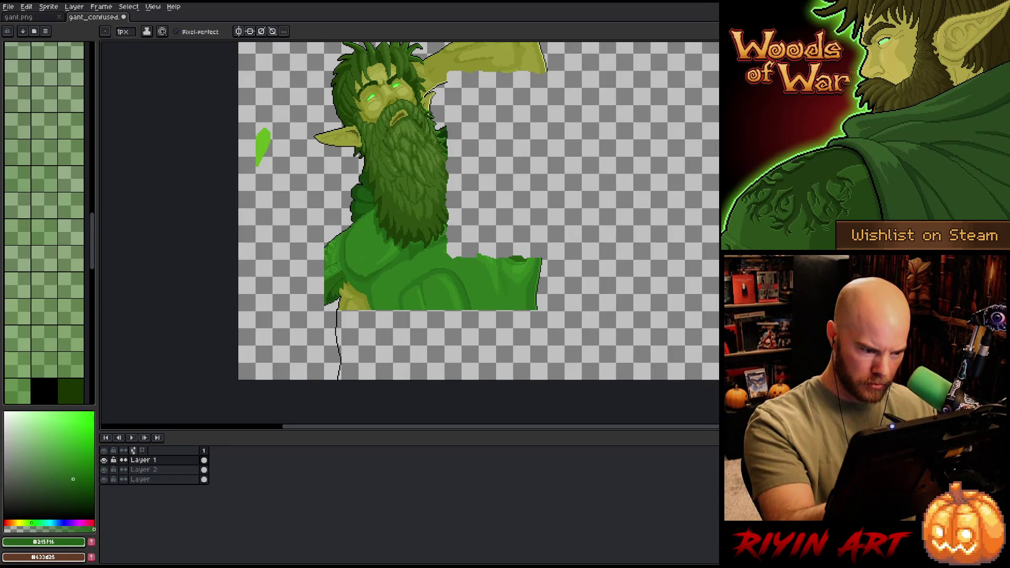
{"action": "scroll", "coordinate": [369, 293], "scroll_direction": "up", "scroll_amount": 1}
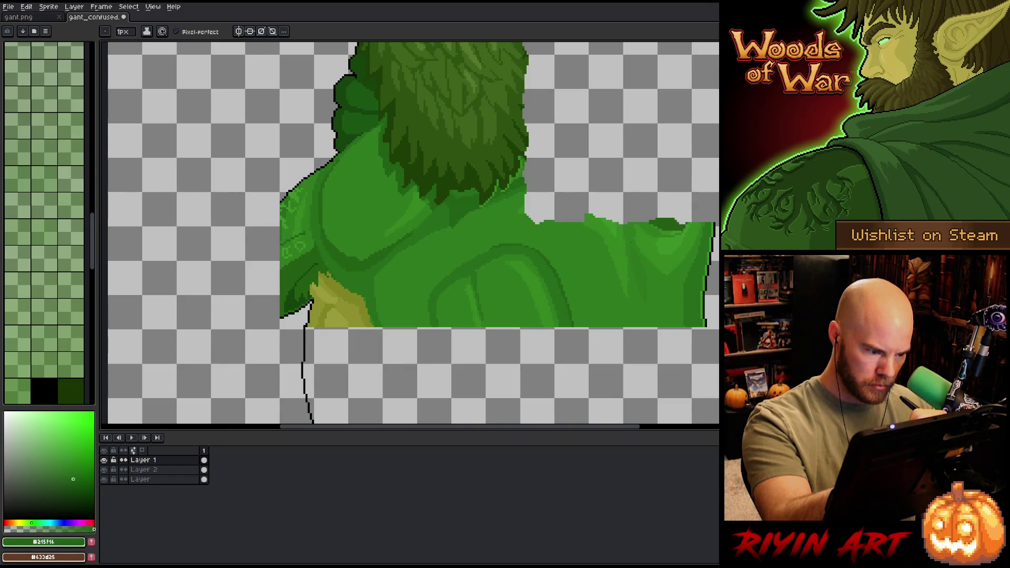
{"action": "left_click_drag", "start_coordinate": [366, 311], "coordinate": [403, 420]}
Step: Pick black, undo the stray lower-right line, and merge the layers down with Ctrl+E
{"action": "scroll", "coordinate": [463, 315], "scroll_direction": "down", "scroll_amount": 3}
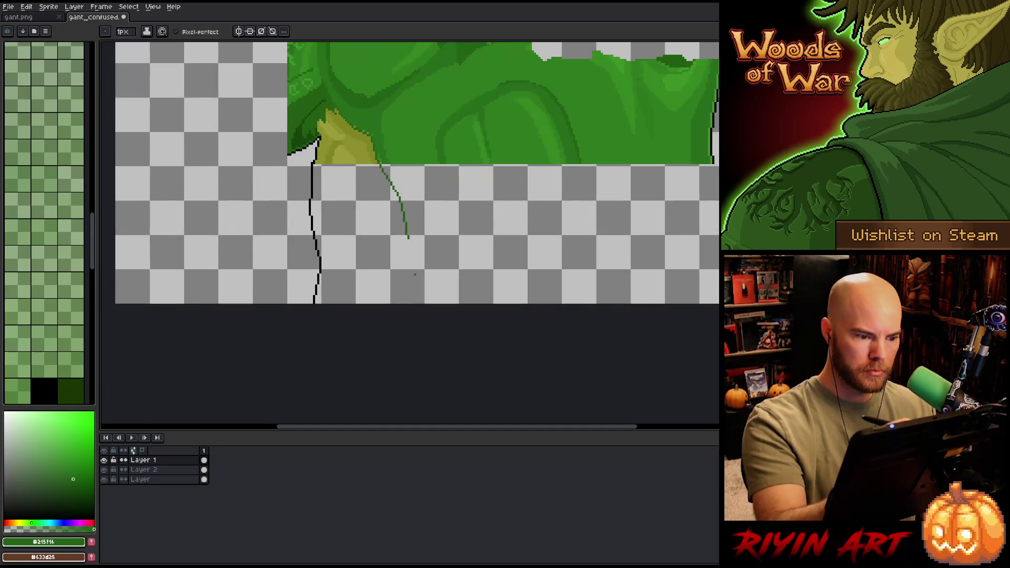
{"action": "scroll", "coordinate": [466, 310], "scroll_direction": "down", "scroll_amount": 5}
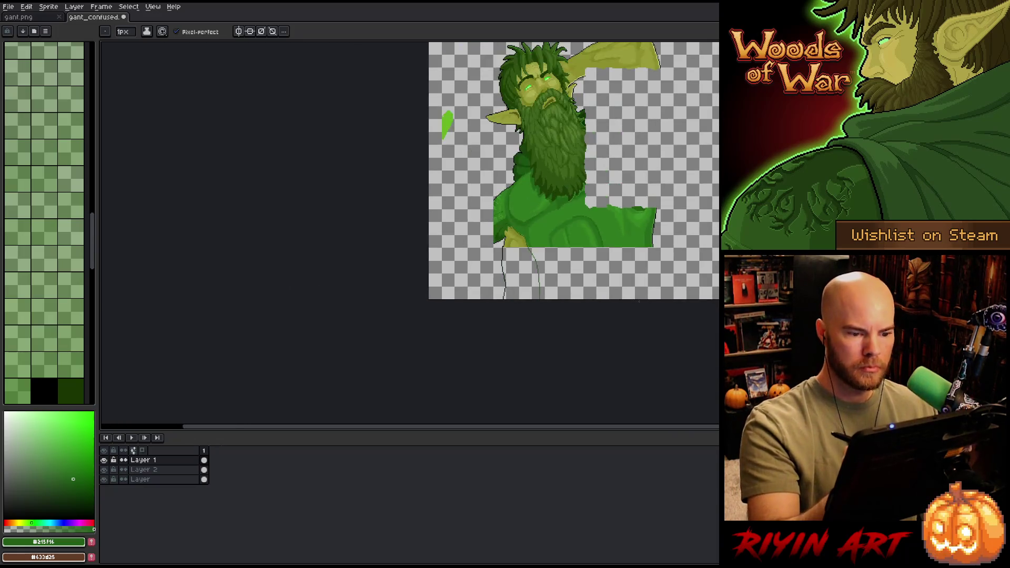
{"action": "left_click_drag", "start_coordinate": [653, 266], "coordinate": [526, 344]}
{"action": "key", "text": "i"}
{"action": "left_click", "coordinate": [528, 317]}
{"action": "key", "text": "b"}
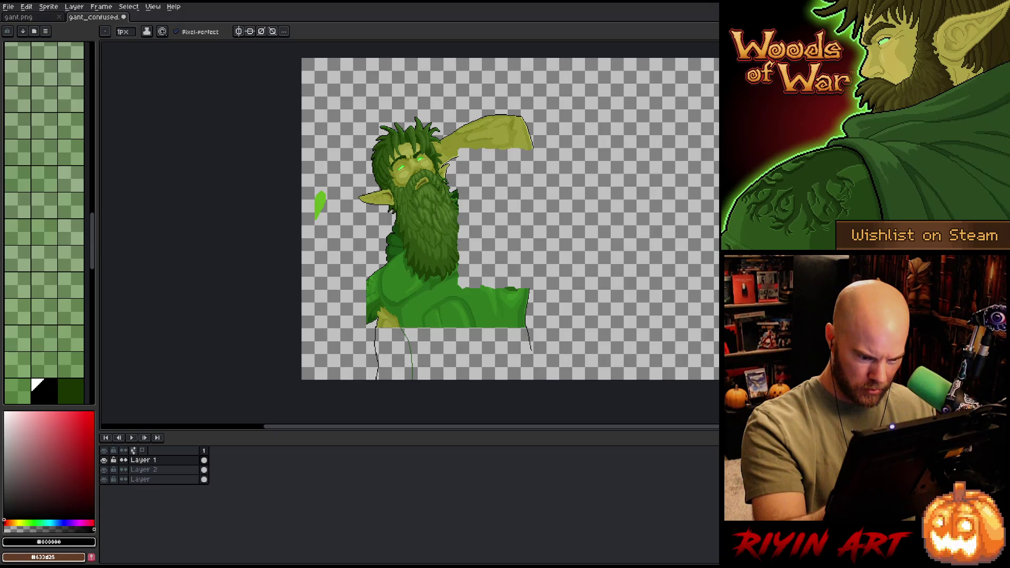
{"action": "key", "text": "ctrl+z"}
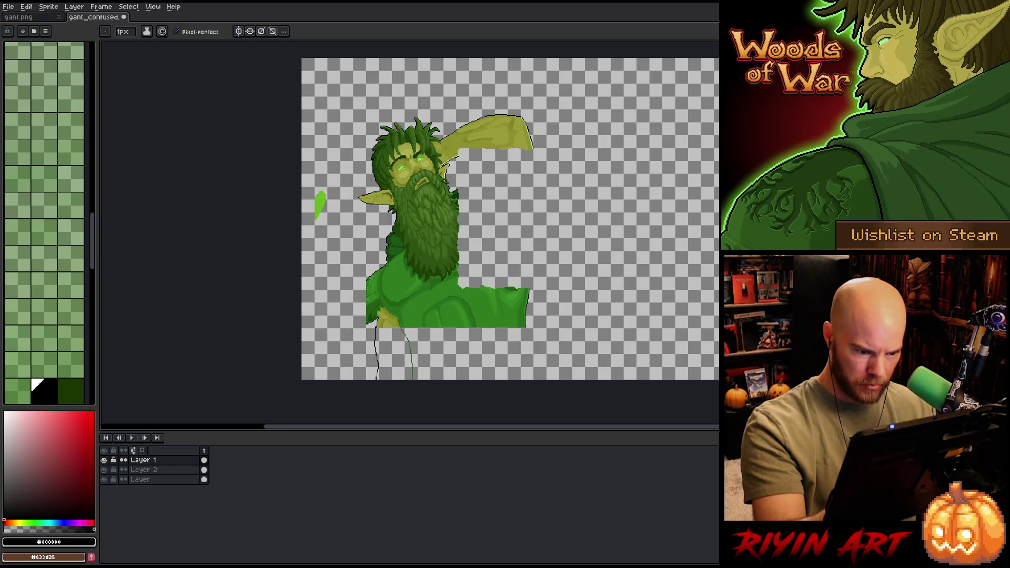
{"action": "key", "text": "ctrl+z"}
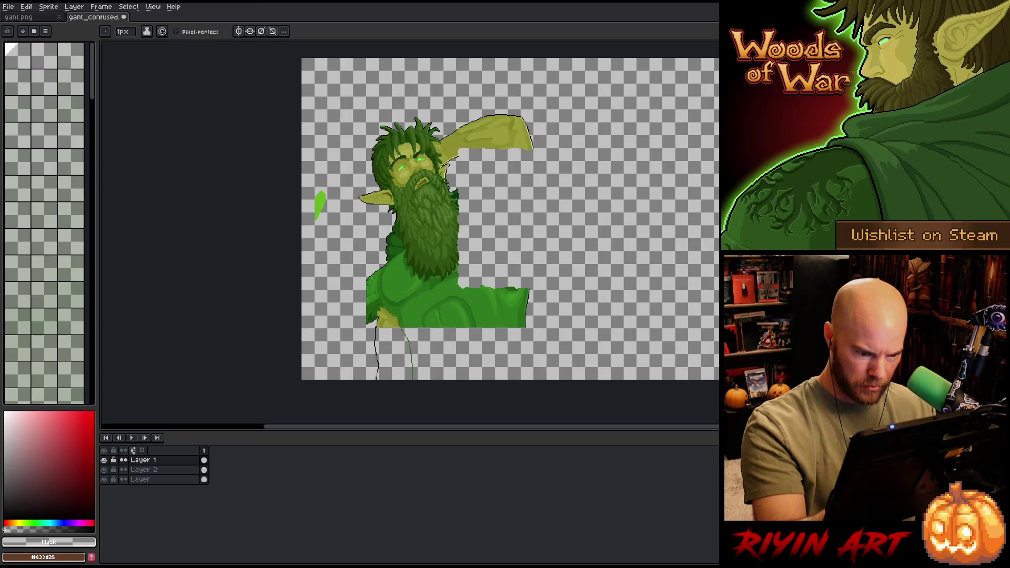
{"action": "key", "text": "ctrl+y"}
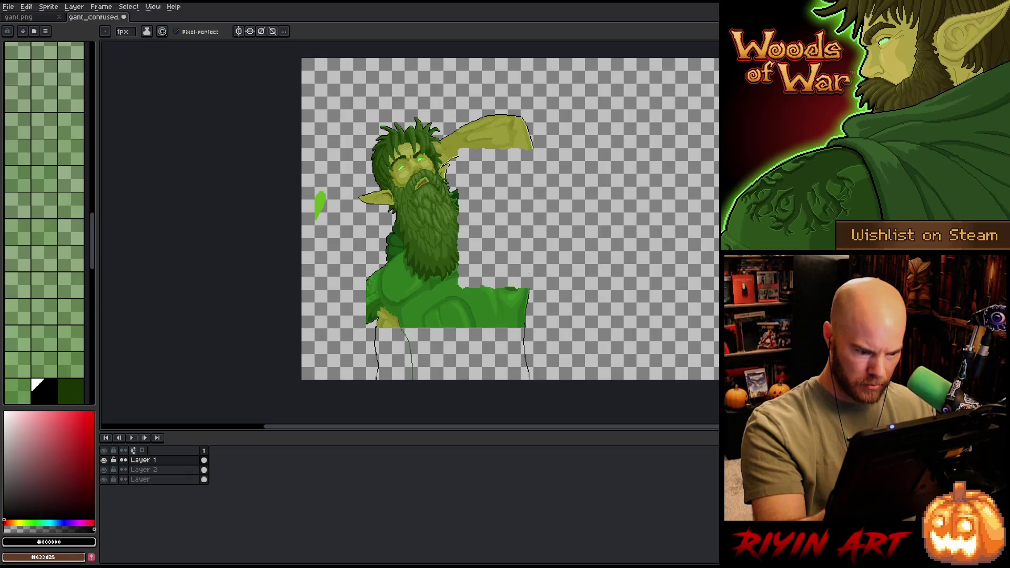
{"action": "key", "text": "e"}
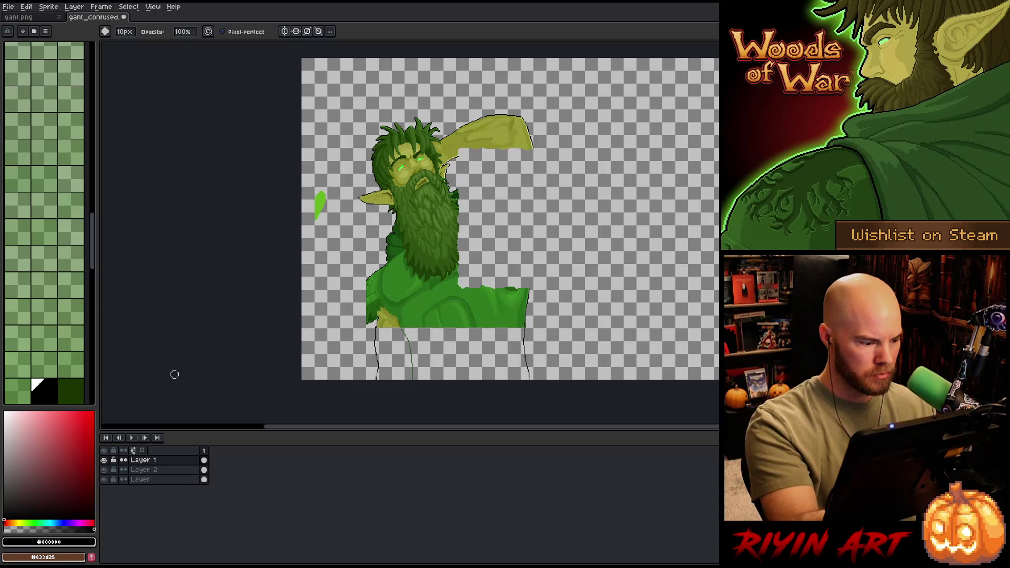
{"action": "key", "text": "ctrl+e"}
{"action": "key", "text": "ctrl+e"}
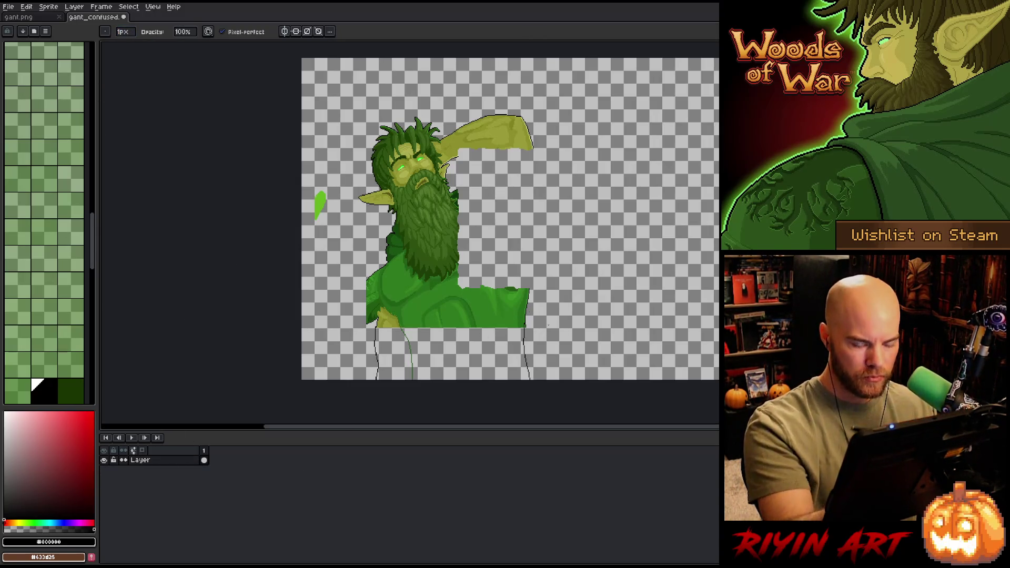
Step: Thicken the black outline just below the torso with the Pencil
{"action": "scroll", "coordinate": [526, 324], "scroll_direction": "up", "scroll_amount": 3}
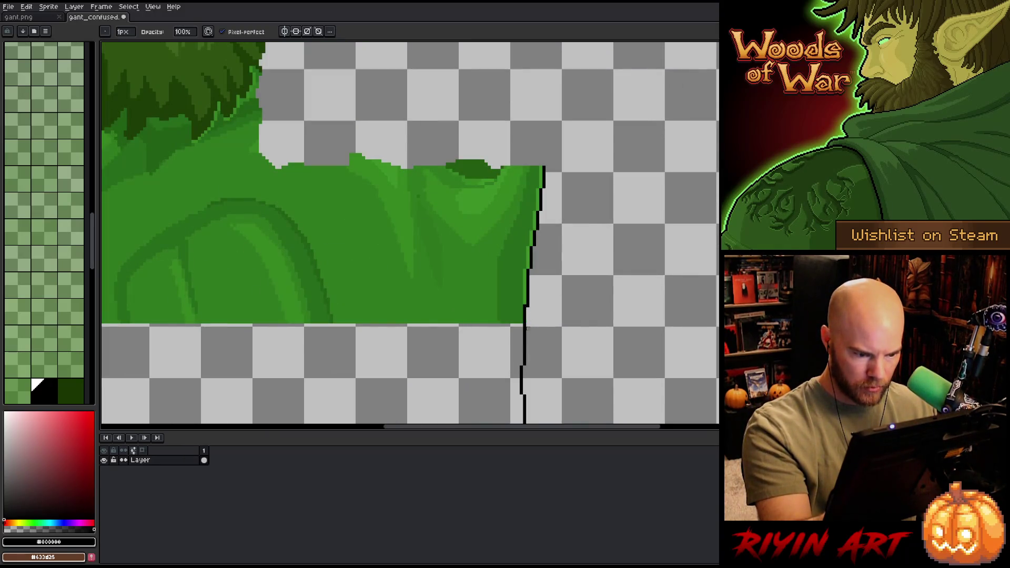
{"action": "mouse_move", "coordinate": [534, 325]}
{"action": "left_mouse_down"}
{"action": "mouse_move", "coordinate": [559, 259]}
{"action": "mouse_move", "coordinate": [555, 199]}
{"action": "left_mouse_up"}
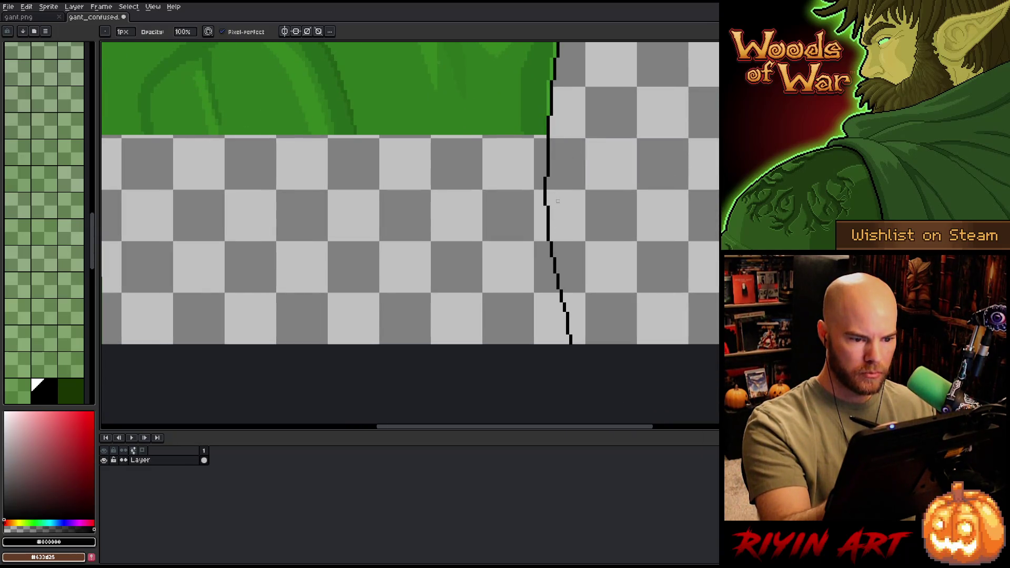
{"action": "key", "text": "b"}
{"action": "left_click_drag", "start_coordinate": [546, 204], "coordinate": [547, 218]}
{"action": "key", "text": "b"}
Step: Zoom out to the whole character and sample a dark green from the figure
{"action": "key", "text": "1"}
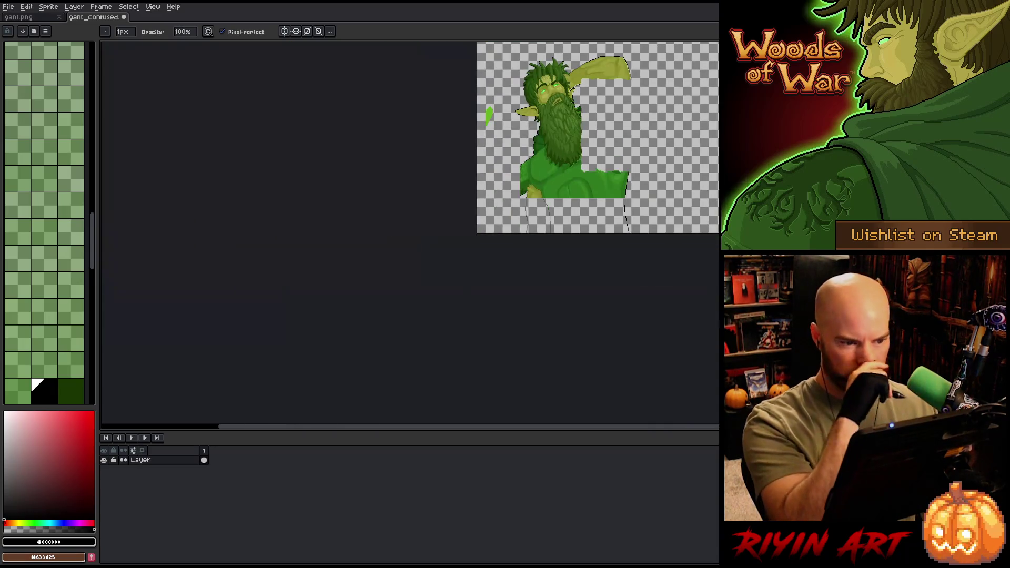
{"action": "scroll", "coordinate": [526, 210], "scroll_direction": "up", "scroll_amount": 2}
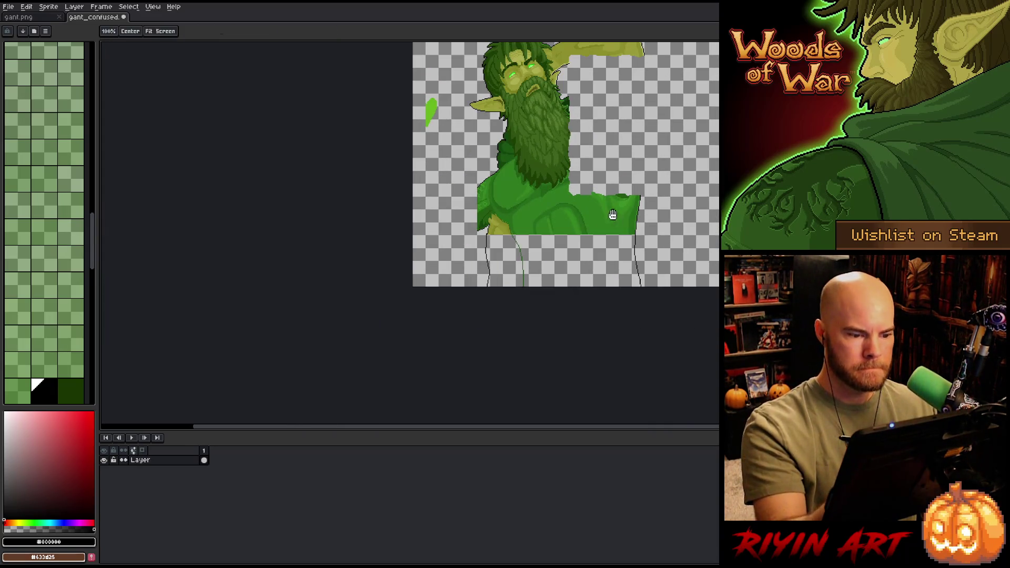
{"action": "scroll", "coordinate": [500, 326], "scroll_direction": "up", "scroll_amount": 1}
{"action": "scroll", "coordinate": [500, 326], "scroll_direction": "up", "scroll_amount": 1}
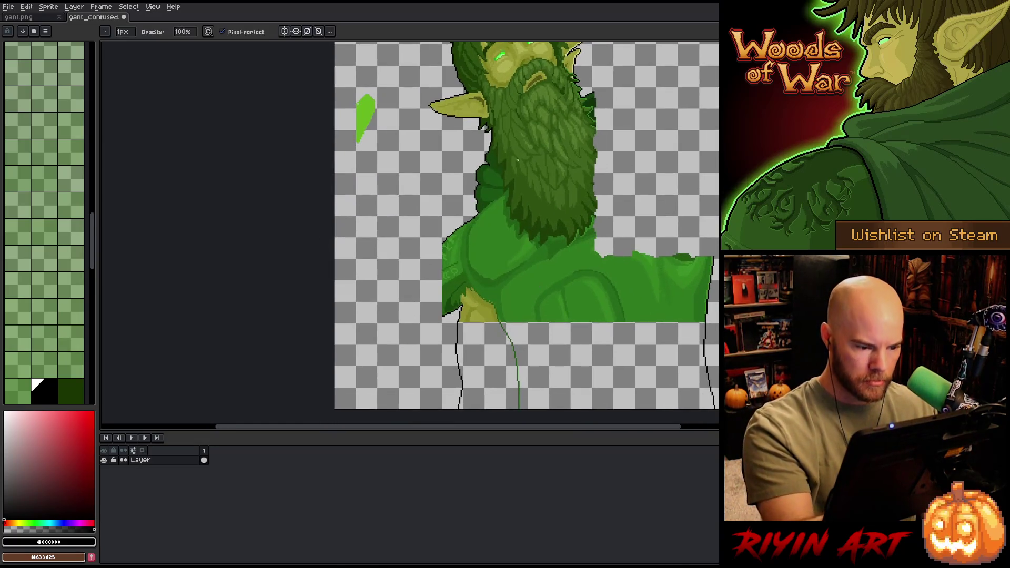
{"action": "left_click", "coordinate": [482, 179], "text": "alt"}
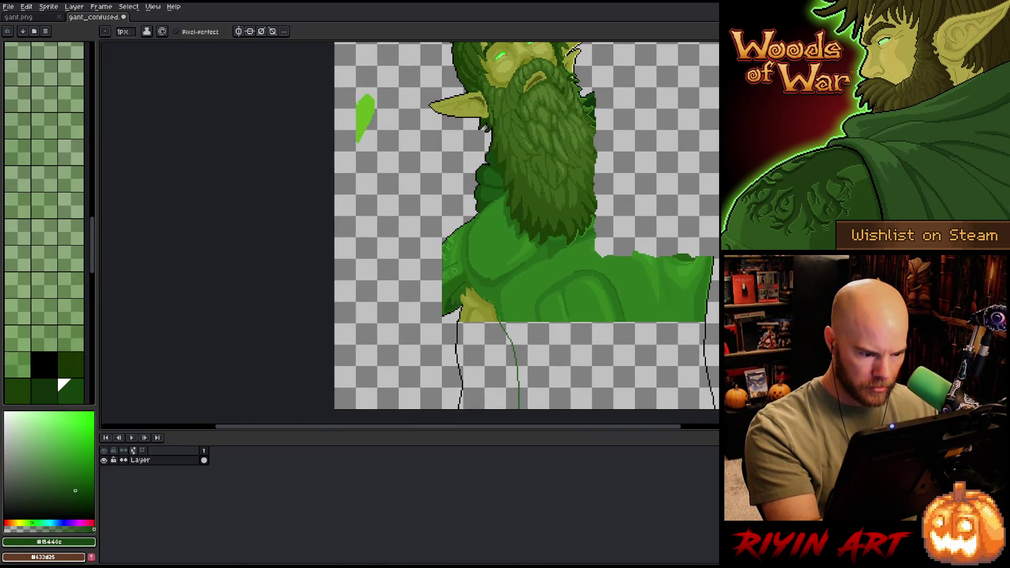
{"action": "key", "text": "g"}
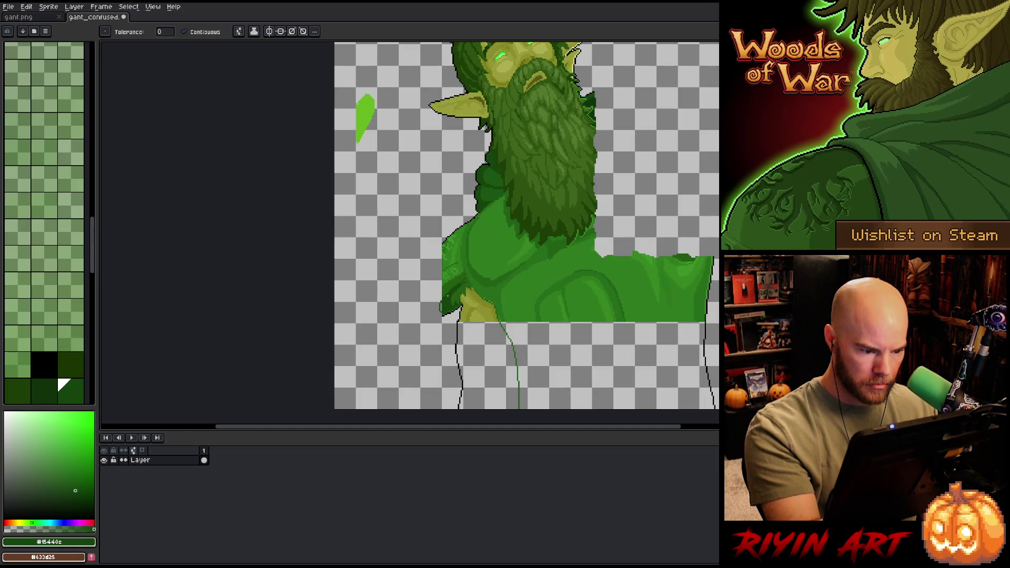
{"action": "key", "text": "b"}
Step: Draw the green shoulder extension and bucket-fill the new shape with dark green
{"action": "left_click", "coordinate": [456, 275], "text": "alt"}
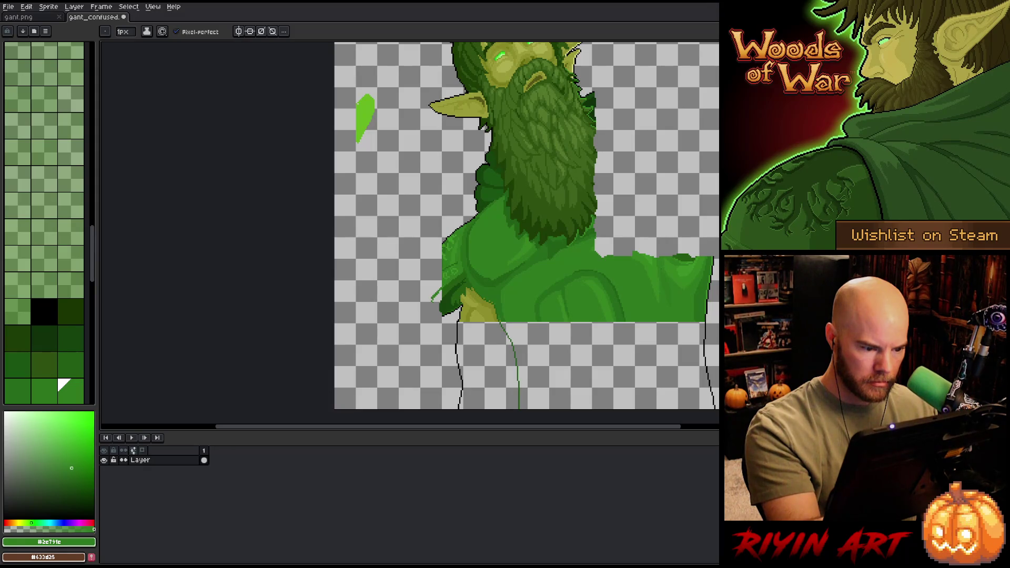
{"action": "left_click", "coordinate": [456, 275], "text": "alt"}
{"action": "key", "text": "ctrl+z"}
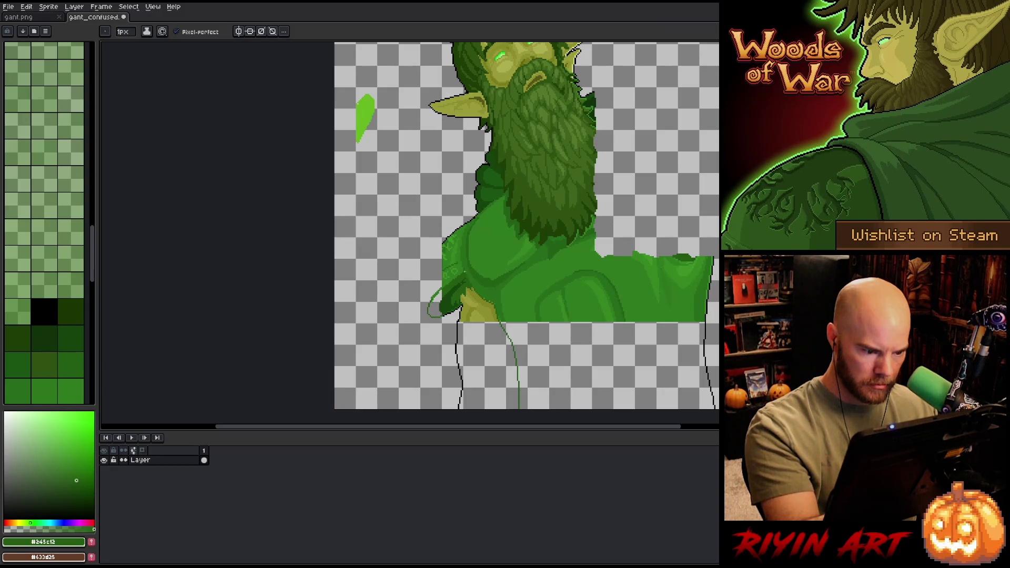
{"action": "key", "text": "g"}
{"action": "left_click", "coordinate": [436, 308]}
{"action": "key", "text": "b"}
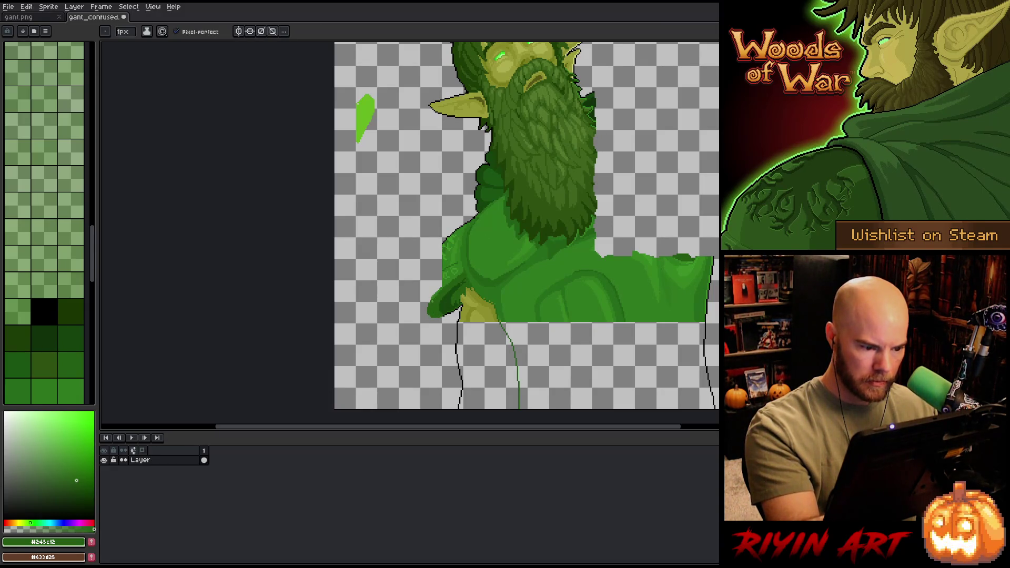
{"action": "left_click", "coordinate": [460, 259], "text": "alt"}
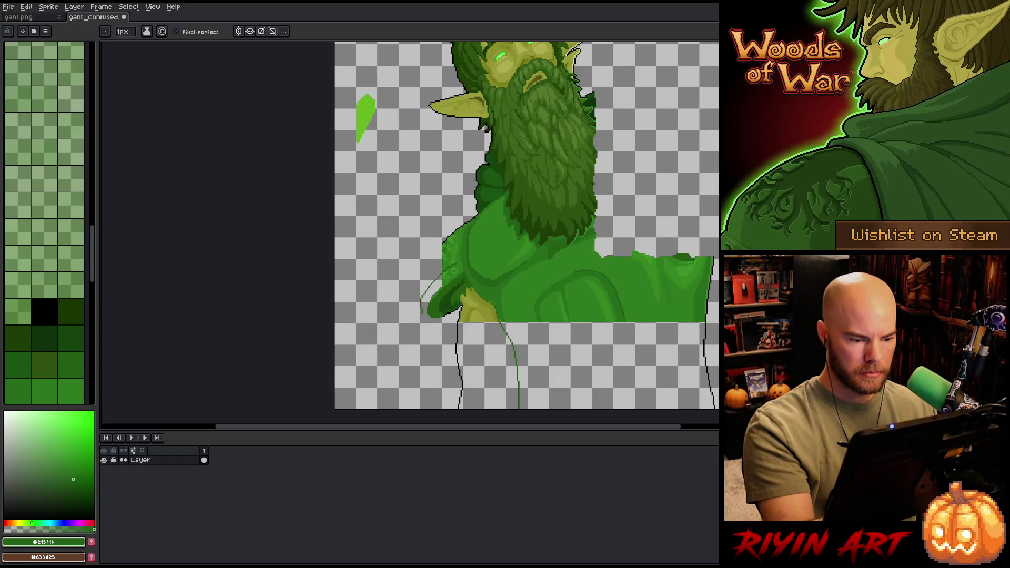
Step: Edge the new arm in the darkest palette green and add mid-green highlights along its upper edge
{"action": "left_click", "coordinate": [63, 332]}
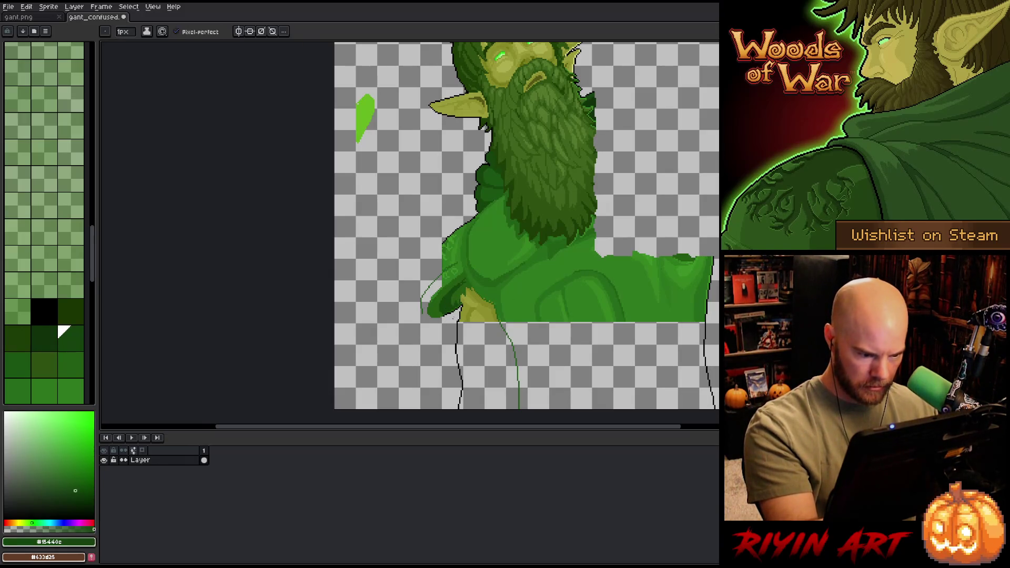
{"action": "key", "text": "plus"}
{"action": "mouse_move", "coordinate": [414, 316]}
{"action": "left_mouse_down"}
{"action": "mouse_move", "coordinate": [472, 305]}
{"action": "mouse_move", "coordinate": [507, 262]}
{"action": "mouse_move", "coordinate": [492, 284]}
{"action": "mouse_move", "coordinate": [484, 273]}
{"action": "mouse_move", "coordinate": [497, 279]}
{"action": "mouse_move", "coordinate": [487, 289]}
{"action": "mouse_move", "coordinate": [437, 305]}
{"action": "mouse_move", "coordinate": [455, 291]}
{"action": "left_mouse_up"}
{"action": "left_click", "coordinate": [408, 314]}
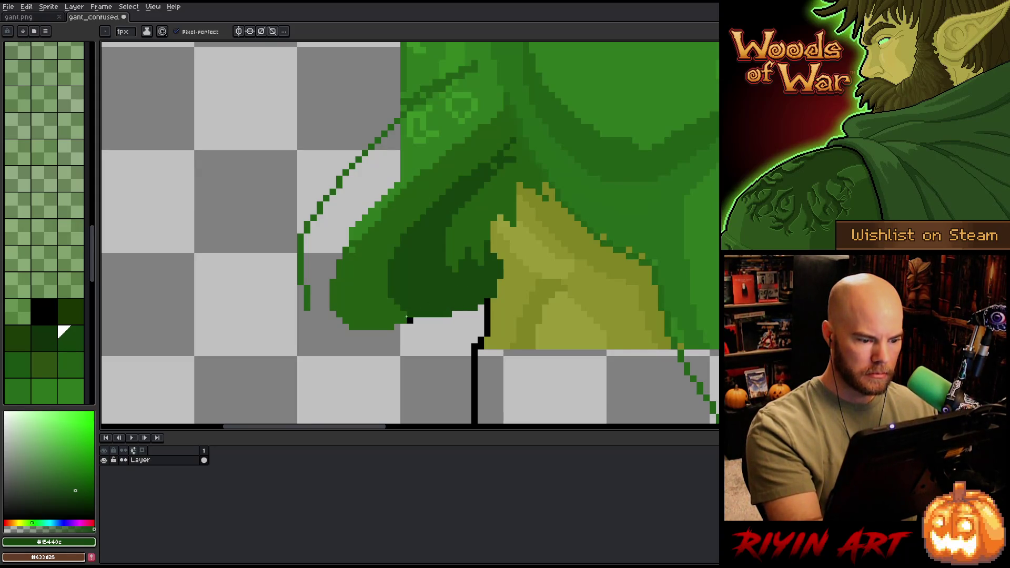
{"action": "mouse_move", "coordinate": [405, 315]}
{"action": "left_mouse_down"}
{"action": "mouse_move", "coordinate": [384, 298]}
{"action": "mouse_move", "coordinate": [392, 289]}
{"action": "left_mouse_up"}
{"action": "left_click", "coordinate": [398, 320]}
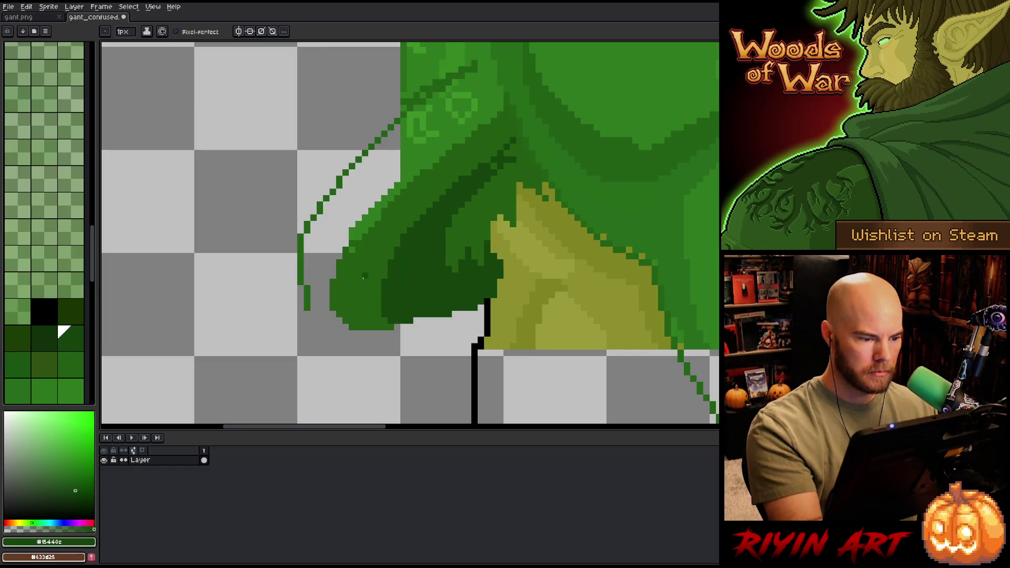
{"action": "left_click", "coordinate": [359, 243], "text": "alt"}
{"action": "mouse_move", "coordinate": [342, 255]}
{"action": "left_mouse_down"}
{"action": "mouse_move", "coordinate": [319, 304]}
{"action": "mouse_move", "coordinate": [368, 279]}
{"action": "left_mouse_up"}
{"action": "left_click", "coordinate": [352, 242]}
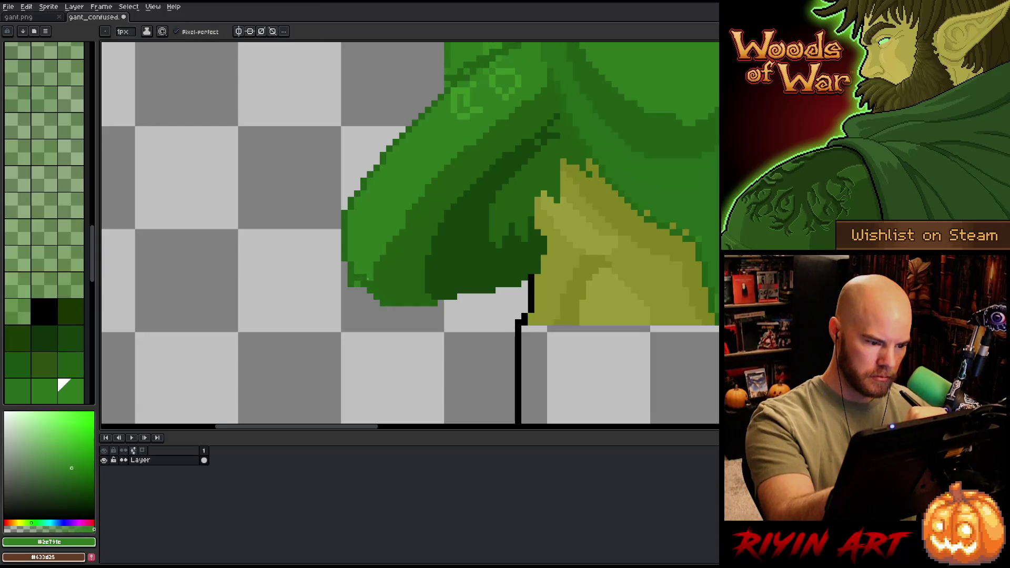
Step: Sample a darker arm green and touch up the arm's lower-left edge and left-side column
{"action": "key", "text": "i"}
{"action": "left_click", "coordinate": [385, 290]}
{"action": "key", "text": "b"}
{"action": "left_click_drag", "start_coordinate": [348, 279], "coordinate": [379, 305]}
{"action": "left_click", "coordinate": [337, 264]}
{"action": "left_click", "coordinate": [345, 290]}
{"action": "key", "text": "ctrl+z"}
{"action": "left_click_drag", "start_coordinate": [338, 237], "coordinate": [338, 263]}
{"action": "scroll", "coordinate": [347, 241], "scroll_direction": "down", "scroll_amount": 1}
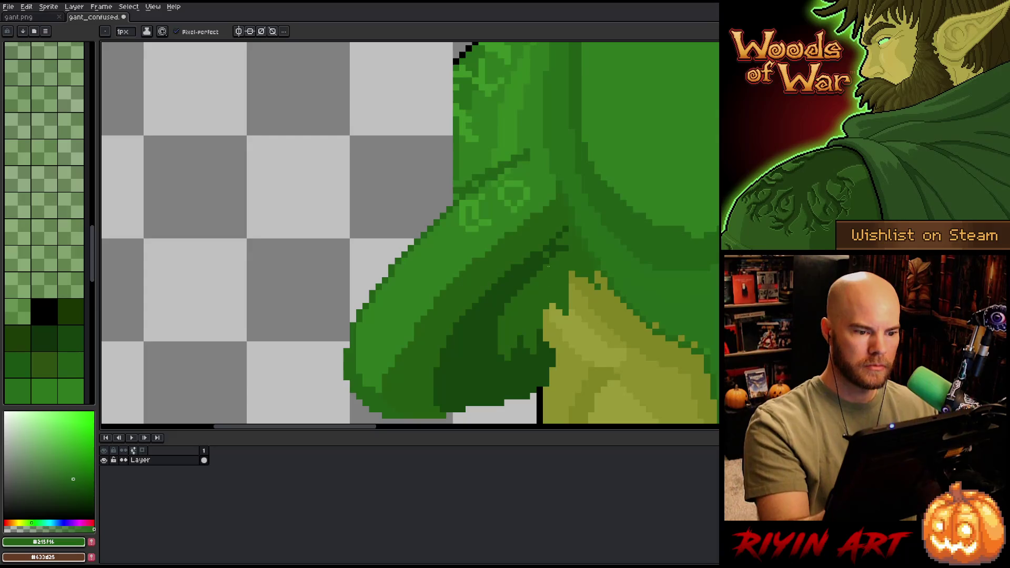
{"action": "scroll", "coordinate": [579, 316], "scroll_direction": "down", "scroll_amount": 2}
{"action": "left_click_drag", "start_coordinate": [629, 321], "coordinate": [524, 322]}
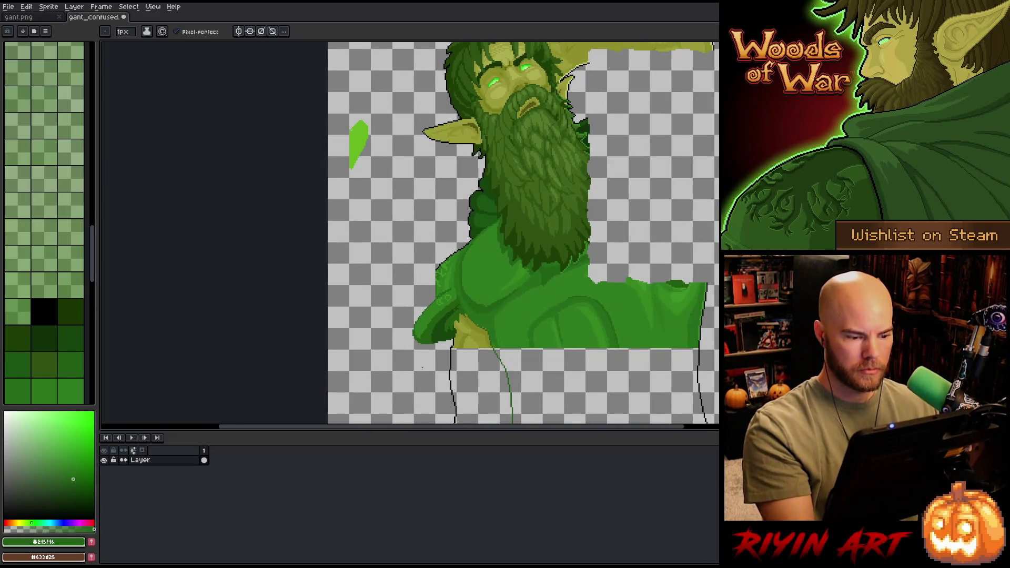
Step: Draw a dark green bottom edge on the arm and fill the gap beneath it green
{"action": "scroll", "coordinate": [460, 243], "scroll_direction": "up", "scroll_amount": 5}
{"action": "left_click", "coordinate": [440, 215], "text": "alt"}
{"action": "mouse_move", "coordinate": [419, 231]}
{"action": "left_mouse_down"}
{"action": "mouse_move", "coordinate": [558, 217]}
{"action": "mouse_move", "coordinate": [522, 308]}
{"action": "left_mouse_up"}
{"action": "key", "text": "g"}
{"action": "left_click", "coordinate": [543, 211]}
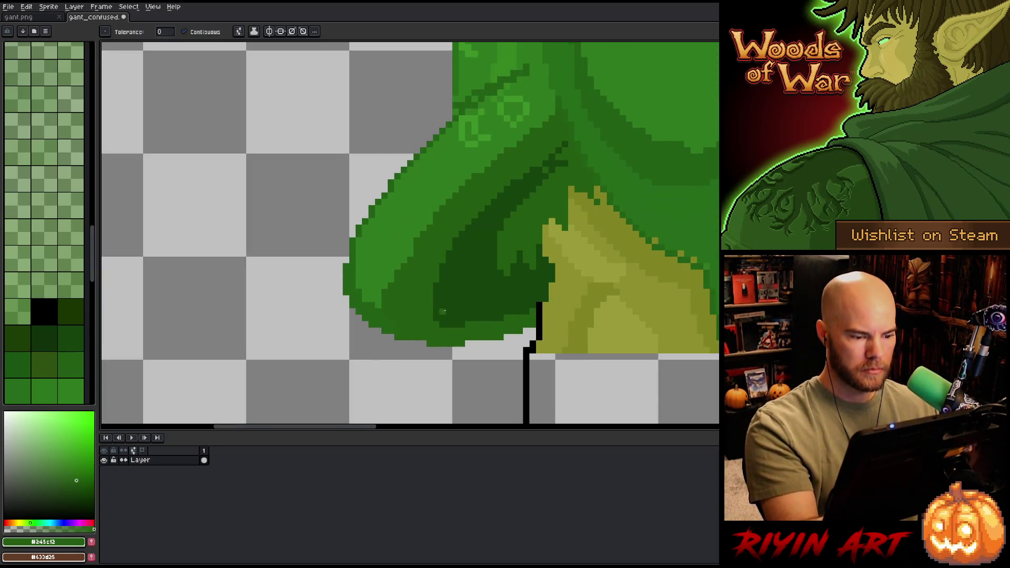
Step: Deepen the shadow on the arm's underside with the darkest palette green
{"action": "left_click", "coordinate": [58, 327]}
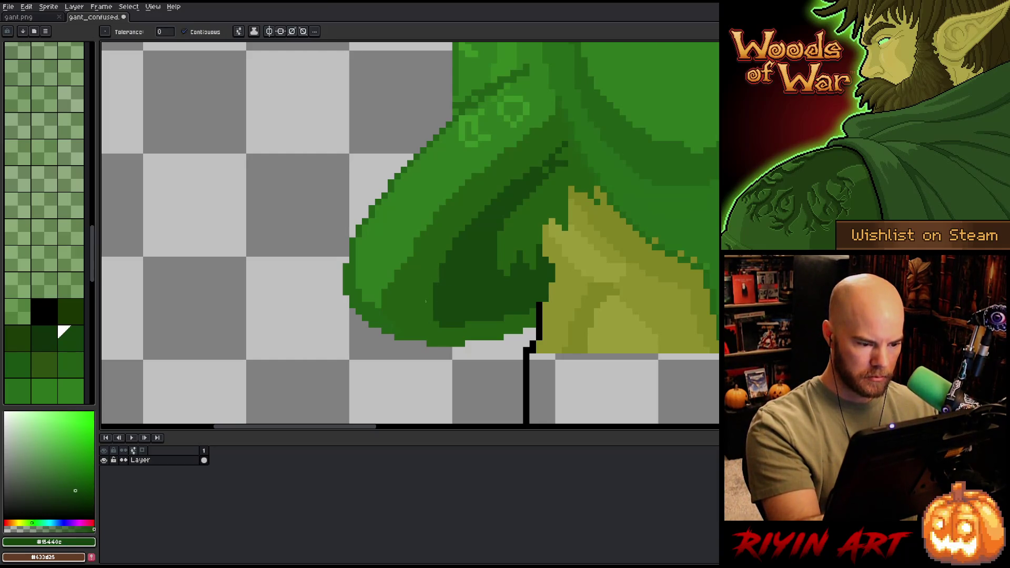
{"action": "key", "text": "b"}
{"action": "mouse_move", "coordinate": [432, 274]}
{"action": "left_mouse_down"}
{"action": "mouse_move", "coordinate": [424, 302]}
{"action": "mouse_move", "coordinate": [432, 282]}
{"action": "left_mouse_up"}
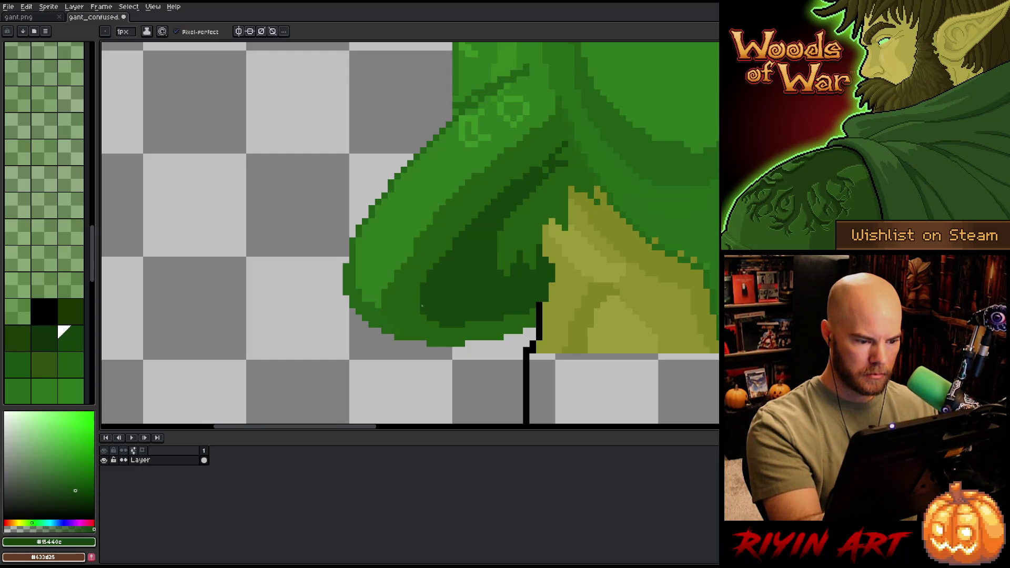
{"action": "left_click_drag", "start_coordinate": [417, 316], "coordinate": [429, 324]}
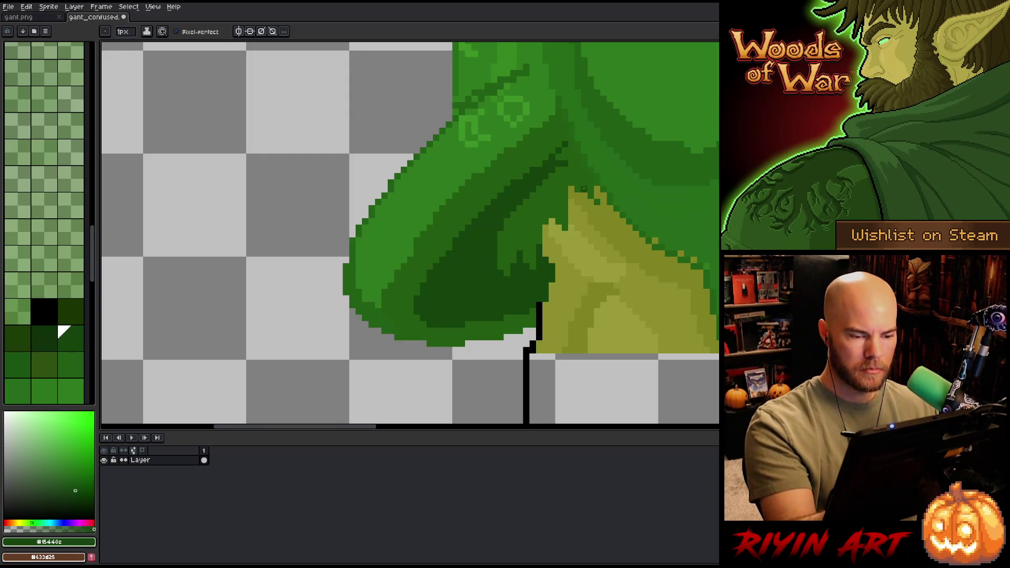
Step: Extend the diagonal shading line up-right in mid-dark green, then sample torso greens
{"action": "left_click", "coordinate": [519, 241], "text": "alt"}
{"action": "mouse_move", "coordinate": [503, 226]}
{"action": "left_mouse_down"}
{"action": "mouse_move", "coordinate": [513, 197]}
{"action": "mouse_move", "coordinate": [540, 176]}
{"action": "mouse_move", "coordinate": [513, 190]}
{"action": "mouse_move", "coordinate": [550, 172]}
{"action": "mouse_move", "coordinate": [527, 168]}
{"action": "mouse_move", "coordinate": [576, 121]}
{"action": "left_mouse_up"}
{"action": "left_click", "coordinate": [558, 141], "text": "alt"}
{"action": "scroll", "coordinate": [629, 73], "scroll_direction": "right", "scroll_amount": 5}
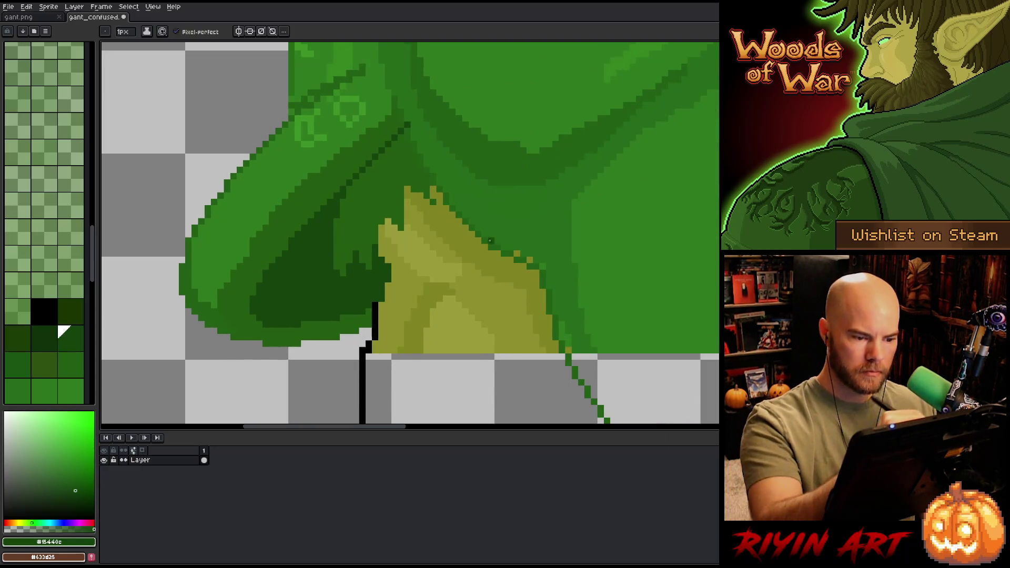
{"action": "left_click", "coordinate": [492, 242], "text": "alt"}
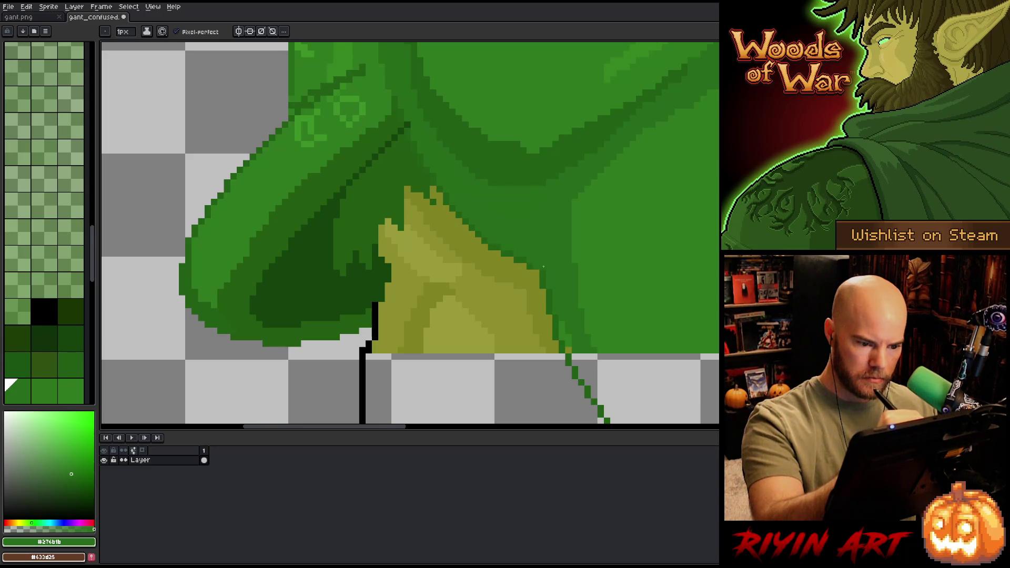
{"action": "left_click", "coordinate": [412, 124], "text": "alt"}
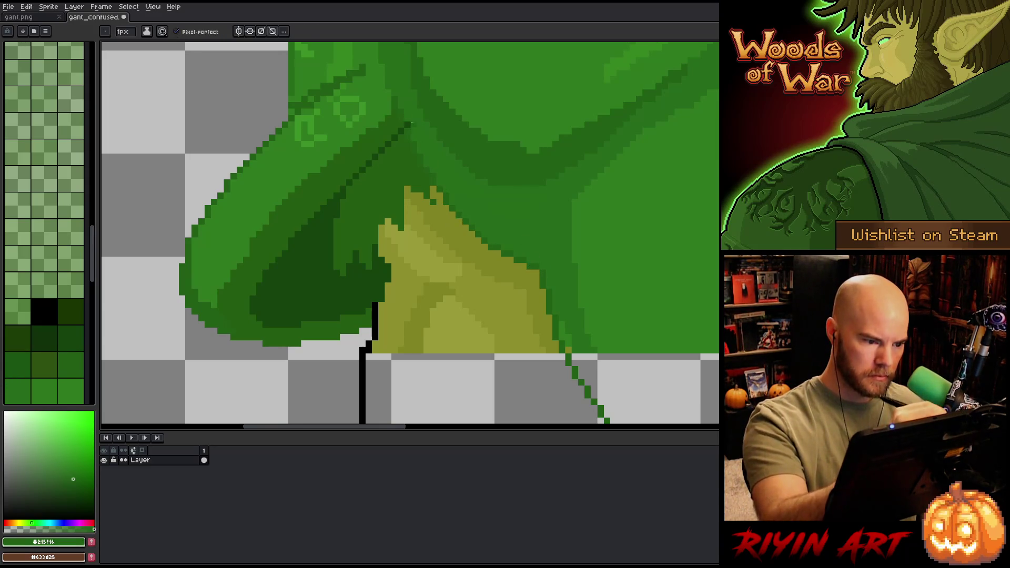
{"action": "scroll", "coordinate": [382, 247], "scroll_direction": "down", "scroll_amount": 4}
{"action": "scroll", "coordinate": [381, 248], "scroll_direction": "up", "scroll_amount": 2}
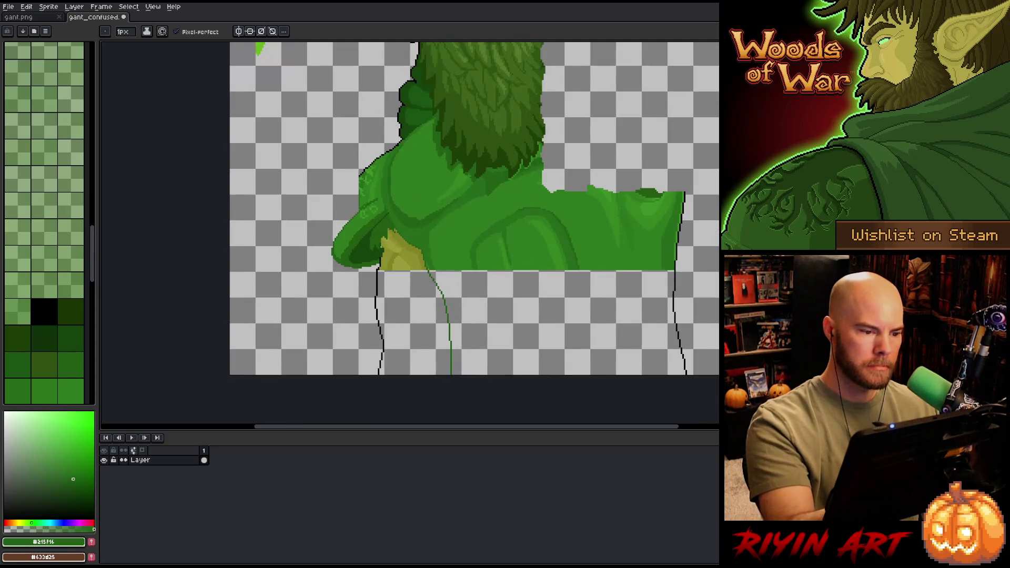
Step: Draw a black outline curving down from the collar and fill inside it with mid green
{"action": "left_click_drag", "start_coordinate": [381, 247], "coordinate": [529, 350]}
{"action": "left_click", "coordinate": [547, 243], "text": "alt"}
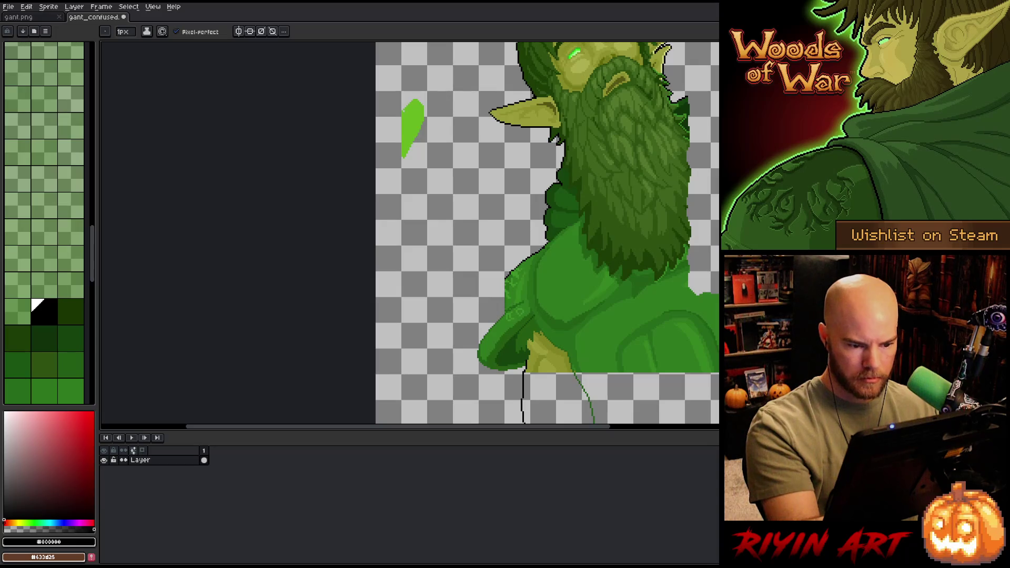
{"action": "mouse_move", "coordinate": [545, 245]}
{"action": "left_mouse_down"}
{"action": "mouse_move", "coordinate": [500, 263]}
{"action": "mouse_move", "coordinate": [471, 335]}
{"action": "left_mouse_up"}
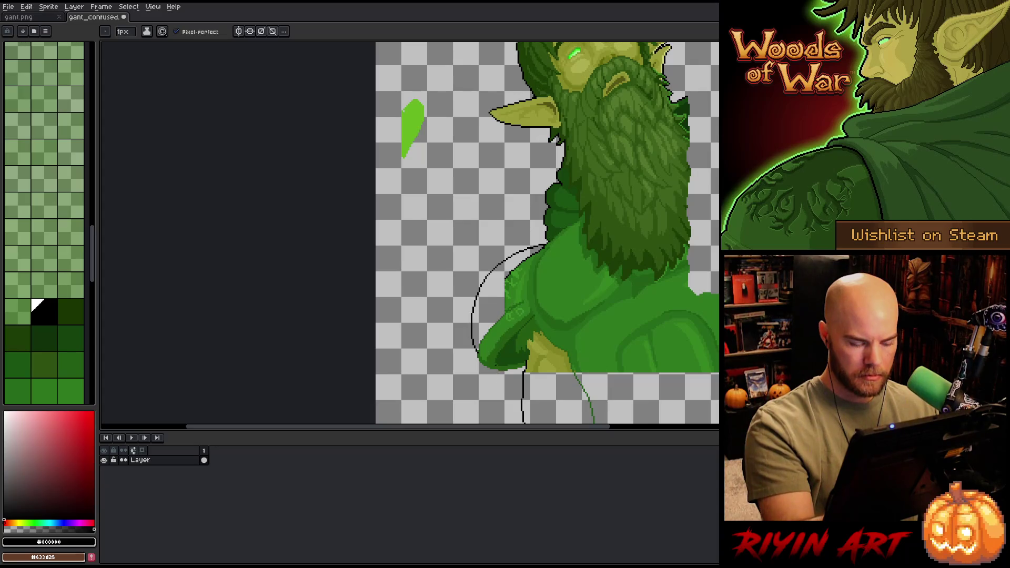
{"action": "left_click", "coordinate": [520, 362], "text": "alt"}
{"action": "key", "text": "g"}
{"action": "left_click", "coordinate": [495, 305]}
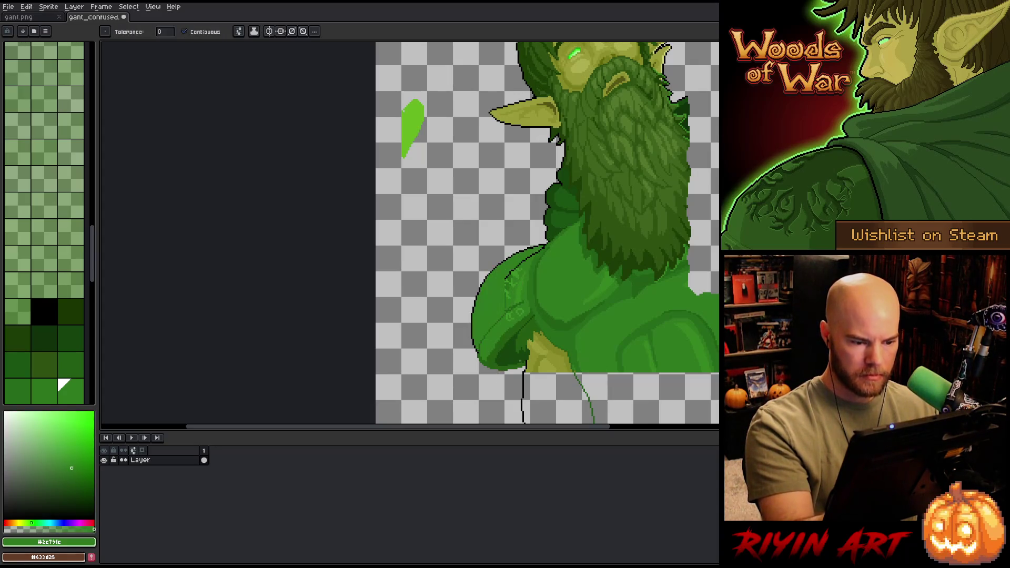
{"action": "scroll", "coordinate": [664, 305], "scroll_direction": "down", "scroll_amount": 4}
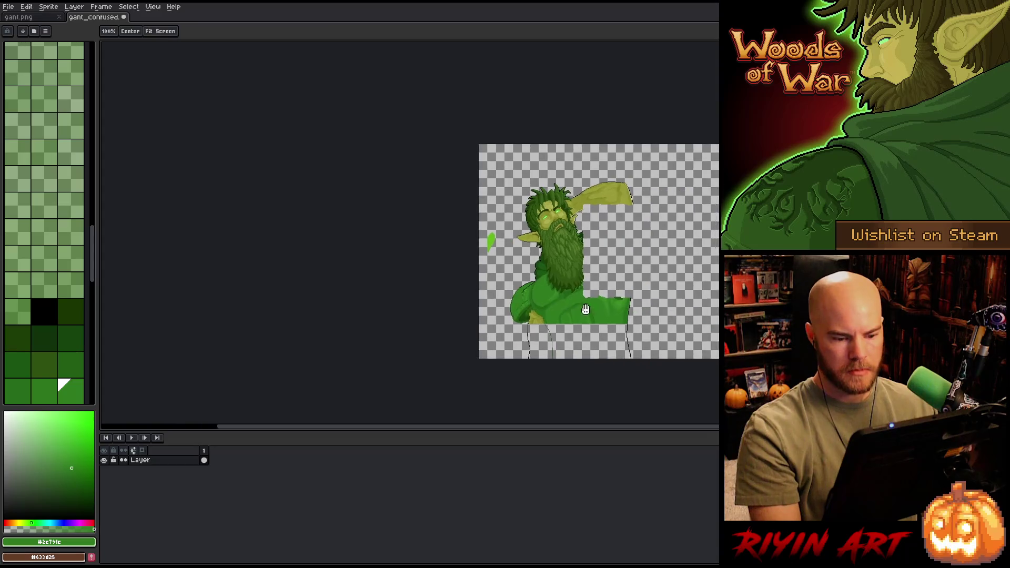
{"action": "scroll", "coordinate": [525, 298], "scroll_direction": "up", "scroll_amount": 2}
{"action": "mouse_move", "coordinate": [504, 314]}
{"action": "left_mouse_down"}
{"action": "mouse_move", "coordinate": [485, 327]}
{"action": "mouse_move", "coordinate": [435, 330]}
{"action": "mouse_move", "coordinate": [406, 295]}
{"action": "left_mouse_up"}
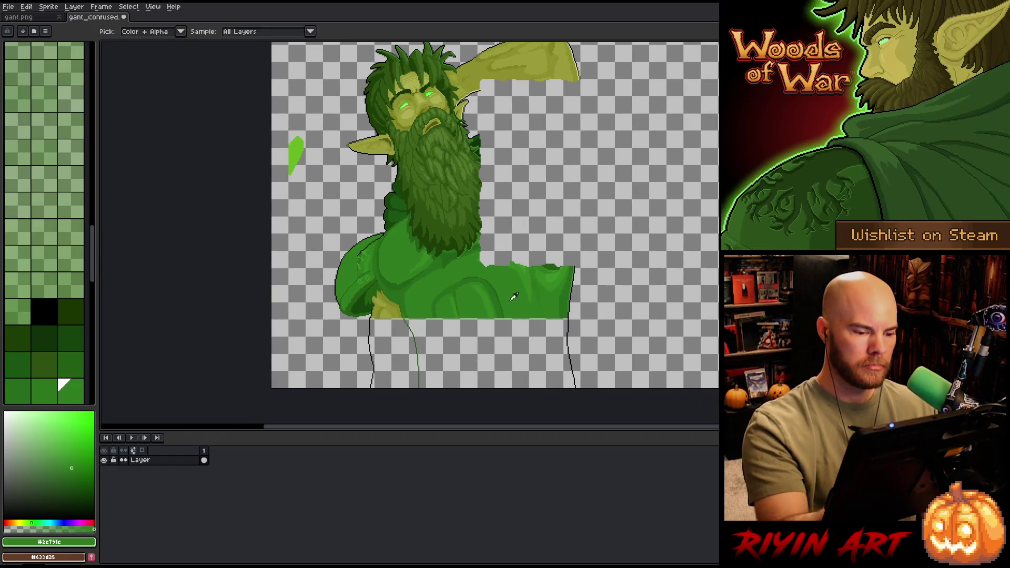
Step: Fill the left-arm gap with olive skin colour sampled from the hand, then reframe the lower body
{"action": "left_click", "coordinate": [392, 308], "text": "alt"}
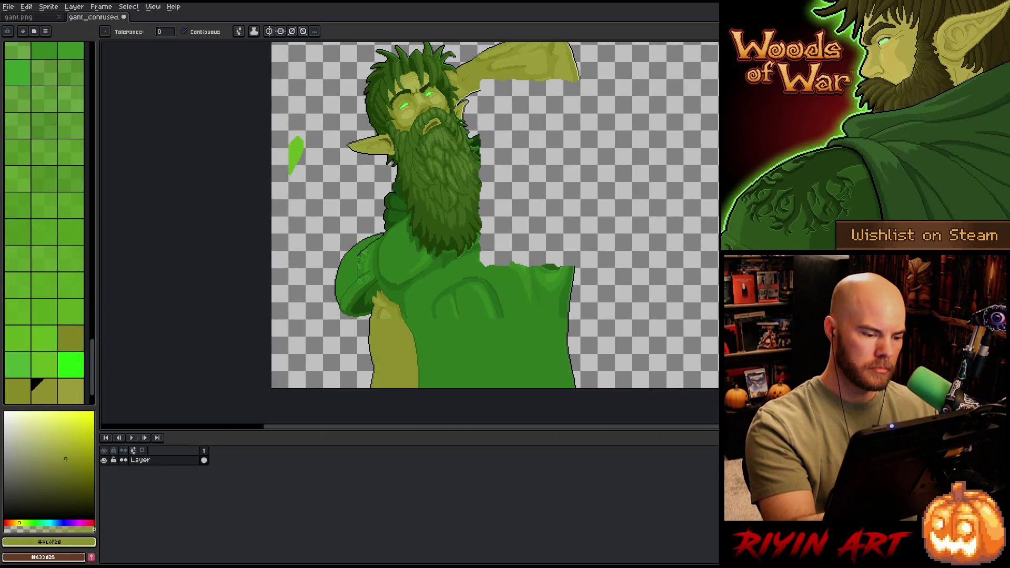
{"action": "left_click", "coordinate": [394, 353]}
{"action": "left_click_drag", "start_coordinate": [542, 323], "coordinate": [548, 349]}
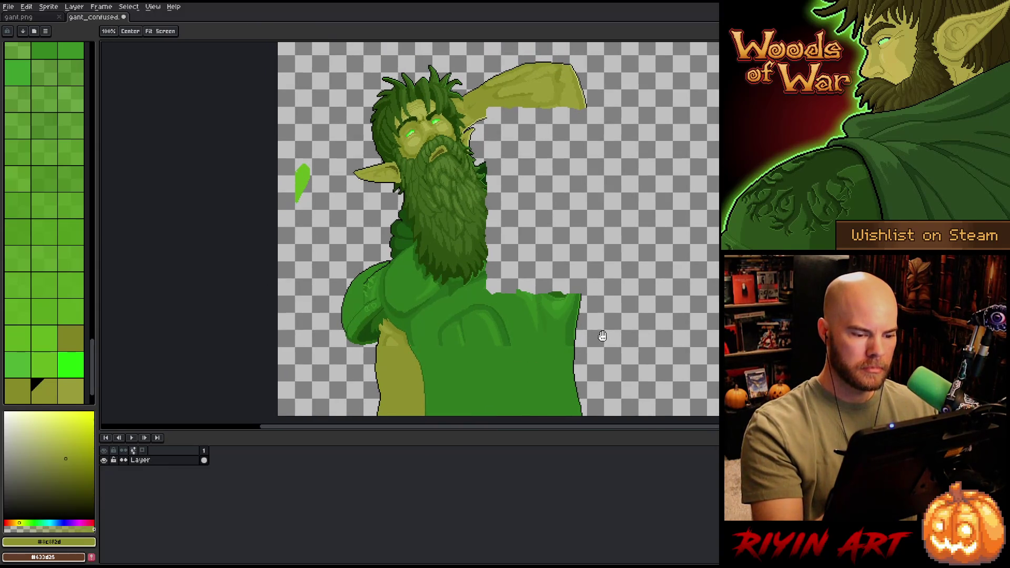
{"action": "left_click_drag", "start_coordinate": [532, 312], "coordinate": [529, 316]}
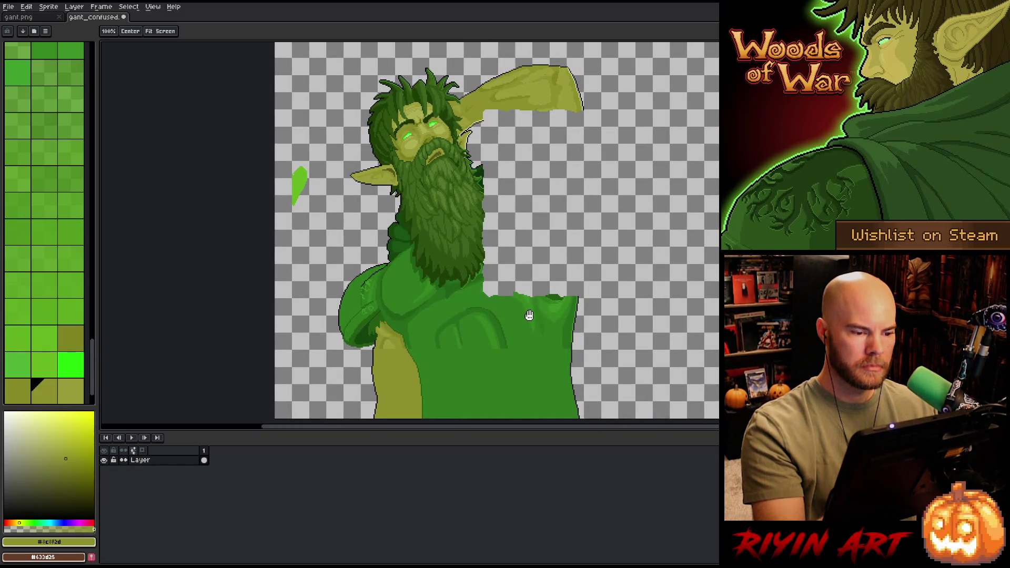
{"action": "left_click_drag", "start_coordinate": [529, 315], "coordinate": [527, 315]}
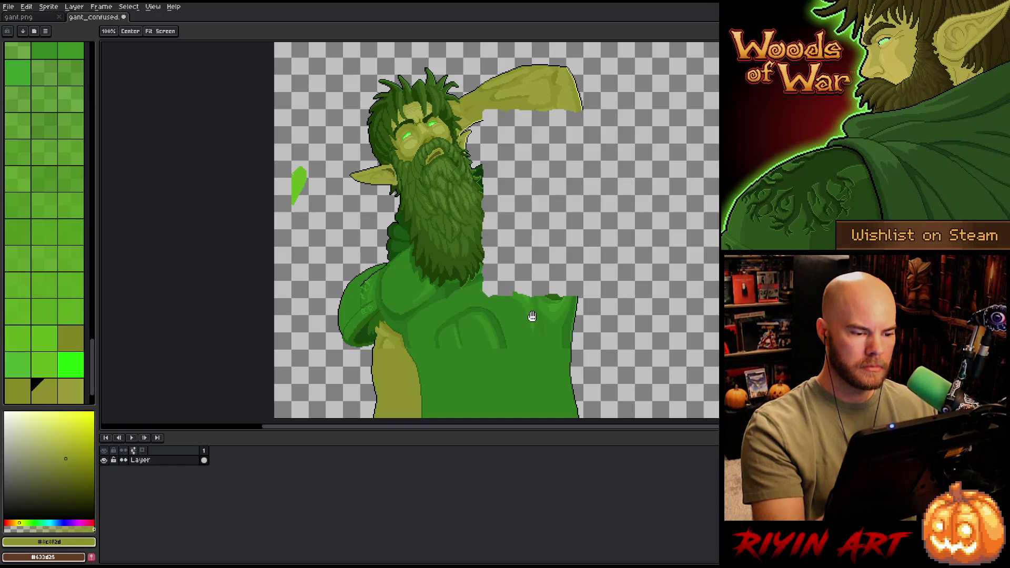
{"action": "key", "text": "m"}
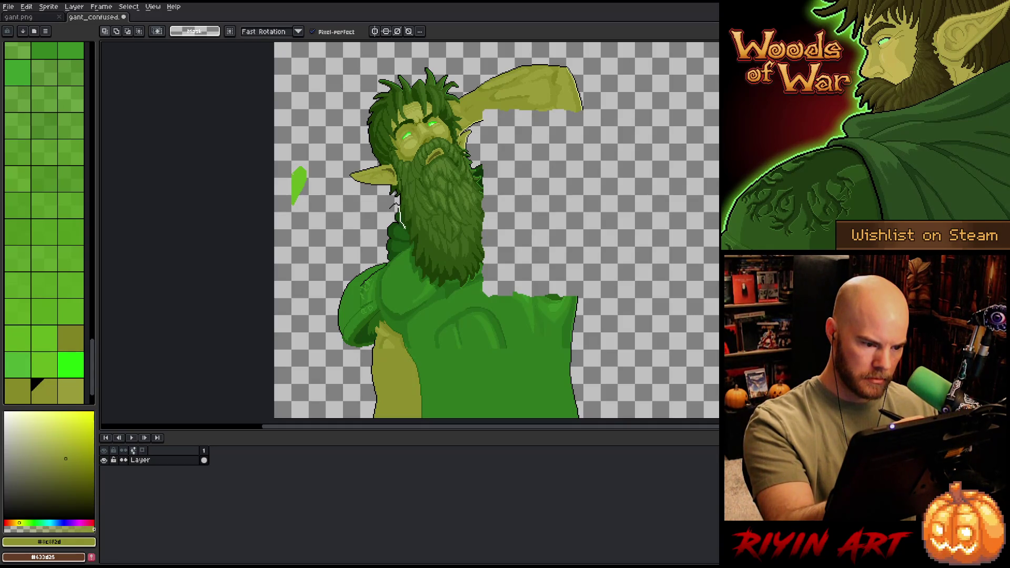
Step: Lasso the arm strip beside the beard, move it upward, and deselect
{"action": "mouse_move", "coordinate": [411, 245]}
{"action": "left_mouse_down"}
{"action": "mouse_move", "coordinate": [409, 271]}
{"action": "mouse_move", "coordinate": [386, 292]}
{"action": "left_mouse_up"}
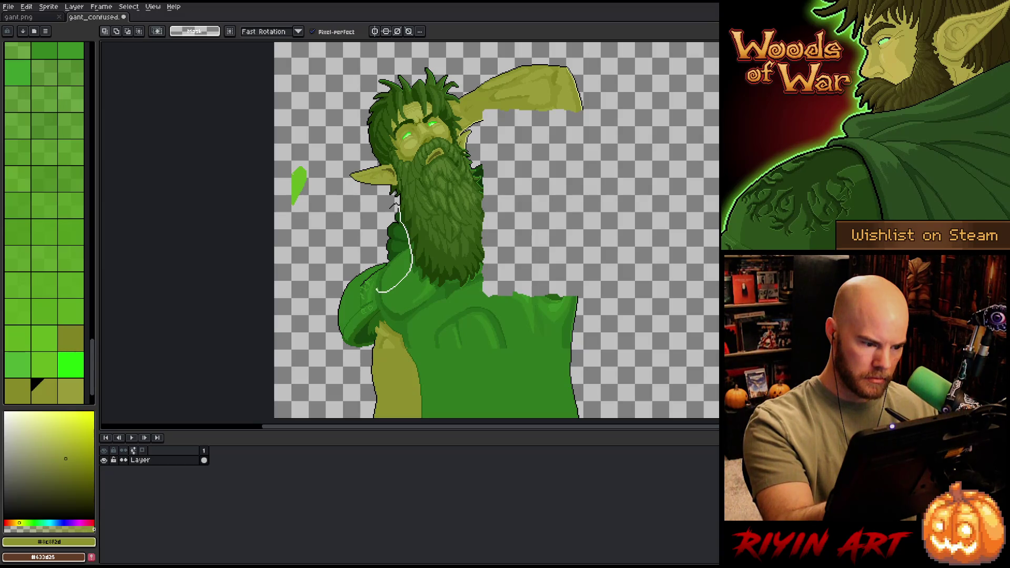
{"action": "left_click_drag", "start_coordinate": [407, 247], "coordinate": [407, 235]}
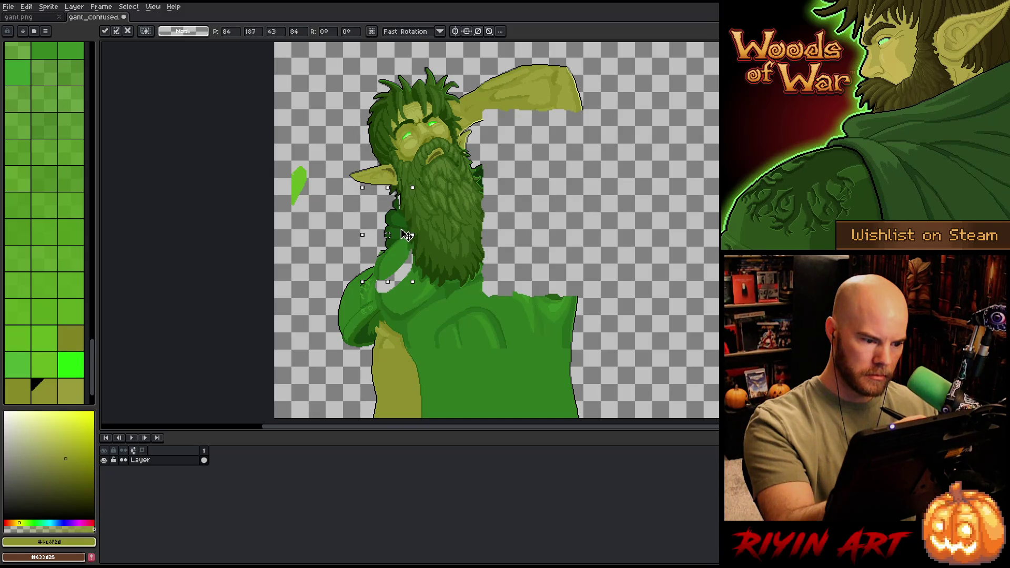
{"action": "key", "text": "ctrl+d"}
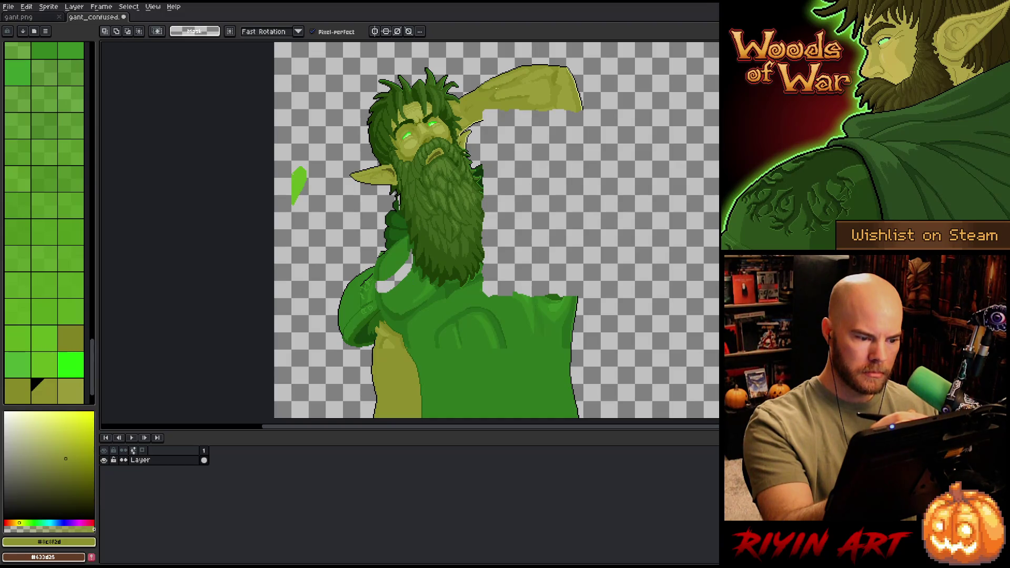
Step: Fill the white gap by the beard dark green and the chest bright green
{"action": "key", "text": "b"}
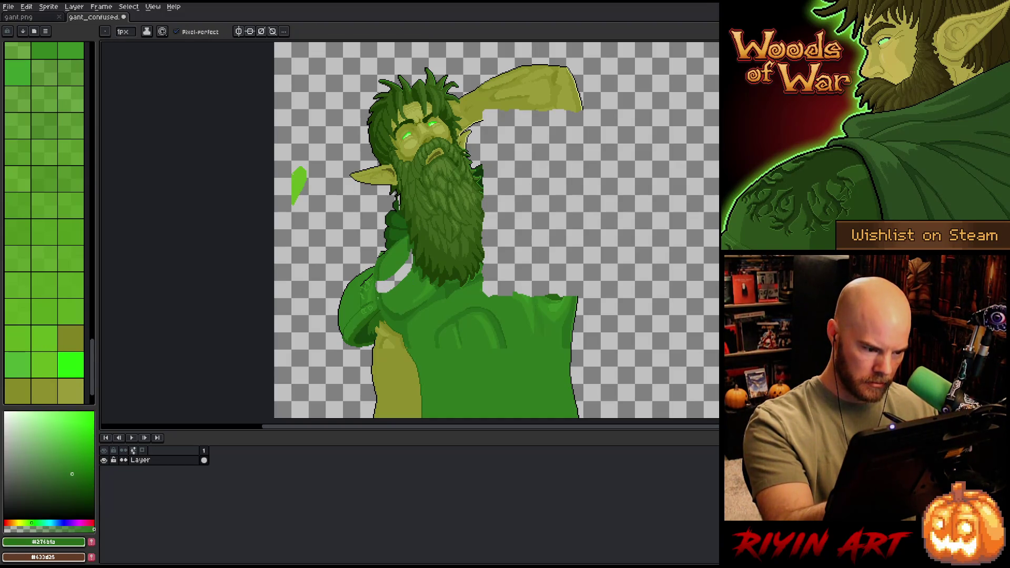
{"action": "key", "text": "g"}
{"action": "left_click", "coordinate": [379, 286]}
{"action": "key", "text": "b"}
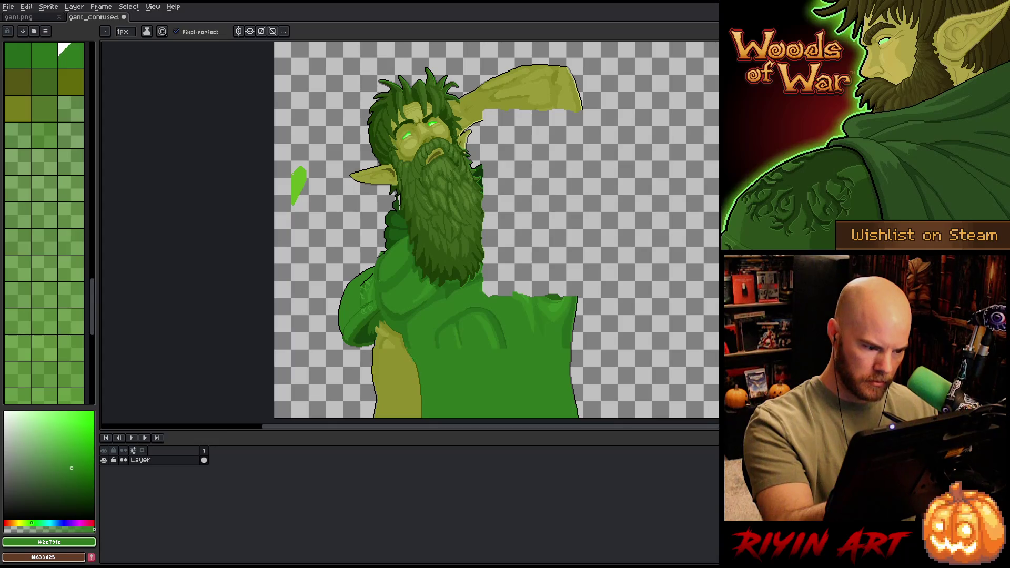
{"action": "key", "text": "g"}
{"action": "left_click", "coordinate": [392, 289]}
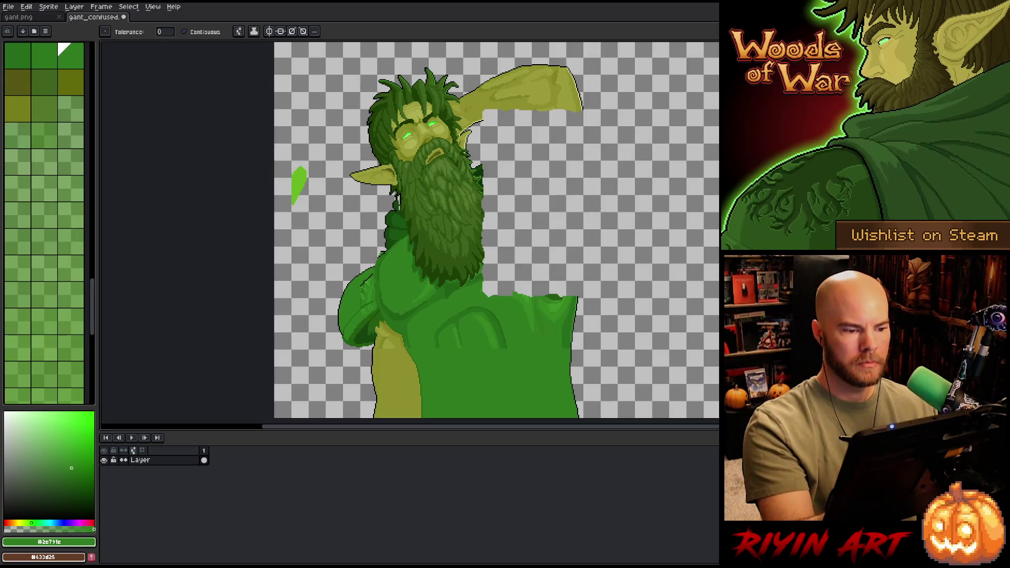
{"action": "scroll", "coordinate": [395, 199], "scroll_direction": "up", "scroll_amount": 3}
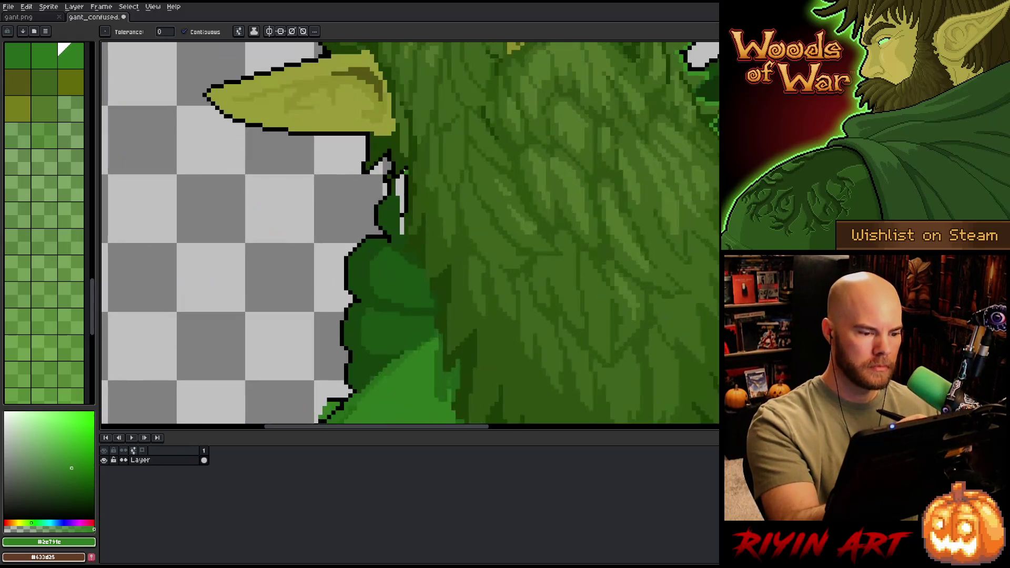
Step: Paint over the outline pixels along the beard's left edge in the sampled dark green
{"action": "left_click", "coordinate": [396, 198], "text": "alt"}
{"action": "key", "text": "b"}
{"action": "left_click_drag", "start_coordinate": [405, 185], "coordinate": [405, 174]}
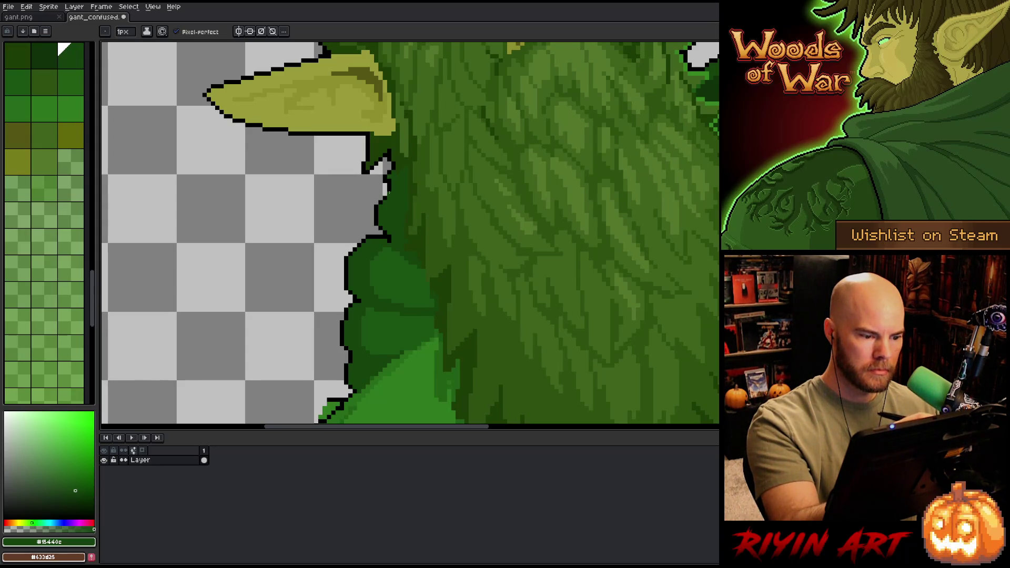
{"action": "left_click", "coordinate": [404, 199], "text": "alt"}
{"action": "scroll", "coordinate": [404, 199], "scroll_direction": "down", "scroll_amount": 5}
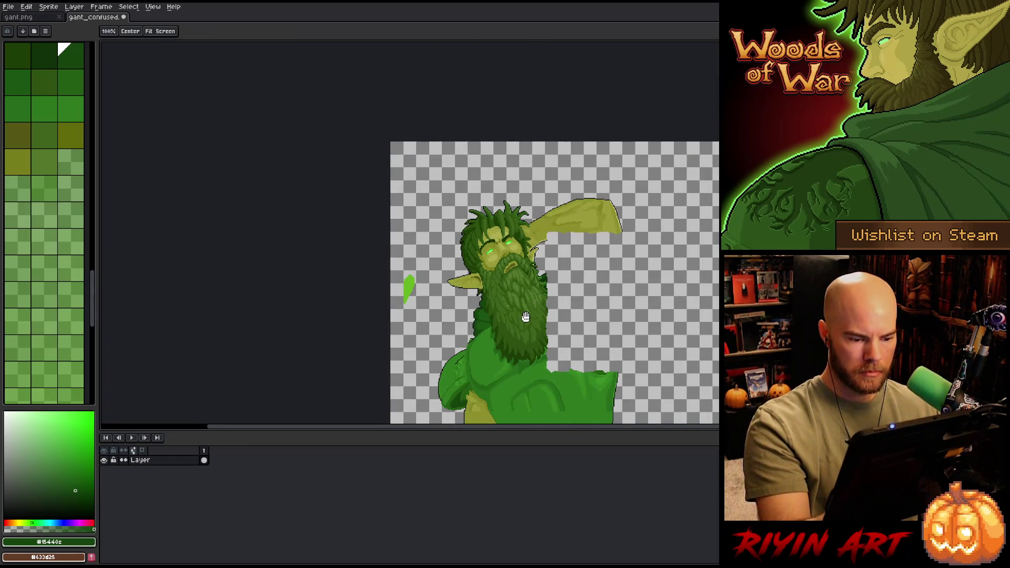
{"action": "left_click_drag", "start_coordinate": [526, 316], "coordinate": [512, 251]}
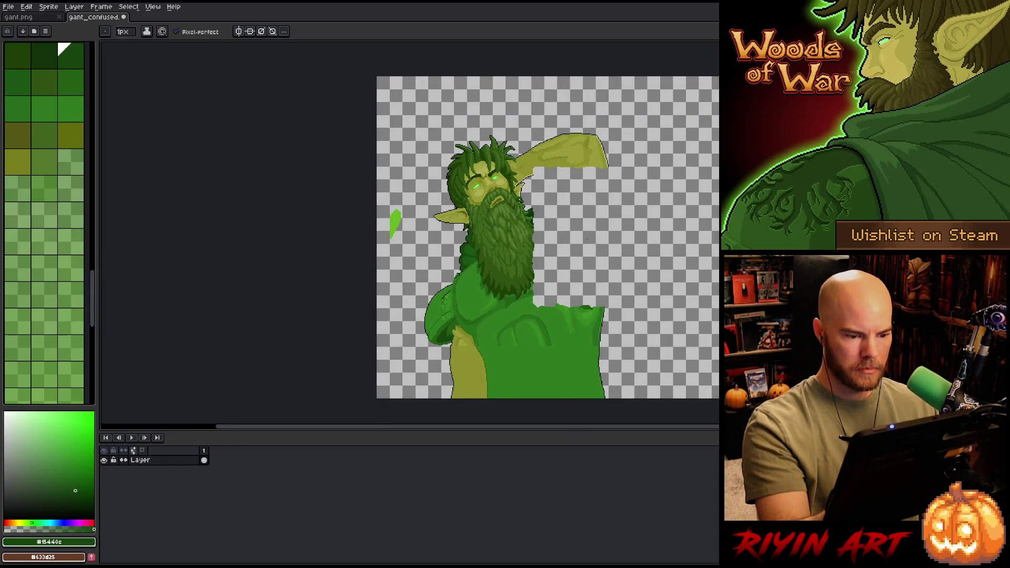
{"action": "scroll", "coordinate": [532, 258], "scroll_direction": "up", "scroll_amount": 3}
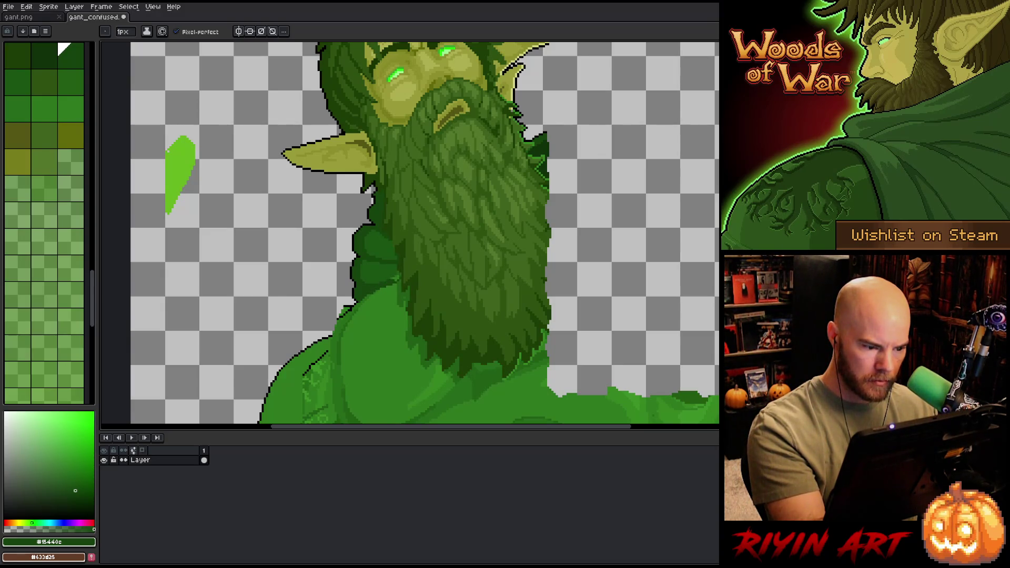
Step: Sample several neck and shoulder greens, then pick black #000000 and zoom in on the shoulder
{"action": "left_click", "coordinate": [397, 277], "text": "alt"}
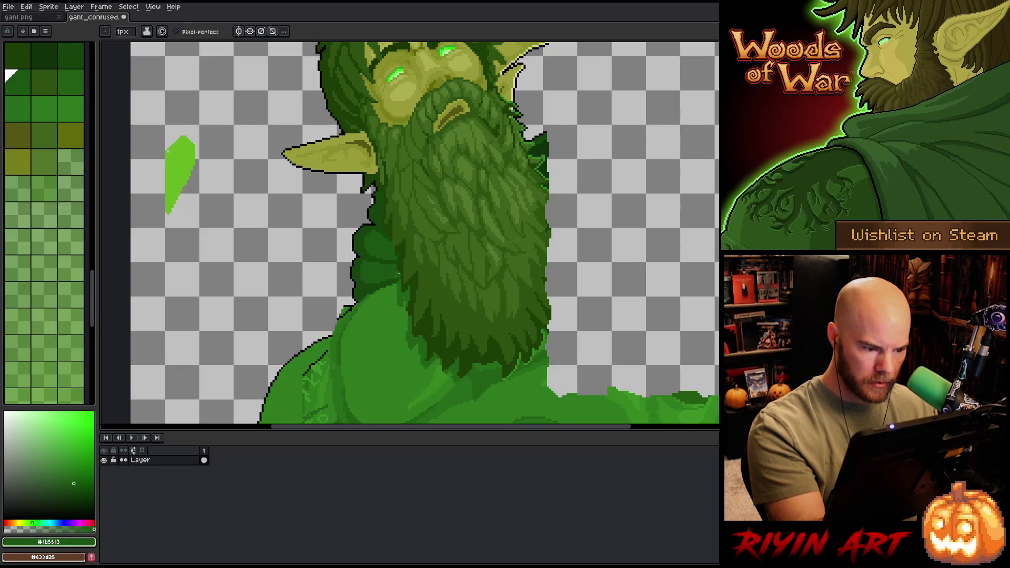
{"action": "left_click", "coordinate": [405, 300], "text": "alt"}
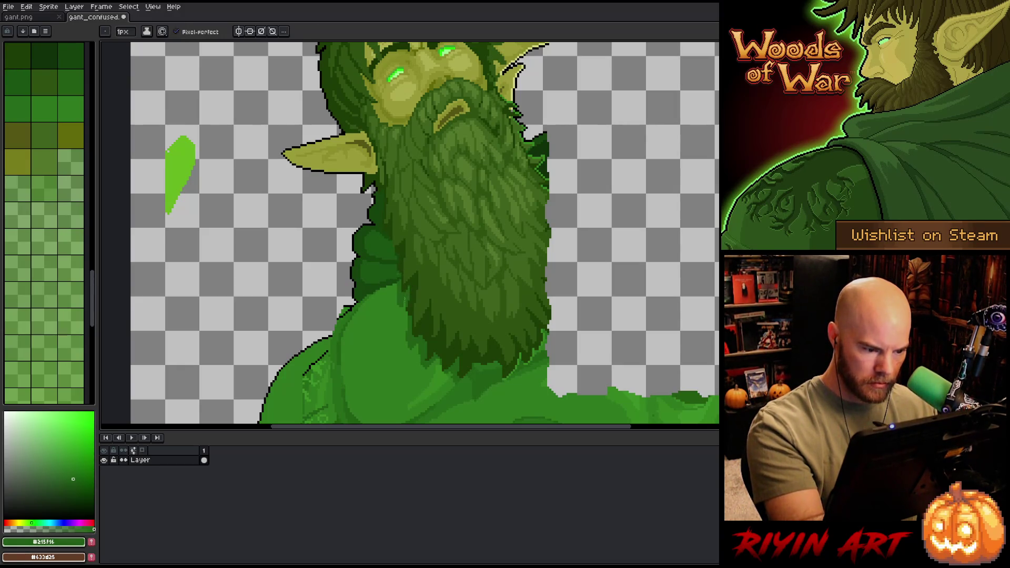
{"action": "left_click", "coordinate": [399, 274], "text": "alt"}
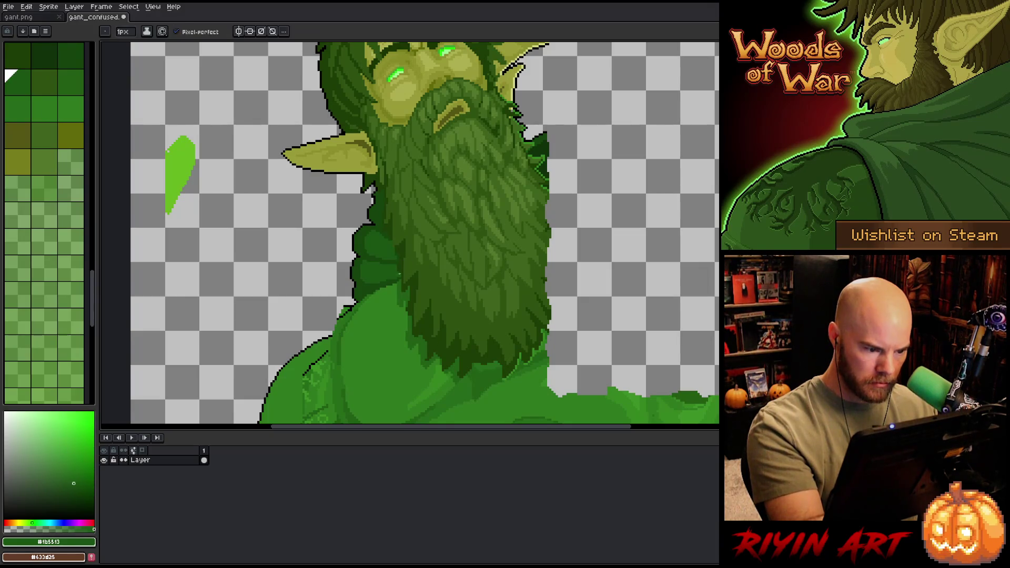
{"action": "left_click", "coordinate": [401, 276], "text": "alt"}
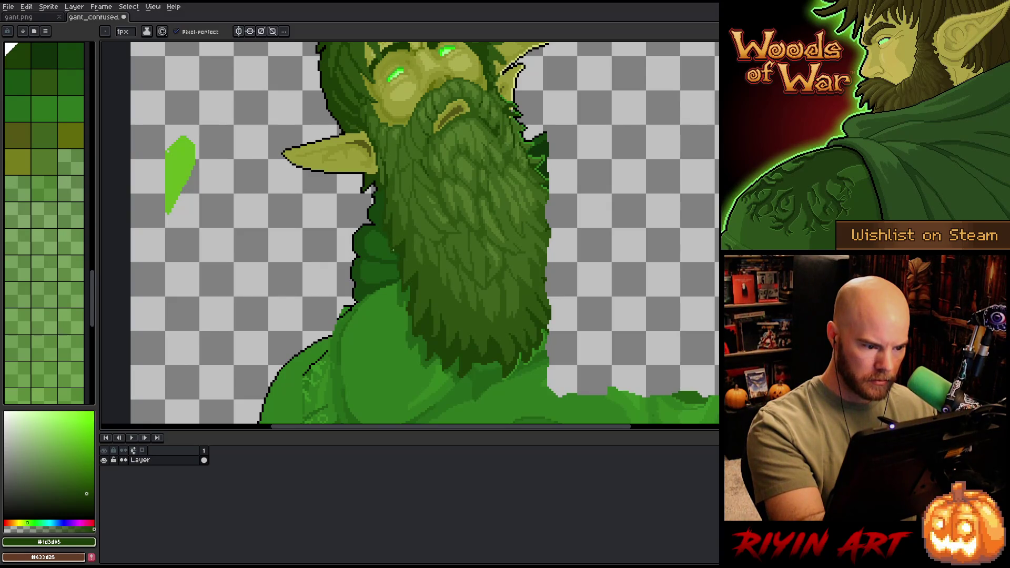
{"action": "left_click_drag", "start_coordinate": [414, 184], "coordinate": [478, 151]}
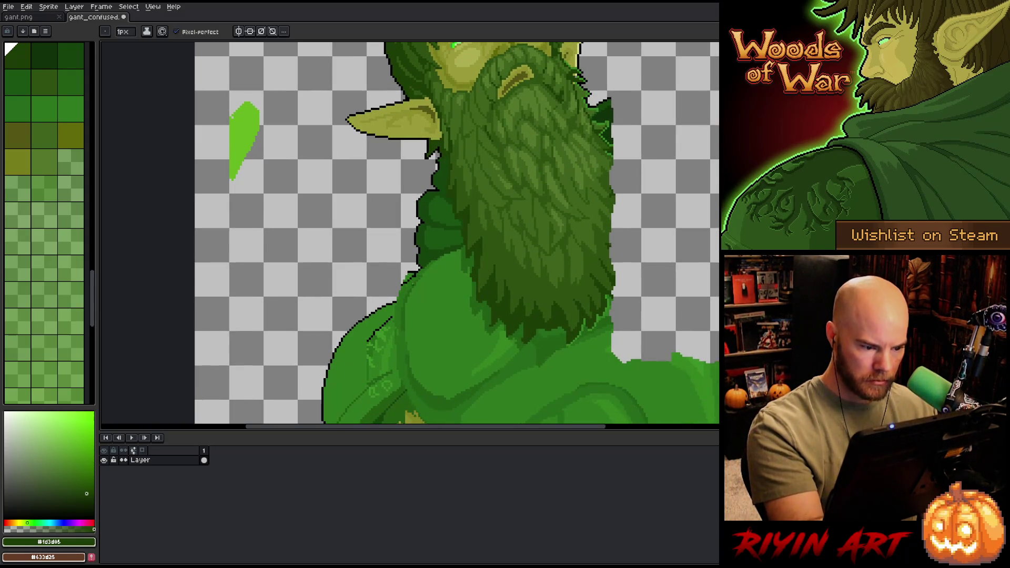
{"action": "left_click", "coordinate": [478, 151], "text": "alt"}
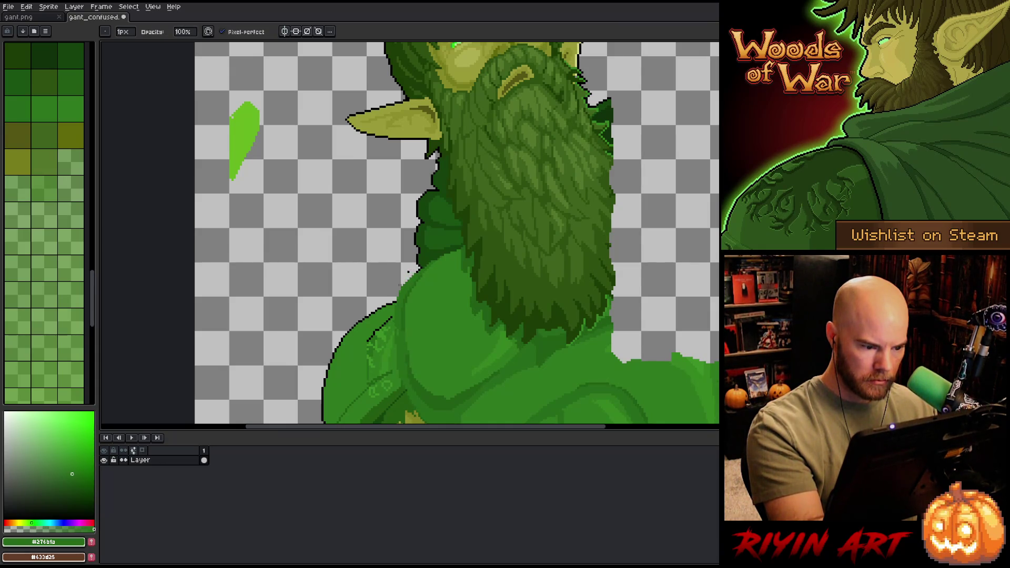
{"action": "left_click", "coordinate": [406, 272], "text": "alt"}
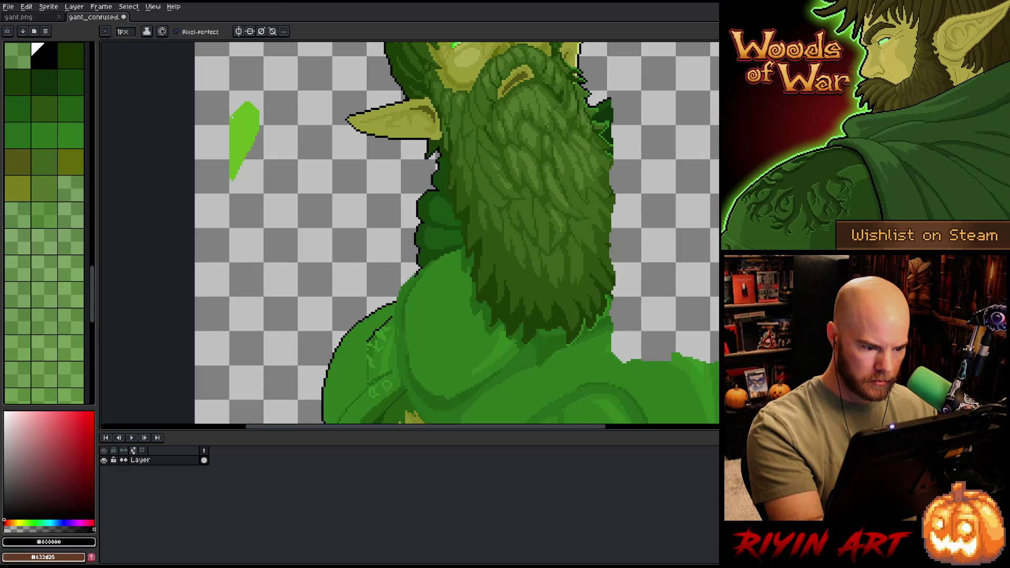
{"action": "scroll", "coordinate": [370, 323], "scroll_direction": "up", "scroll_amount": 5}
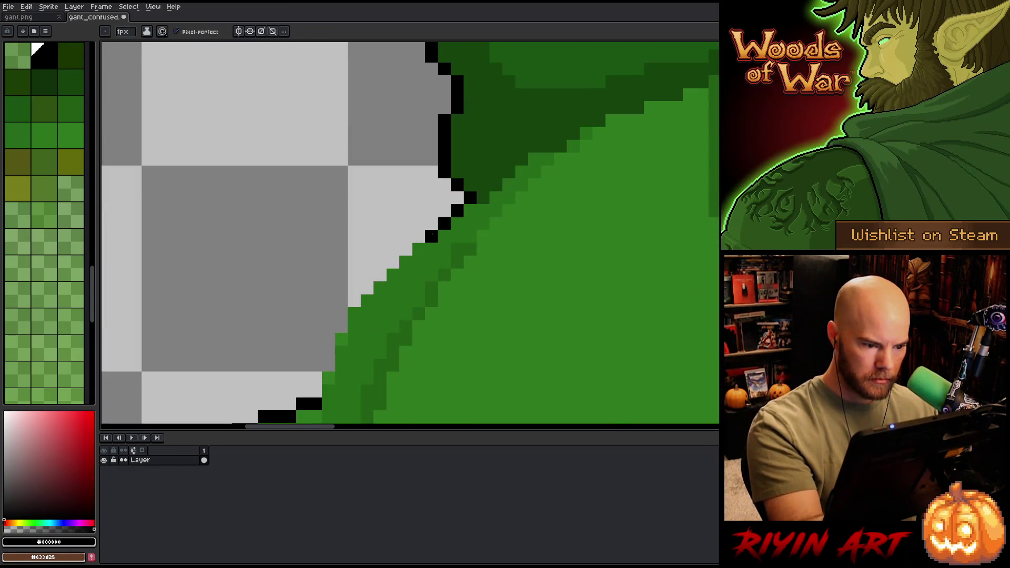
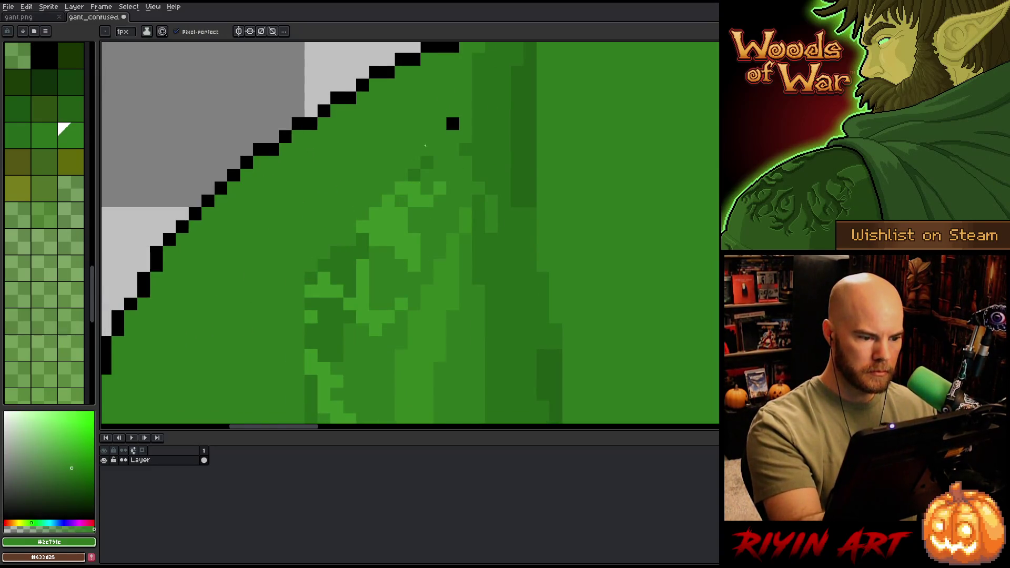
Step: Zoom and pan onto the giant's torso, magic-wand its flat green area, then deselect
{"action": "scroll", "coordinate": [442, 120], "scroll_direction": "down", "scroll_amount": 4}
{"action": "scroll", "coordinate": [442, 120], "scroll_direction": "down", "scroll_amount": 2}
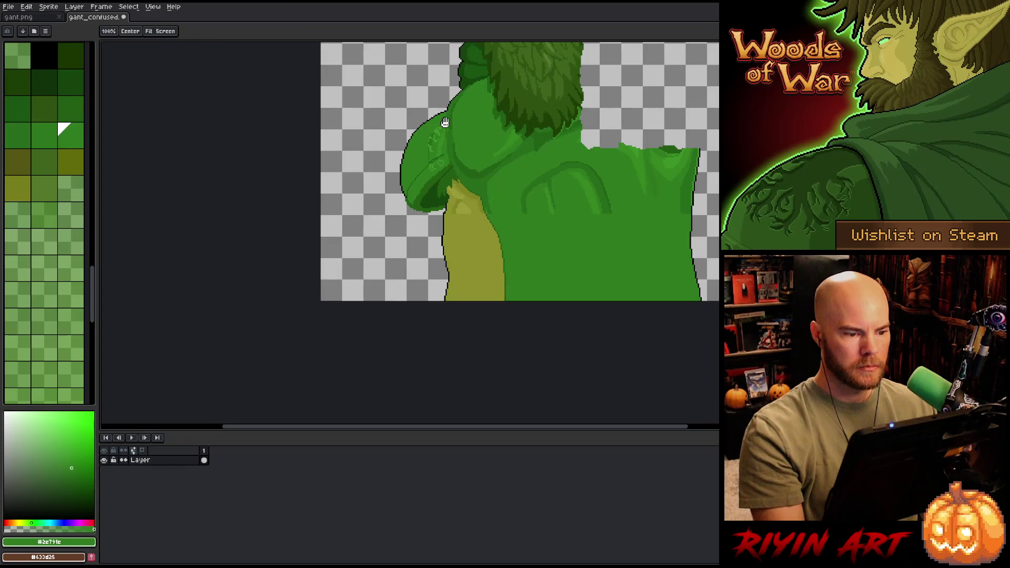
{"action": "scroll", "coordinate": [358, 260], "scroll_direction": "down", "scroll_amount": 3}
{"action": "scroll", "coordinate": [340, 229], "scroll_direction": "up", "scroll_amount": 1}
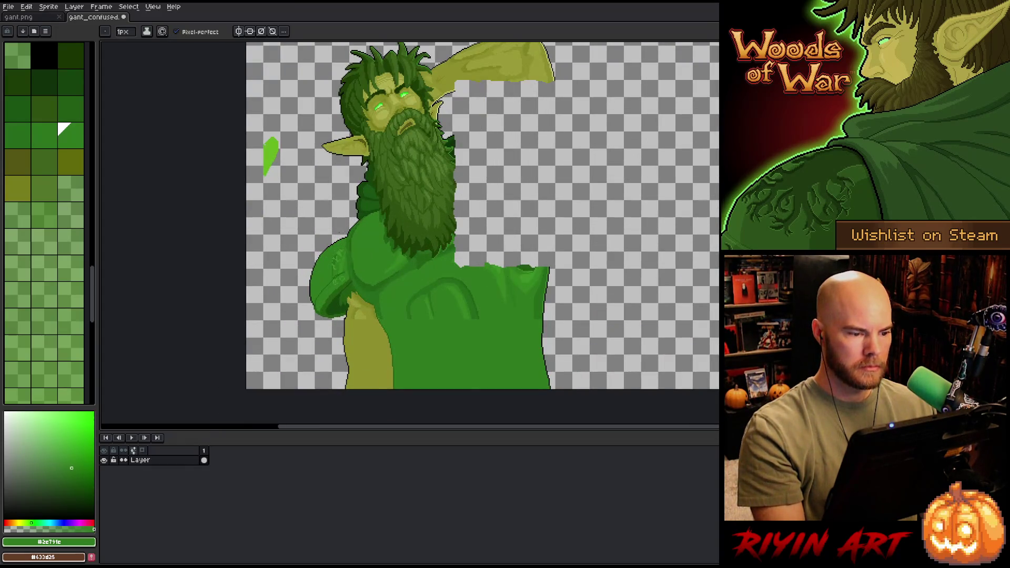
{"action": "scroll", "coordinate": [355, 229], "scroll_direction": "down", "scroll_amount": 1}
{"action": "scroll", "coordinate": [377, 226], "scroll_direction": "up", "scroll_amount": 2}
{"action": "scroll", "coordinate": [377, 225], "scroll_direction": "down", "scroll_amount": 1}
{"action": "mouse_move", "coordinate": [361, 238]}
{"action": "left_mouse_down"}
{"action": "mouse_move", "coordinate": [338, 289]}
{"action": "mouse_move", "coordinate": [315, 286]}
{"action": "left_mouse_up"}
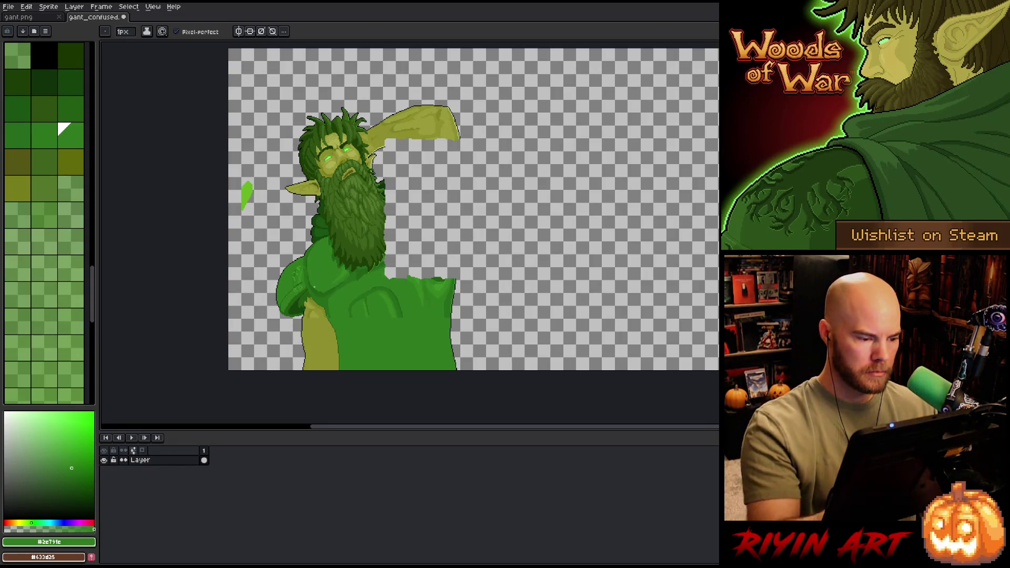
{"action": "key", "text": "w"}
{"action": "left_click", "coordinate": [331, 312]}
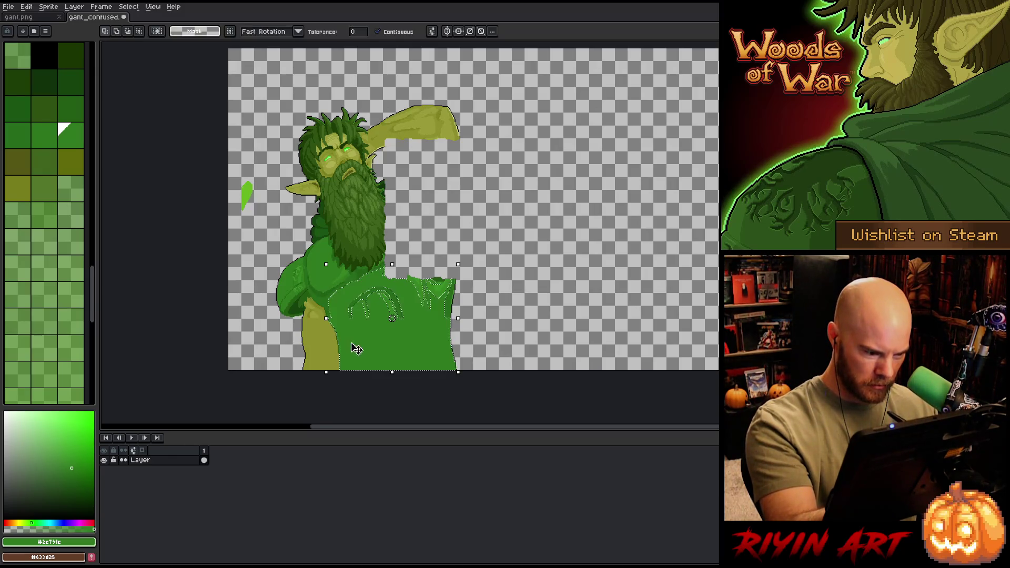
{"action": "scroll", "coordinate": [341, 336], "scroll_direction": "up", "scroll_amount": 3}
{"action": "key", "text": "ctrl+d"}
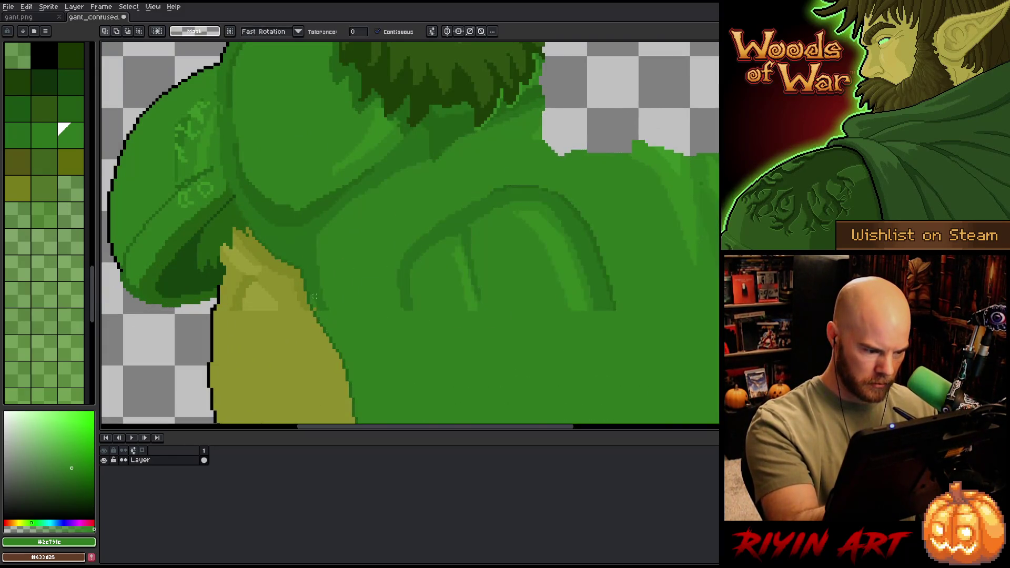
Step: Reselect the torso green, draw a dark green fold line down it, and fill the strip beside it
{"action": "key", "text": "b"}
{"action": "left_click", "coordinate": [316, 305], "text": "alt"}
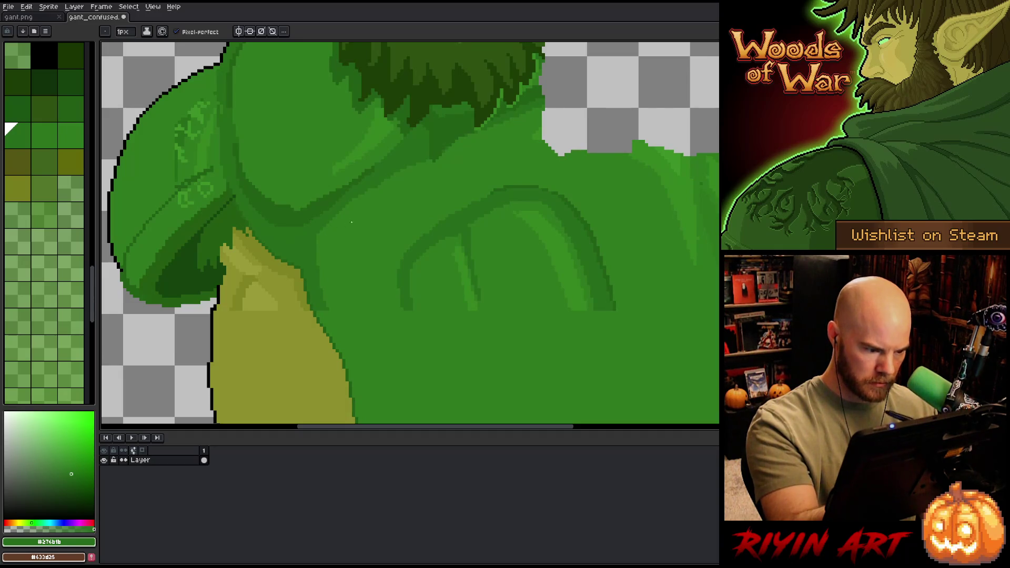
{"action": "key", "text": "m"}
{"action": "scroll", "coordinate": [343, 304], "scroll_direction": "down", "scroll_amount": 5}
{"action": "key", "text": "w"}
{"action": "left_click", "coordinate": [393, 225]}
{"action": "key", "text": "b"}
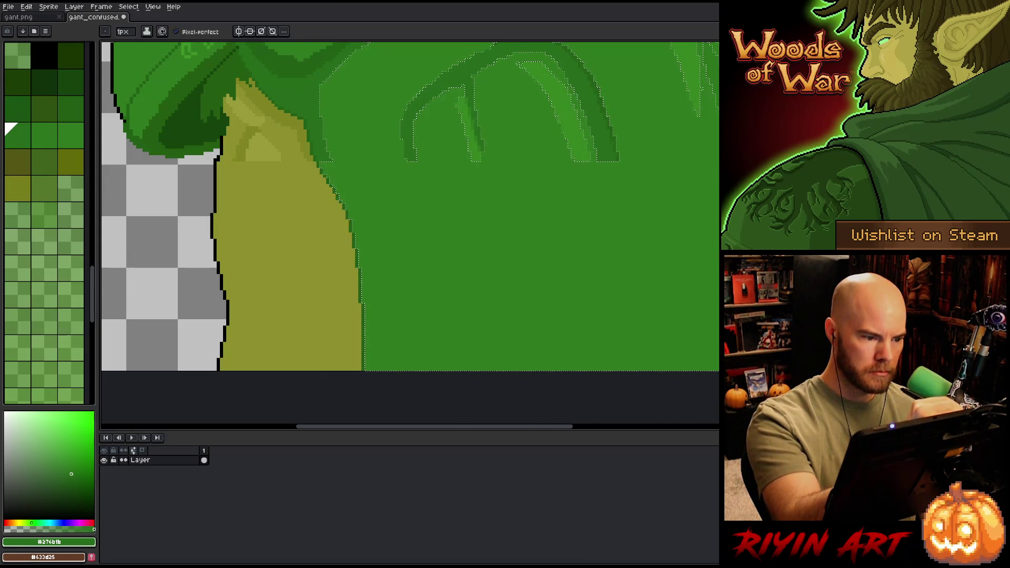
{"action": "left_click_drag", "start_coordinate": [348, 208], "coordinate": [388, 369]}
{"action": "key", "text": "g"}
{"action": "left_click", "coordinate": [370, 223]}
Step: Add a second darker green fold on the torso with a curved fold below it
{"action": "left_click_drag", "start_coordinate": [502, 179], "coordinate": [447, 235]}
{"action": "key", "text": "b"}
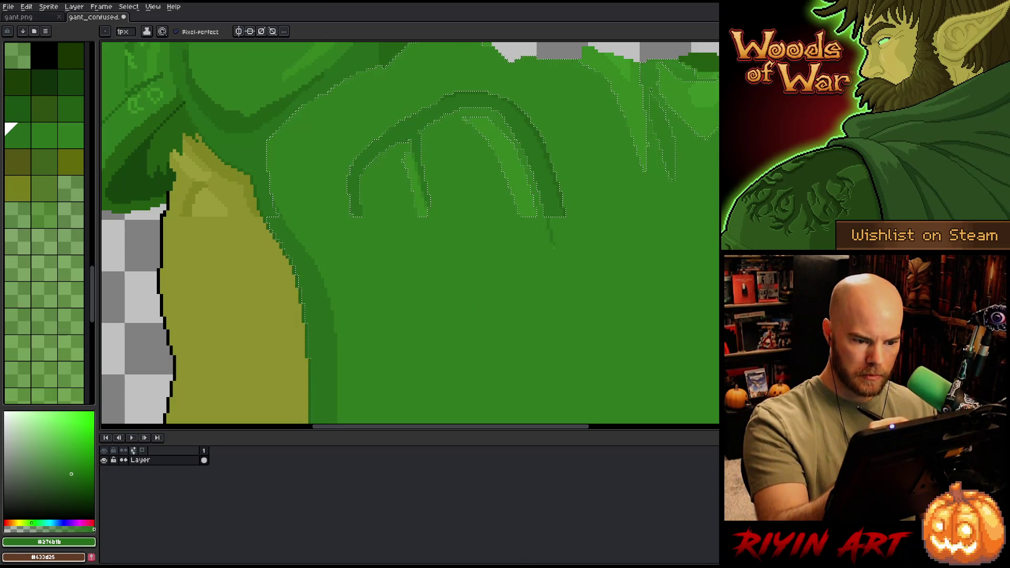
{"action": "left_click", "coordinate": [566, 207], "text": "alt"}
{"action": "left_click_drag", "start_coordinate": [567, 216], "coordinate": [585, 348]}
{"action": "left_click", "coordinate": [552, 207], "text": "alt"}
{"action": "left_click_drag", "start_coordinate": [577, 387], "coordinate": [590, 379]}
Step: Try a lighter green #358421 fill, undo it, and settle on darker green #276b1b
{"action": "scroll", "coordinate": [593, 275], "scroll_direction": "down", "scroll_amount": 3}
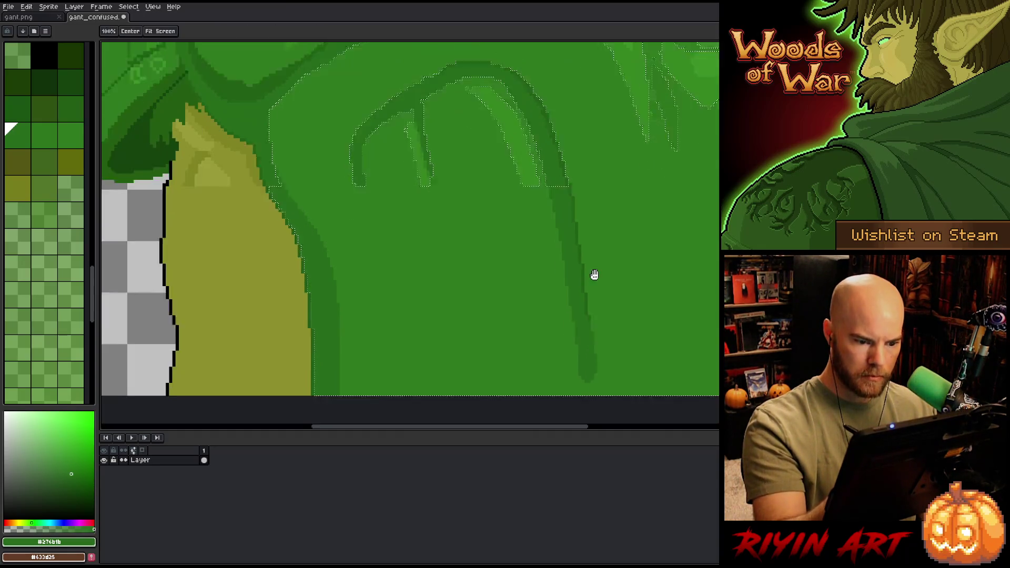
{"action": "left_click", "coordinate": [474, 236], "text": "alt"}
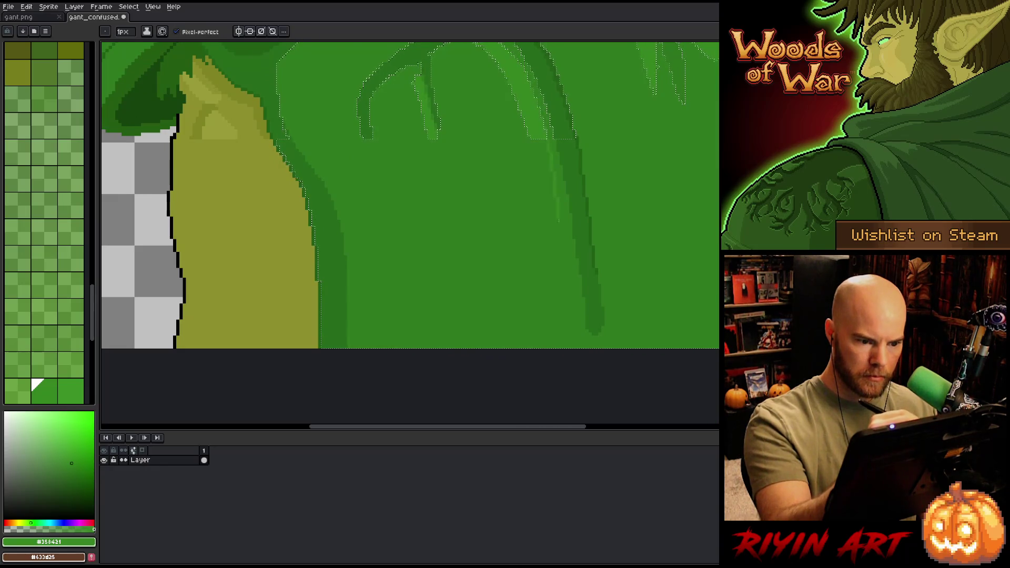
{"action": "key", "text": "g"}
{"action": "left_click", "coordinate": [566, 247]}
{"action": "key", "text": "ctrl+z"}
{"action": "key", "text": "b"}
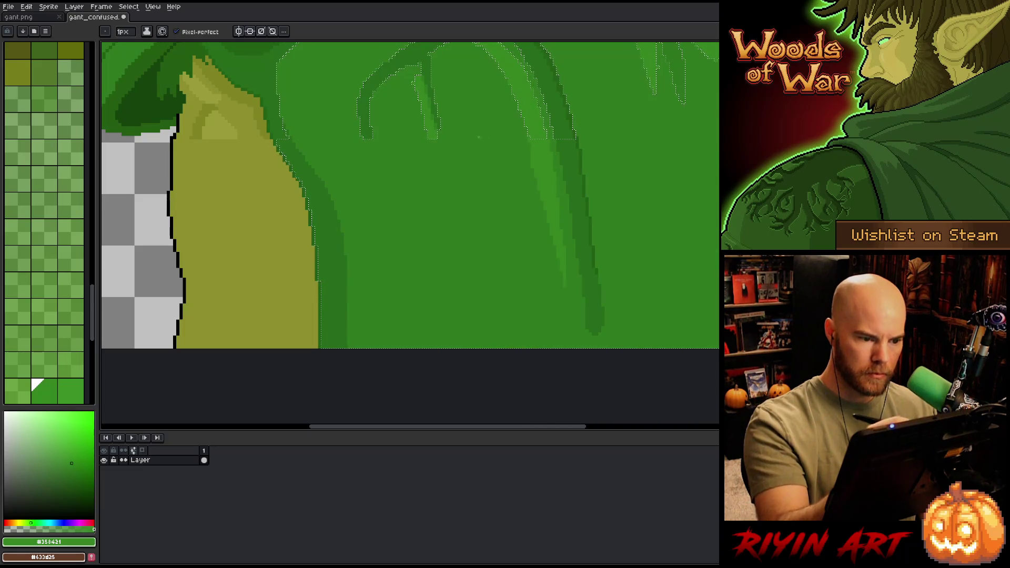
{"action": "left_click", "coordinate": [440, 120], "text": "alt"}
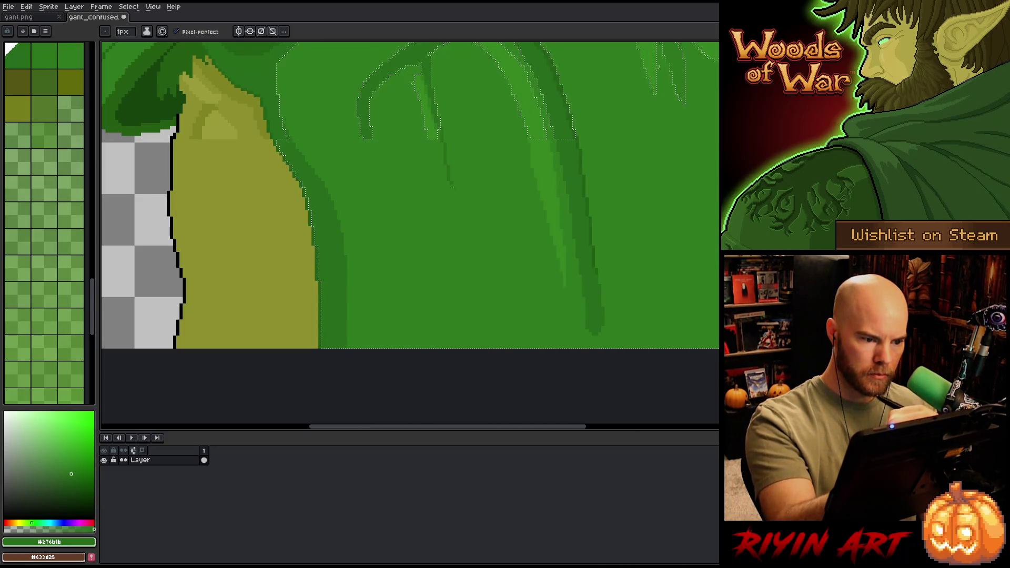
{"action": "left_click", "coordinate": [437, 119], "text": "alt"}
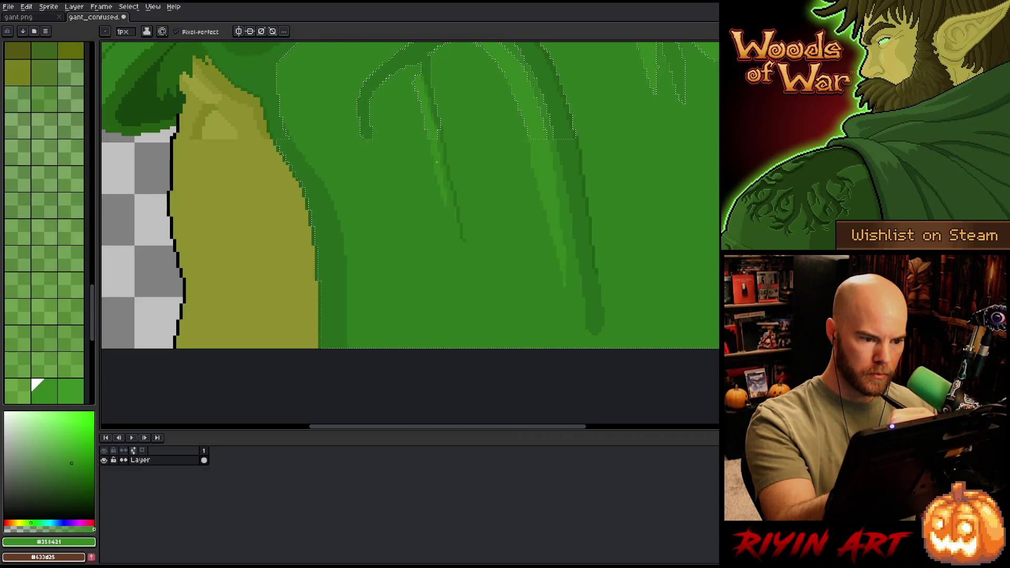
{"action": "left_click", "coordinate": [363, 117], "text": "alt"}
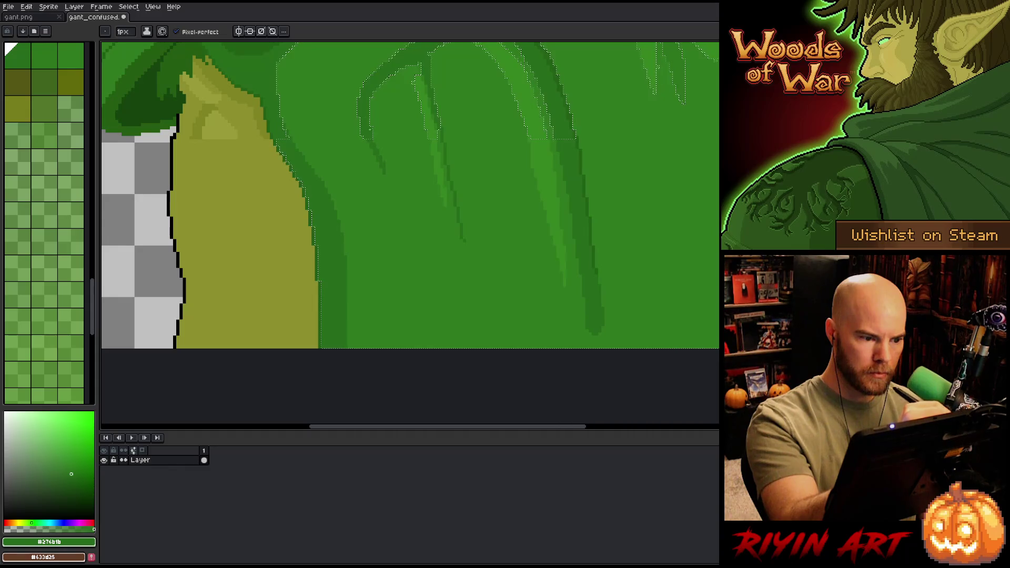
Step: Draw a dark fold line down the torso's right side and fill the strip beside it darker
{"action": "mouse_move", "coordinate": [557, 252]}
{"action": "left_mouse_down"}
{"action": "mouse_move", "coordinate": [536, 320]}
{"action": "mouse_move", "coordinate": [519, 300]}
{"action": "mouse_move", "coordinate": [622, 354]}
{"action": "mouse_move", "coordinate": [514, 174]}
{"action": "mouse_move", "coordinate": [541, 116]}
{"action": "left_mouse_up"}
{"action": "key", "text": "b"}
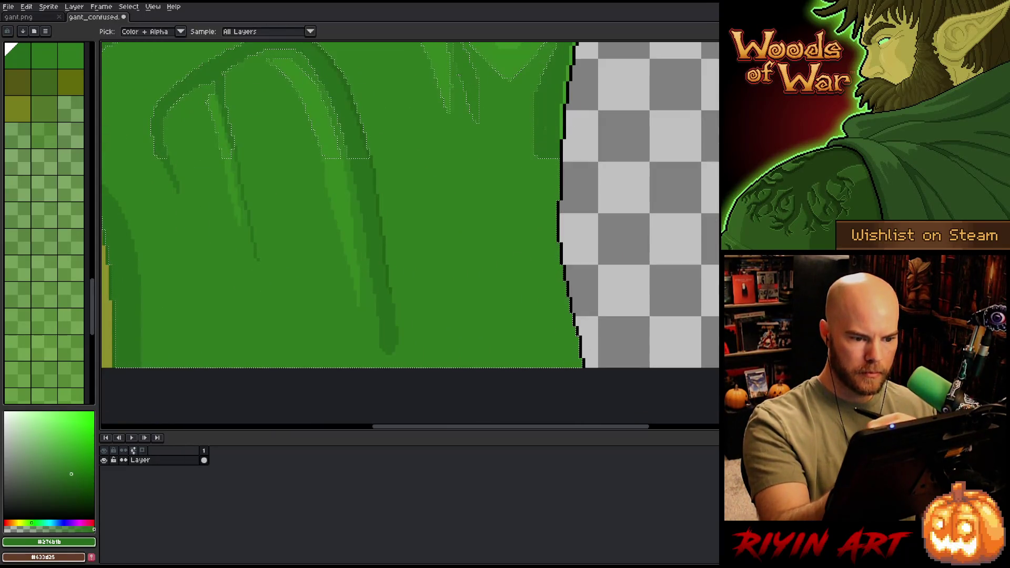
{"action": "mouse_move", "coordinate": [525, 150]}
{"action": "left_mouse_down"}
{"action": "mouse_move", "coordinate": [524, 271]}
{"action": "mouse_move", "coordinate": [541, 352]}
{"action": "left_mouse_up"}
{"action": "key", "text": "g"}
{"action": "left_click", "coordinate": [543, 266]}
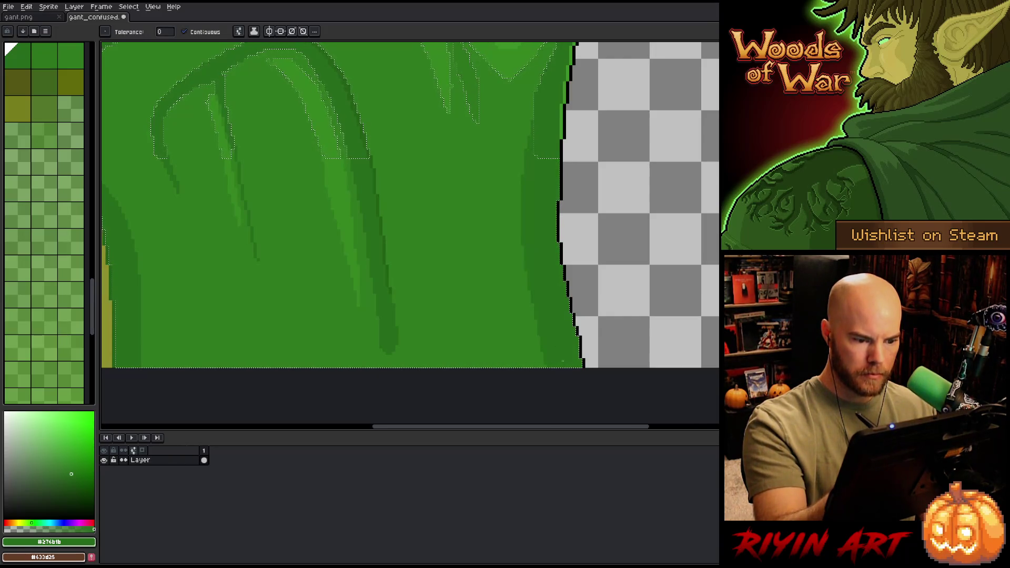
Step: Blend the fold's bottom lighter and add a light green #3c9026 vertical highlight stroke
{"action": "key", "text": "b"}
{"action": "left_click", "coordinate": [401, 285], "text": "alt"}
{"action": "left_click_drag", "start_coordinate": [391, 317], "coordinate": [388, 348]}
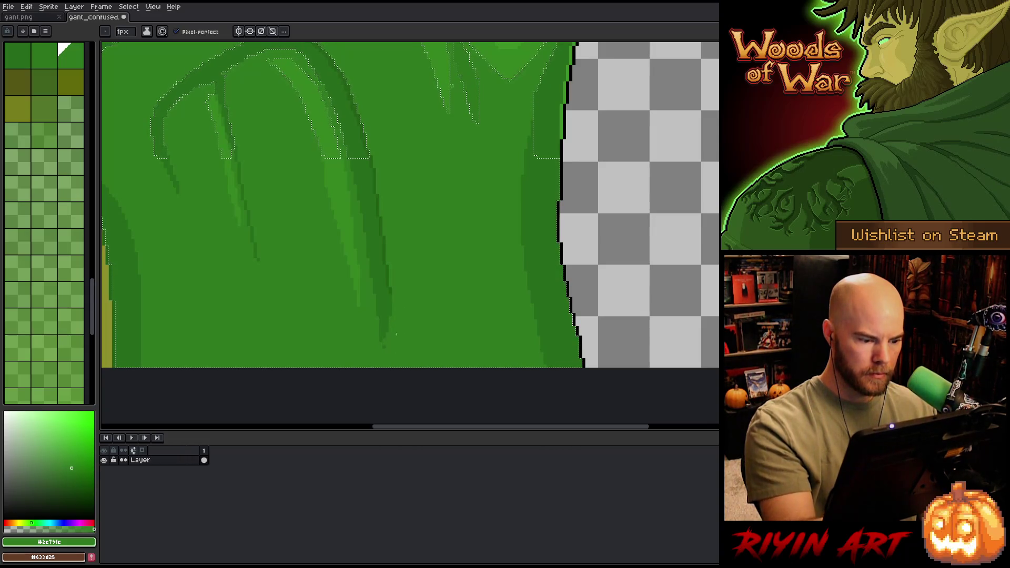
{"action": "left_click", "coordinate": [548, 142], "text": "alt"}
{"action": "key", "text": "ctrl+d"}
{"action": "left_click_drag", "start_coordinate": [558, 139], "coordinate": [558, 260]}
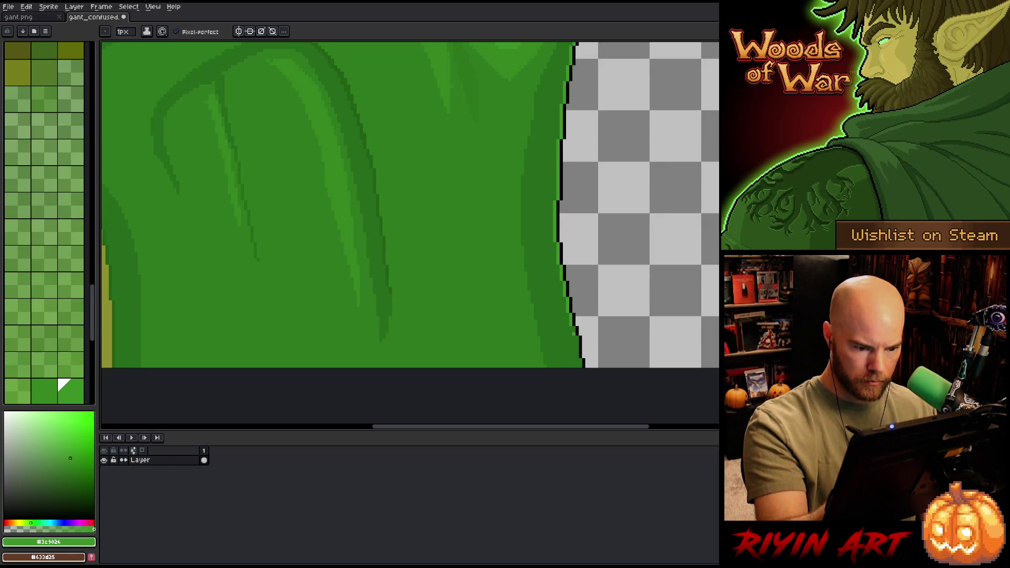
{"action": "left_click", "coordinate": [576, 331], "text": "alt"}
{"action": "left_click", "coordinate": [576, 324], "text": "alt"}
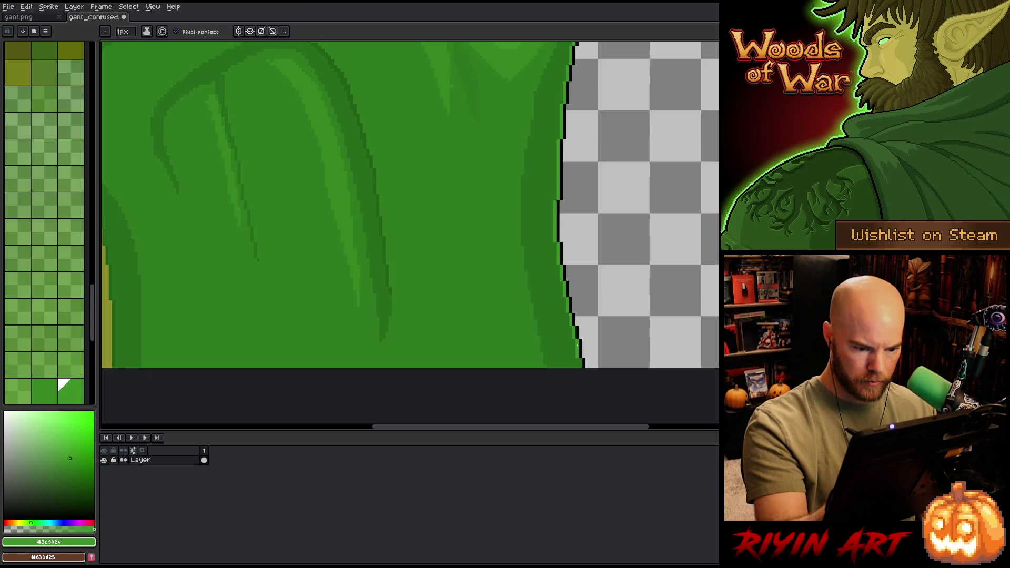
{"action": "scroll", "coordinate": [469, 305], "scroll_direction": "down", "scroll_amount": 4}
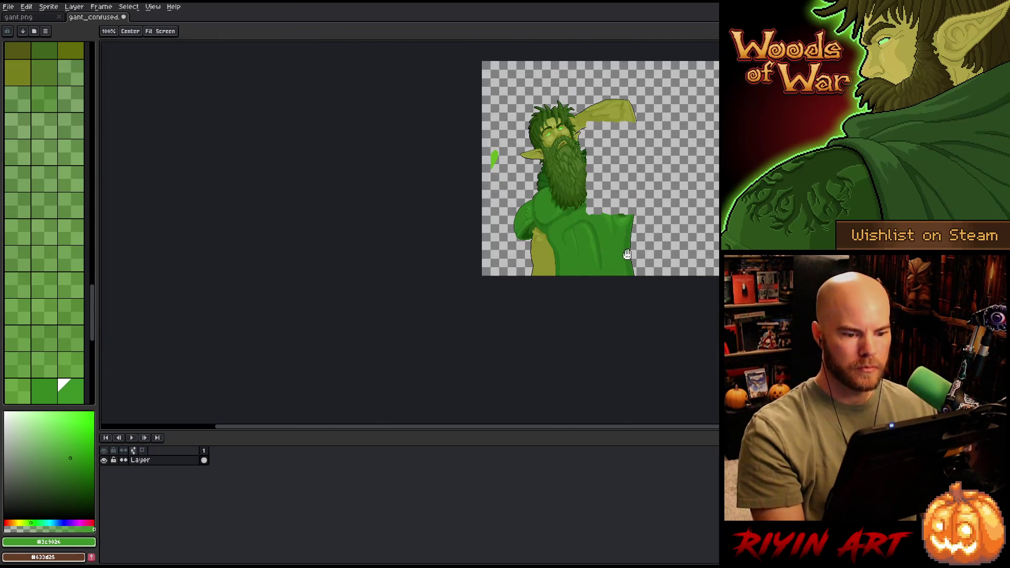
Step: Bring the torso and shoulder into view and sample the arm's olive skin colour
{"action": "right_click", "coordinate": [484, 256]}
{"action": "left_click", "coordinate": [494, 262]}
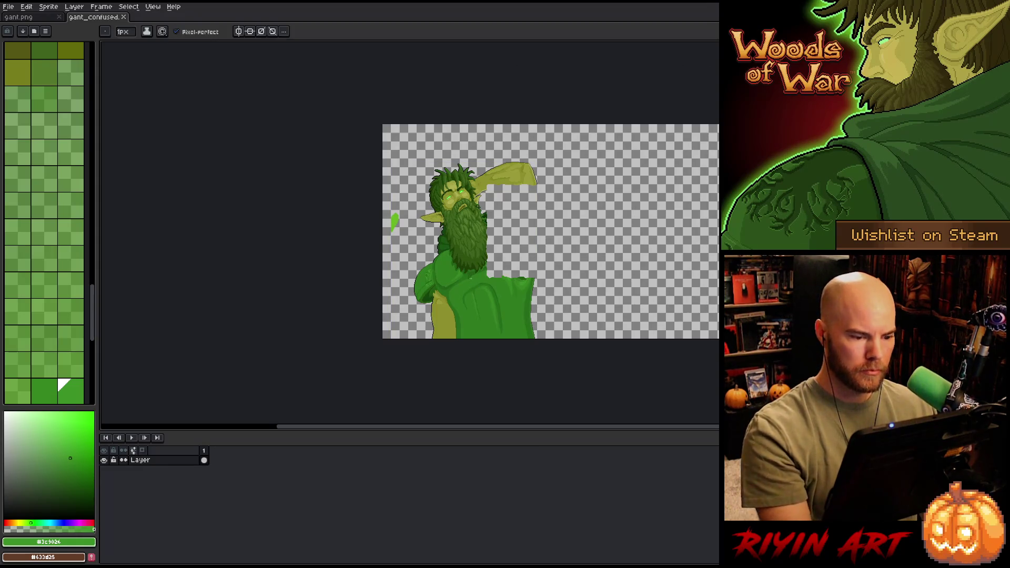
{"action": "scroll", "coordinate": [484, 258], "scroll_direction": "up", "scroll_amount": 1}
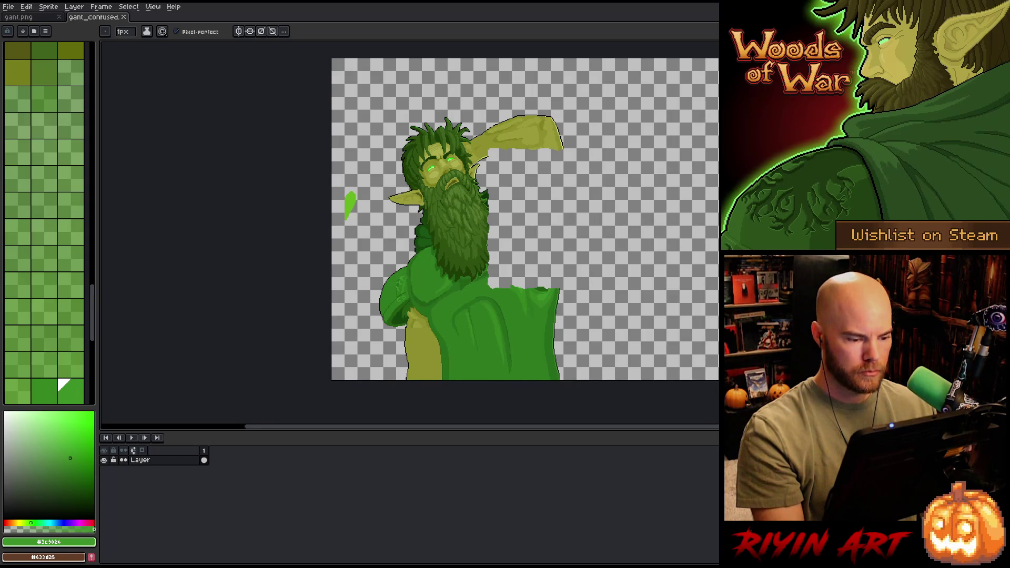
{"action": "scroll", "coordinate": [421, 332], "scroll_direction": "up", "scroll_amount": 2}
{"action": "left_click_drag", "start_coordinate": [410, 334], "coordinate": [413, 278]}
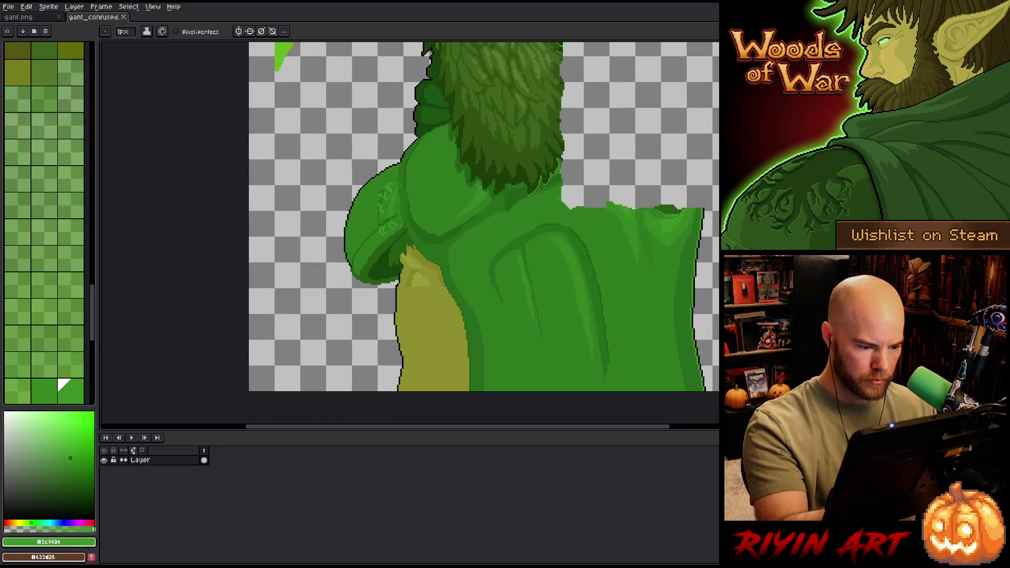
{"action": "left_click", "coordinate": [414, 278], "text": "alt"}
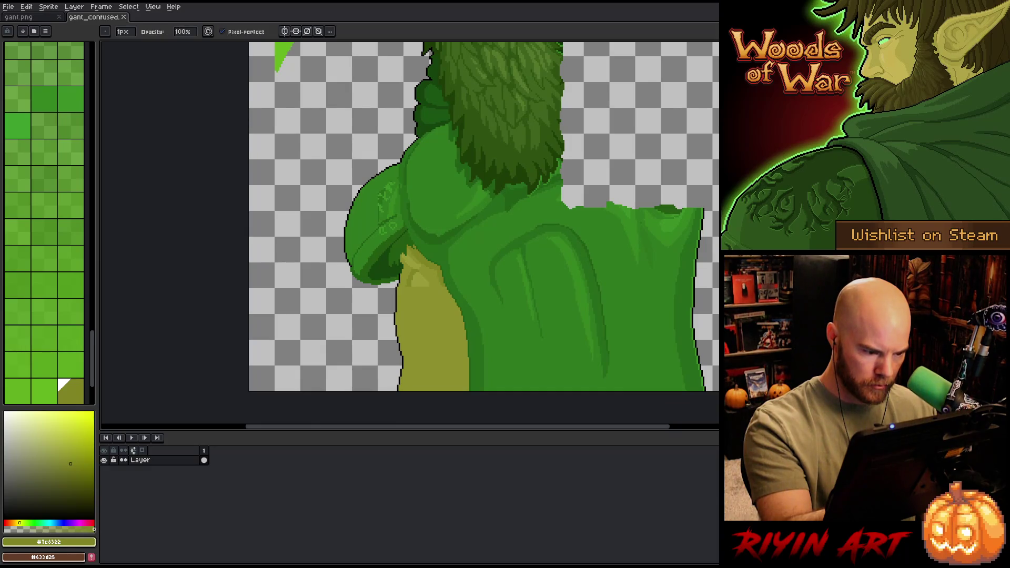
{"action": "left_click", "coordinate": [398, 287], "text": "alt"}
{"action": "key", "text": "e"}
{"action": "key", "text": "b"}
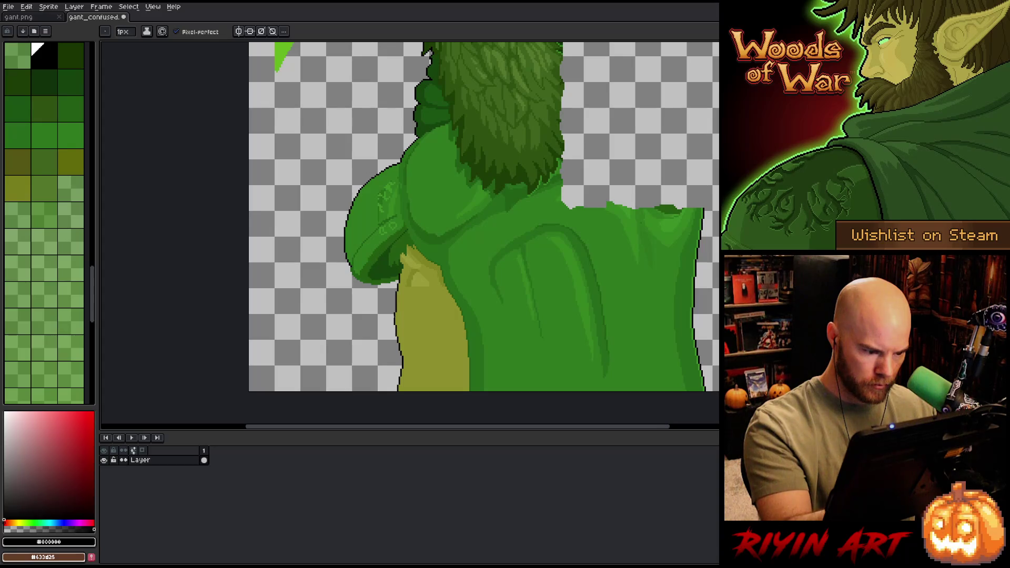
Step: Compare olive shades #8c8f2d and #7c8322, then draw a lighter olive highlight stroke on the arm
{"action": "left_click", "coordinate": [397, 309], "text": "alt"}
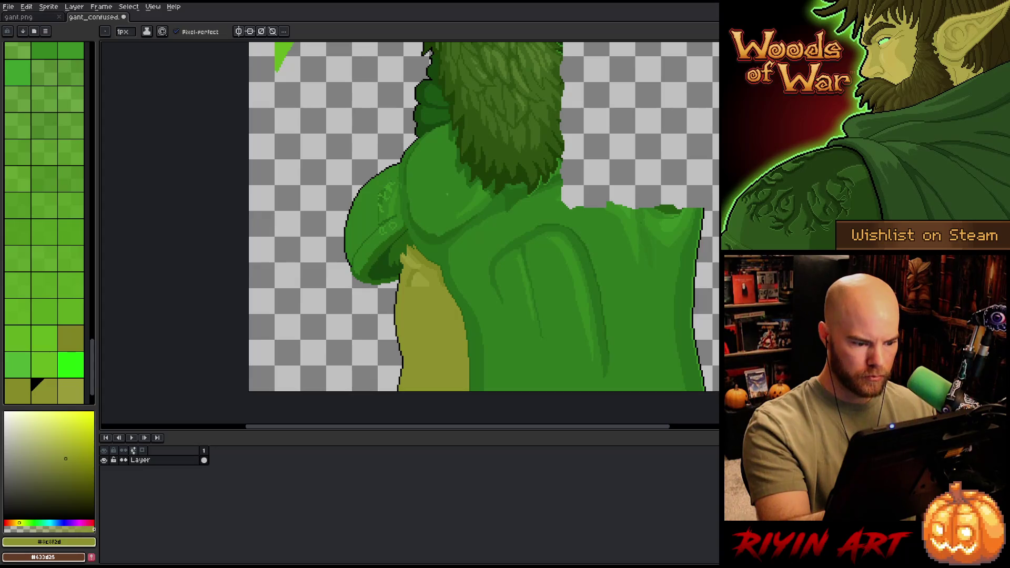
{"action": "left_click", "coordinate": [403, 339], "text": "alt"}
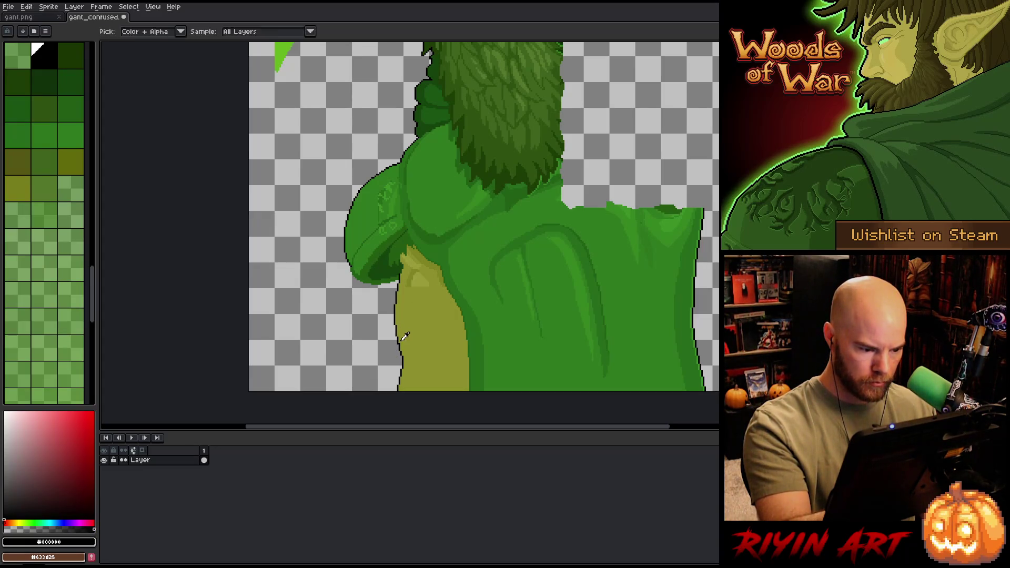
{"action": "left_click", "coordinate": [405, 339], "text": "alt"}
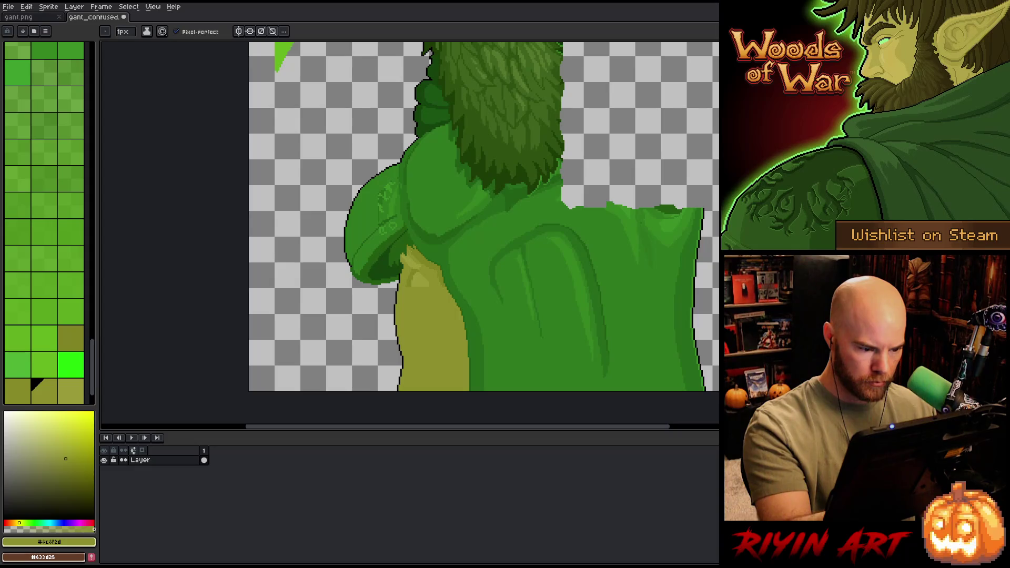
{"action": "left_click", "coordinate": [415, 340], "text": "alt"}
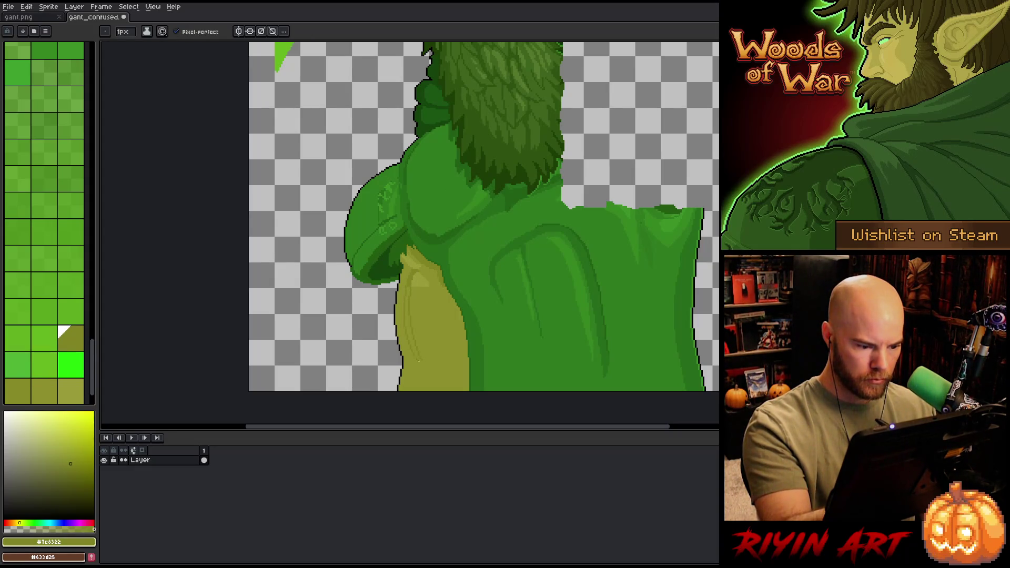
{"action": "left_click", "coordinate": [418, 279], "text": "alt"}
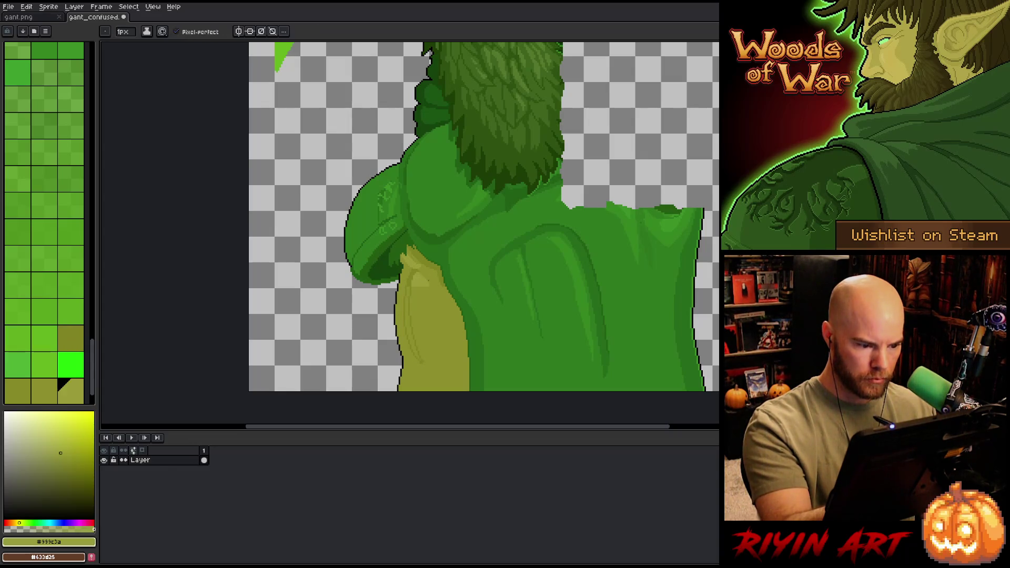
{"action": "left_click_drag", "start_coordinate": [427, 292], "coordinate": [432, 337]}
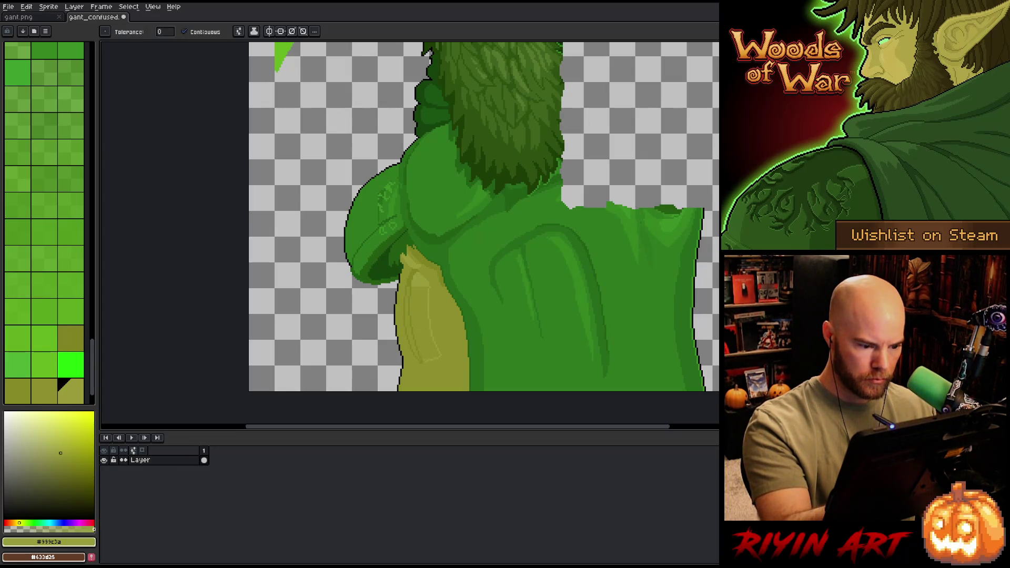
Step: Fill an arm patch with base olive and magic-wand select the olive arm area
{"action": "key", "text": "g"}
{"action": "left_click", "coordinate": [437, 368], "text": "alt"}
{"action": "left_click", "coordinate": [411, 327]}
{"action": "key", "text": "b"}
{"action": "left_click", "coordinate": [433, 318], "text": "alt"}
{"action": "left_click", "coordinate": [442, 277], "text": "alt"}
{"action": "left_click", "coordinate": [442, 277]}
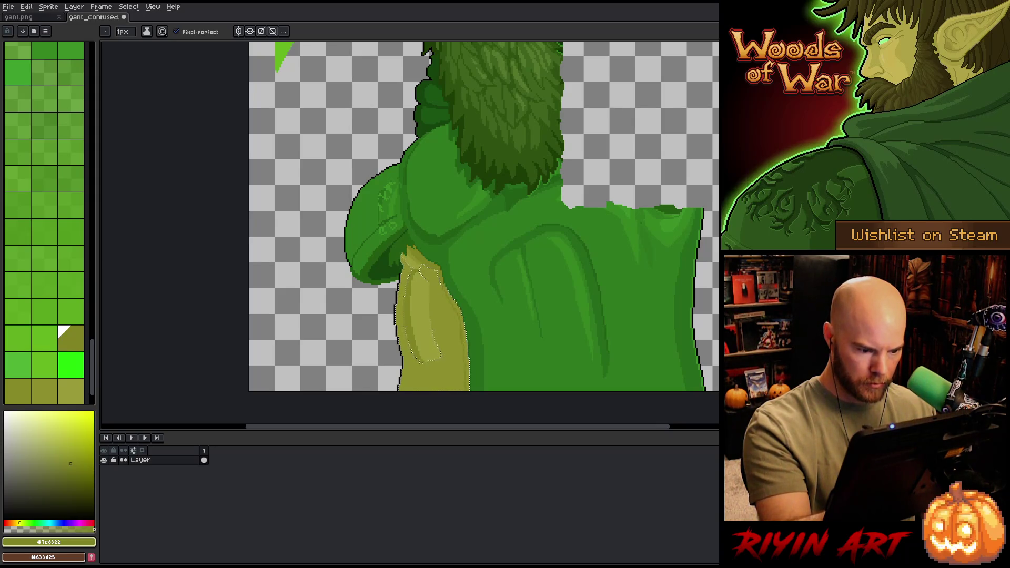
Step: Paint lighter olive highlights inside the arm selection, then deselect and hide the menus and palette
{"action": "left_click", "coordinate": [451, 316], "text": "alt"}
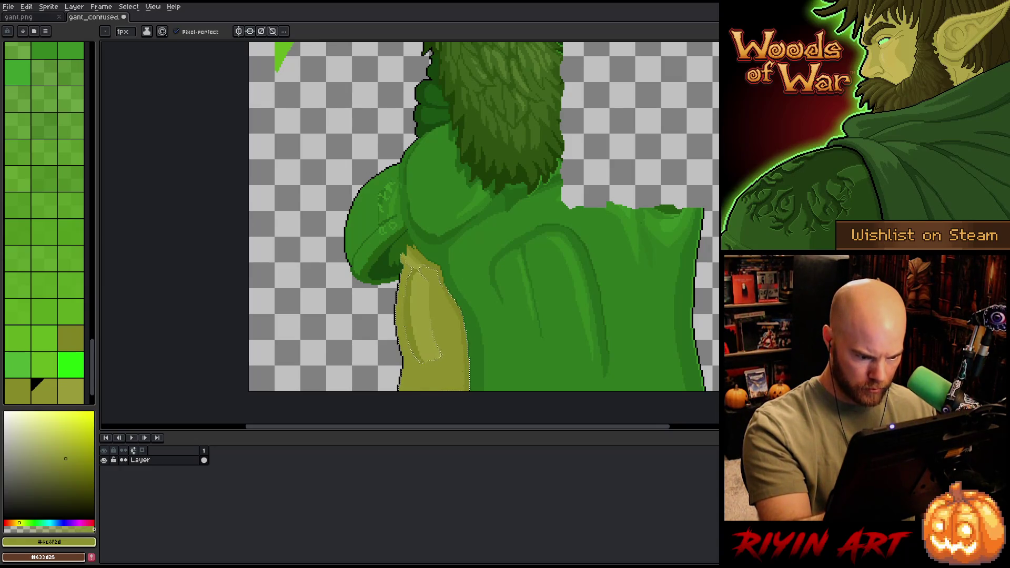
{"action": "left_click", "coordinate": [463, 364], "text": "alt"}
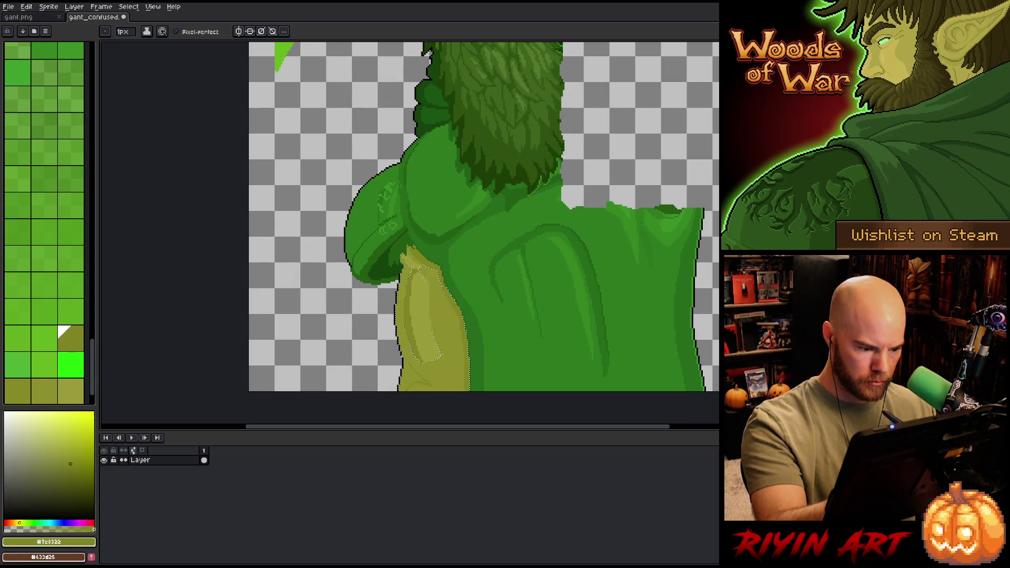
{"action": "left_click", "coordinate": [44, 392]}
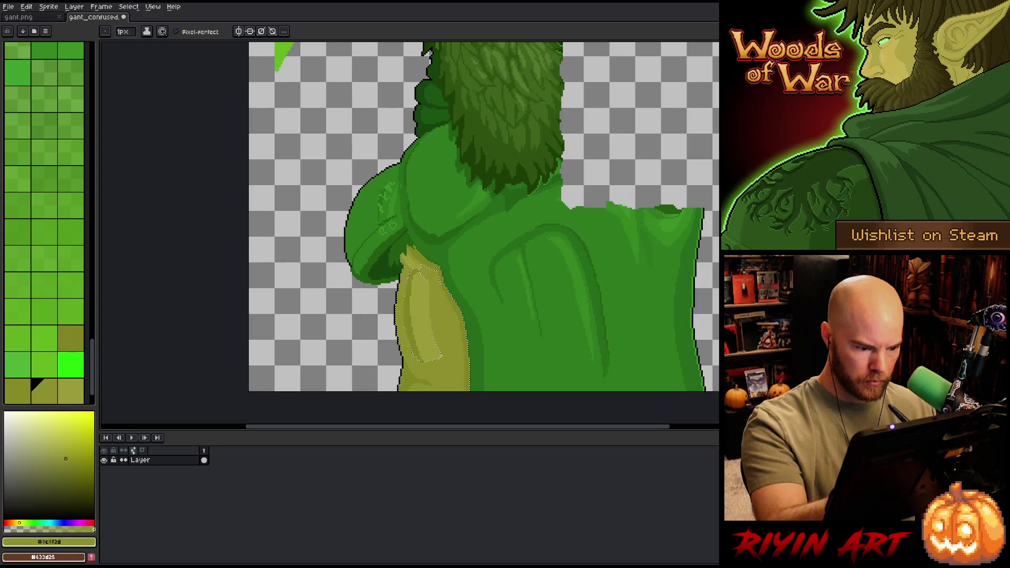
{"action": "key", "text": "ctrl+d"}
{"action": "left_click", "coordinate": [430, 268], "text": "alt"}
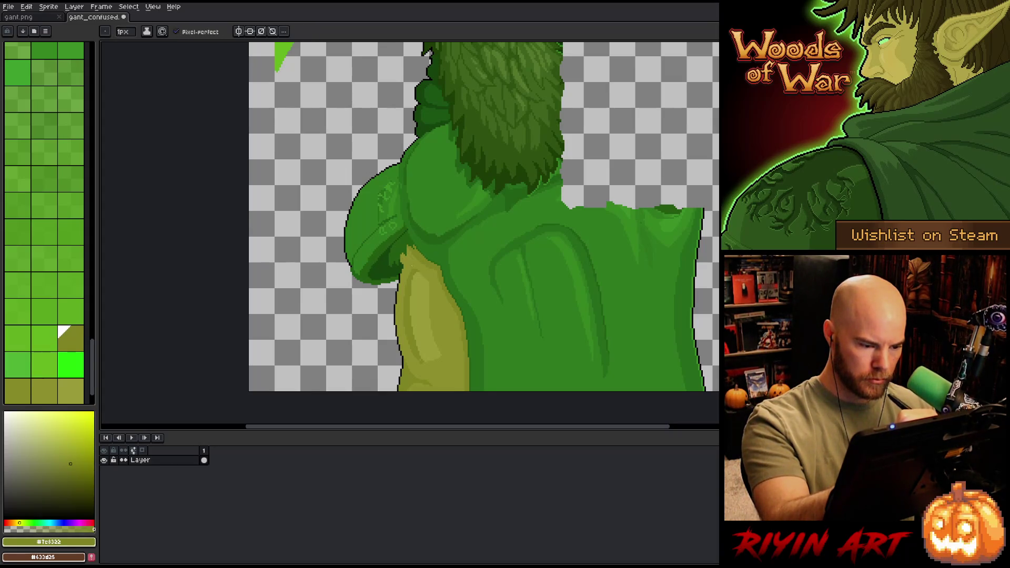
{"action": "left_click", "coordinate": [407, 258]}
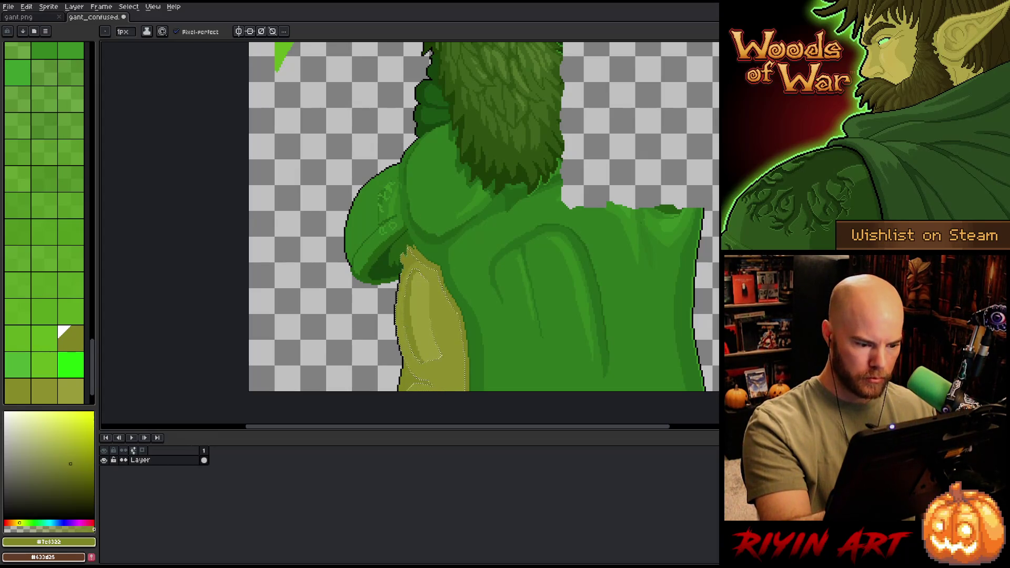
{"action": "key", "text": "g"}
{"action": "key", "text": "ctrl+d"}
{"action": "key", "text": "ctrl+f"}
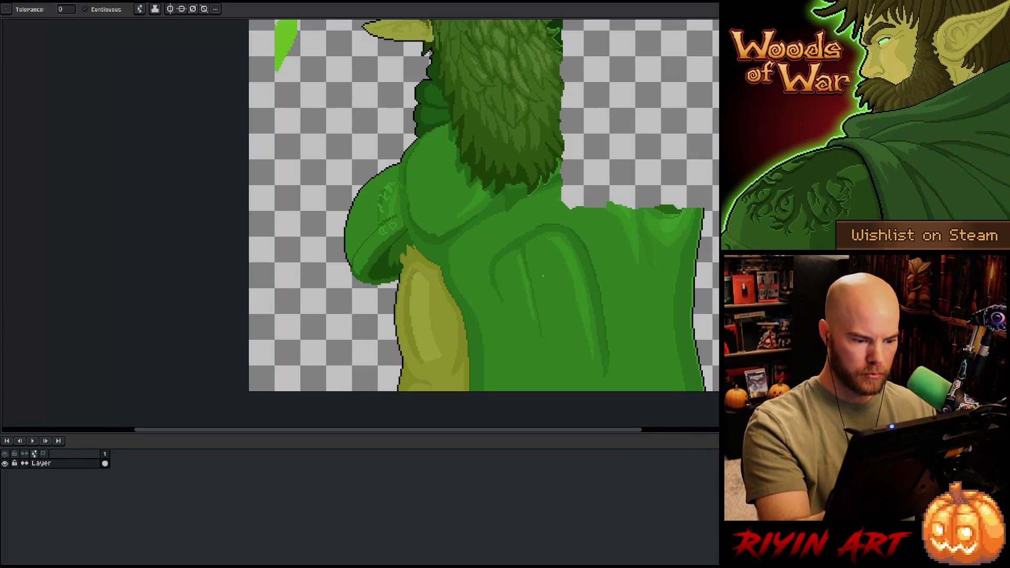
{"action": "key", "text": "v"}
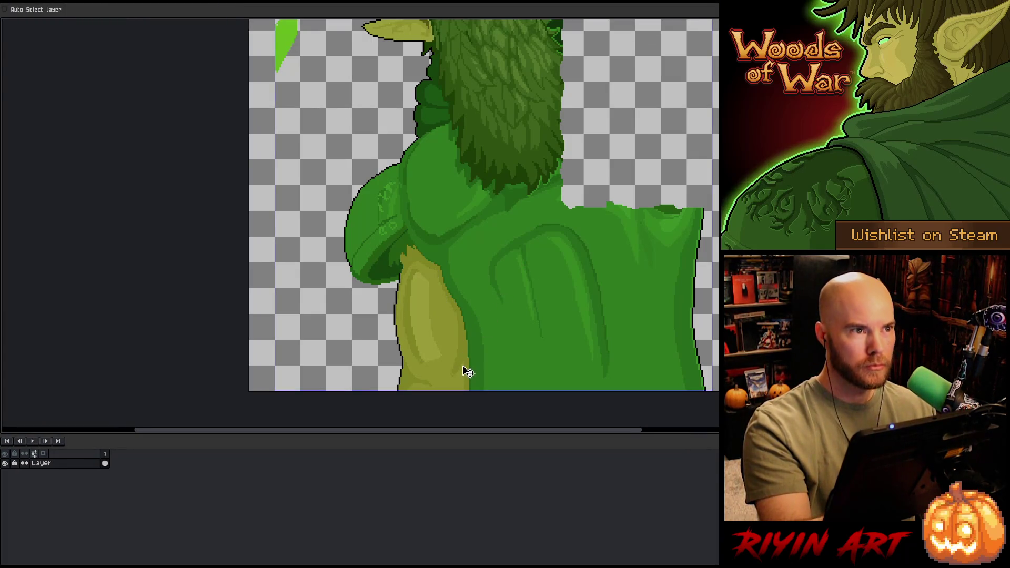
{"action": "key", "text": "b"}
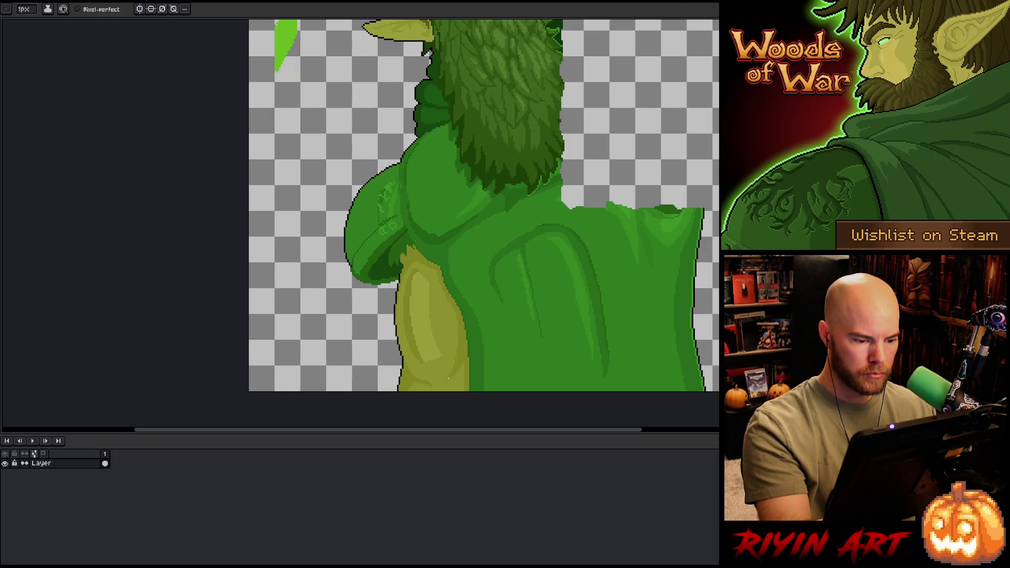
{"action": "scroll", "coordinate": [453, 356], "scroll_direction": "down", "scroll_amount": 2}
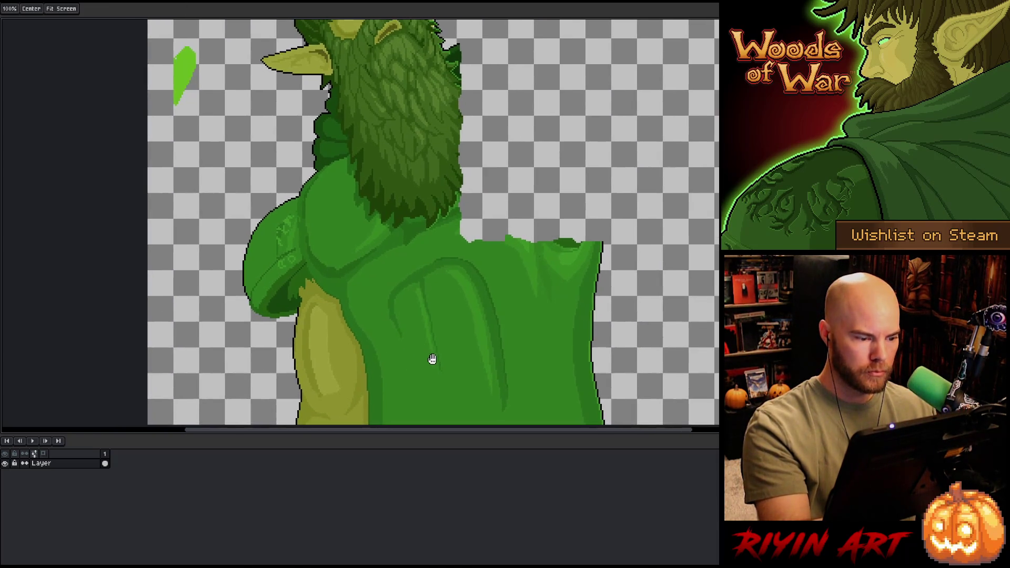
{"action": "mouse_move", "coordinate": [288, 280]}
{"action": "left_mouse_down"}
{"action": "mouse_move", "coordinate": [269, 310]}
{"action": "mouse_move", "coordinate": [303, 295]}
{"action": "left_mouse_up"}
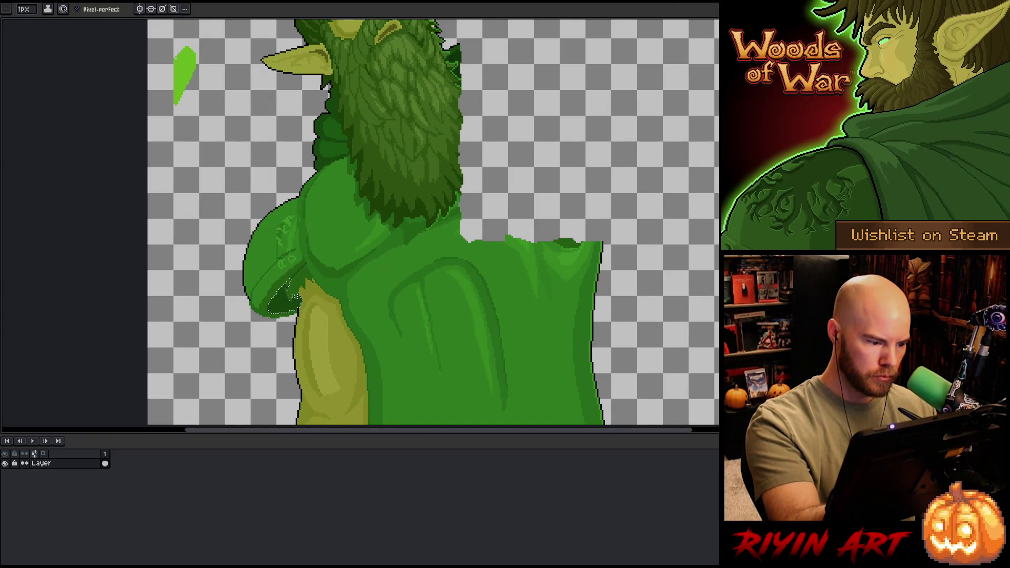
{"action": "key", "text": "ctrl+d"}
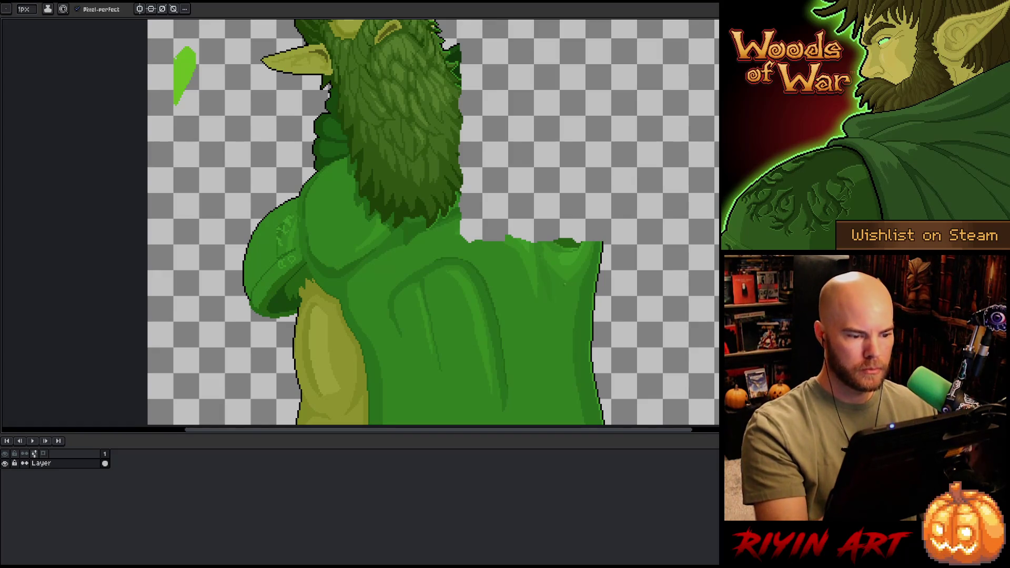
{"action": "scroll", "coordinate": [543, 291], "scroll_direction": "down", "scroll_amount": 3}
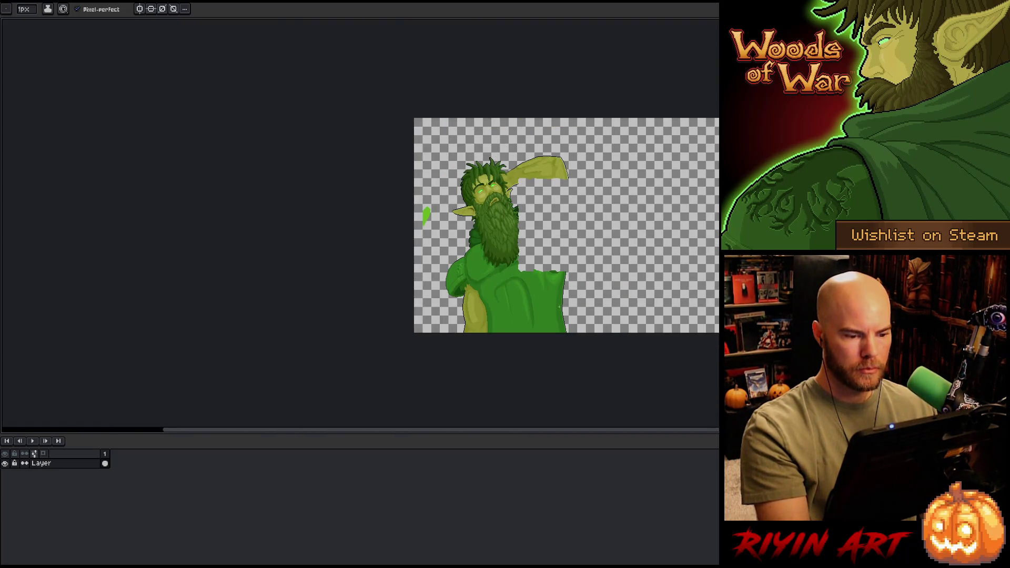
{"action": "scroll", "coordinate": [560, 303], "scroll_direction": "up", "scroll_amount": 1}
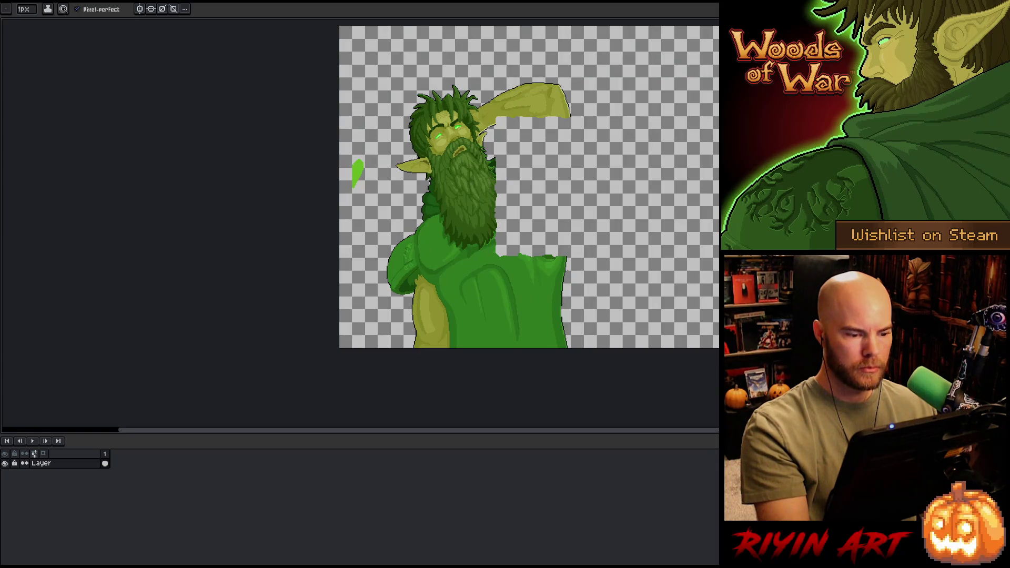
{"action": "scroll", "coordinate": [500, 285], "scroll_direction": "up", "scroll_amount": 2}
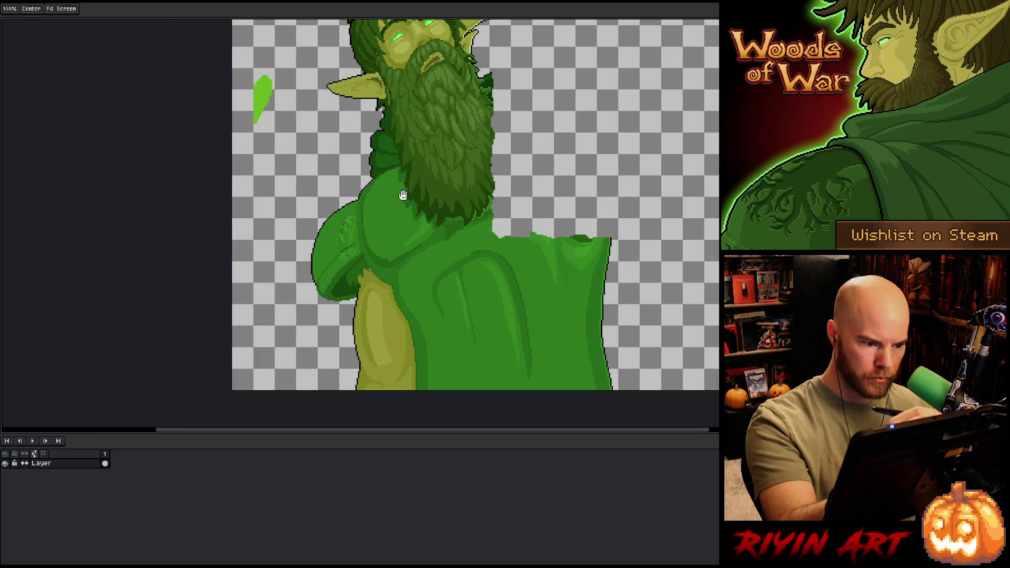
{"action": "left_click_drag", "start_coordinate": [474, 211], "coordinate": [508, 230]}
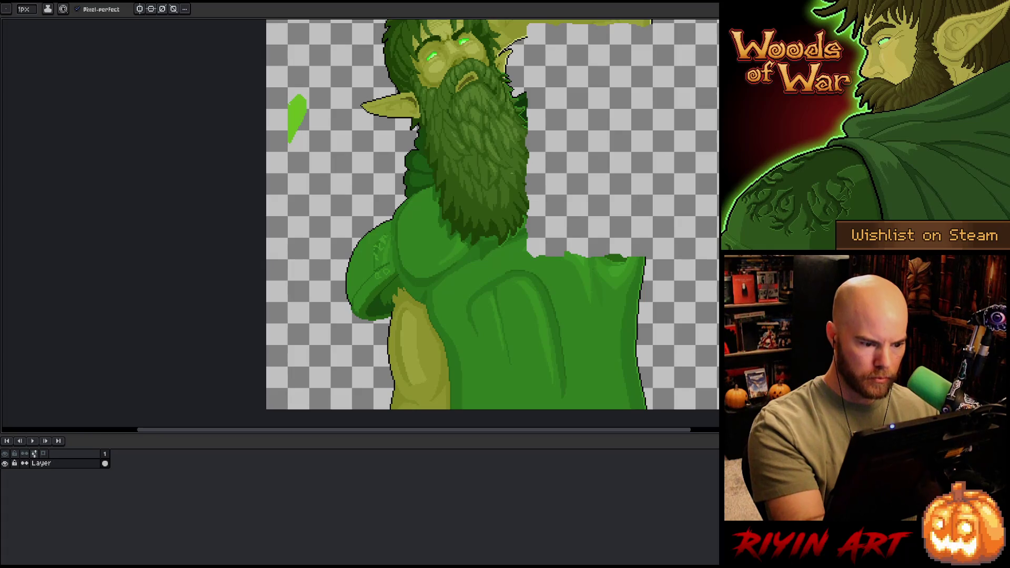
{"action": "scroll", "coordinate": [421, 297], "scroll_direction": "up", "scroll_amount": 3}
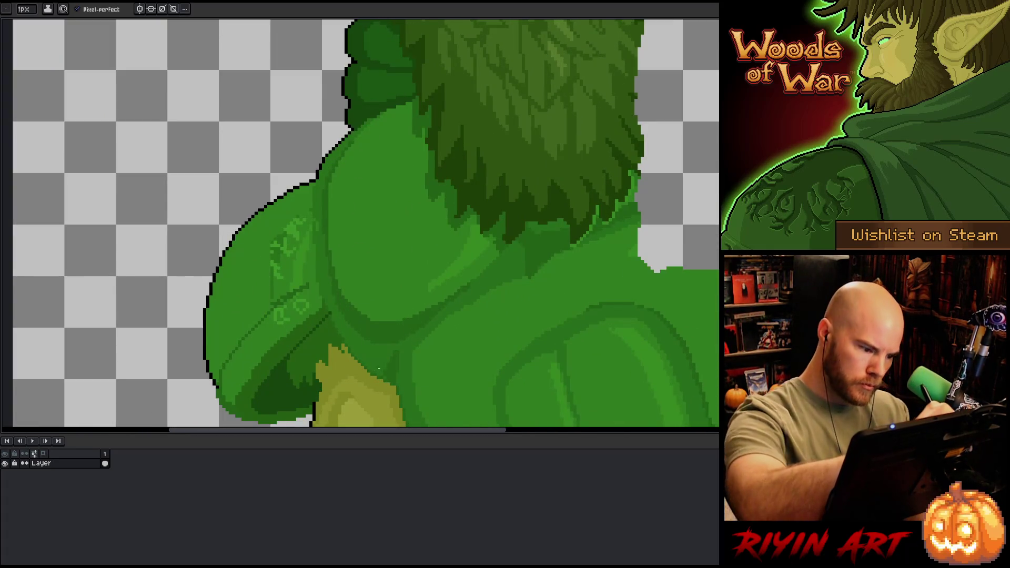
Step: Centre the view on the shoulder armor and sample several of its greens
{"action": "left_click", "coordinate": [365, 361], "text": "alt"}
{"action": "left_click", "coordinate": [371, 372], "text": "alt"}
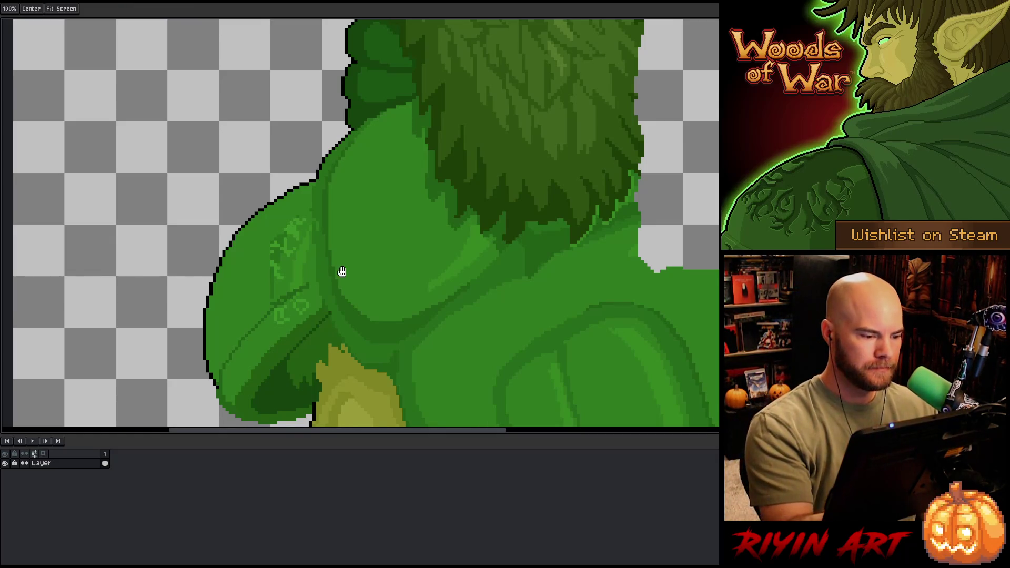
{"action": "left_click_drag", "start_coordinate": [338, 271], "coordinate": [496, 210]}
{"action": "key", "text": "i"}
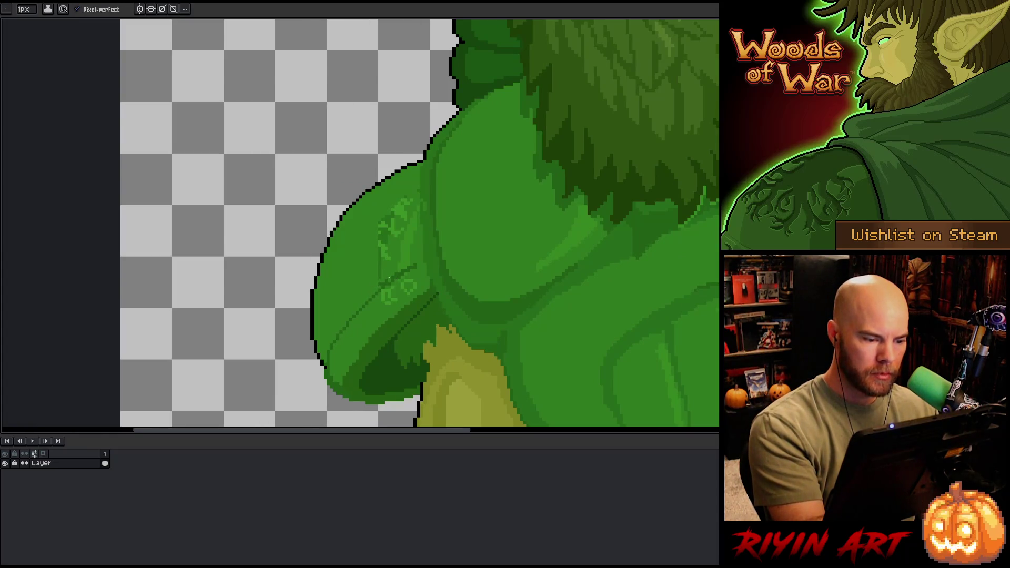
{"action": "left_click", "coordinate": [402, 268], "text": "alt"}
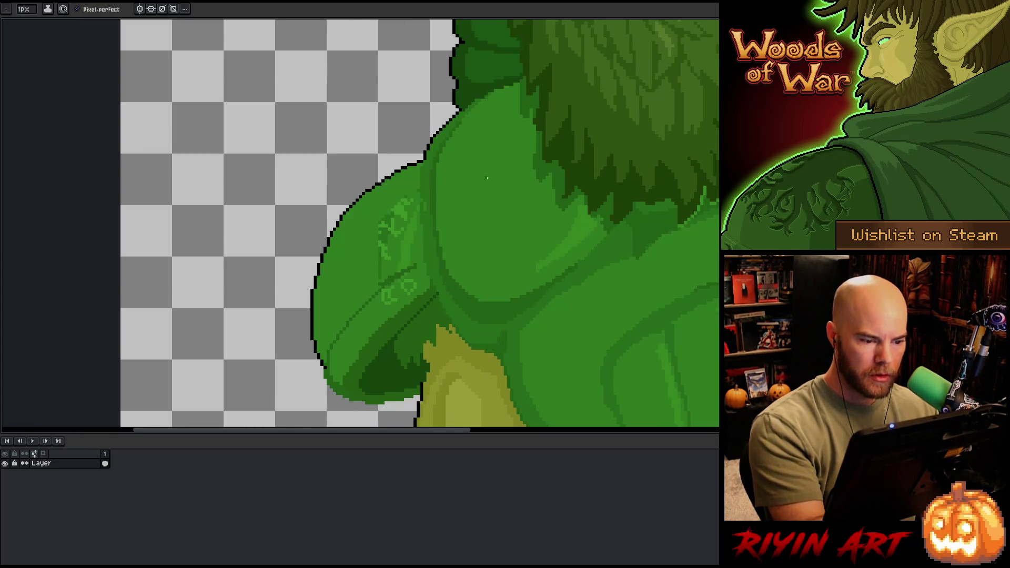
{"action": "left_click", "coordinate": [426, 208], "text": "alt"}
{"action": "left_click", "coordinate": [419, 196], "text": "alt"}
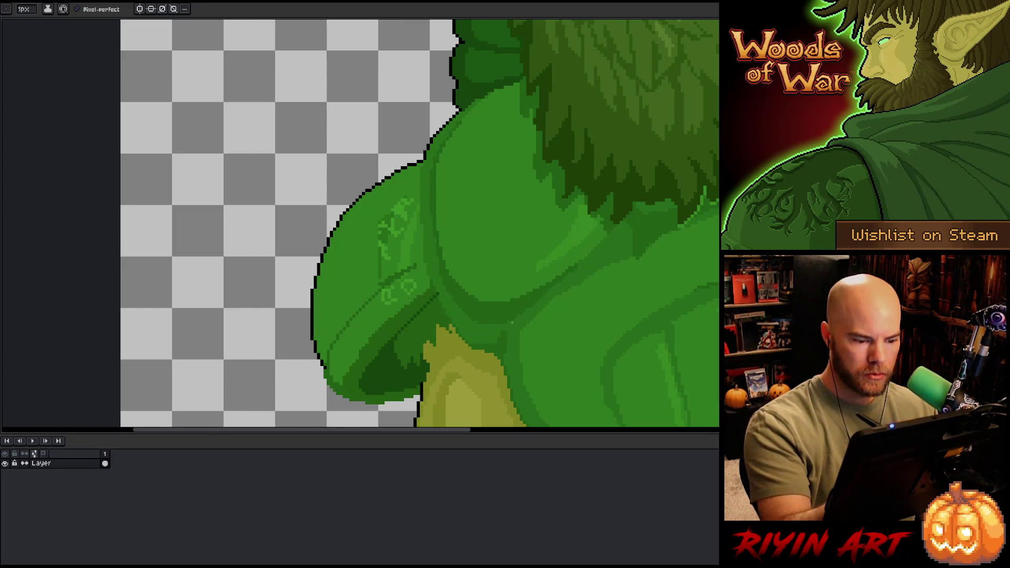
{"action": "left_click_drag", "start_coordinate": [607, 308], "coordinate": [620, 248]}
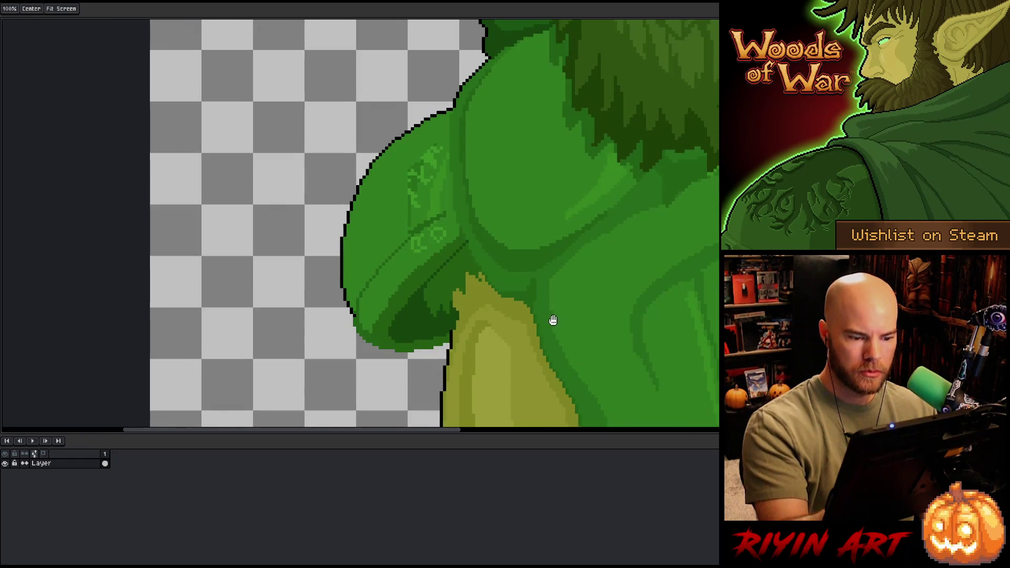
{"action": "left_click_drag", "start_coordinate": [550, 318], "coordinate": [492, 291]}
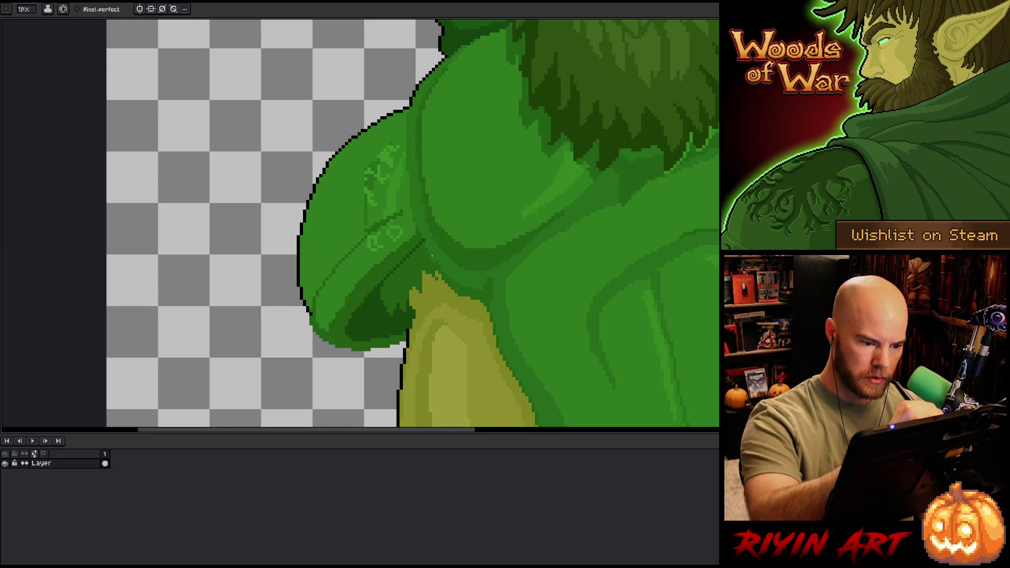
{"action": "left_click", "coordinate": [445, 282], "text": "alt"}
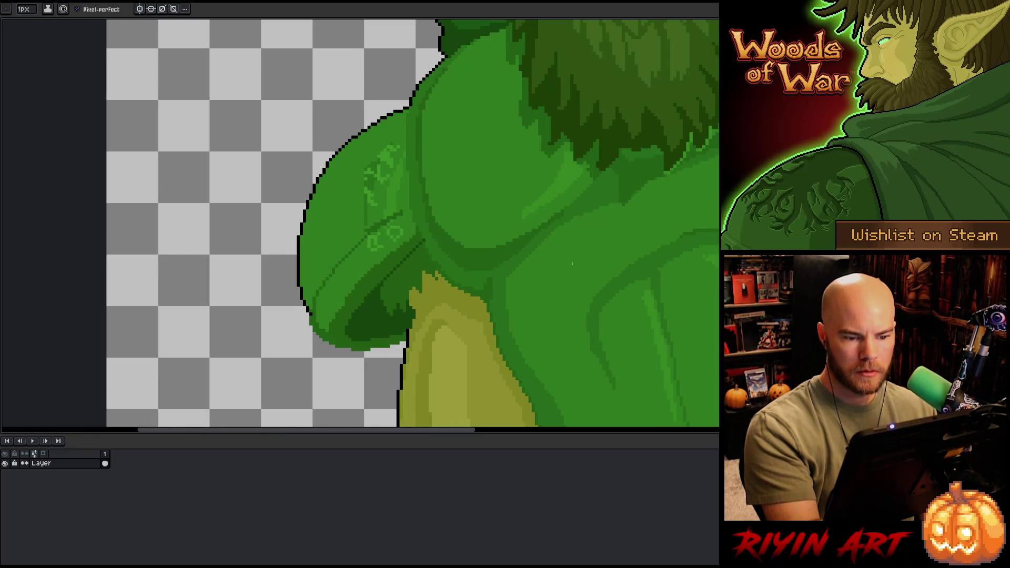
{"action": "left_click_drag", "start_coordinate": [538, 230], "coordinate": [640, 232]}
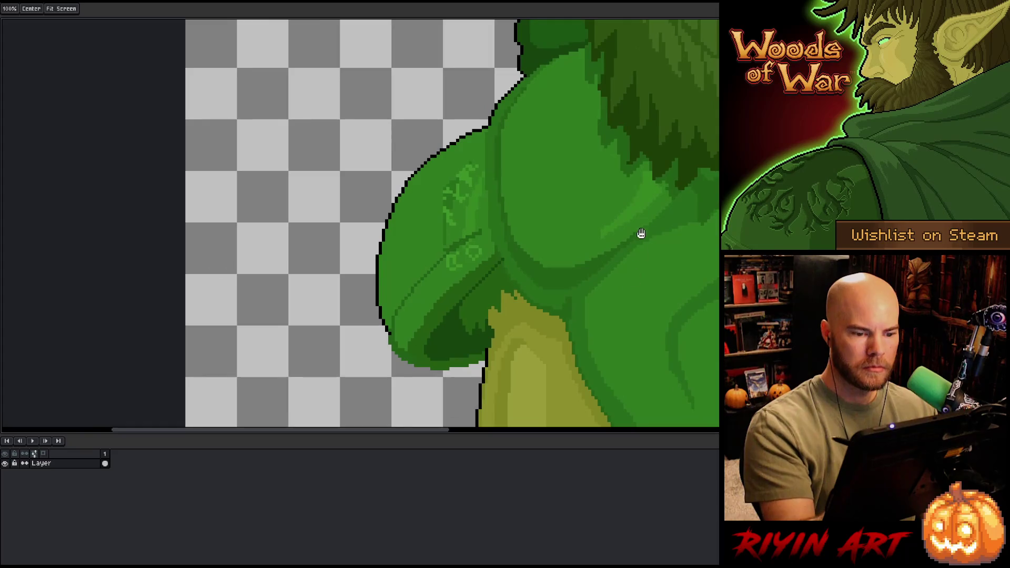
{"action": "left_click_drag", "start_coordinate": [563, 294], "coordinate": [573, 293]}
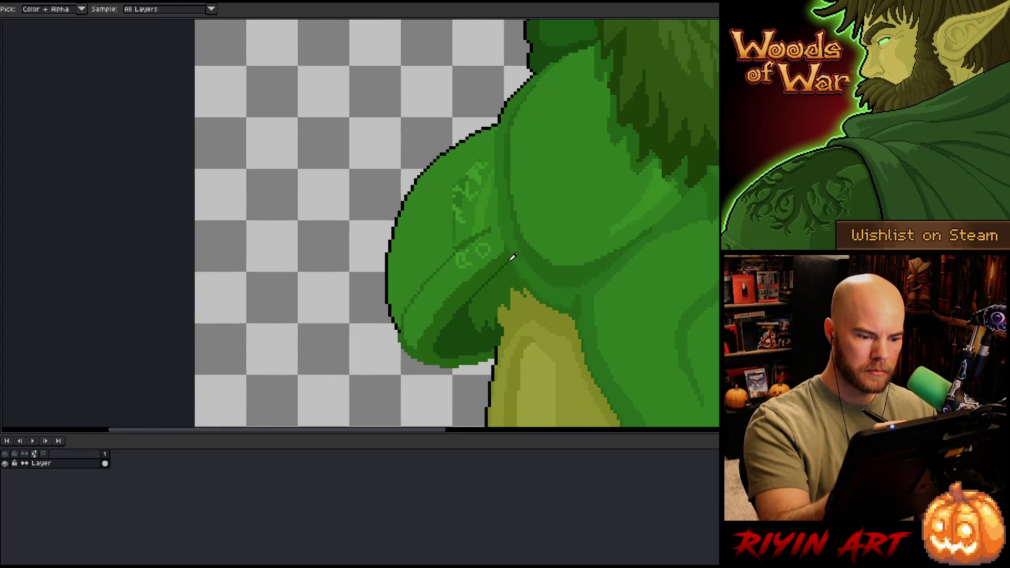
Step: Draw a dark green outline along the arm's edge, redoing a misplaced stroke near the armpit
{"action": "left_click", "coordinate": [509, 258], "text": "alt"}
{"action": "mouse_move", "coordinate": [512, 258]}
{"action": "left_mouse_down"}
{"action": "mouse_move", "coordinate": [534, 291]}
{"action": "mouse_move", "coordinate": [510, 264]}
{"action": "mouse_move", "coordinate": [493, 174]}
{"action": "left_mouse_up"}
{"action": "key", "text": "ctrl+z"}
{"action": "left_click_drag", "start_coordinate": [500, 125], "coordinate": [493, 172]}
{"action": "left_click", "coordinate": [495, 192], "text": "alt"}
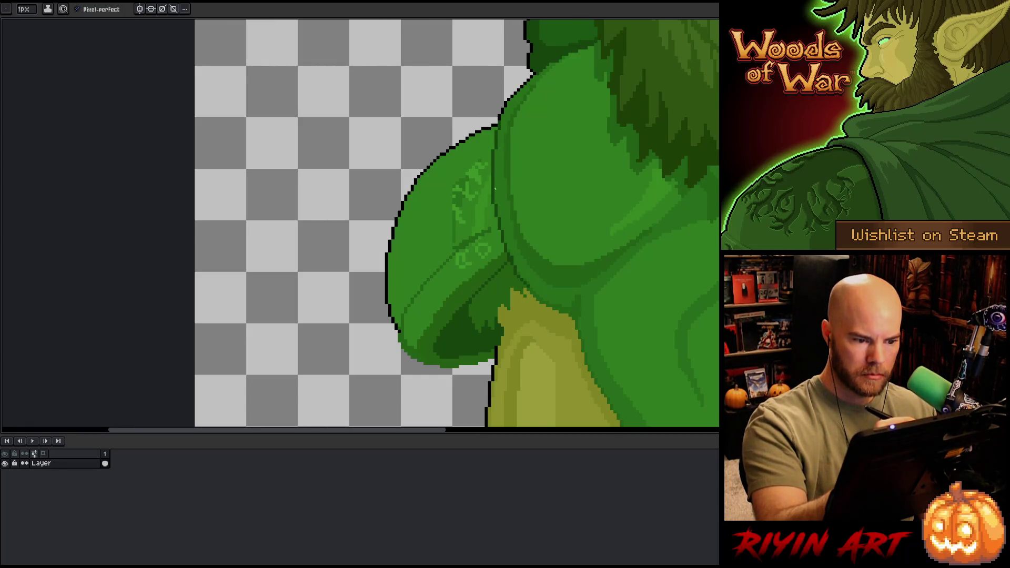
{"action": "left_click", "coordinate": [513, 260], "text": "alt"}
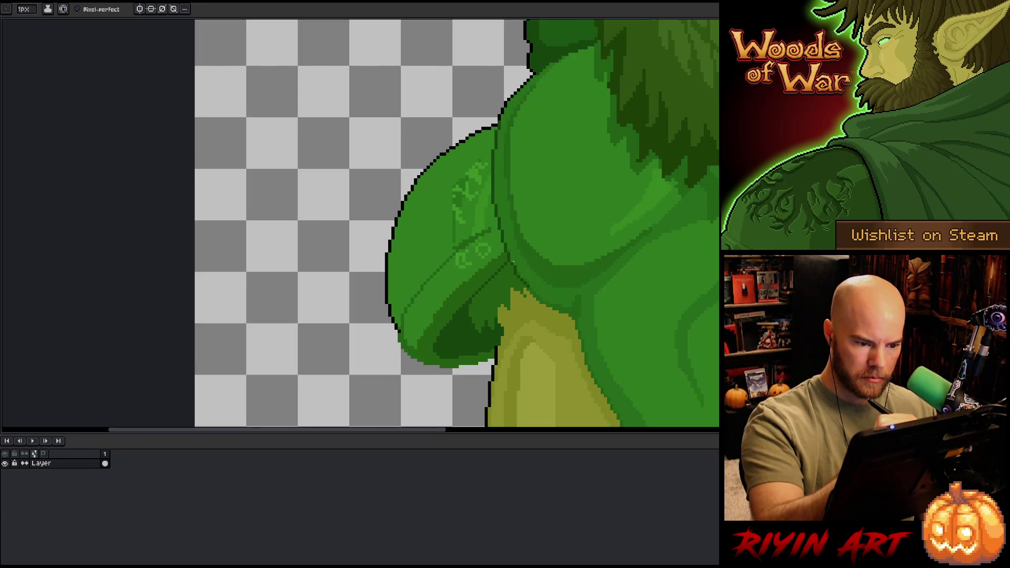
{"action": "left_click", "coordinate": [512, 264], "text": "alt"}
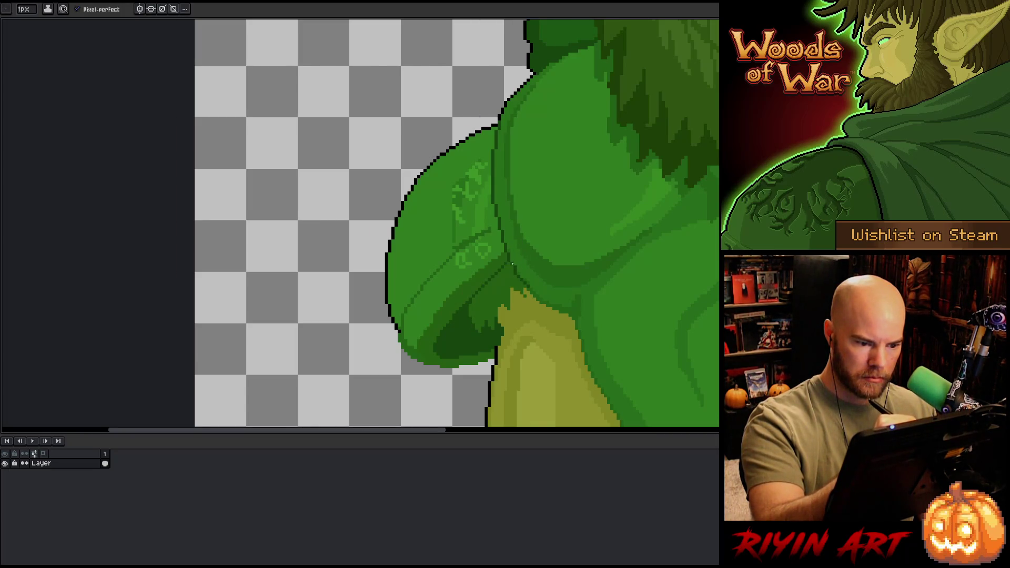
{"action": "left_click", "coordinate": [516, 269], "text": "alt"}
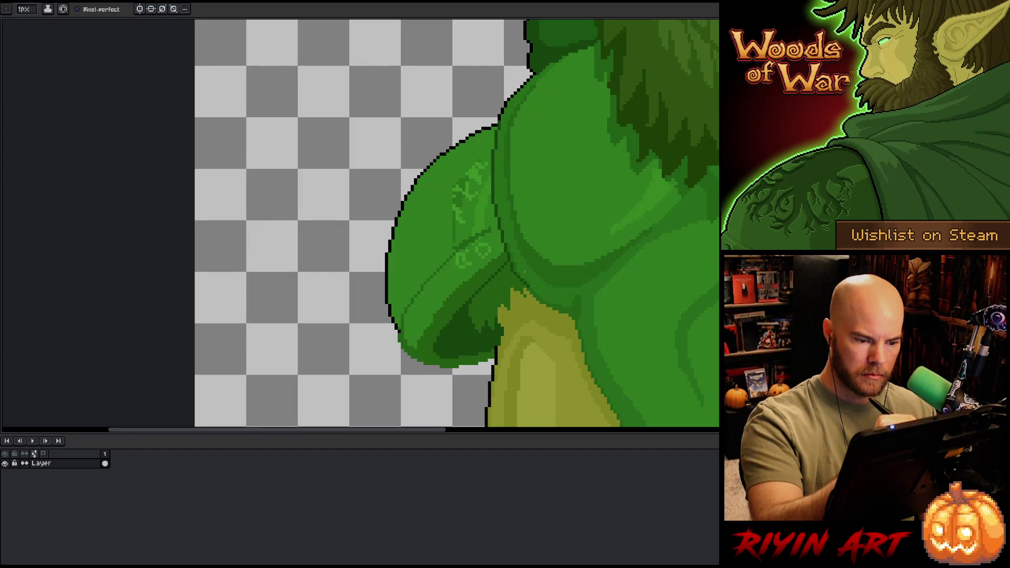
Step: Shift the view to centre the upper arm and sleeve with the pencil ready
{"action": "key", "text": "g"}
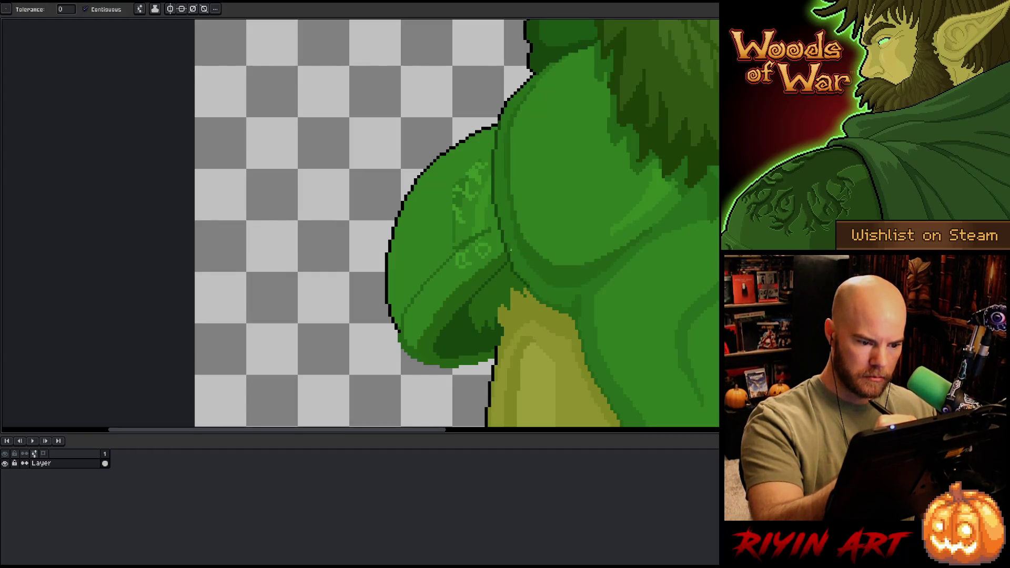
{"action": "key", "text": "b"}
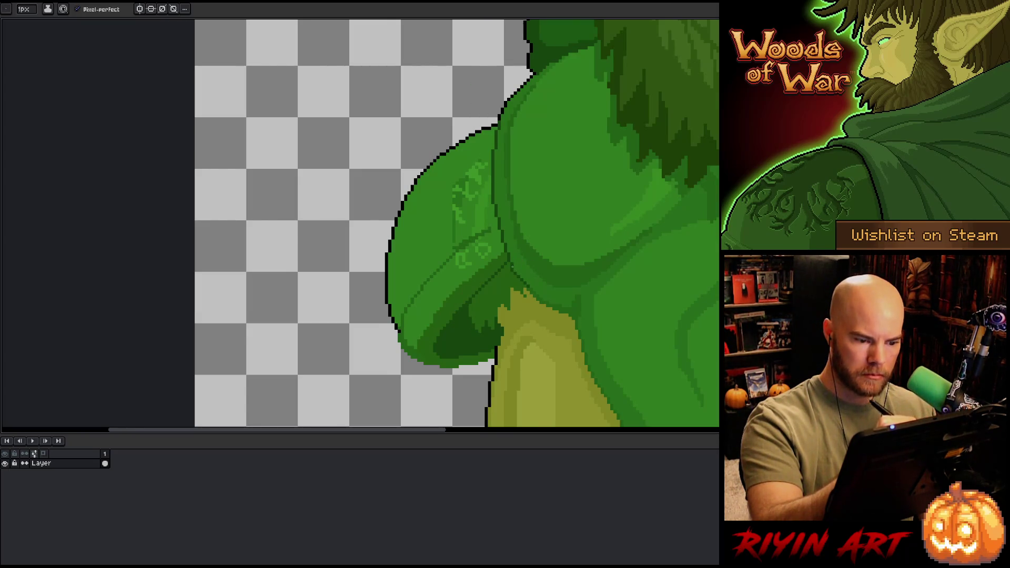
{"action": "mouse_move", "coordinate": [523, 242]}
{"action": "left_mouse_down"}
{"action": "mouse_move", "coordinate": [593, 205]}
{"action": "mouse_move", "coordinate": [596, 269]}
{"action": "left_mouse_up"}
{"action": "key", "text": "alt"}
{"action": "key", "text": "alt"}
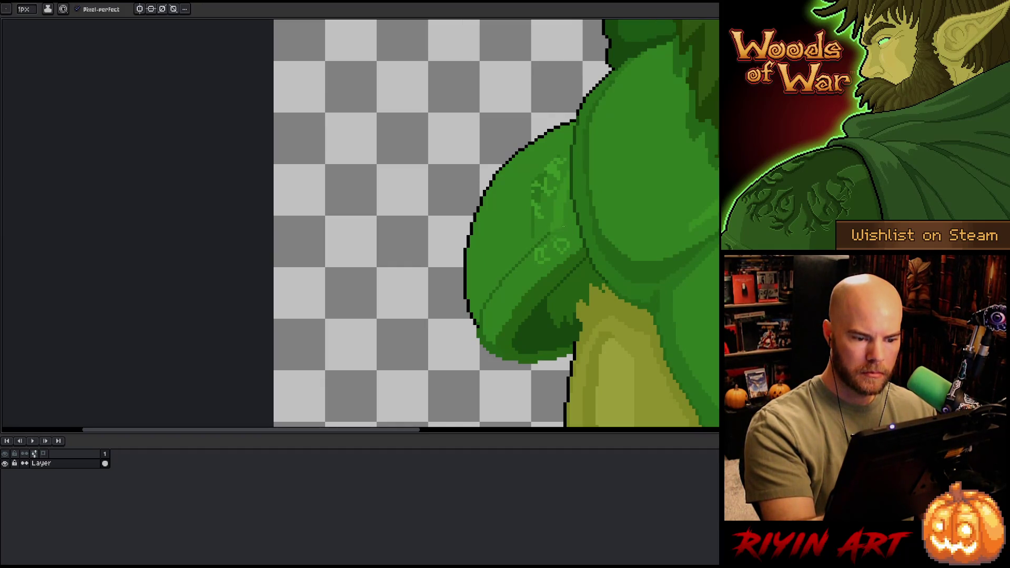
Step: Sample a dark colour and draw the outline along the arm's lower-left edge
{"action": "key", "text": "alt"}
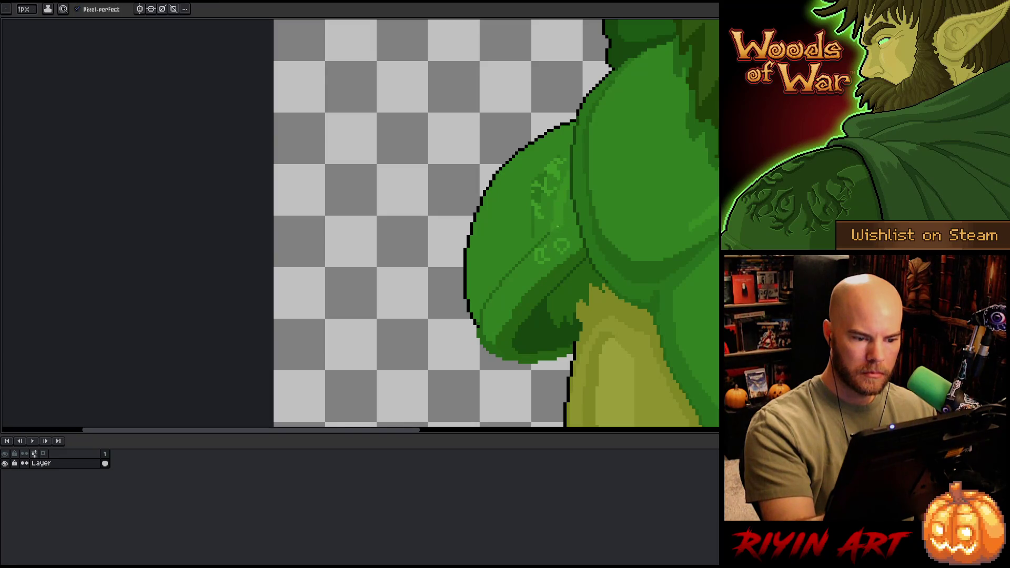
{"action": "key", "text": "alt"}
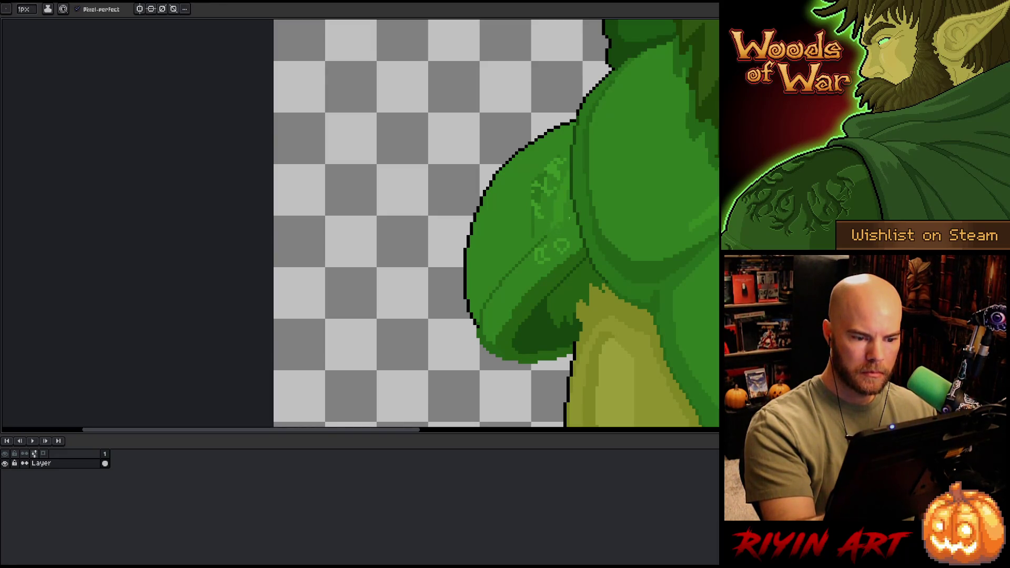
{"action": "key", "text": "alt"}
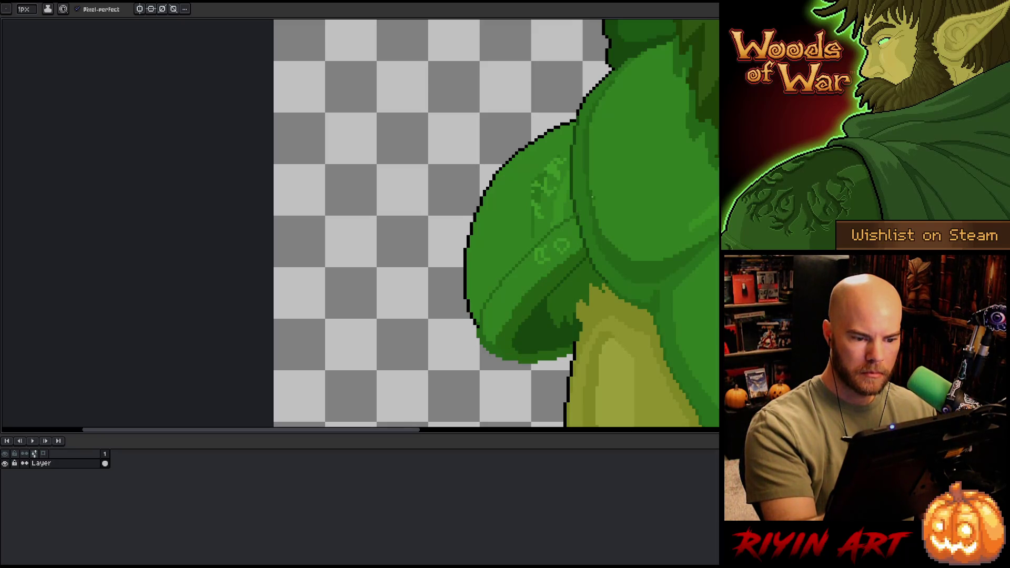
{"action": "key", "text": "alt"}
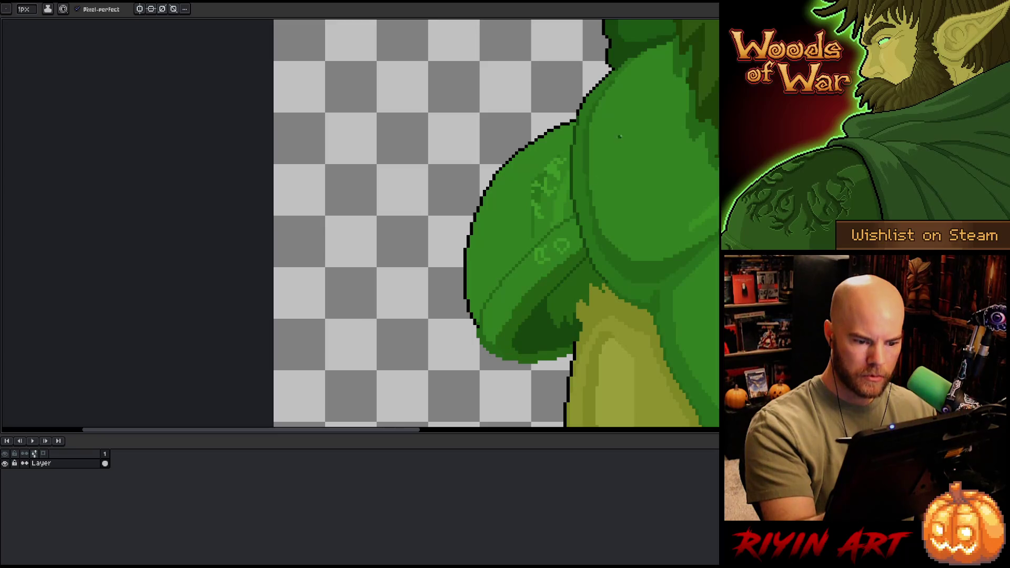
{"action": "key", "text": "alt"}
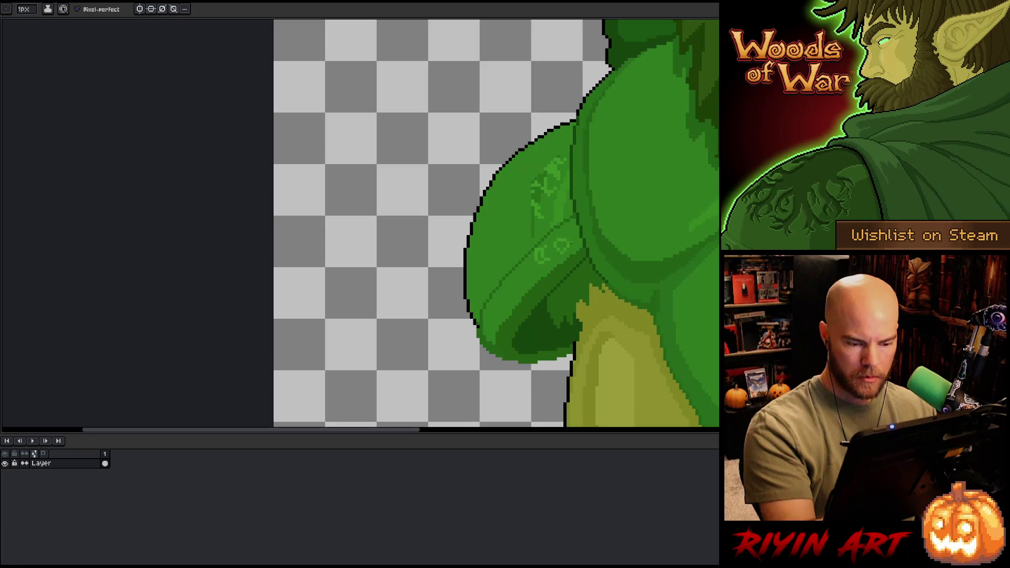
{"action": "key", "text": "alt"}
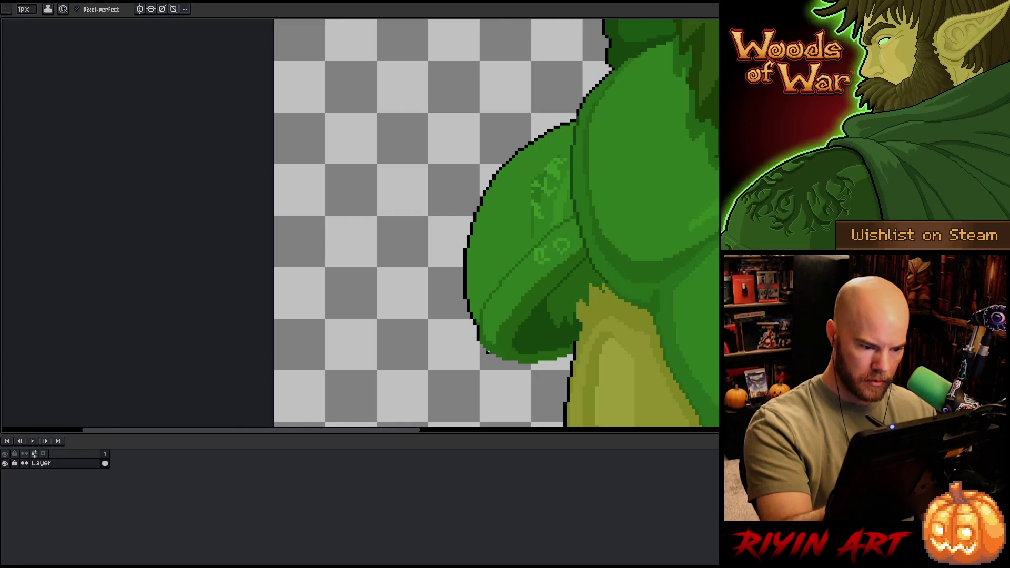
{"action": "mouse_move", "coordinate": [480, 340]}
{"action": "left_mouse_down"}
{"action": "mouse_move", "coordinate": [510, 362]}
{"action": "mouse_move", "coordinate": [568, 358]}
{"action": "left_mouse_up"}
{"action": "key", "text": "alt"}
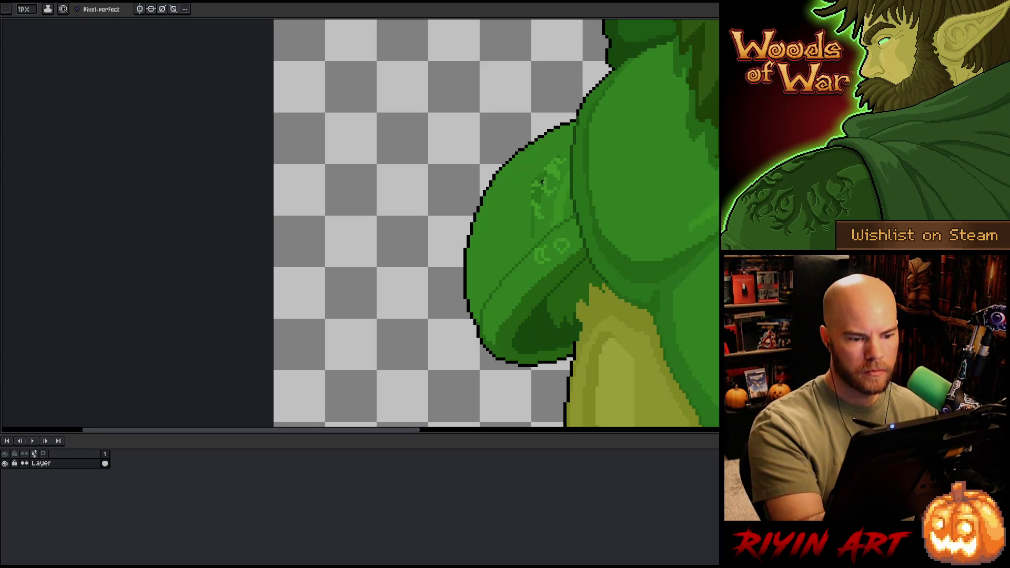
Step: Paint brighter green rune strokes across the sleeve, including its lower-left and upper-left edges
{"action": "left_click", "coordinate": [535, 184], "text": "alt"}
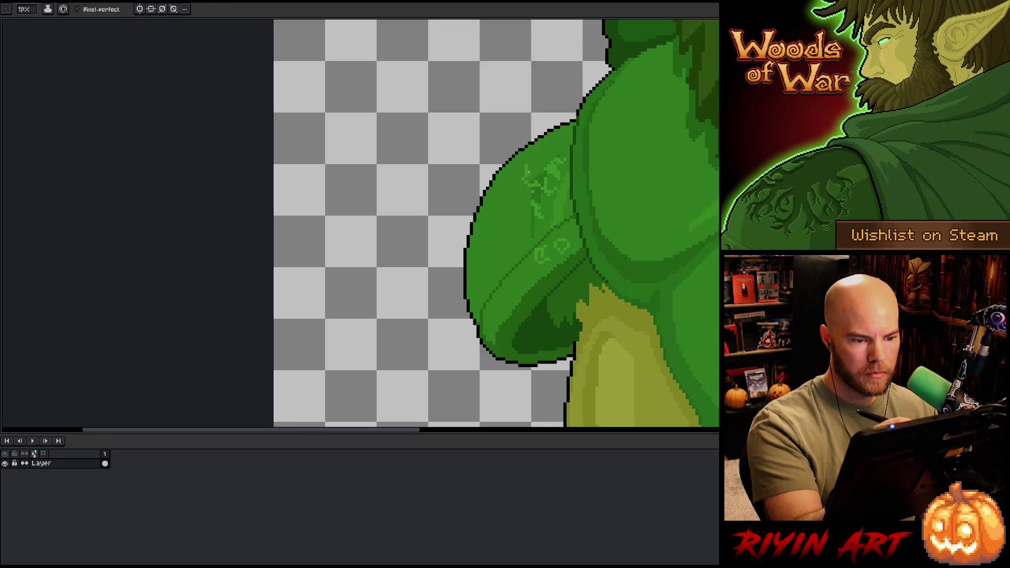
{"action": "left_click", "coordinate": [534, 192], "text": "alt"}
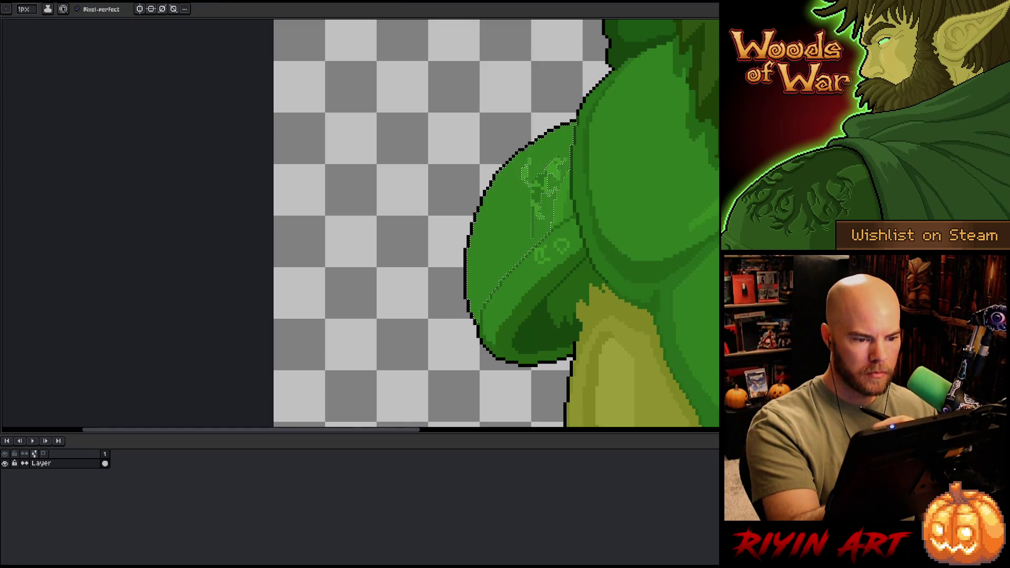
{"action": "left_click", "coordinate": [545, 140], "text": "alt"}
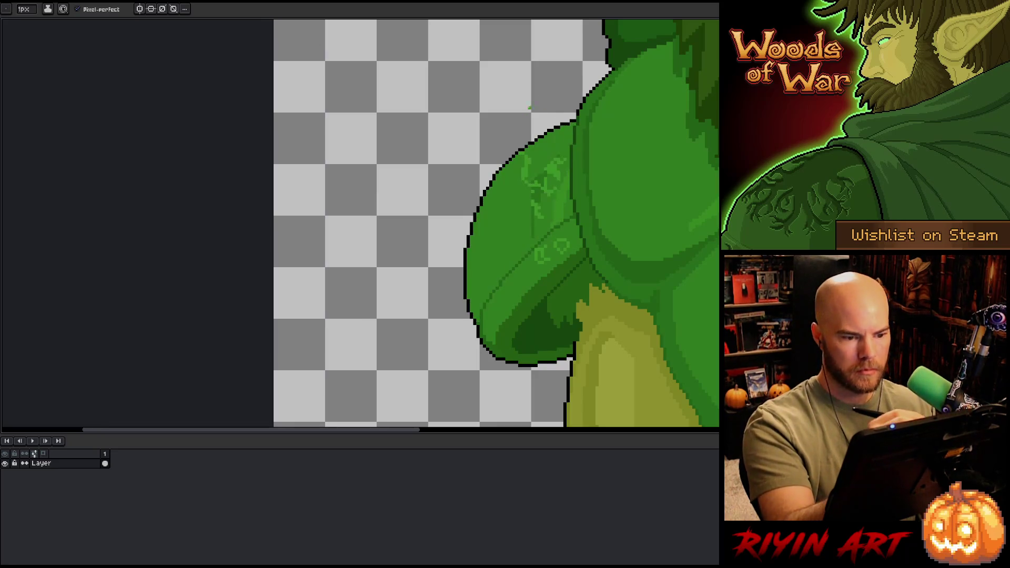
{"action": "mouse_move", "coordinate": [546, 163]}
{"action": "left_mouse_down"}
{"action": "mouse_move", "coordinate": [545, 140]}
{"action": "mouse_move", "coordinate": [561, 127]}
{"action": "mouse_move", "coordinate": [504, 202]}
{"action": "mouse_move", "coordinate": [510, 237]}
{"action": "mouse_move", "coordinate": [504, 231]}
{"action": "left_mouse_up"}
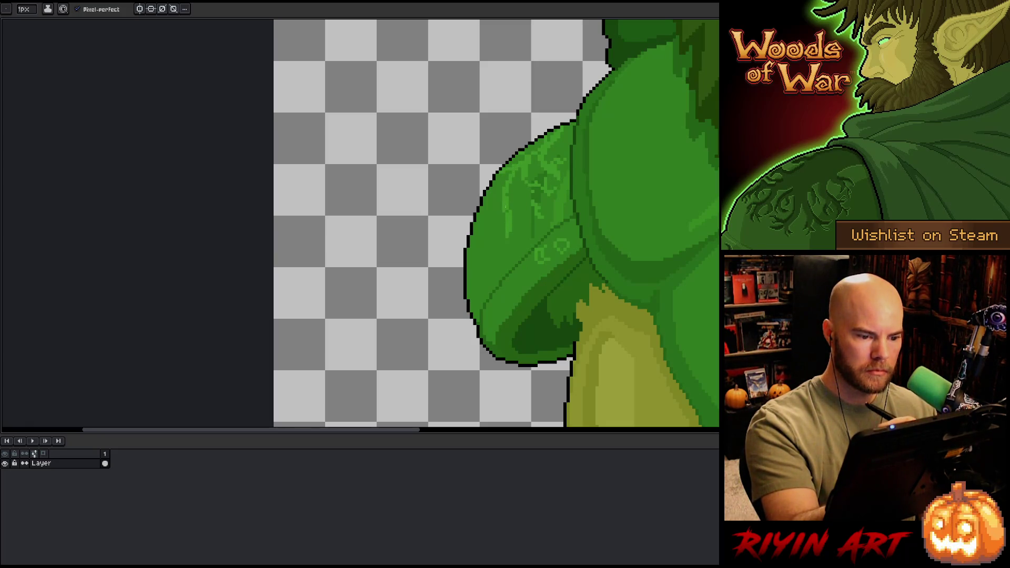
{"action": "mouse_move", "coordinate": [502, 214]}
{"action": "left_mouse_down"}
{"action": "mouse_move", "coordinate": [477, 229]}
{"action": "mouse_move", "coordinate": [524, 225]}
{"action": "left_mouse_up"}
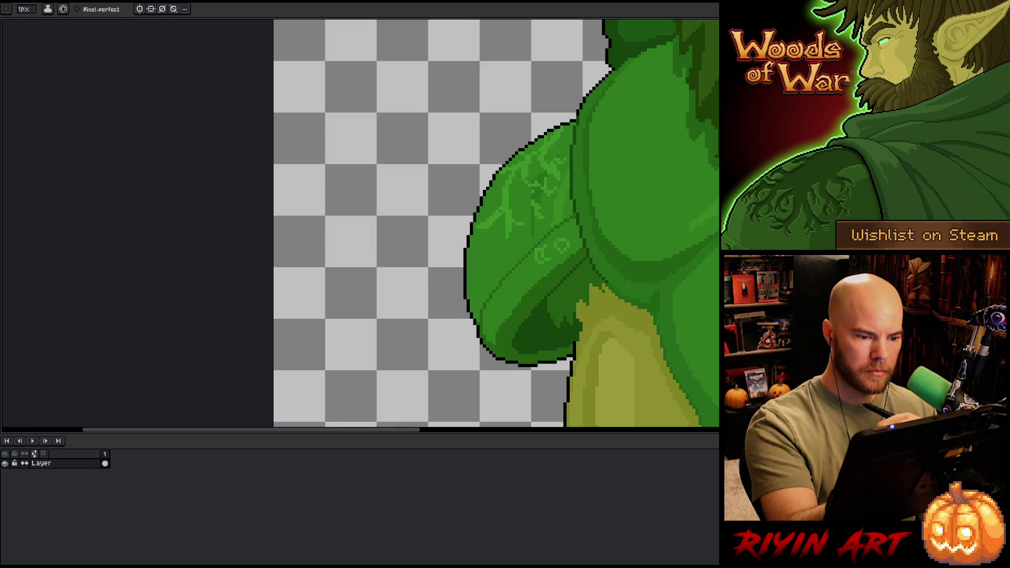
{"action": "mouse_move", "coordinate": [504, 184]}
{"action": "left_mouse_down"}
{"action": "mouse_move", "coordinate": [488, 191]}
{"action": "mouse_move", "coordinate": [523, 181]}
{"action": "left_mouse_up"}
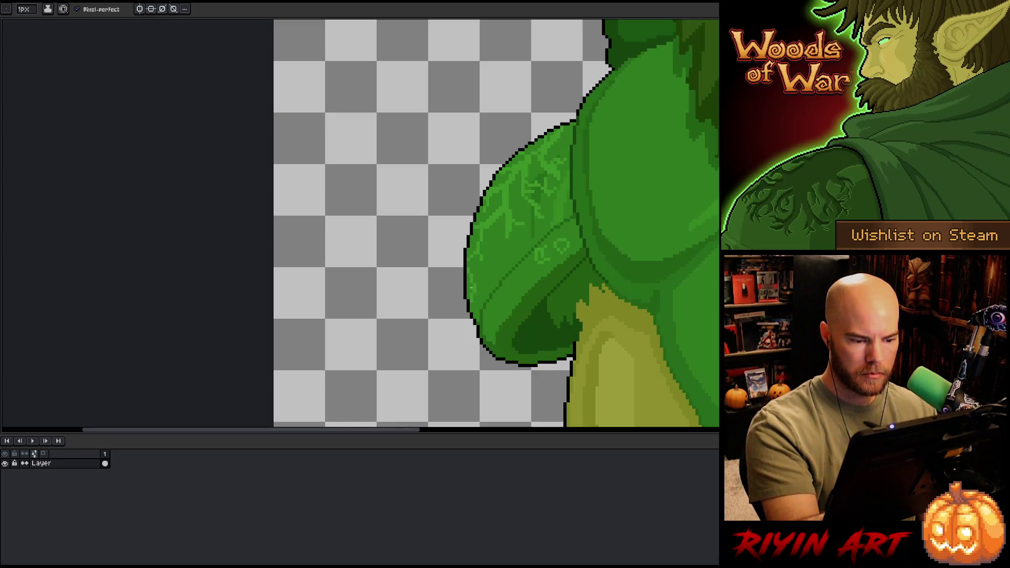
{"action": "left_click", "coordinate": [545, 236], "text": "alt"}
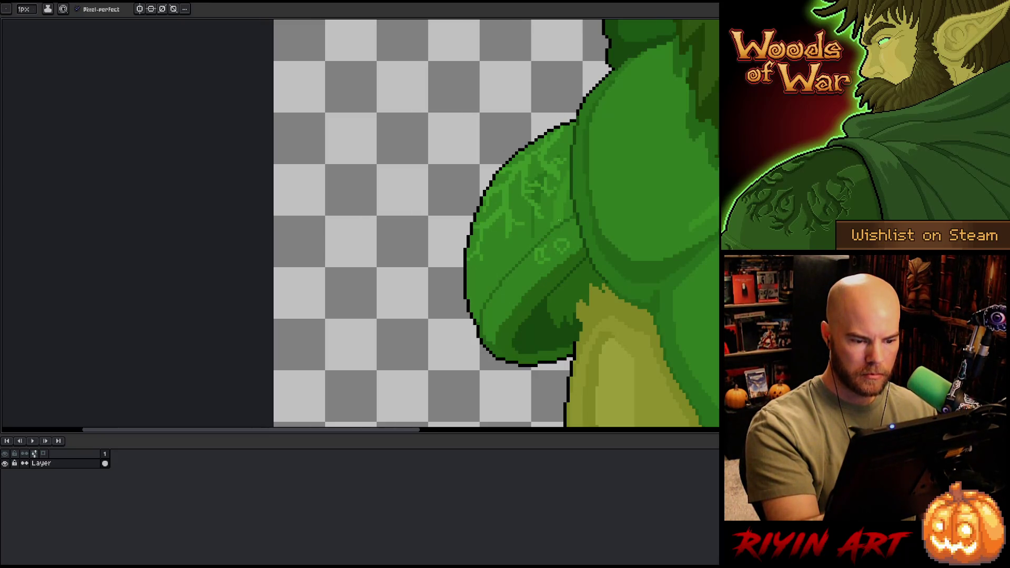
Step: Sample several greens from the sleeve and trial-select small patches of its pattern
{"action": "left_click", "coordinate": [537, 252], "text": "alt"}
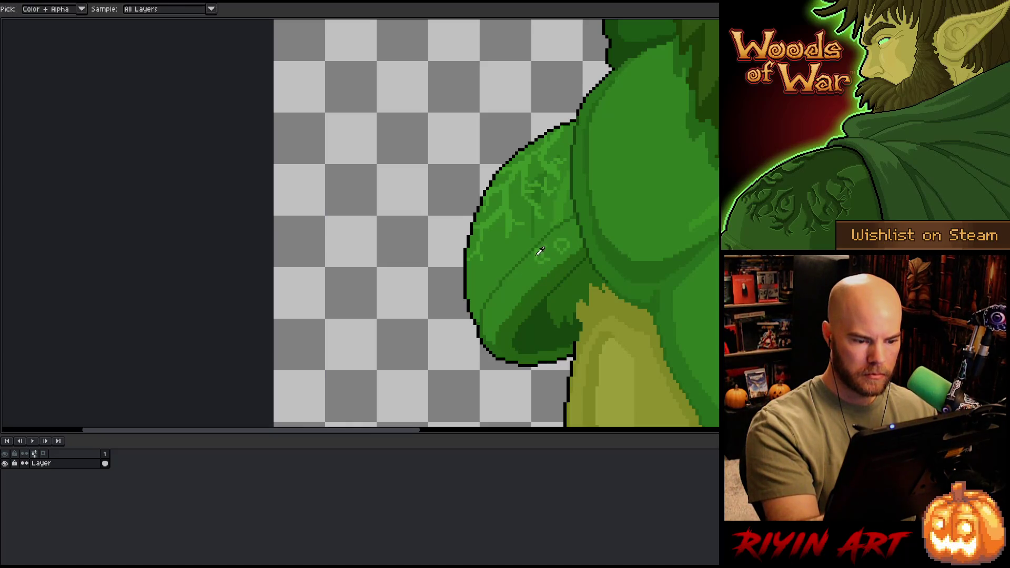
{"action": "left_click", "coordinate": [536, 252], "text": "alt"}
{"action": "left_click", "coordinate": [548, 247], "text": "alt"}
{"action": "left_click", "coordinate": [552, 243], "text": "alt"}
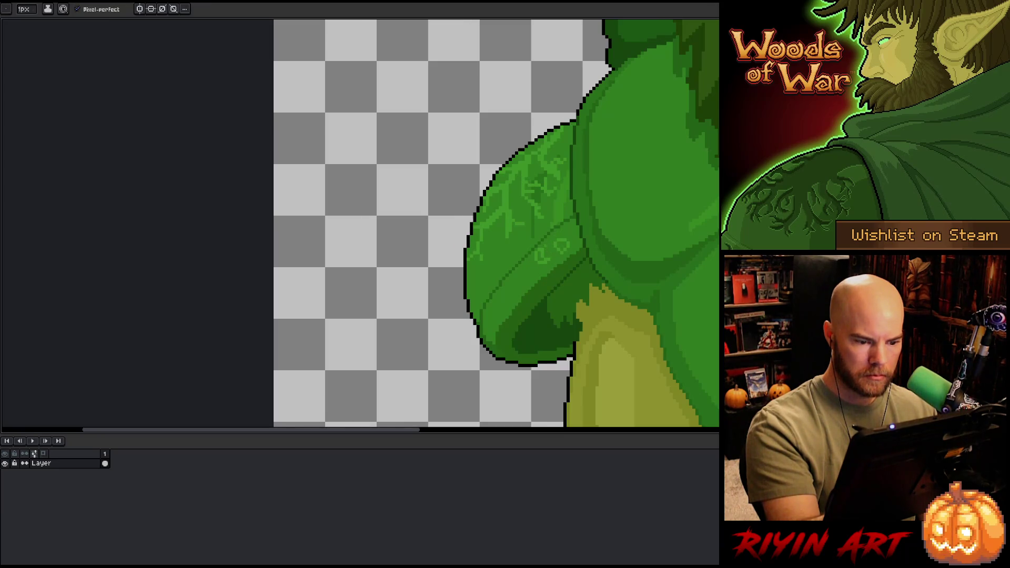
{"action": "left_click", "coordinate": [557, 253], "text": "alt"}
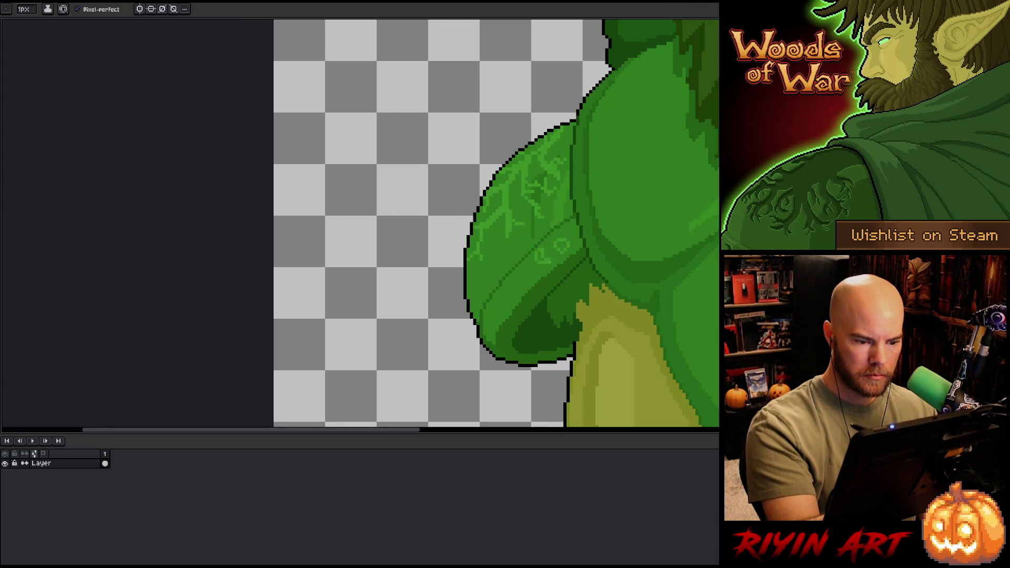
{"action": "key", "text": "m"}
{"action": "left_click_drag", "start_coordinate": [532, 242], "coordinate": [553, 273]}
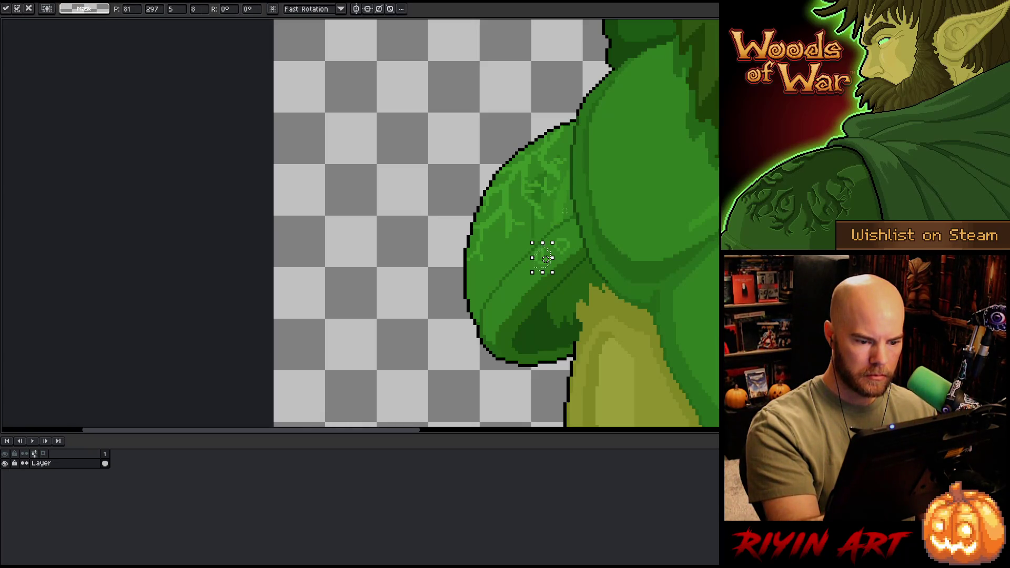
{"action": "left_click", "coordinate": [555, 240]}
{"action": "left_click_drag", "start_coordinate": [533, 246], "coordinate": [553, 268]}
{"action": "left_click", "coordinate": [550, 242]}
{"action": "key", "text": "b"}
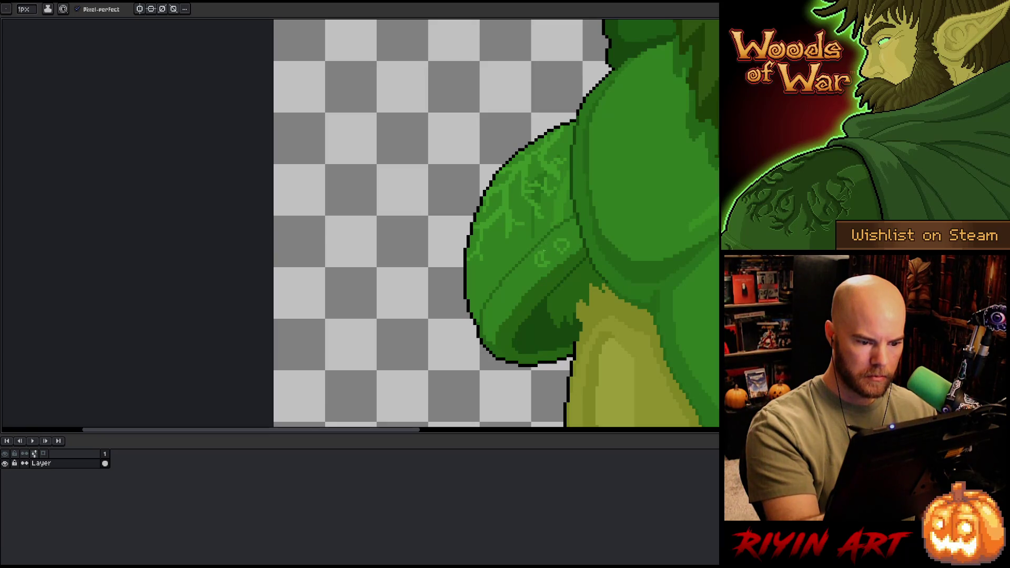
Step: Pick sleeve greens and draw lighter-green marks and a small ring along the band
{"action": "key", "text": "alt"}
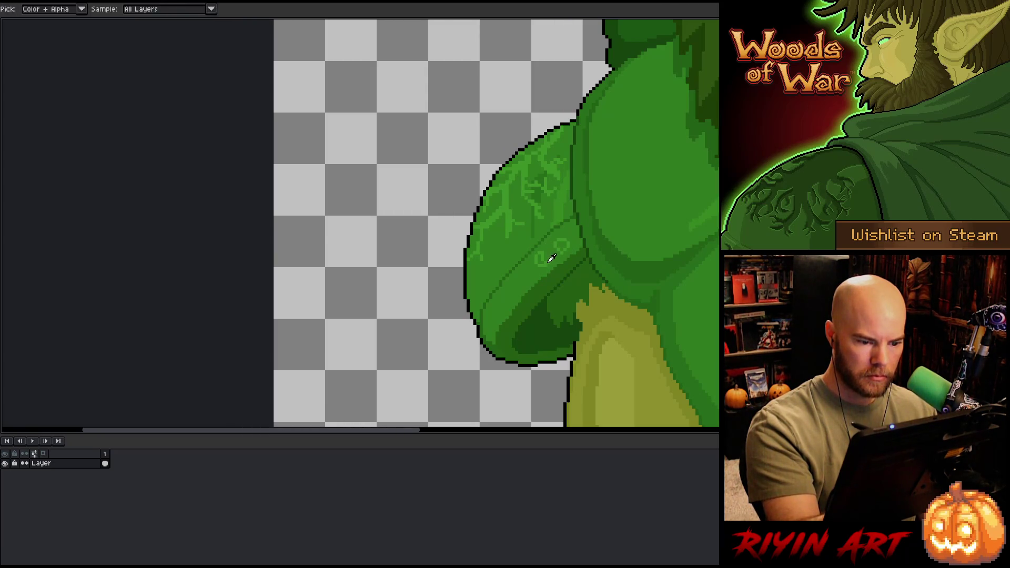
{"action": "left_click", "coordinate": [551, 259], "text": "alt"}
{"action": "left_click", "coordinate": [545, 258], "text": "alt"}
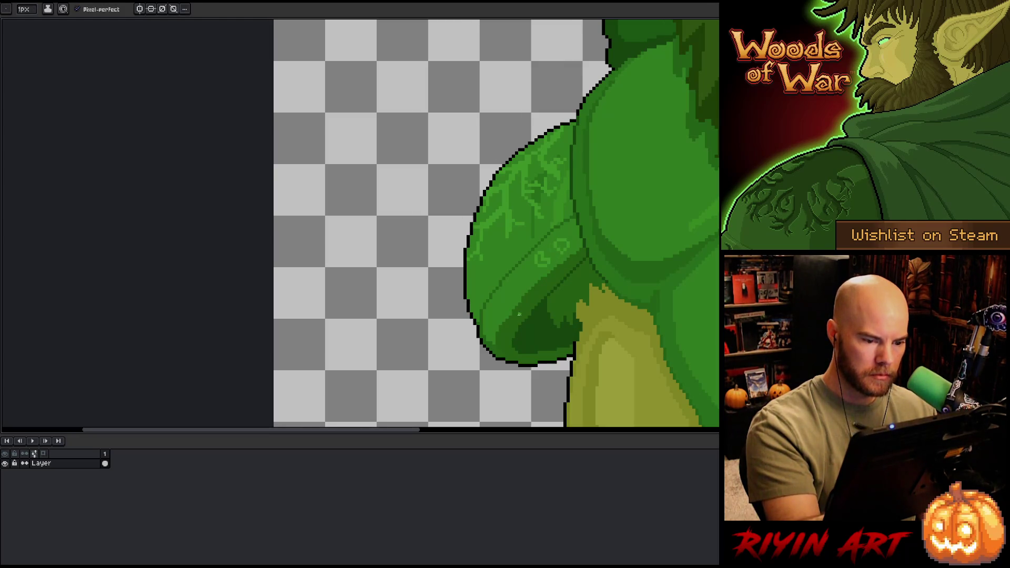
{"action": "left_click", "coordinate": [544, 258], "text": "alt"}
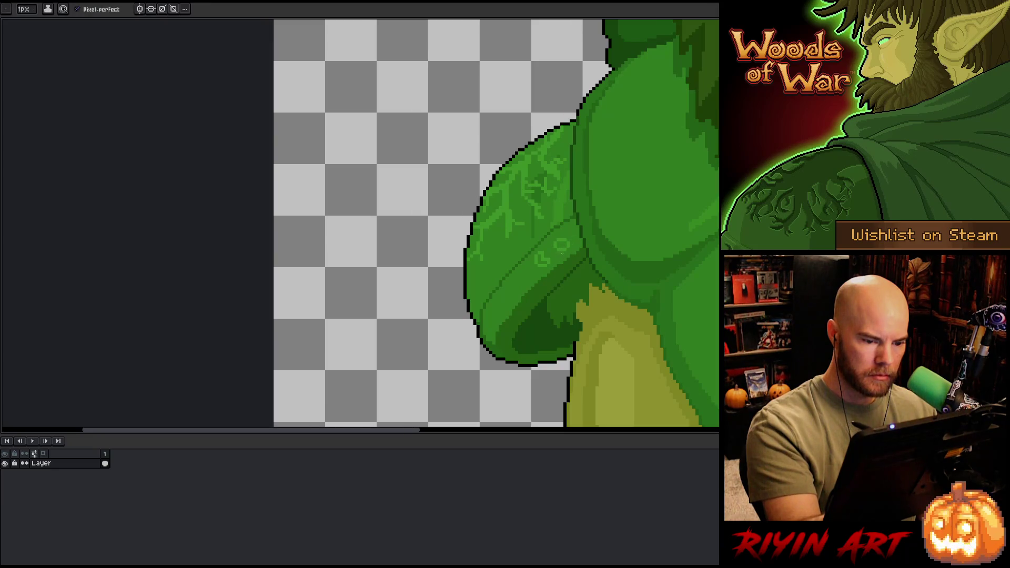
{"action": "left_click", "coordinate": [544, 258], "text": "alt"}
{"action": "left_click", "coordinate": [544, 258], "text": "alt"}
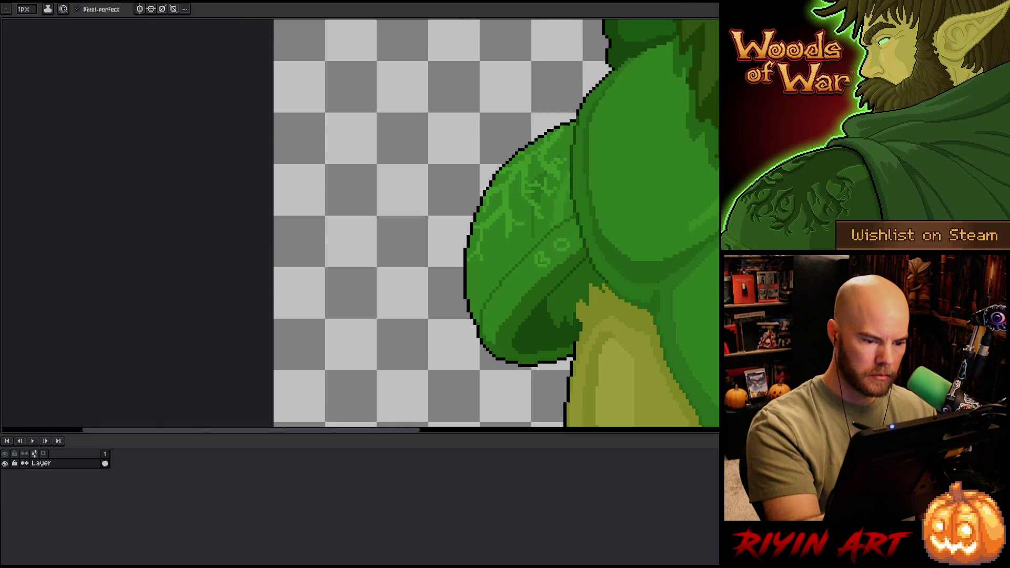
{"action": "left_click", "coordinate": [531, 269], "text": "alt"}
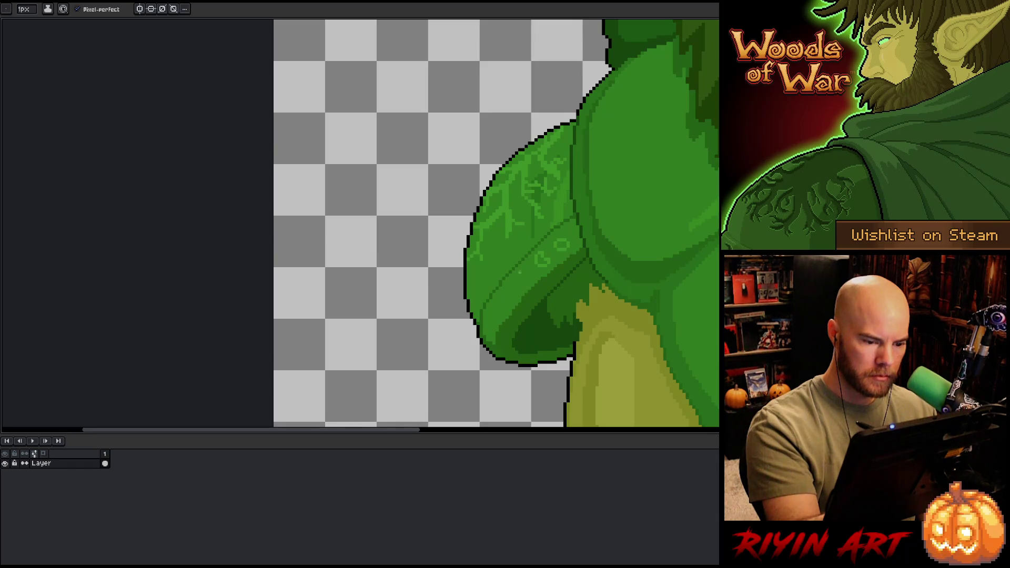
{"action": "left_click_drag", "start_coordinate": [520, 279], "coordinate": [528, 281]}
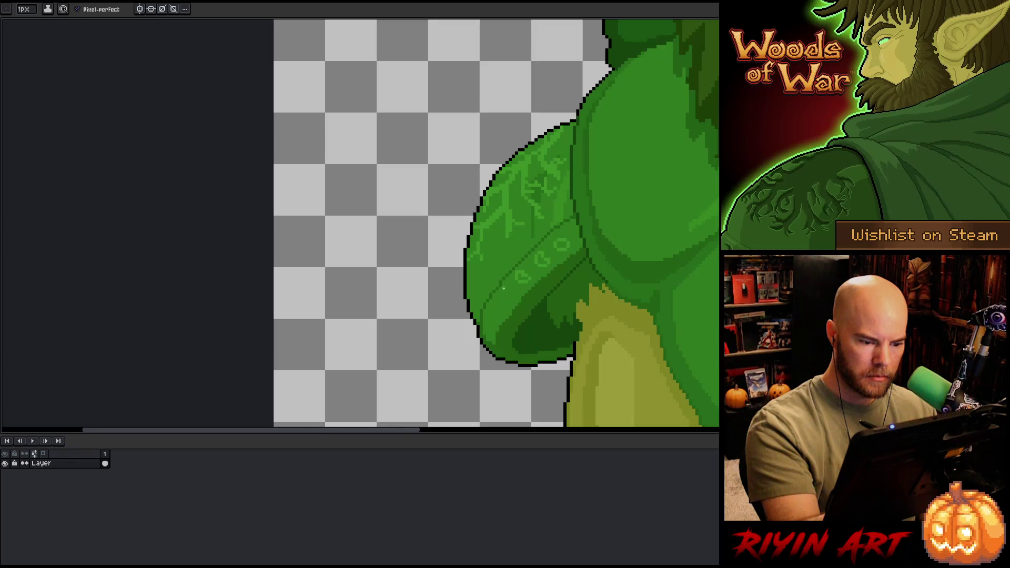
{"action": "left_click_drag", "start_coordinate": [505, 295], "coordinate": [513, 292]}
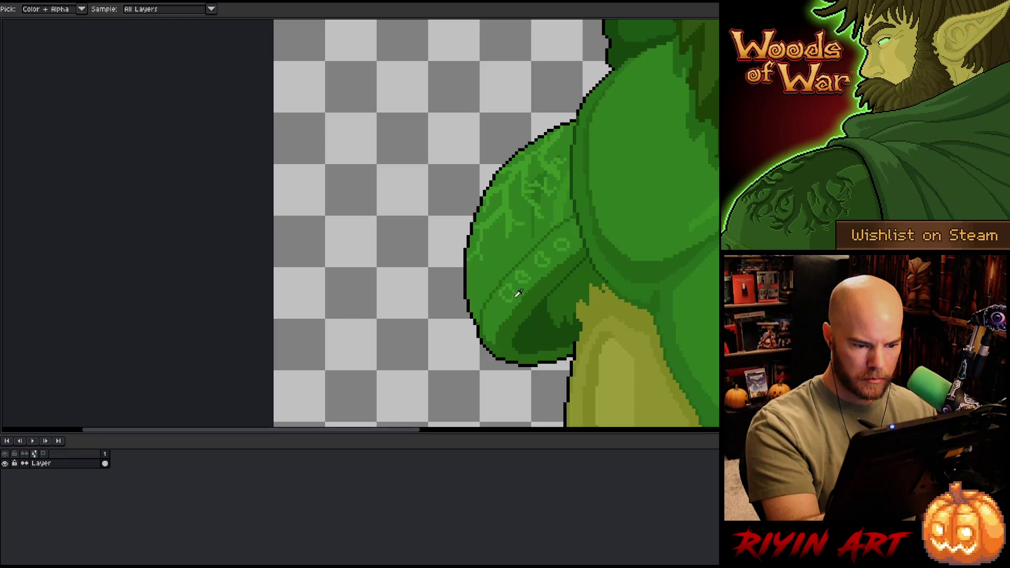
{"action": "left_click_drag", "start_coordinate": [499, 311], "coordinate": [493, 314]}
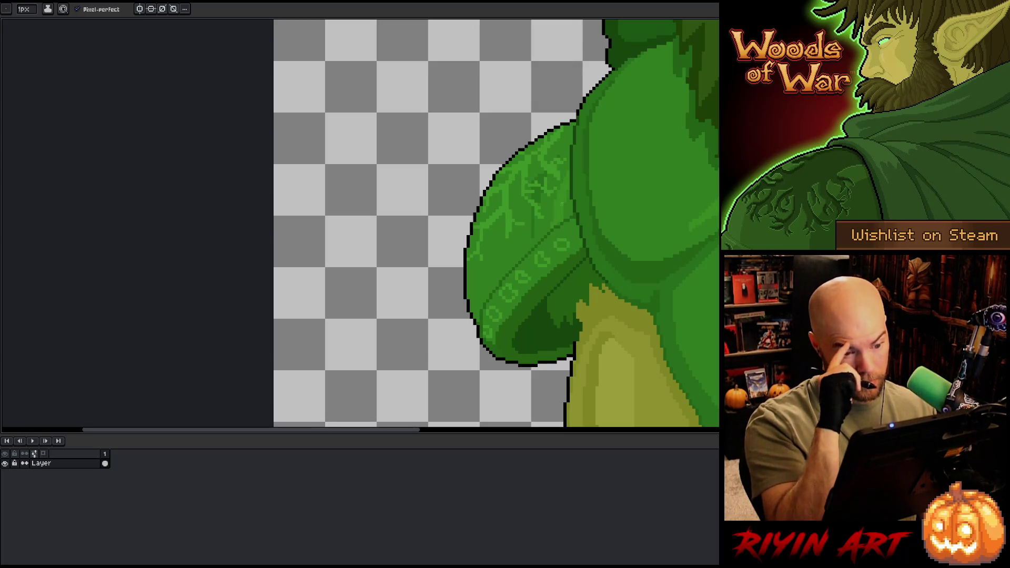
Step: Nudge a patch of the band pattern one pixel to the right
{"action": "key", "text": "m"}
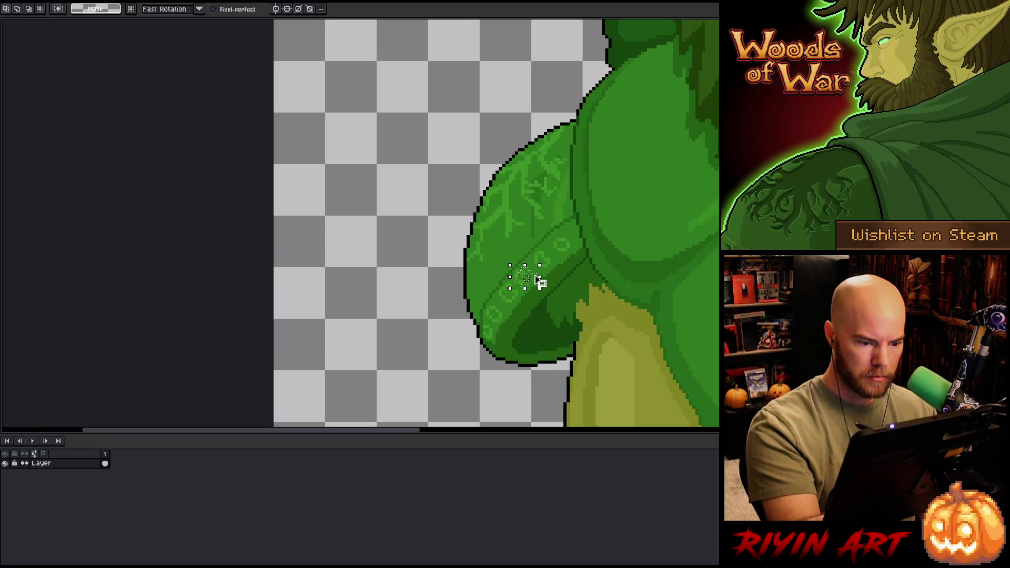
{"action": "left_click_drag", "start_coordinate": [510, 287], "coordinate": [541, 266]}
{"action": "key", "text": "Right"}
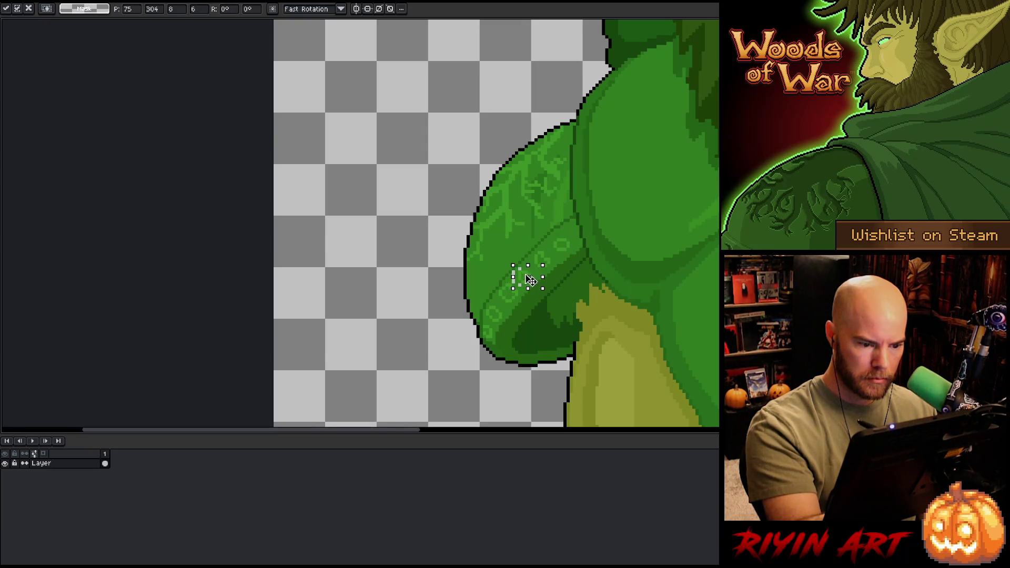
{"action": "key", "text": "ctrl+d"}
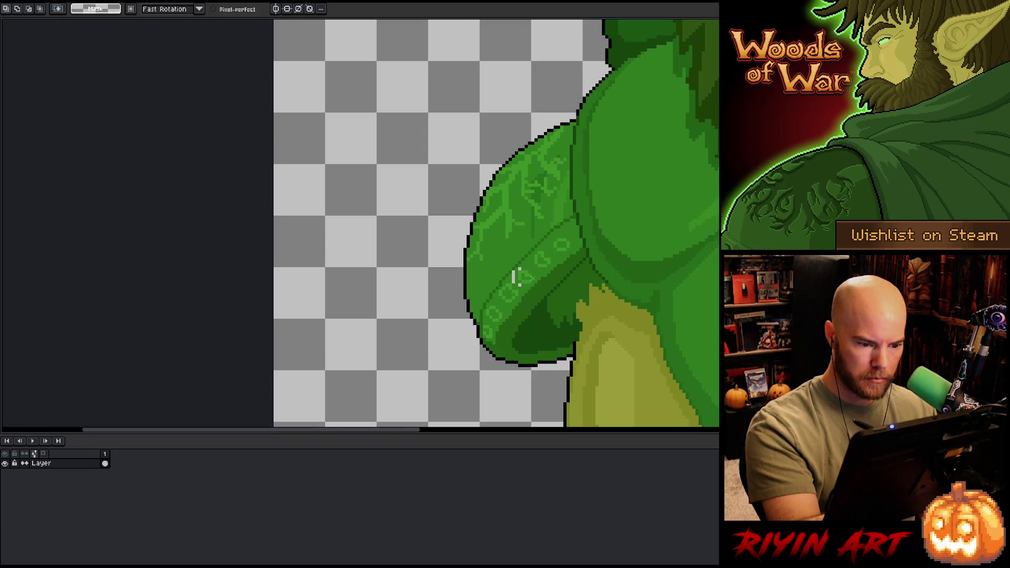
Step: Sample more greens from the sleeve band with the pencil ready for further rings
{"action": "key", "text": "b"}
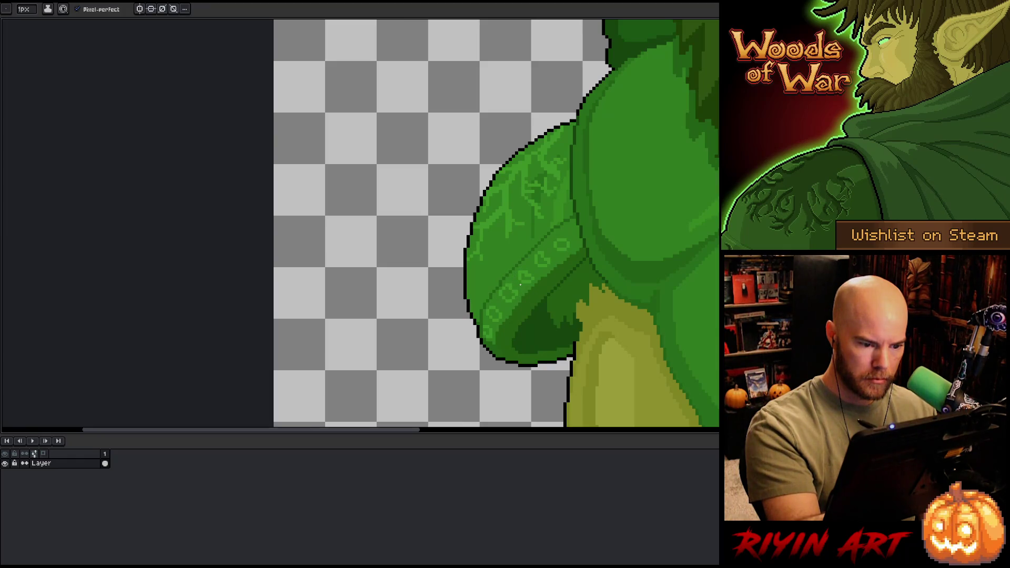
{"action": "key", "text": "alt"}
{"action": "left_click", "coordinate": [527, 274], "text": "alt"}
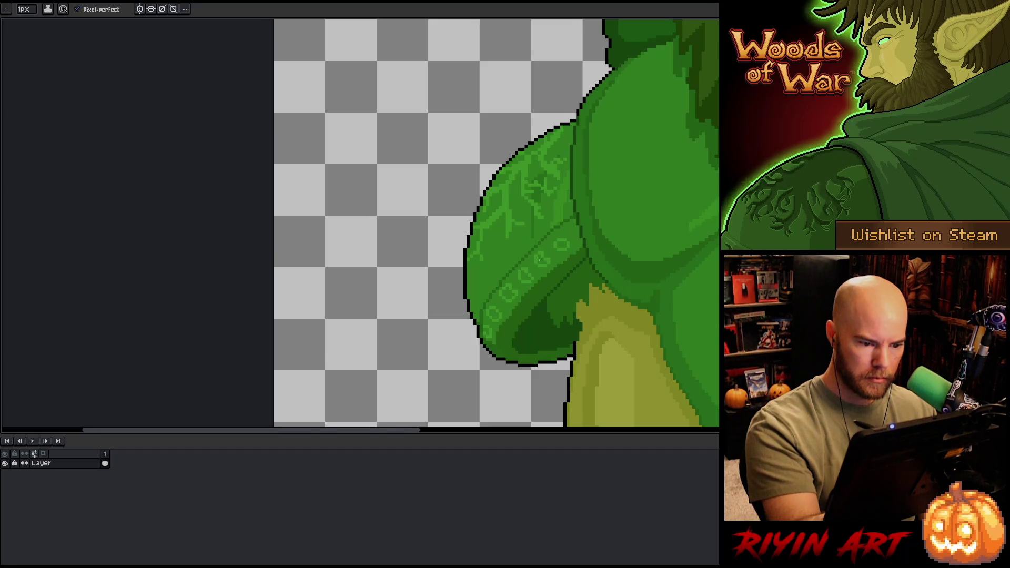
{"action": "left_click", "coordinate": [540, 260], "text": "alt"}
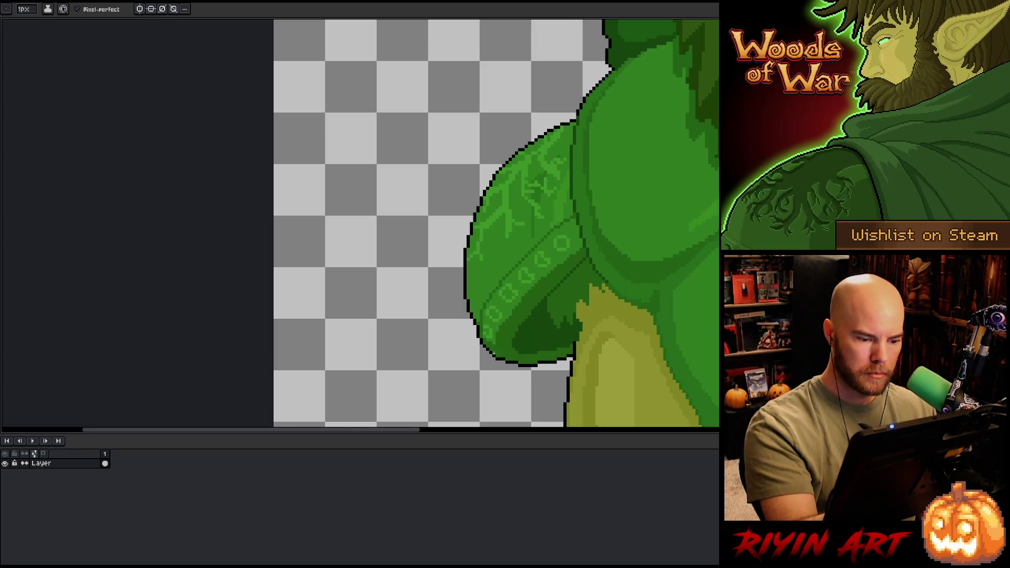
{"action": "left_click", "coordinate": [487, 318], "text": "alt"}
{"action": "left_click", "coordinate": [489, 318], "text": "alt"}
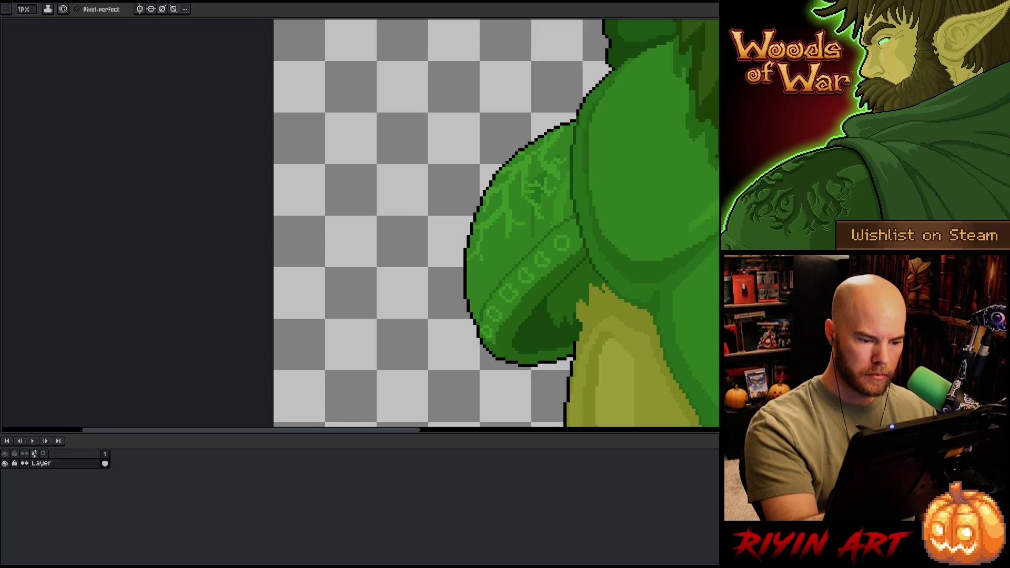
{"action": "left_click", "coordinate": [526, 221]}
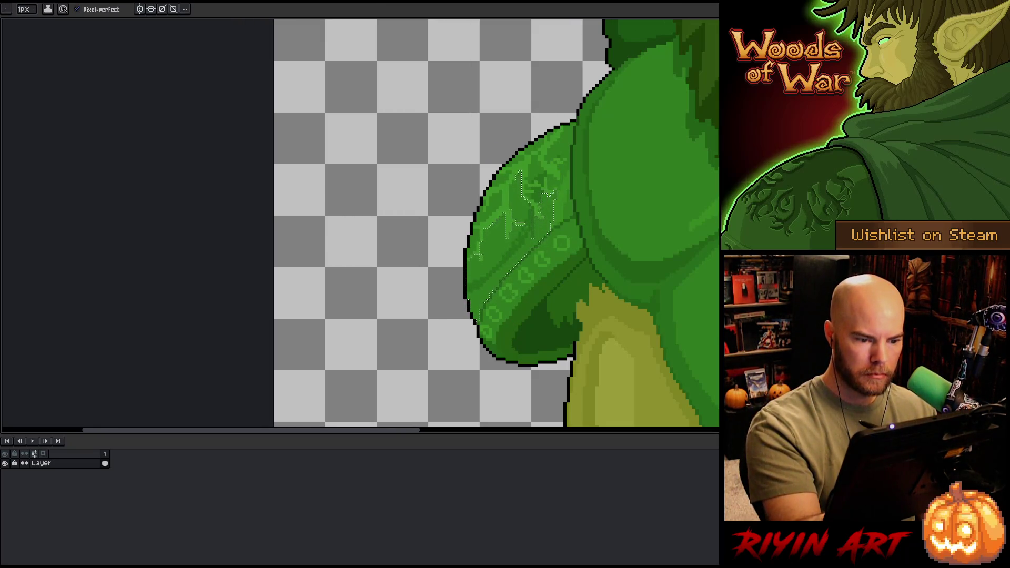
{"action": "left_click", "coordinate": [559, 150]}
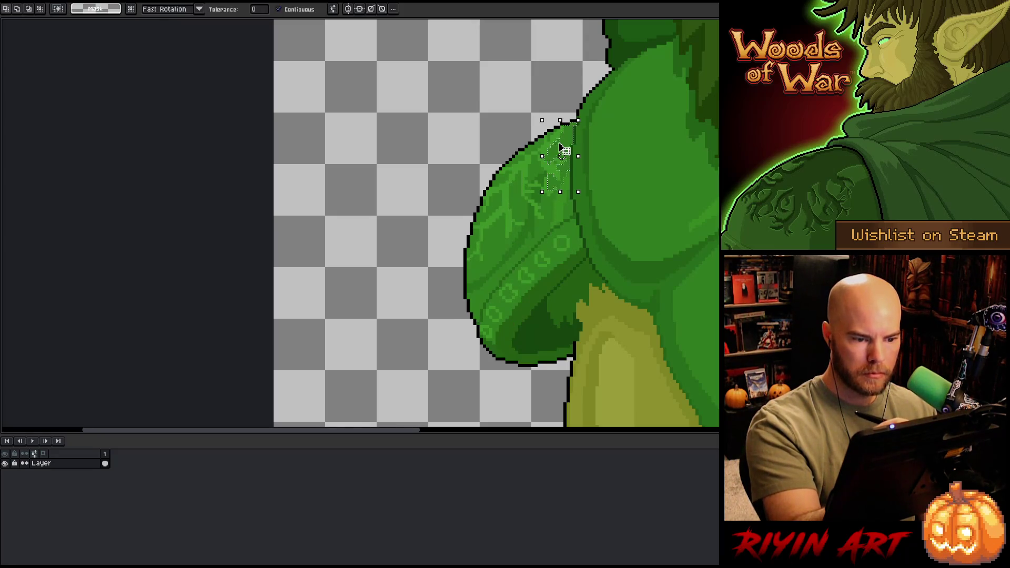
{"action": "left_click", "coordinate": [542, 160], "text": "shift"}
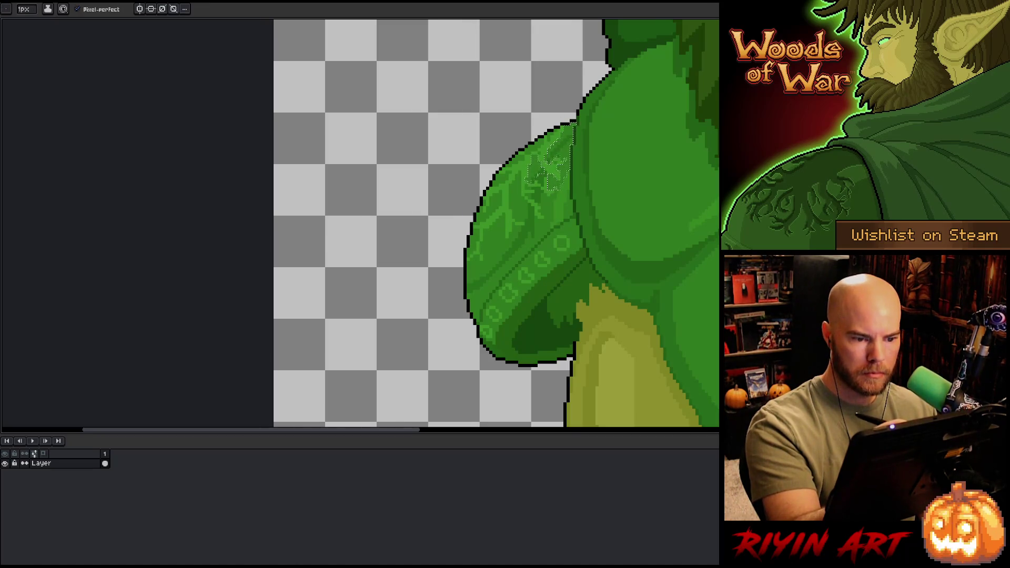
{"action": "key", "text": "ctrl+d"}
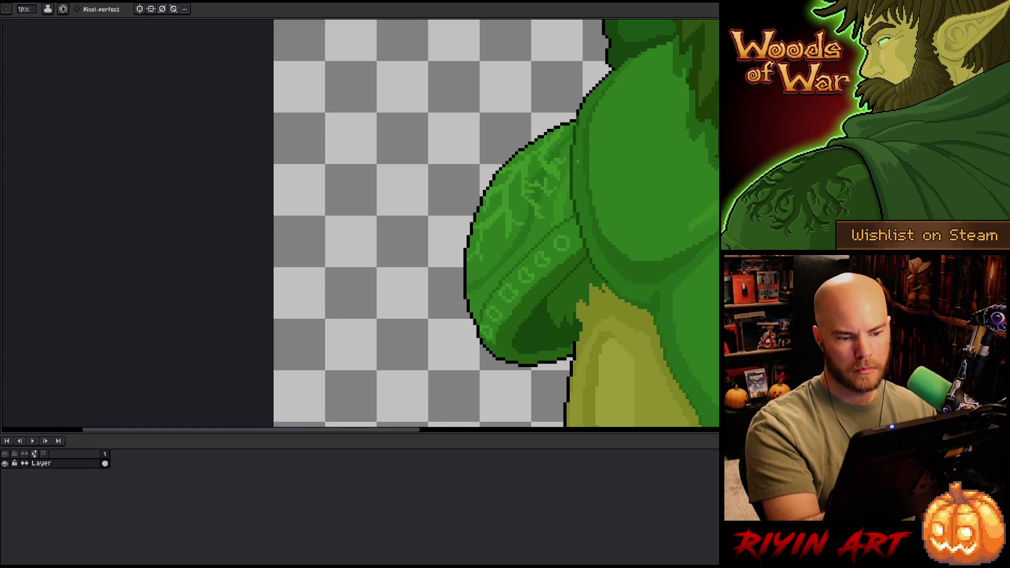
{"action": "left_click_drag", "start_coordinate": [550, 196], "coordinate": [470, 295]}
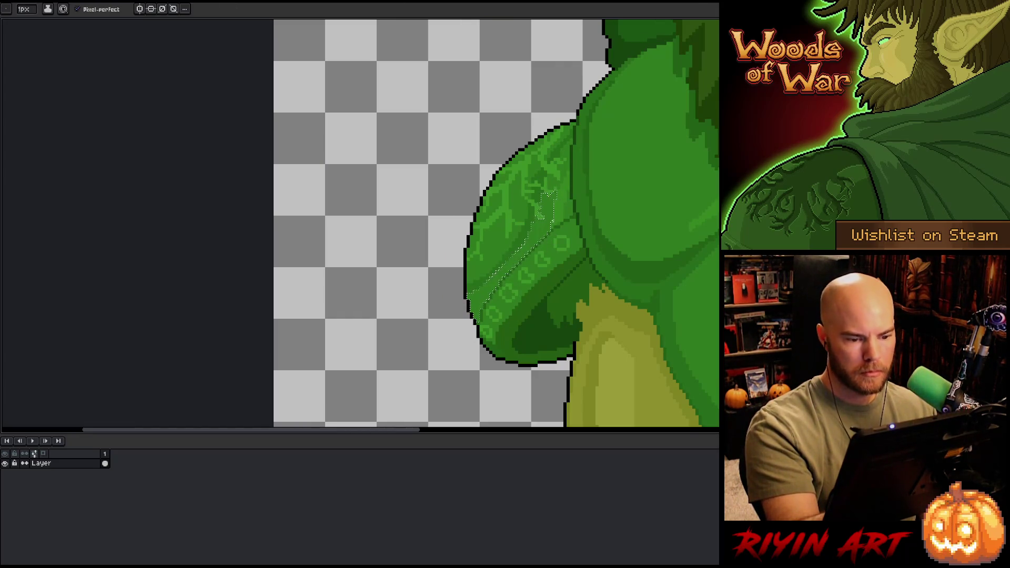
{"action": "key", "text": "shift+c"}
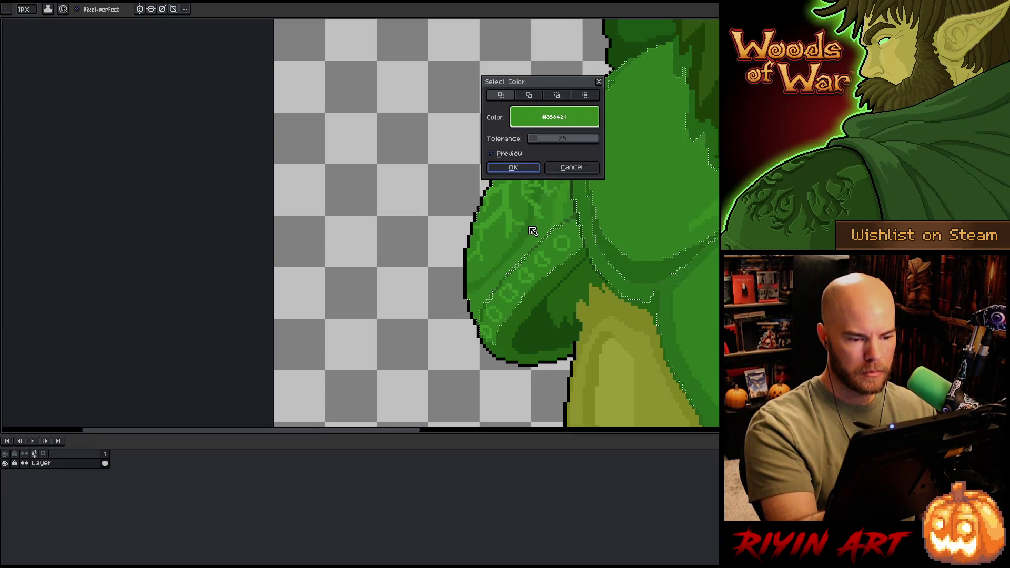
{"action": "left_click", "coordinate": [532, 168]}
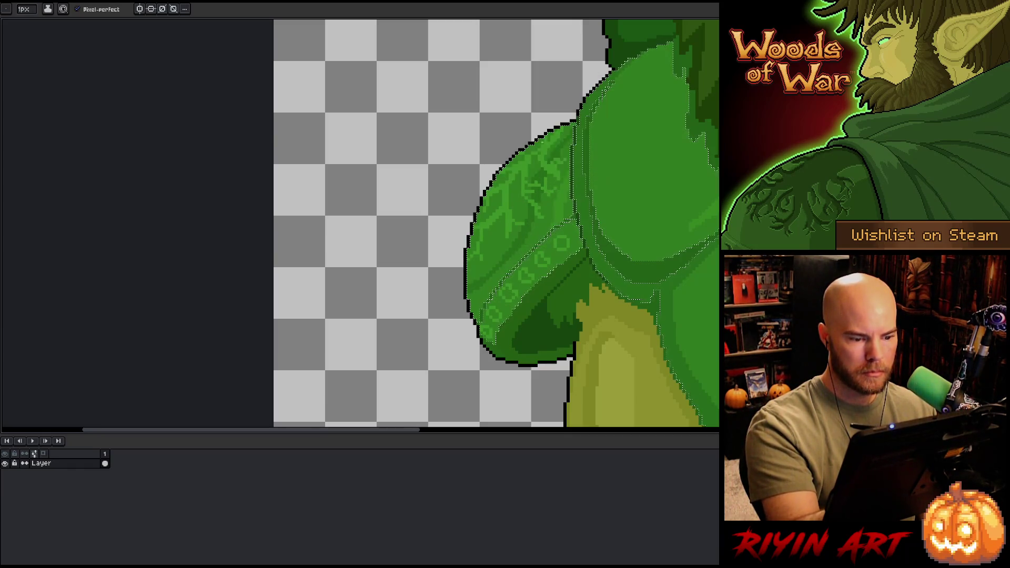
{"action": "key", "text": "shift+c"}
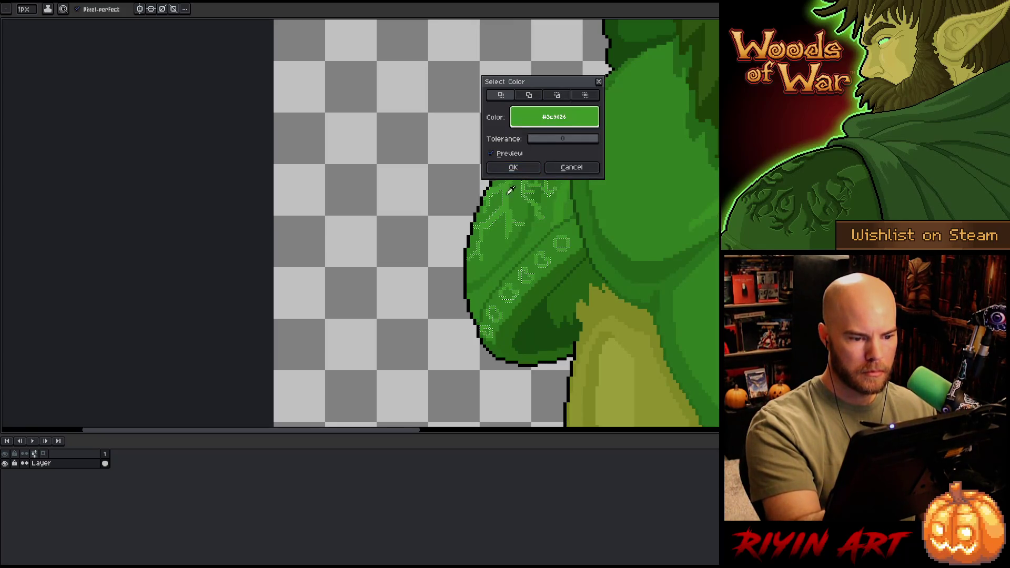
{"action": "left_click", "coordinate": [513, 166]}
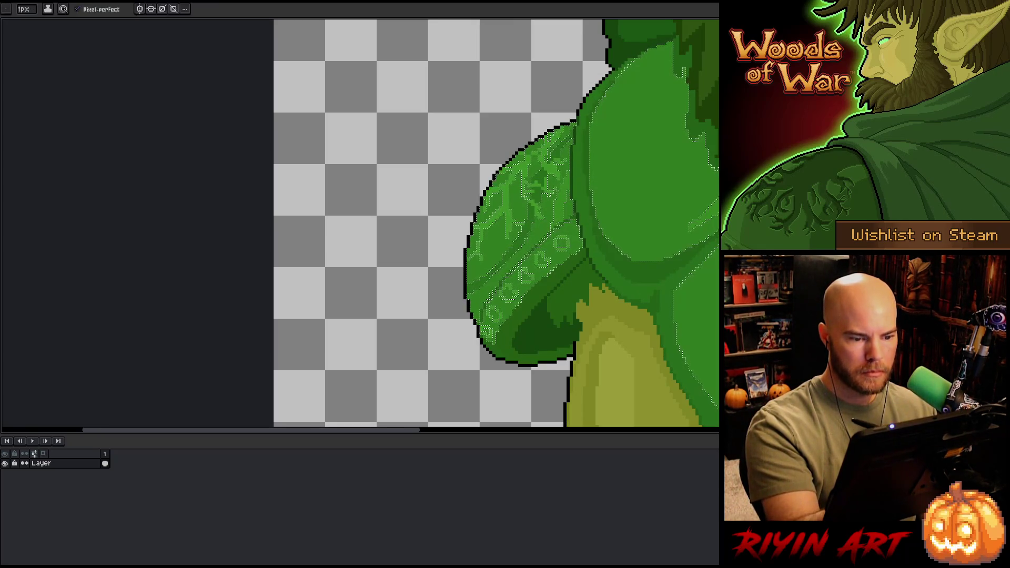
{"action": "key", "text": "ctrl+d"}
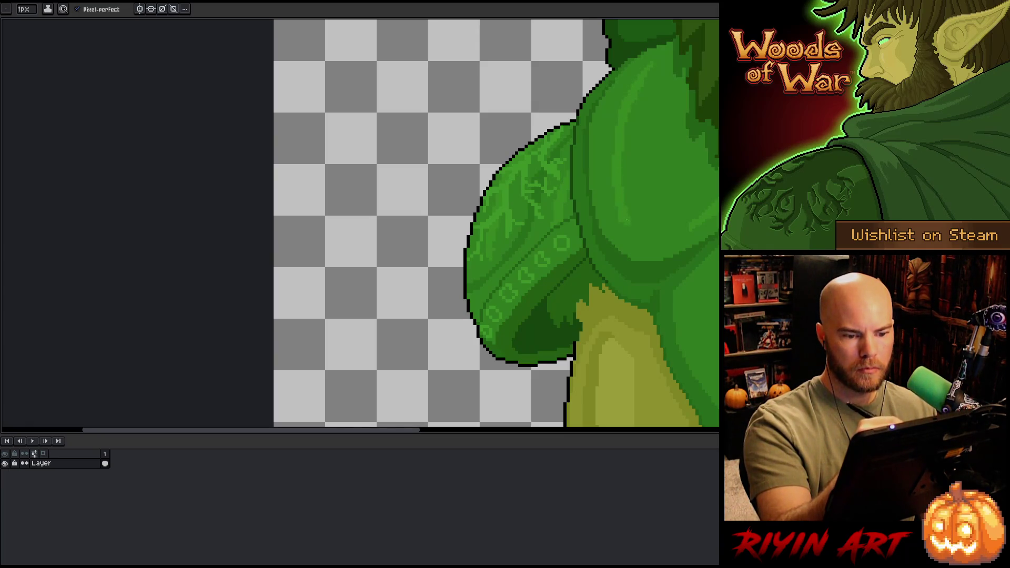
{"action": "key", "text": "minus"}
{"action": "key", "text": "minus"}
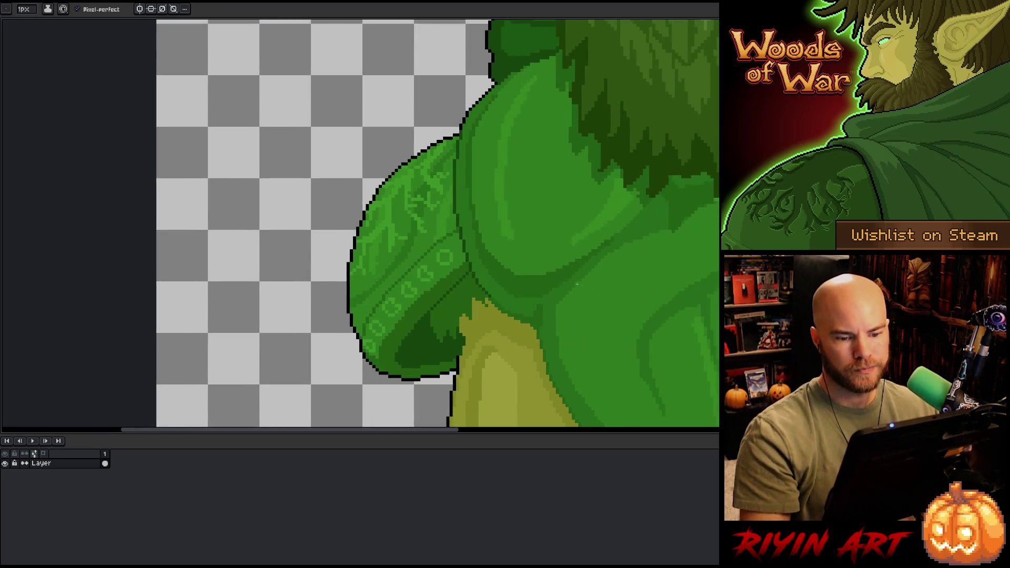
{"action": "key", "text": "minus"}
{"action": "key", "text": "minus"}
{"action": "key", "text": "minus"}
{"action": "key", "text": "plus"}
{"action": "key", "text": "plus"}
{"action": "key", "text": "plus"}
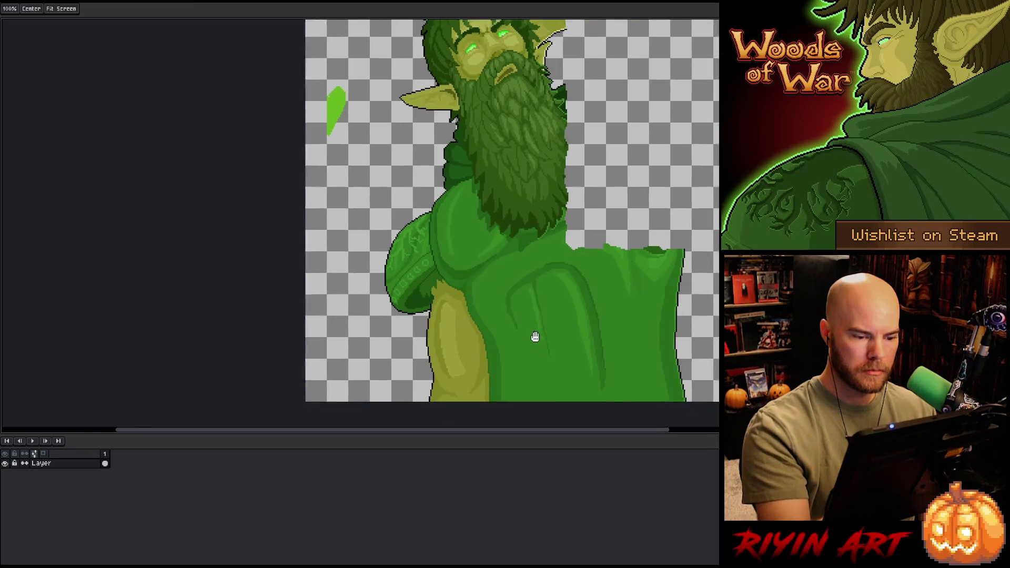
{"action": "left_click_drag", "start_coordinate": [535, 334], "coordinate": [516, 305]}
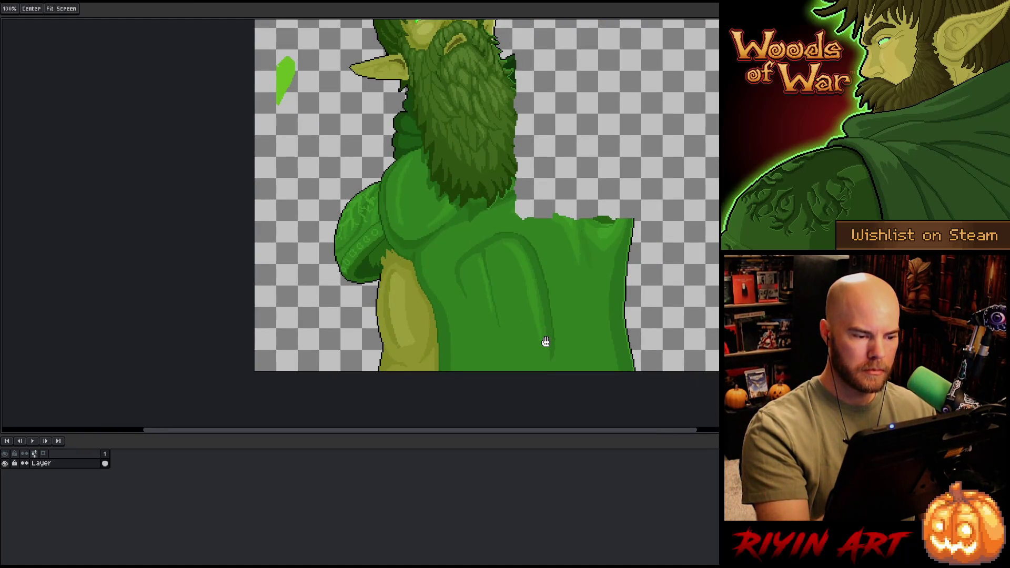
{"action": "key", "text": "b"}
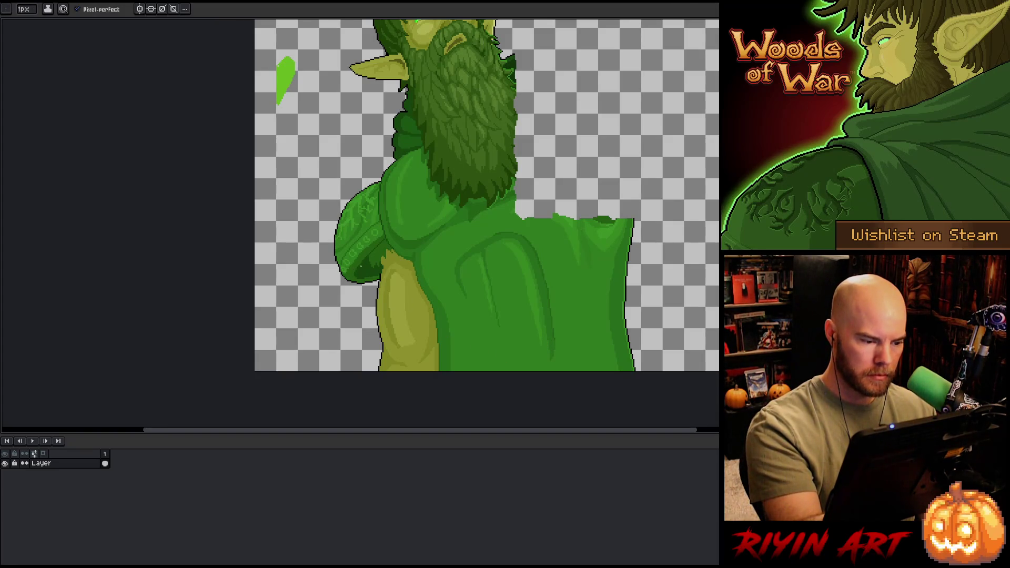
{"action": "key", "text": "w"}
{"action": "left_click", "coordinate": [362, 243]}
{"action": "key", "text": "b"}
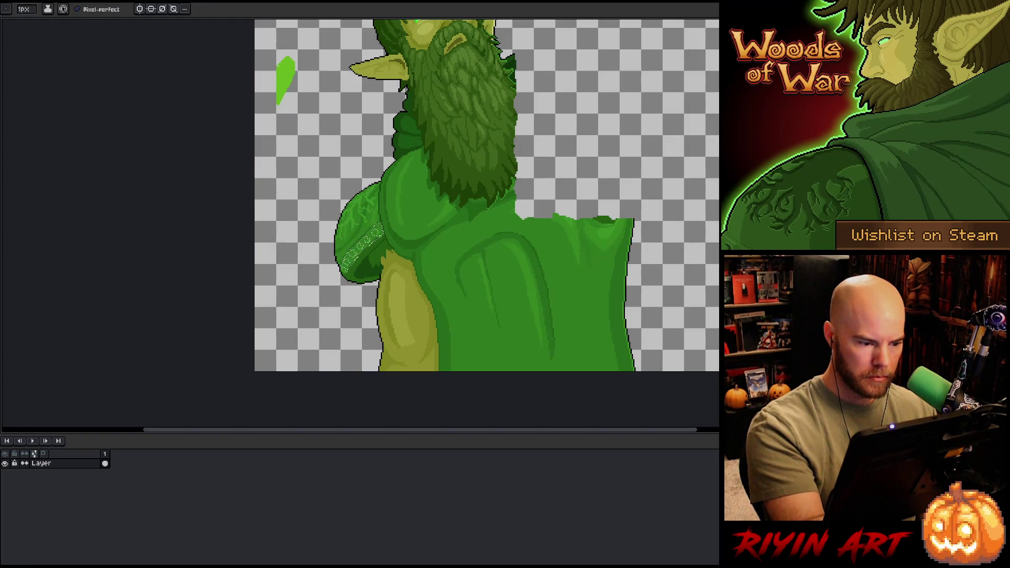
{"action": "key", "text": "ctrl+d"}
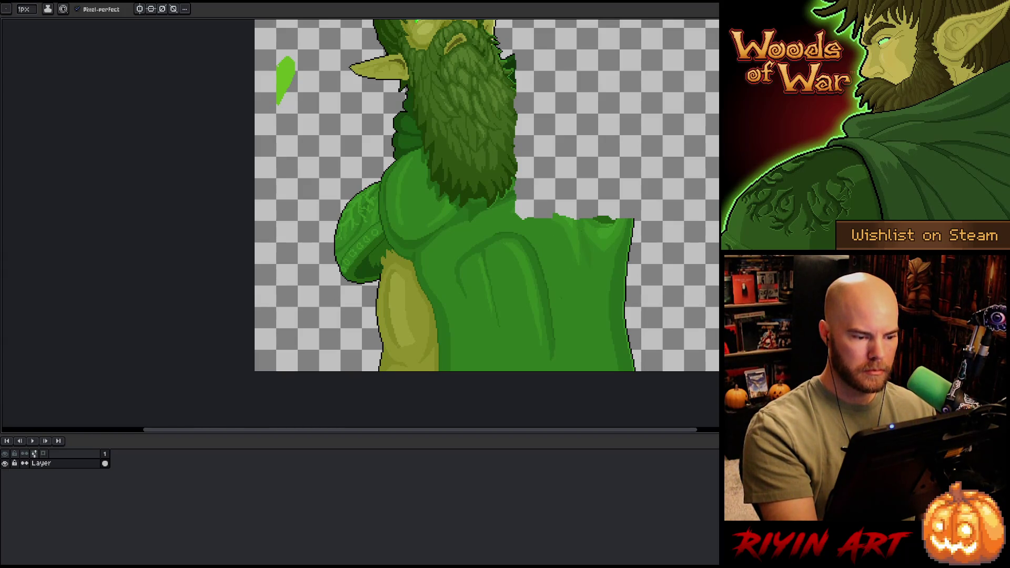
{"action": "scroll", "coordinate": [369, 250], "scroll_direction": "up", "scroll_amount": 4}
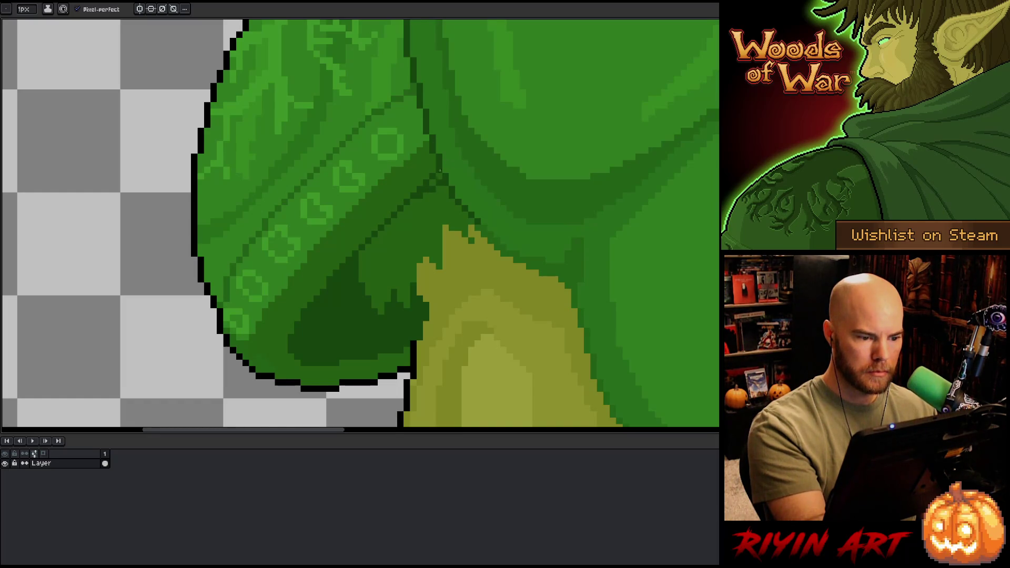
{"action": "scroll", "coordinate": [444, 161], "scroll_direction": "down", "scroll_amount": 4}
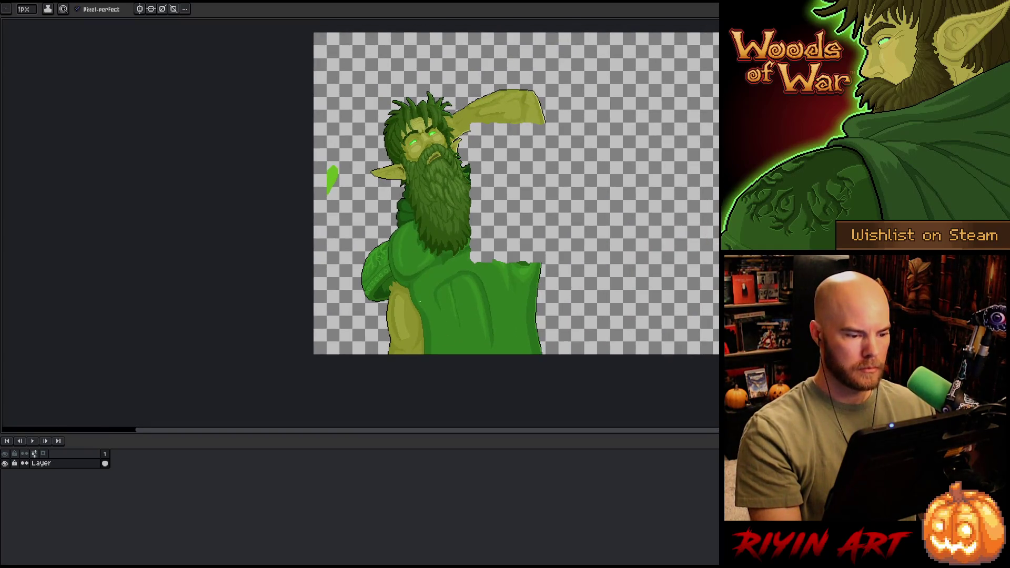
{"action": "scroll", "coordinate": [419, 302], "scroll_direction": "up", "scroll_amount": 4}
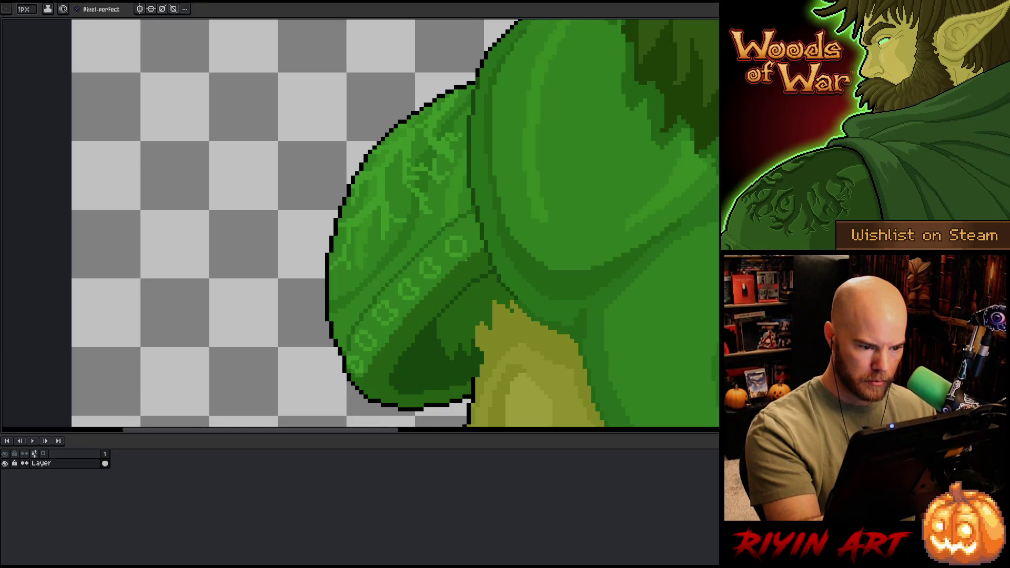
{"action": "key", "text": "i"}
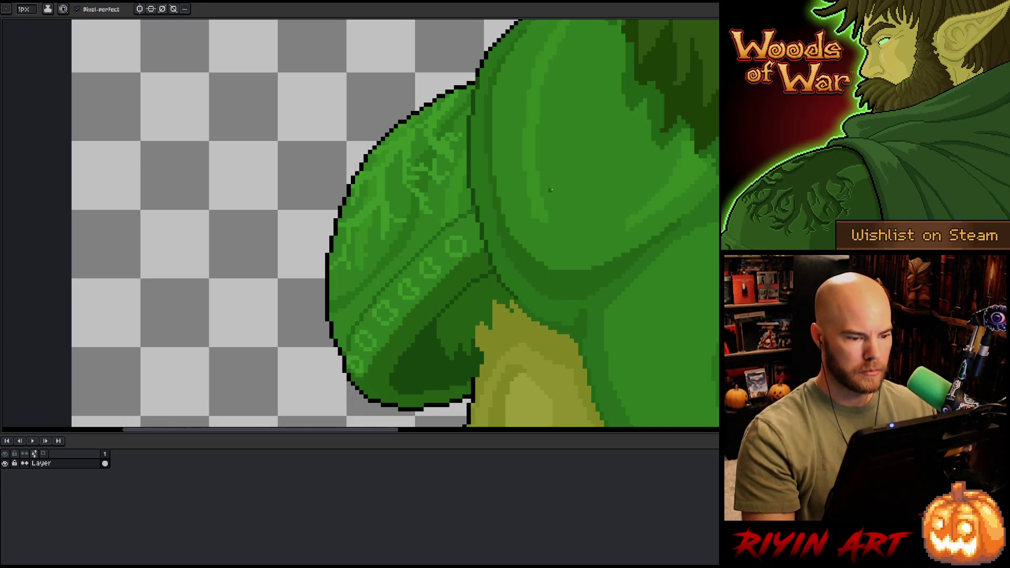
{"action": "key", "text": "b"}
{"action": "left_click", "coordinate": [463, 215], "text": "alt"}
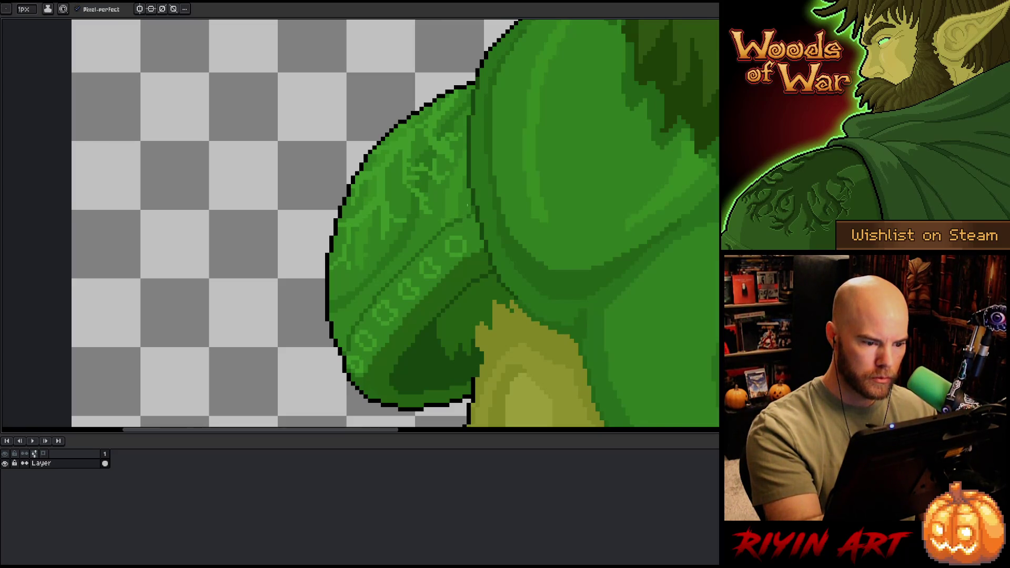
{"action": "left_click", "coordinate": [468, 215], "text": "alt"}
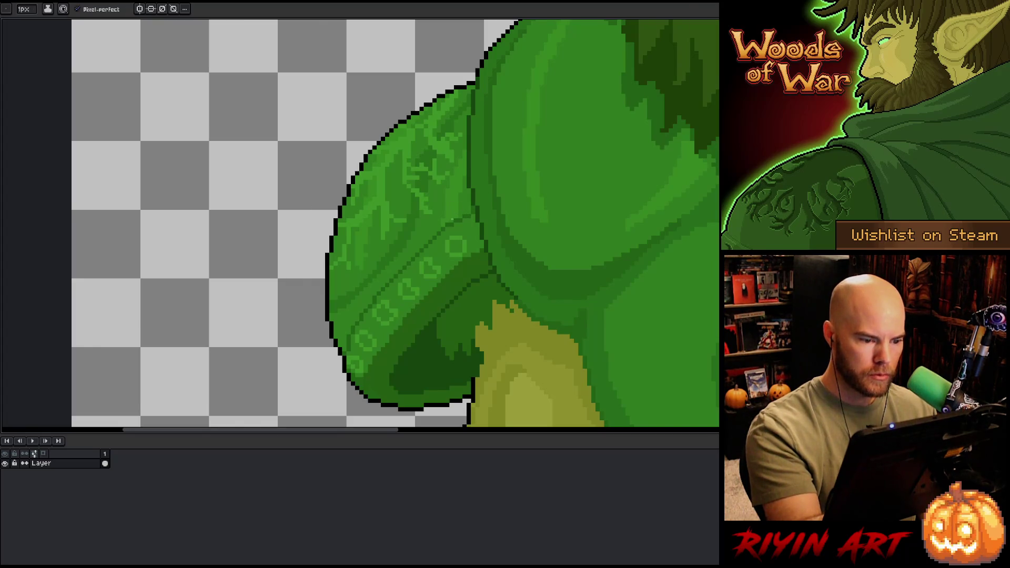
{"action": "scroll", "coordinate": [482, 176], "scroll_direction": "down", "scroll_amount": 3}
{"action": "scroll", "coordinate": [481, 176], "scroll_direction": "down", "scroll_amount": 2}
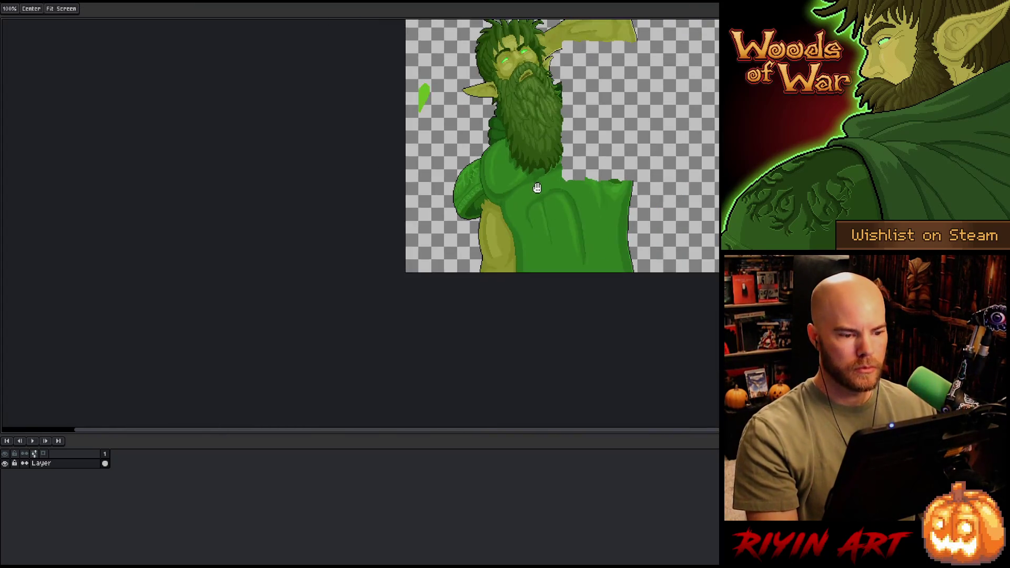
{"action": "scroll", "coordinate": [421, 192], "scroll_direction": "up", "scroll_amount": 5}
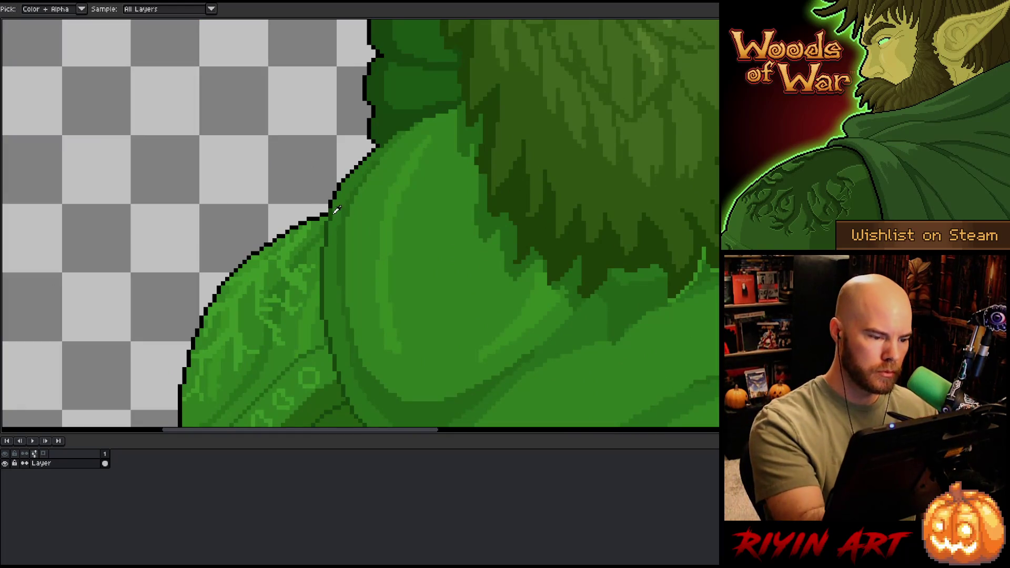
Step: Sample the outline colour and add a dark pixel to the shoulder's top outline
{"action": "left_click", "coordinate": [331, 208], "text": "alt"}
{"action": "left_click", "coordinate": [338, 198]}
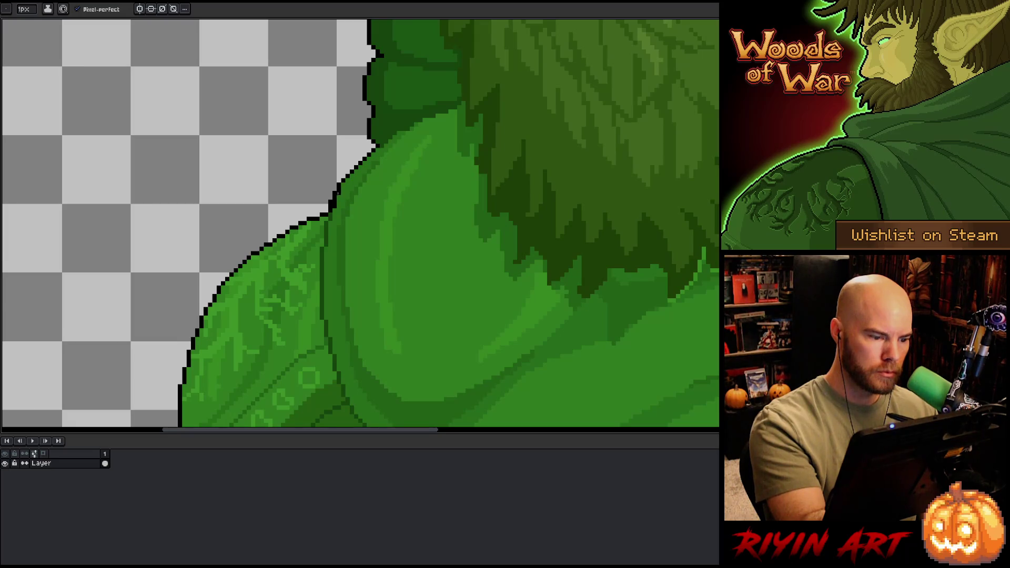
{"action": "left_click", "coordinate": [352, 163], "text": "alt"}
{"action": "key", "text": "e"}
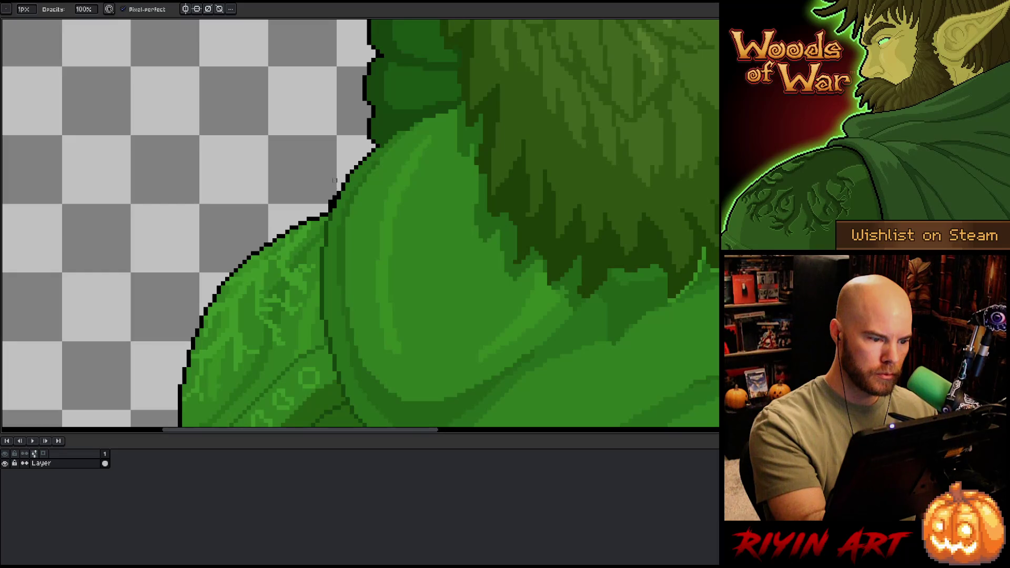
{"action": "scroll", "coordinate": [362, 103], "scroll_direction": "down", "scroll_amount": 5}
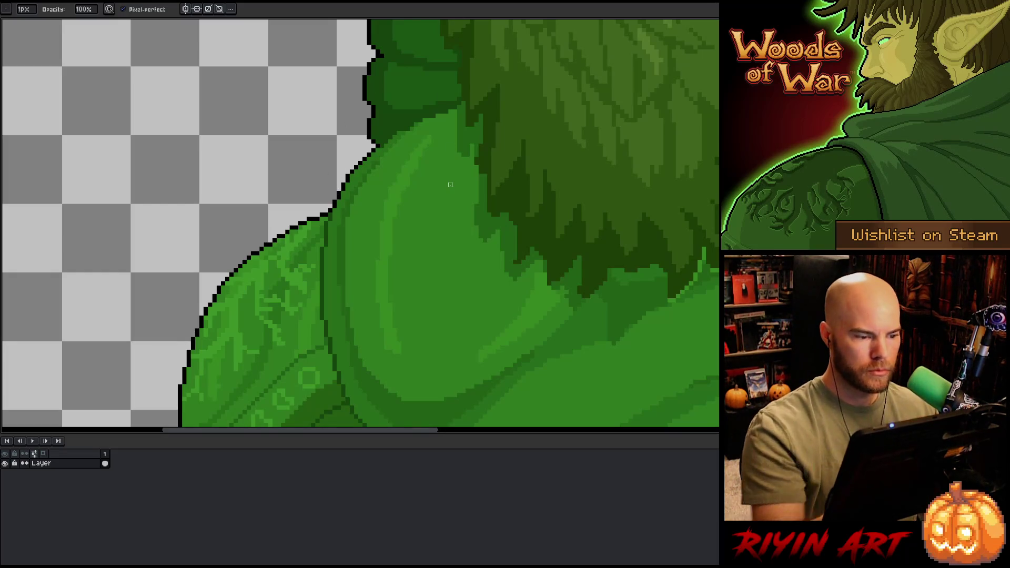
{"action": "left_click_drag", "start_coordinate": [500, 265], "coordinate": [423, 266]}
{"action": "key", "text": "e"}
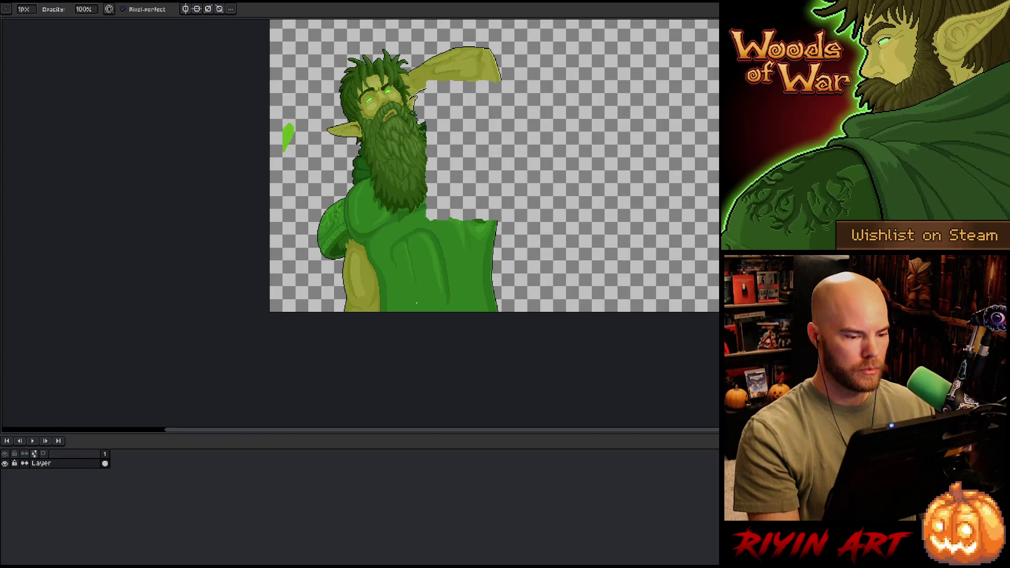
{"action": "left_click", "coordinate": [417, 277], "text": "alt"}
{"action": "scroll", "coordinate": [337, 126], "scroll_direction": "up", "scroll_amount": 4}
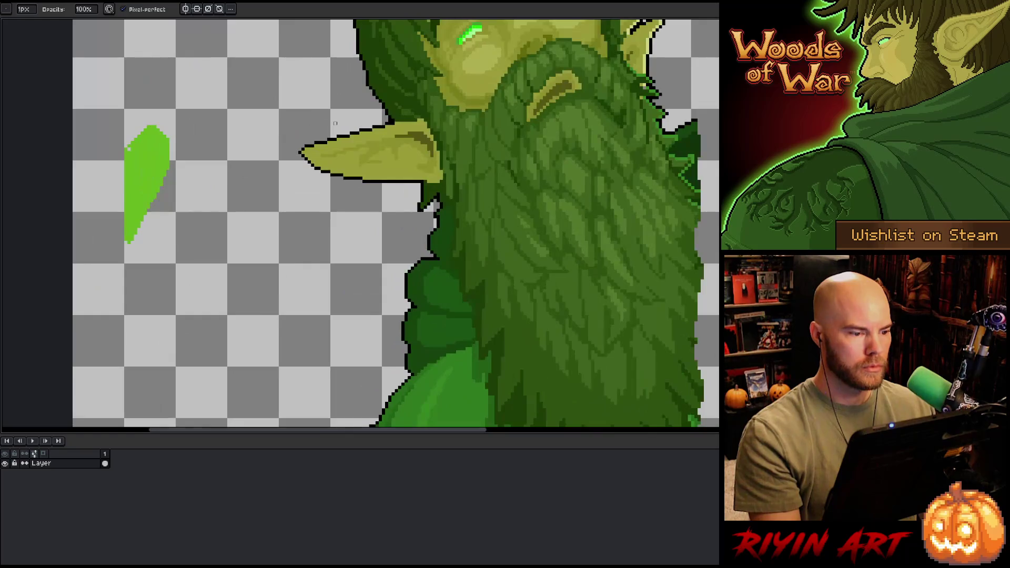
Step: Paint dark shading strokes and a darker curve across the ear using sampled ear shades
{"action": "key", "text": "alt"}
{"action": "left_click", "coordinate": [485, 149], "text": "alt"}
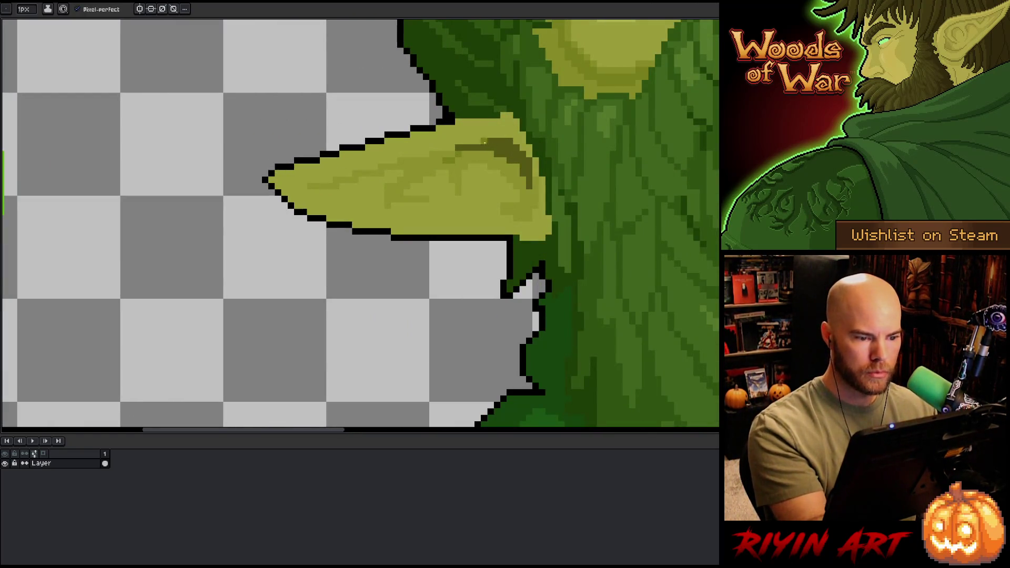
{"action": "left_click_drag", "start_coordinate": [437, 154], "coordinate": [509, 134]}
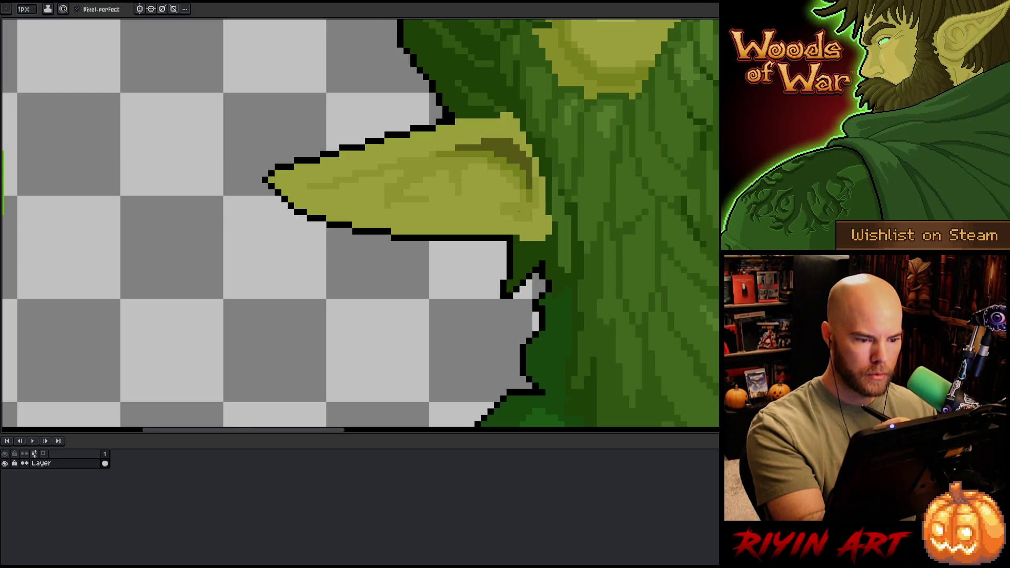
{"action": "key", "text": "alt"}
{"action": "left_click", "coordinate": [533, 192]}
{"action": "left_click_drag", "start_coordinate": [527, 207], "coordinate": [495, 217]}
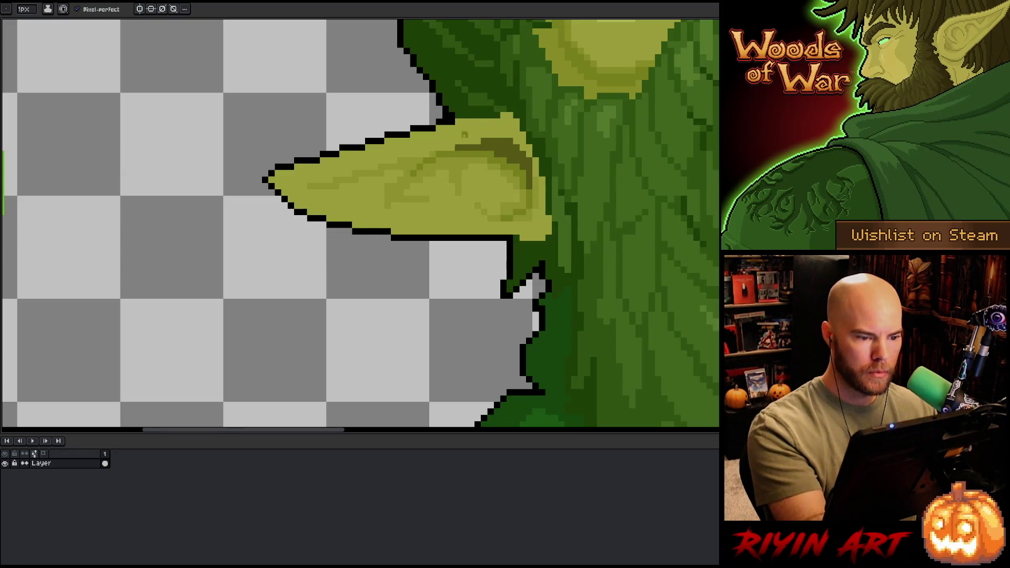
{"action": "left_click_drag", "start_coordinate": [424, 159], "coordinate": [294, 181]}
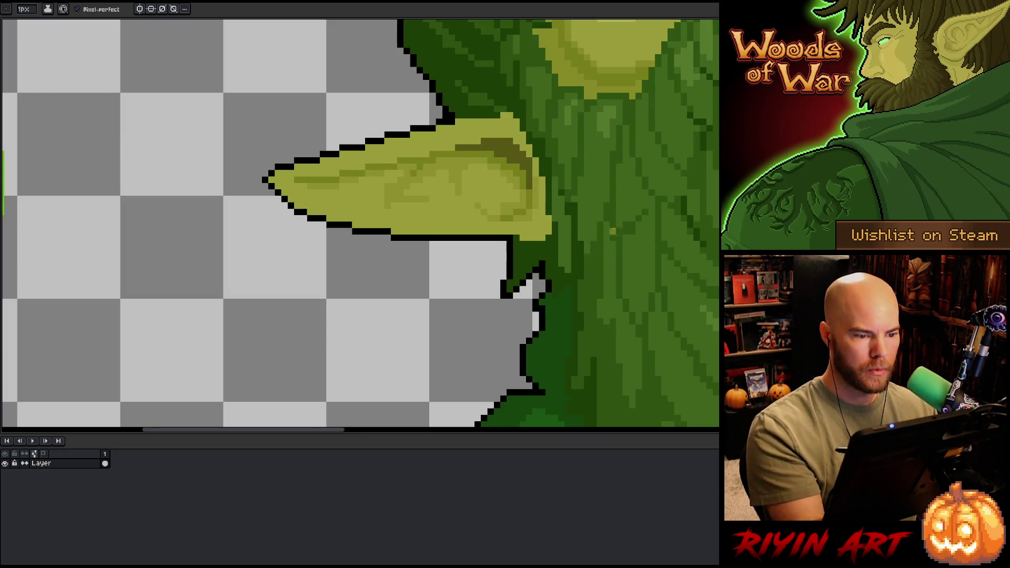
Step: Clean up the ear tip's shading and black outline, undoing a stray pixel
{"action": "left_click", "coordinate": [310, 198], "text": "alt"}
{"action": "mouse_move", "coordinate": [297, 179]}
{"action": "left_mouse_down"}
{"action": "mouse_move", "coordinate": [304, 161]}
{"action": "mouse_move", "coordinate": [292, 186]}
{"action": "left_mouse_up"}
{"action": "left_click", "coordinate": [303, 160]}
{"action": "left_click", "coordinate": [323, 161]}
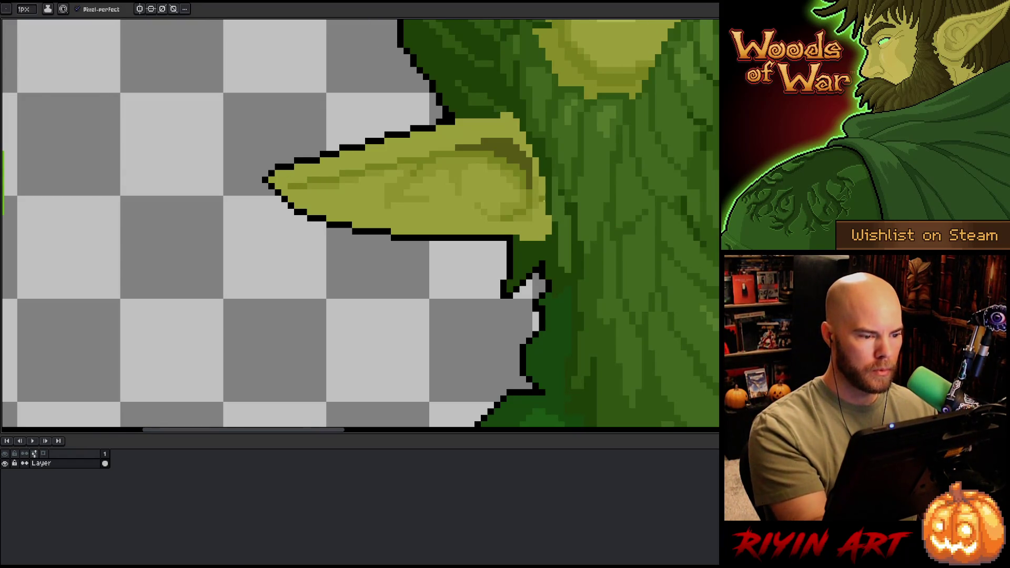
{"action": "left_click", "coordinate": [265, 173]}
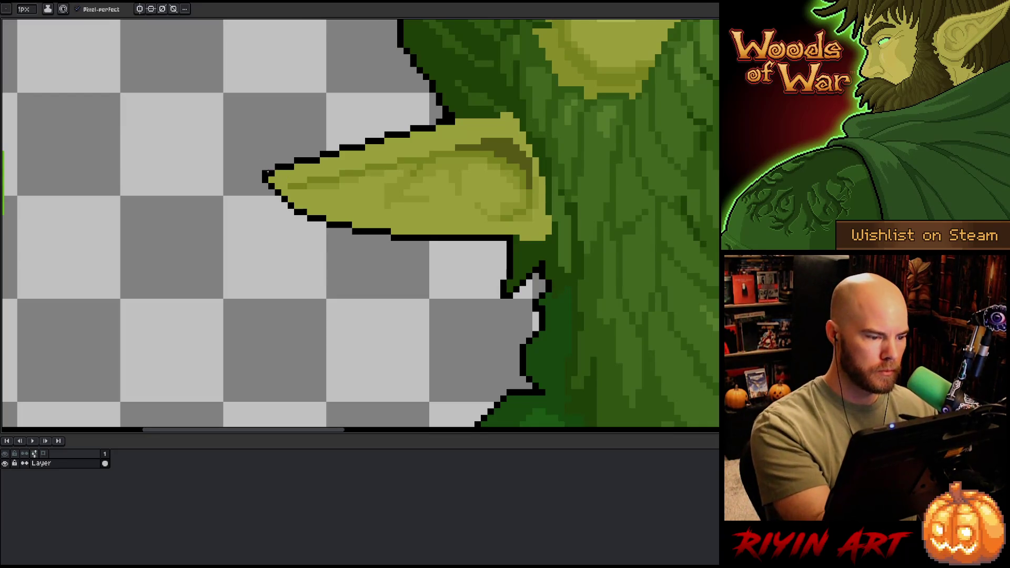
{"action": "key", "text": "ctrl+z"}
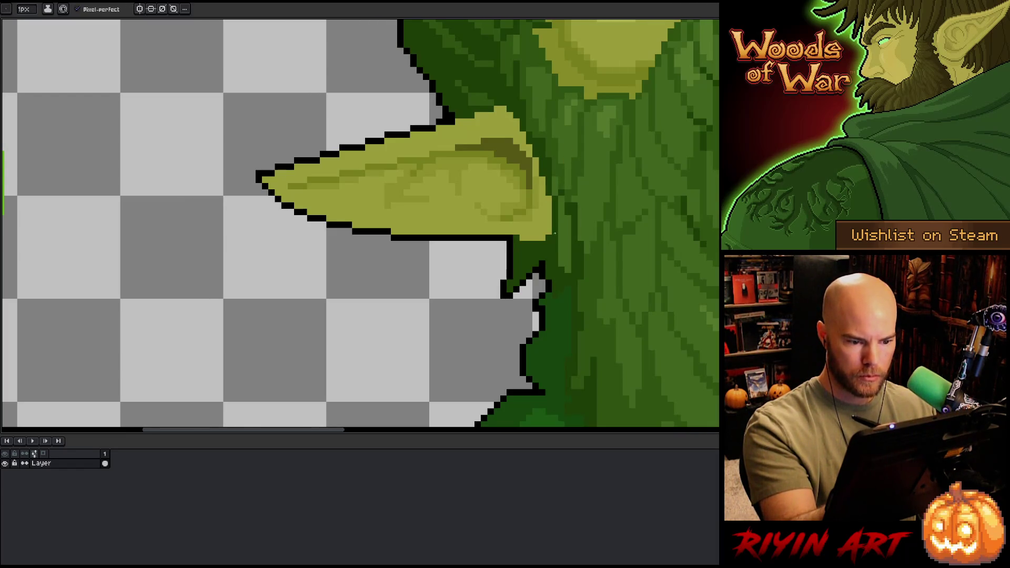
{"action": "key", "text": "alt"}
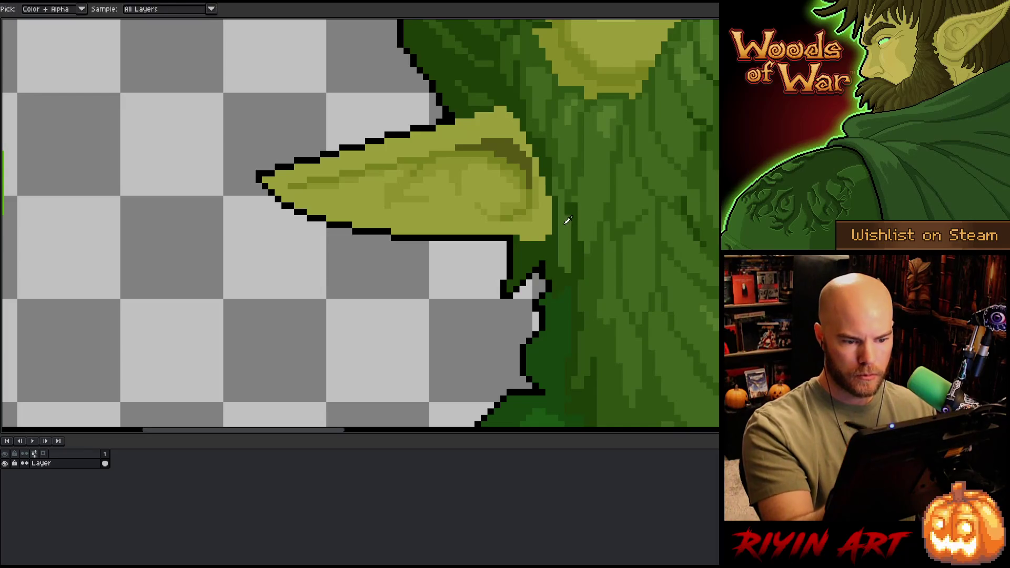
{"action": "left_click", "coordinate": [573, 192], "text": "alt"}
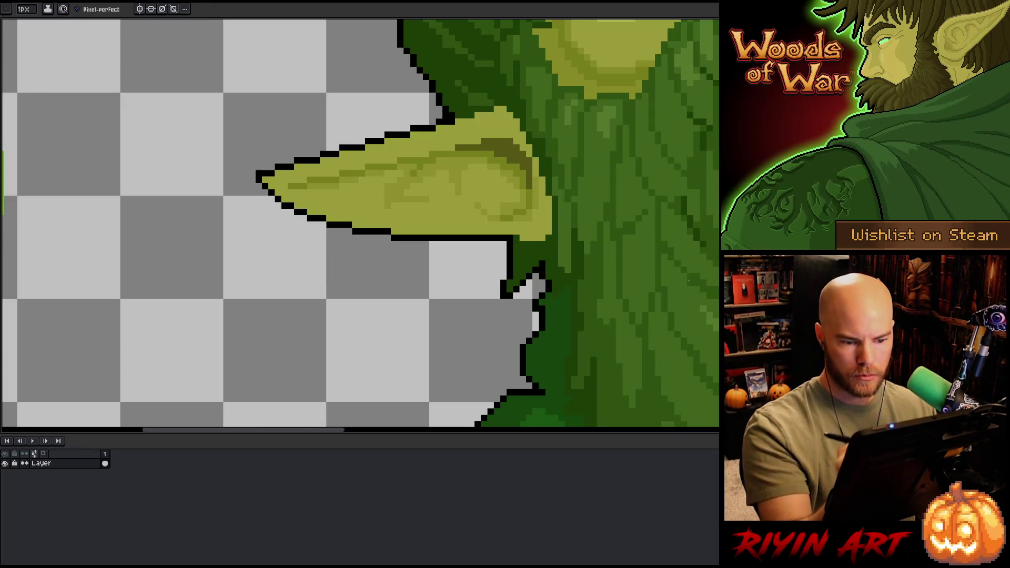
{"action": "scroll", "coordinate": [707, 342], "scroll_direction": "down", "scroll_amount": 5}
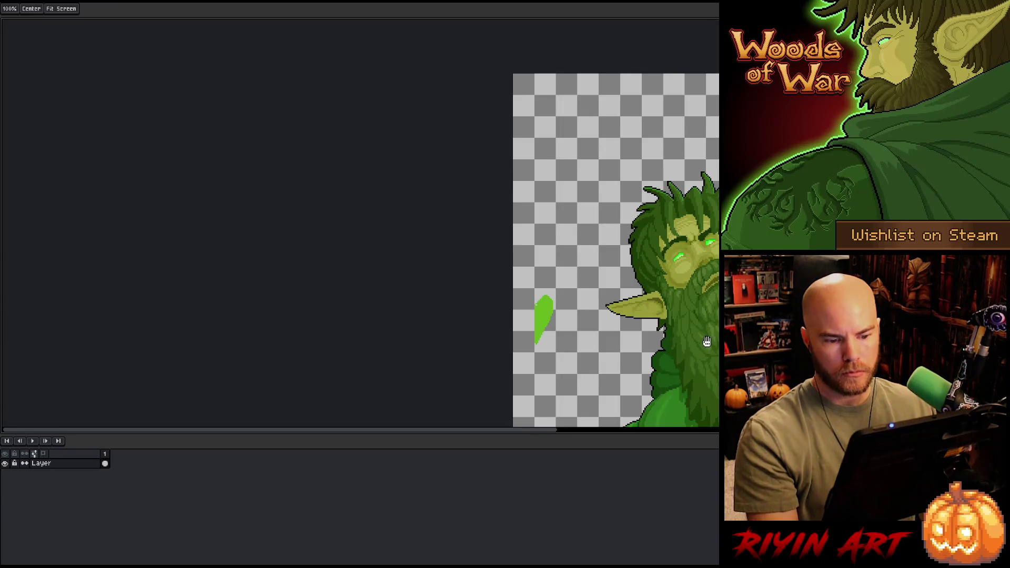
{"action": "scroll", "coordinate": [706, 342], "scroll_direction": "down", "scroll_amount": 2}
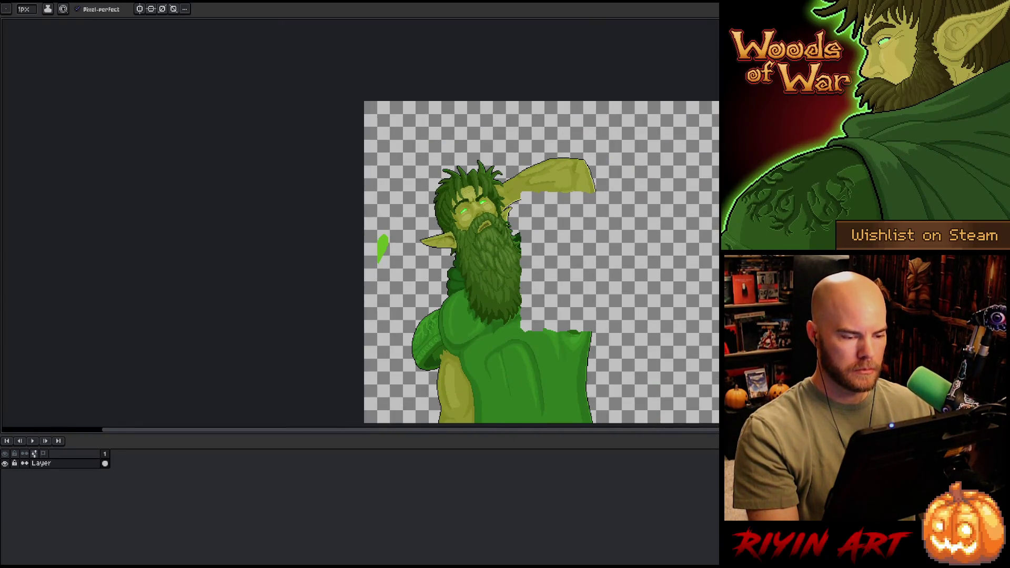
Step: Fill the beard's mouth area with a darker sampled beard green
{"action": "scroll", "coordinate": [476, 233], "scroll_direction": "up", "scroll_amount": 4}
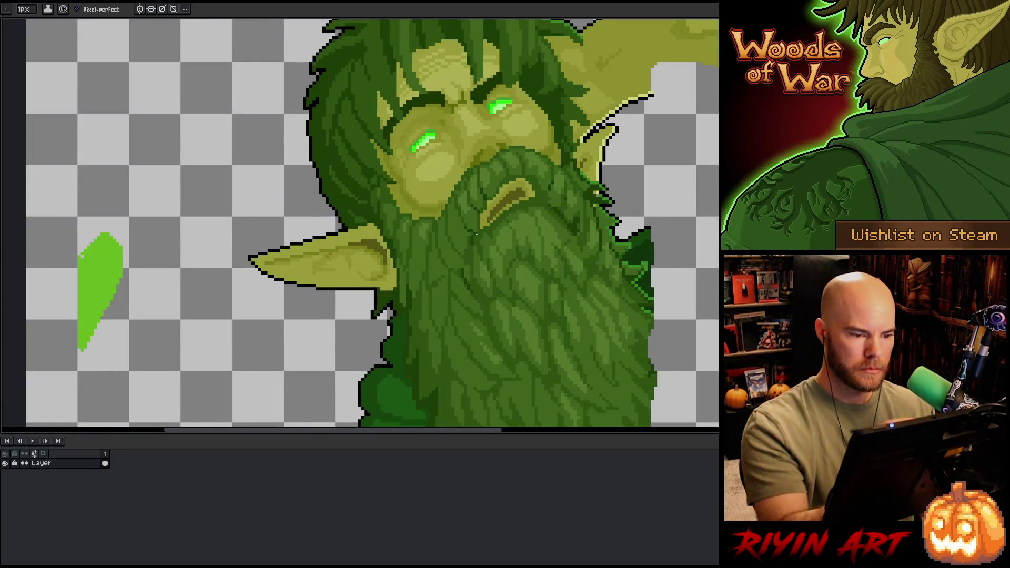
{"action": "key", "text": "alt"}
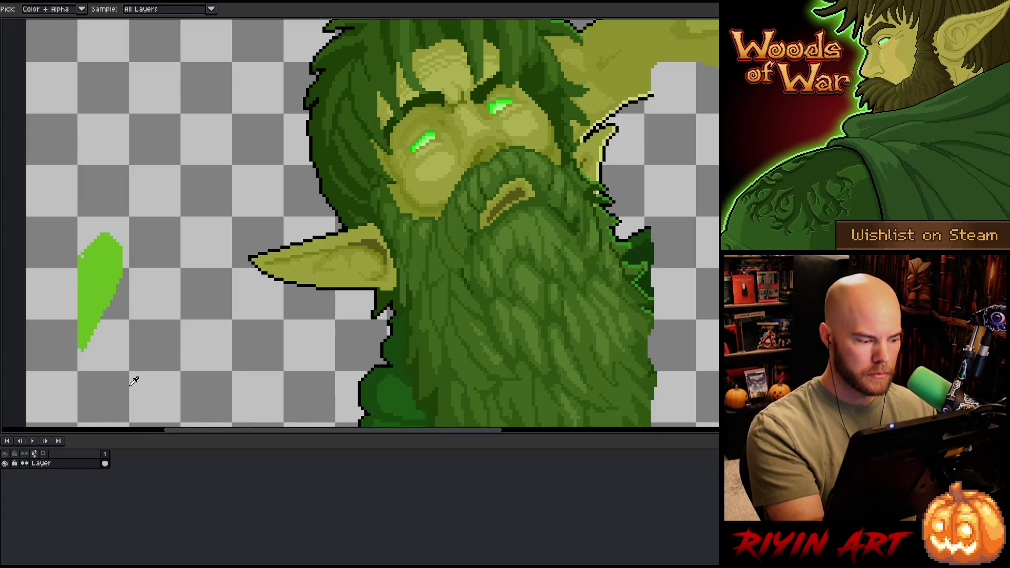
{"action": "left_click", "coordinate": [444, 102], "text": "alt"}
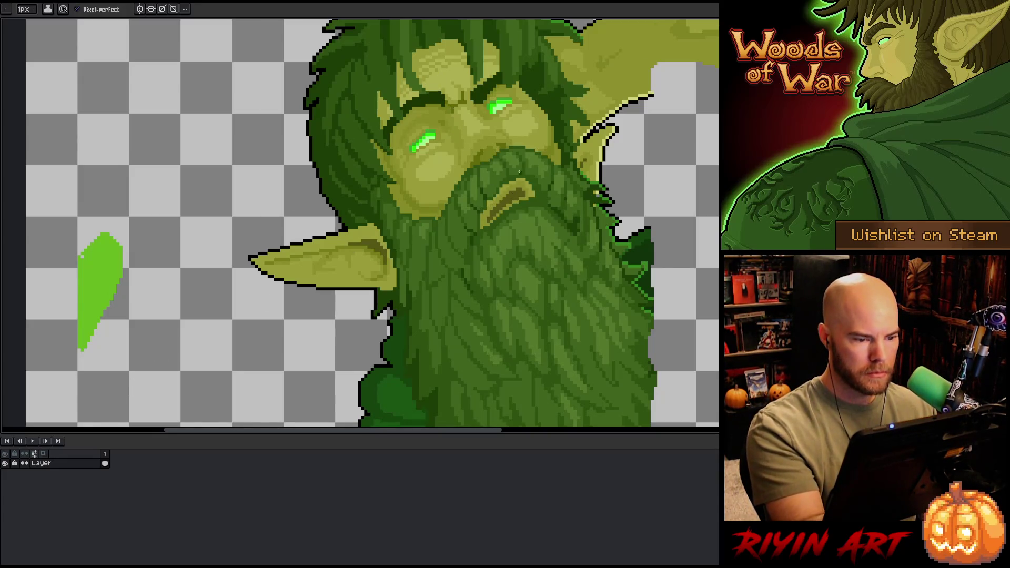
{"action": "key", "text": "g"}
{"action": "left_click", "coordinate": [513, 200]}
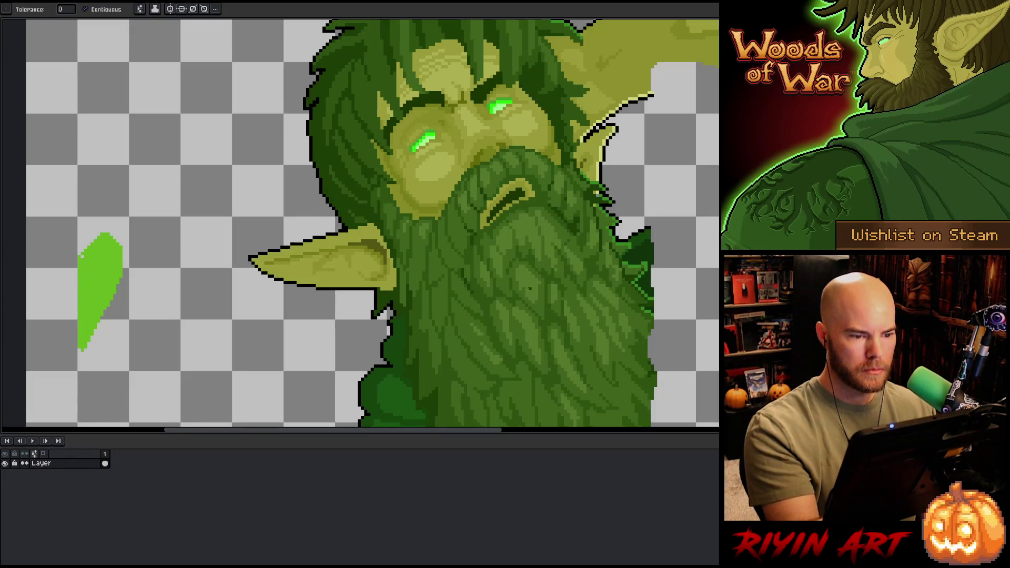
Step: Frame the figure and test a background fill for contrast, then undo it
{"action": "scroll", "coordinate": [506, 314], "scroll_direction": "down", "scroll_amount": 5}
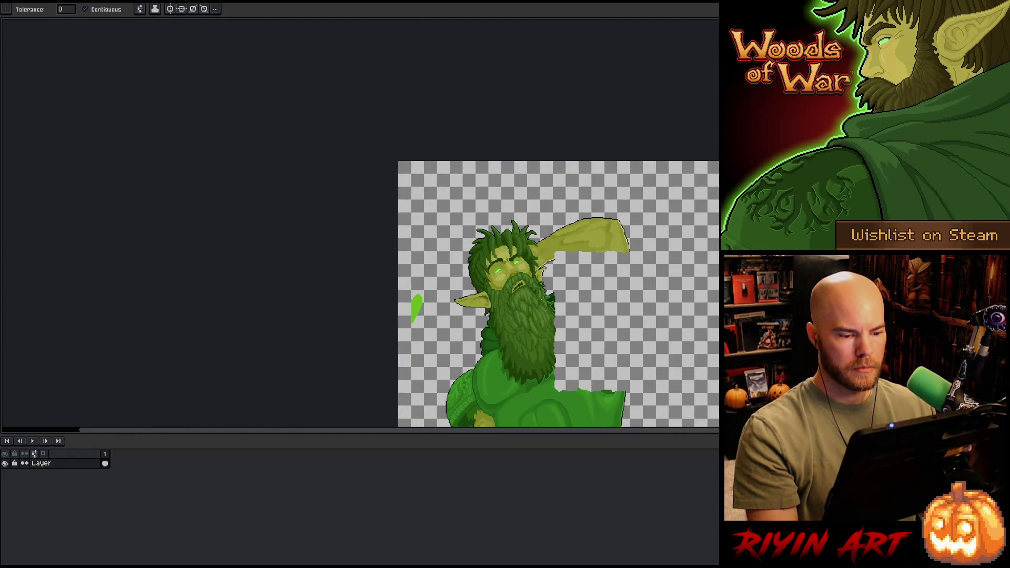
{"action": "left_click_drag", "start_coordinate": [507, 315], "coordinate": [406, 243]}
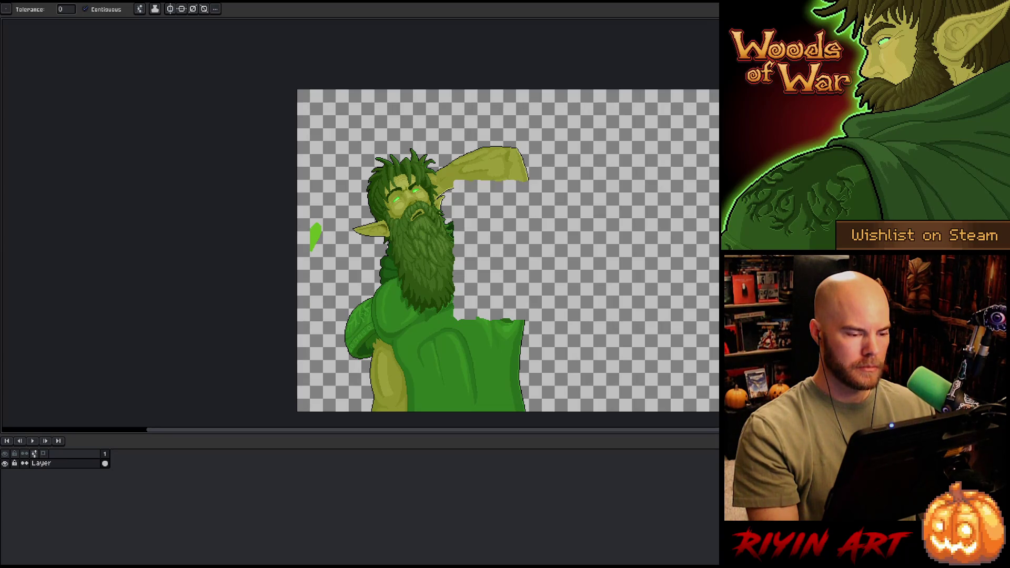
{"action": "scroll", "coordinate": [403, 204], "scroll_direction": "up", "scroll_amount": 3}
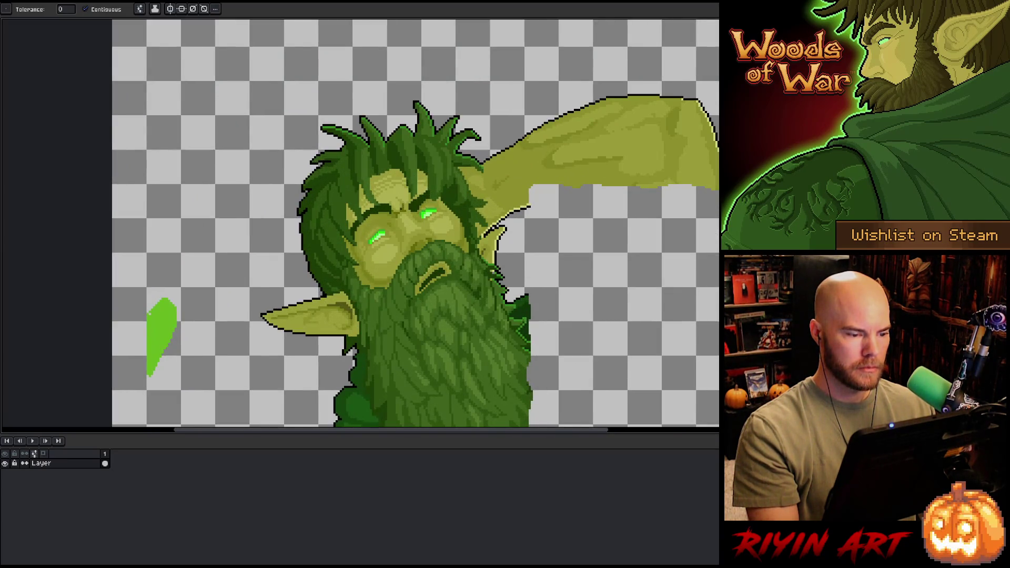
{"action": "scroll", "coordinate": [413, 263], "scroll_direction": "down", "scroll_amount": 4}
{"action": "scroll", "coordinate": [413, 262], "scroll_direction": "up", "scroll_amount": 2}
{"action": "key", "text": "space"}
{"action": "mouse_move", "coordinate": [413, 262]}
{"action": "left_mouse_down"}
{"action": "mouse_move", "coordinate": [373, 213]}
{"action": "mouse_move", "coordinate": [334, 203]}
{"action": "left_mouse_up"}
{"action": "scroll", "coordinate": [347, 210], "scroll_direction": "down", "scroll_amount": 1}
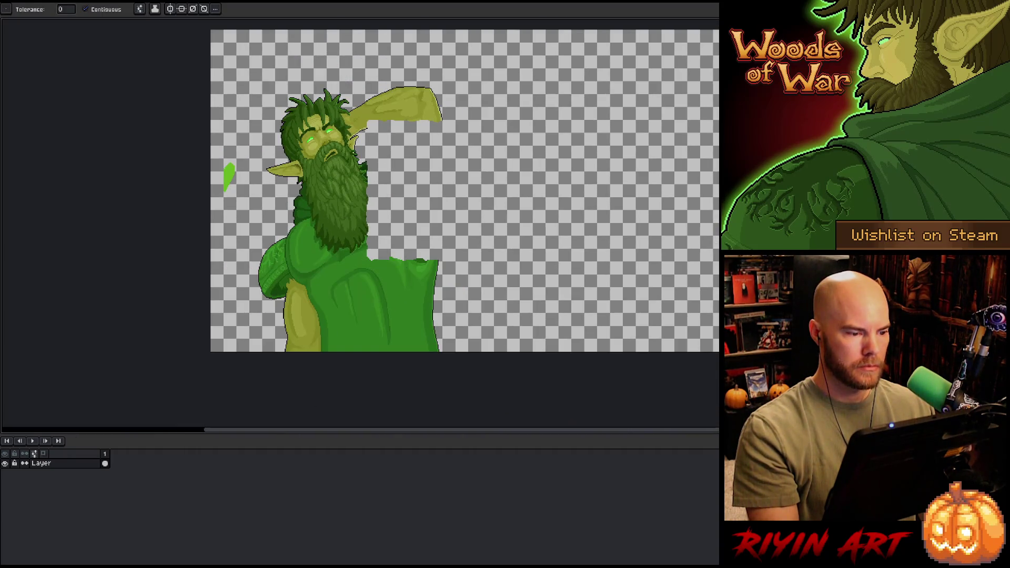
{"action": "left_click", "coordinate": [527, 189]}
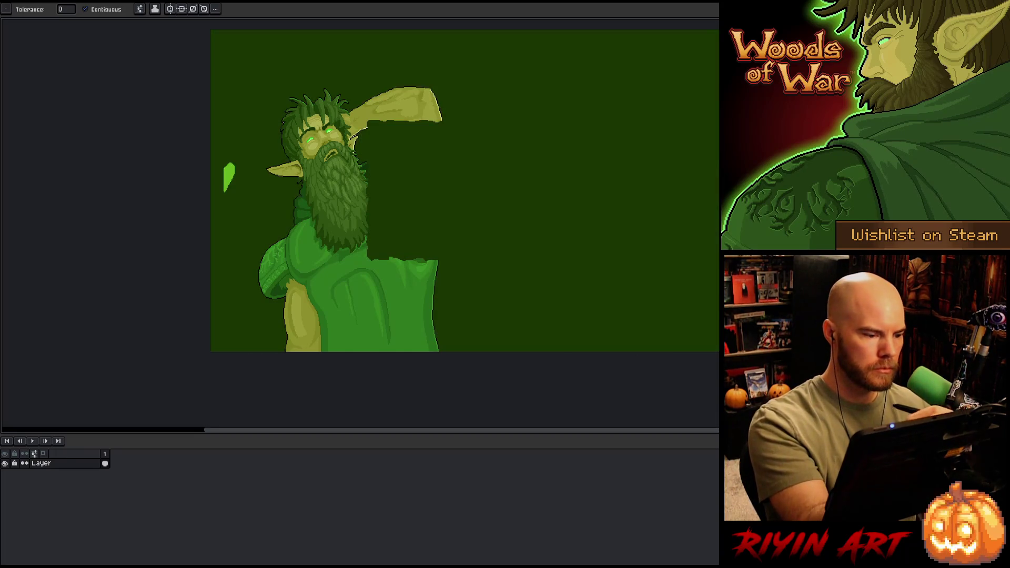
{"action": "key", "text": "ctrl+z"}
{"action": "scroll", "coordinate": [313, 121], "scroll_direction": "up", "scroll_amount": 4}
Step: Restore the palette panels, sample the glowing eye's bright green and adjust it in the spectrum
{"action": "key", "text": "i"}
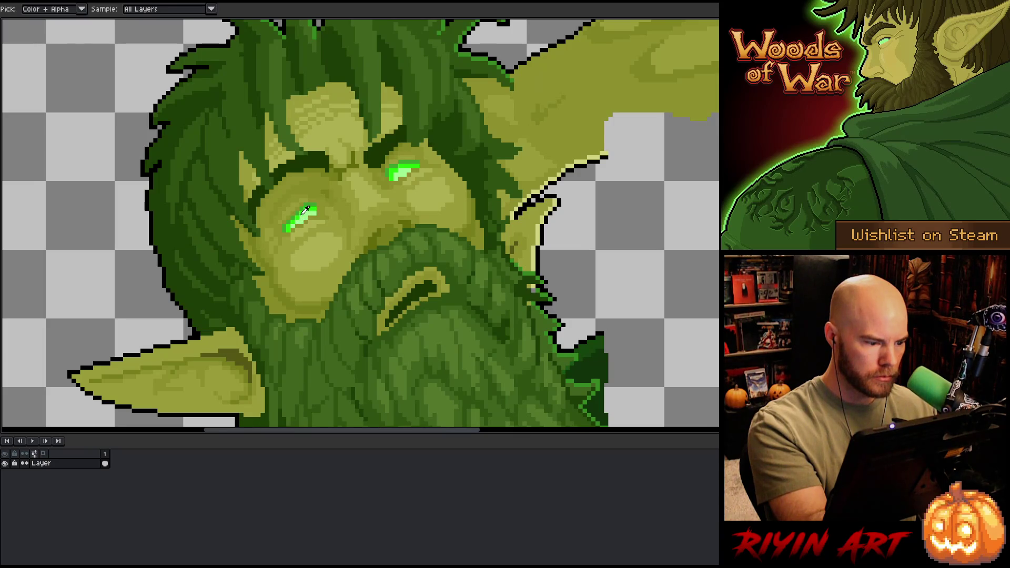
{"action": "key", "text": "g"}
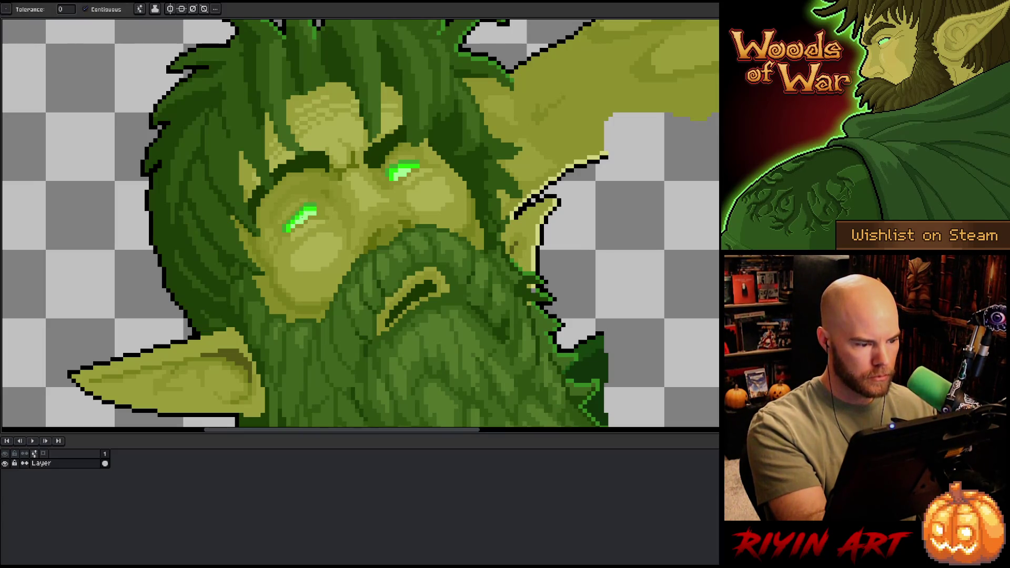
{"action": "key", "text": "v"}
{"action": "key", "text": "ctrl+f"}
{"action": "key", "text": "g"}
{"action": "left_click", "coordinate": [302, 212], "text": "alt"}
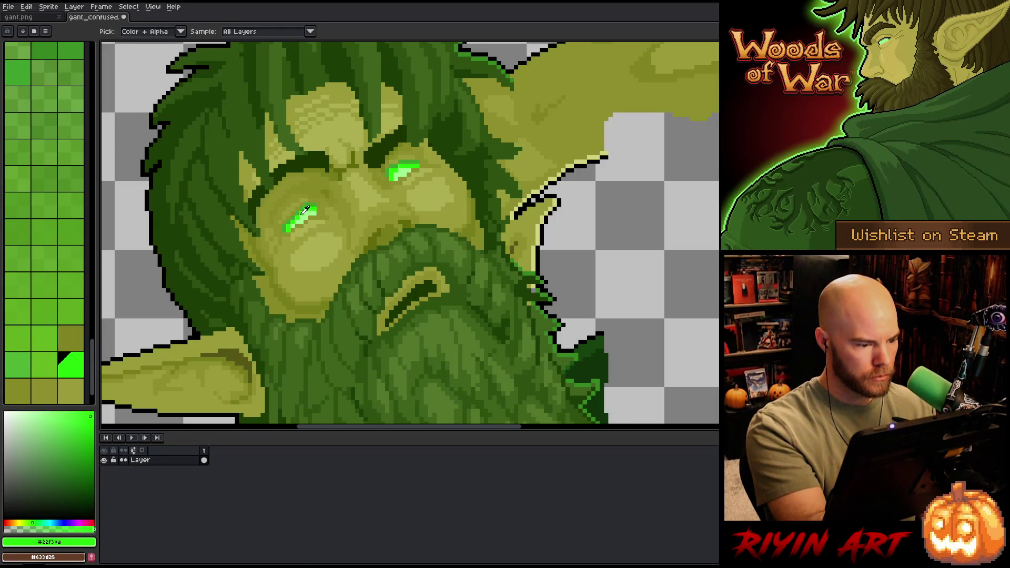
{"action": "left_click", "coordinate": [306, 213], "text": "alt"}
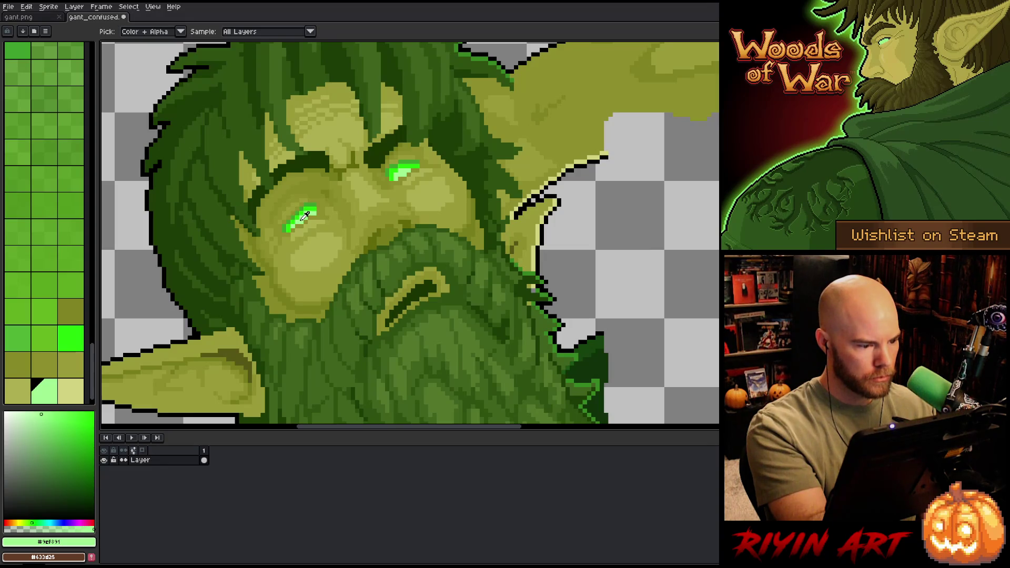
{"action": "left_click", "coordinate": [53, 418]}
{"action": "key", "text": "minus"}
{"action": "key", "text": "minus"}
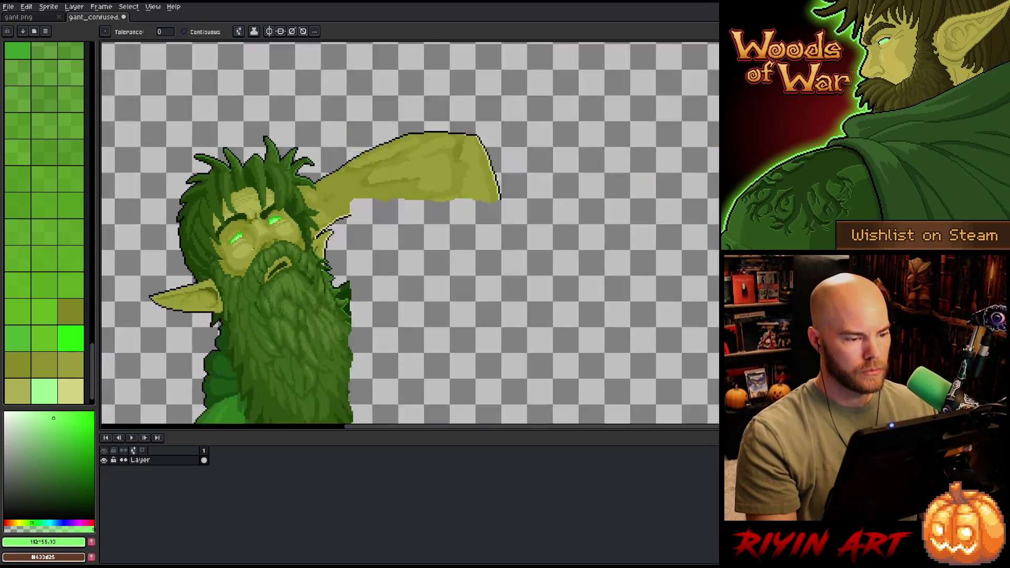
{"action": "key", "text": "minus"}
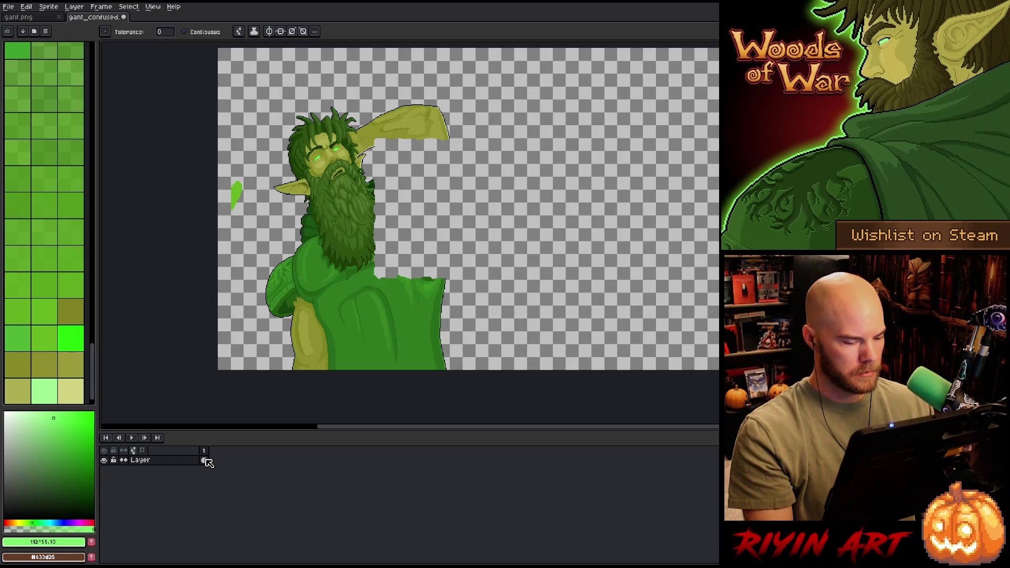
Step: Delete the stray leaf to the left of the head
{"action": "key", "text": "m"}
{"action": "left_click_drag", "start_coordinate": [253, 172], "coordinate": [216, 230]}
{"action": "key", "text": "Delete"}
{"action": "key", "text": "ctrl+d"}
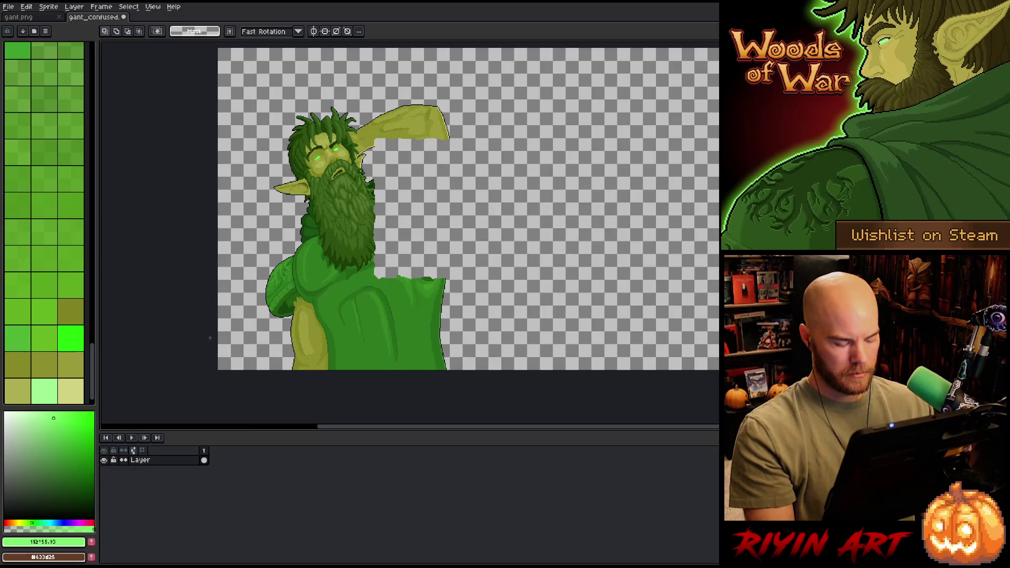
Step: Add a new layer beneath the figure and paste a copy of the figure onto it
{"action": "key", "text": "shift+n"}
{"action": "left_click", "coordinate": [204, 470], "text": "ctrl"}
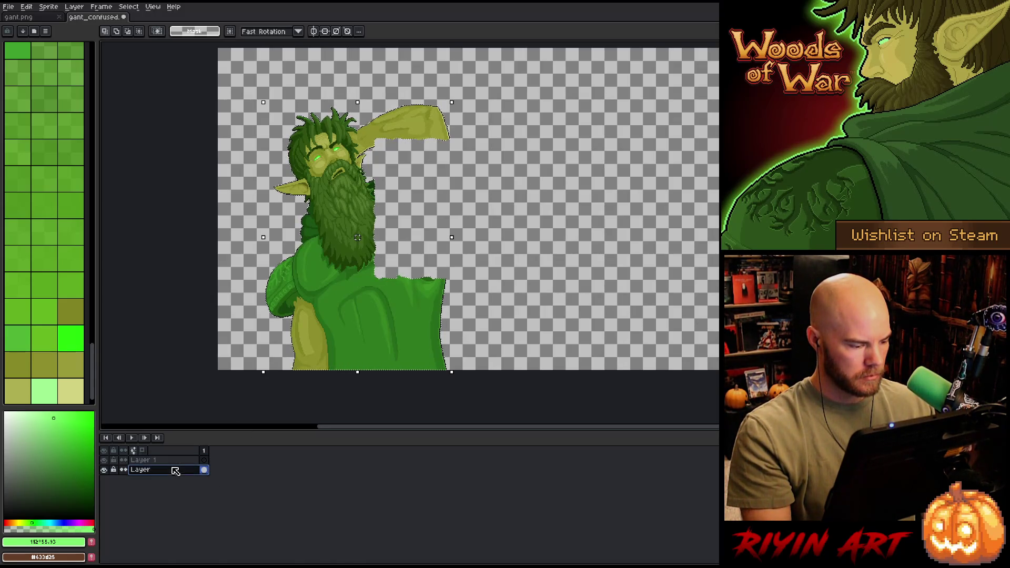
{"action": "left_click_drag", "start_coordinate": [175, 460], "coordinate": [178, 480]}
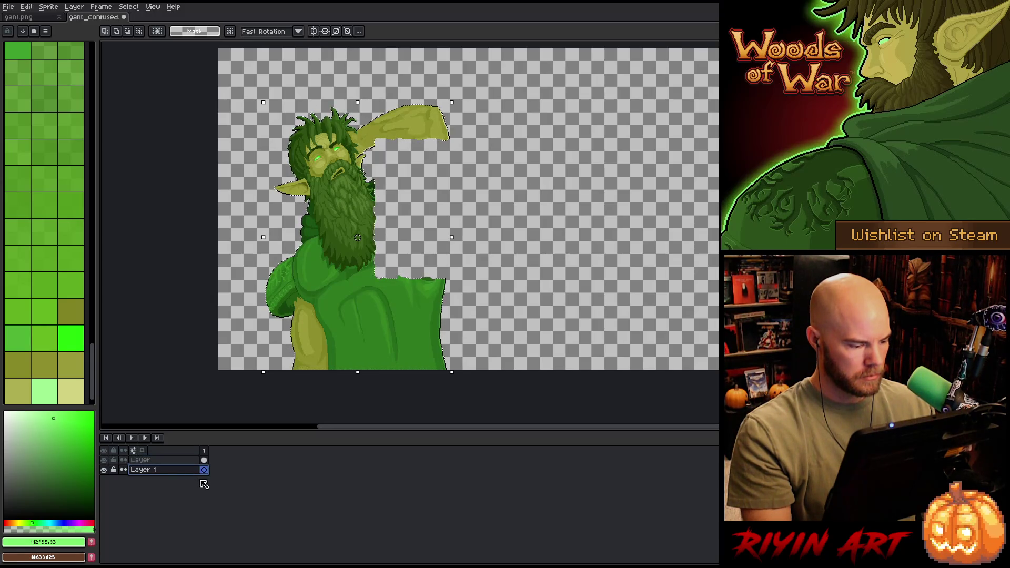
{"action": "key", "text": "ctrl+v"}
{"action": "key", "text": "Return"}
Step: Outline the copy twice and apply the 5x5 blur to turn it into a soft green glow
{"action": "key", "text": "shift+o"}
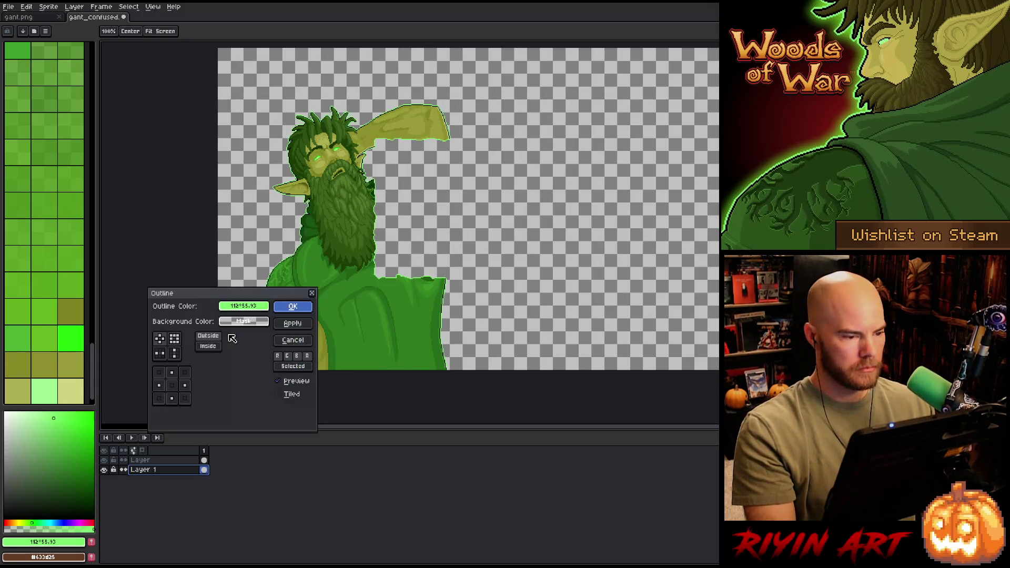
{"action": "key", "text": "Return"}
{"action": "key", "text": "shift+o"}
{"action": "key", "text": "Return"}
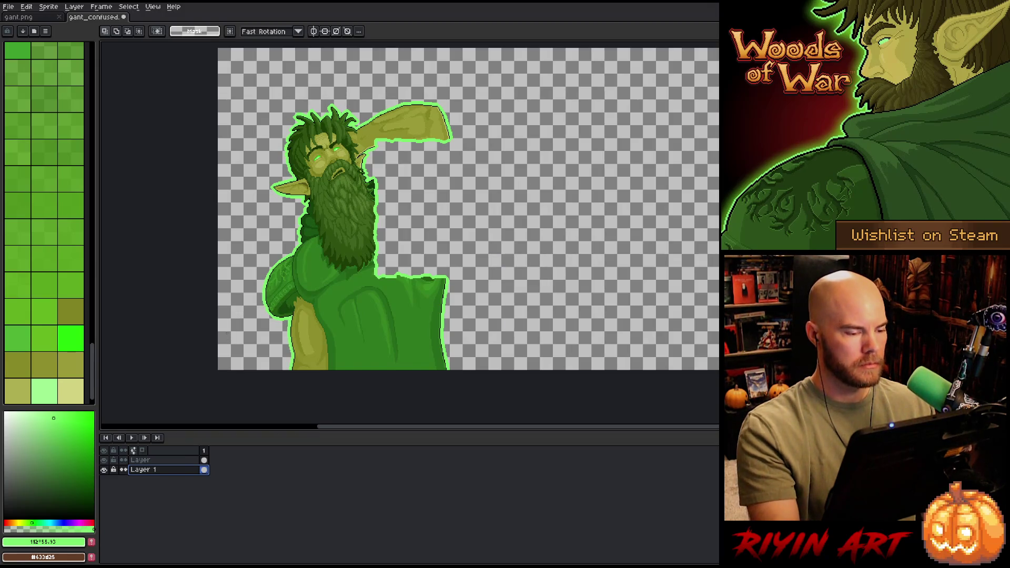
{"action": "key", "text": "F9"}
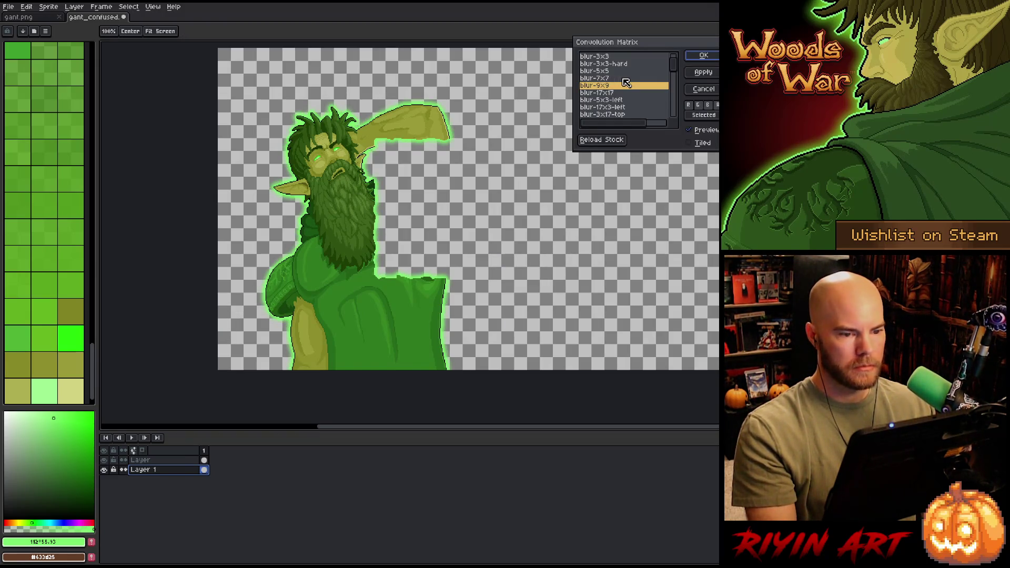
{"action": "left_click", "coordinate": [614, 72]}
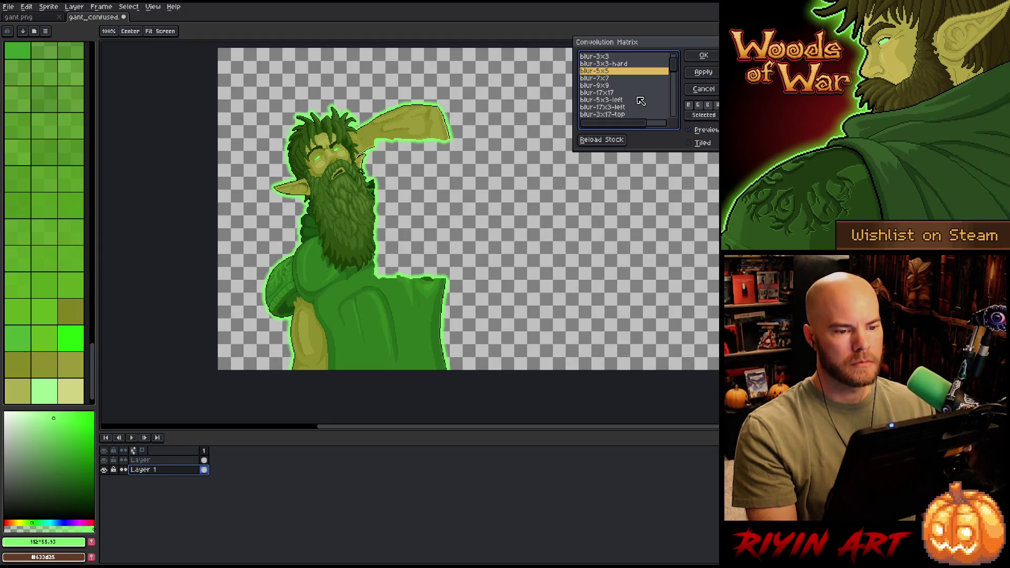
{"action": "key", "text": "Return"}
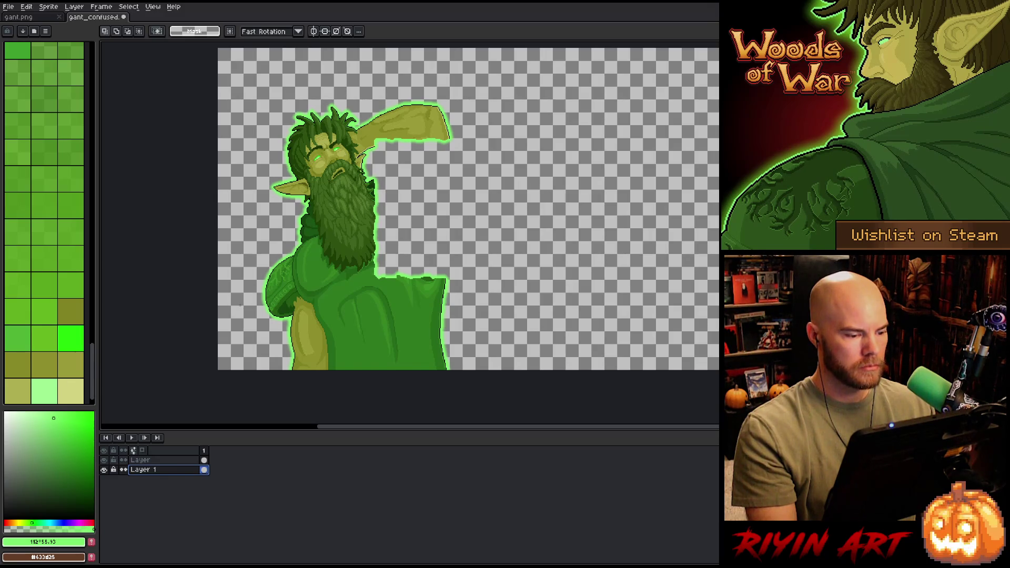
{"action": "left_click", "coordinate": [158, 460]}
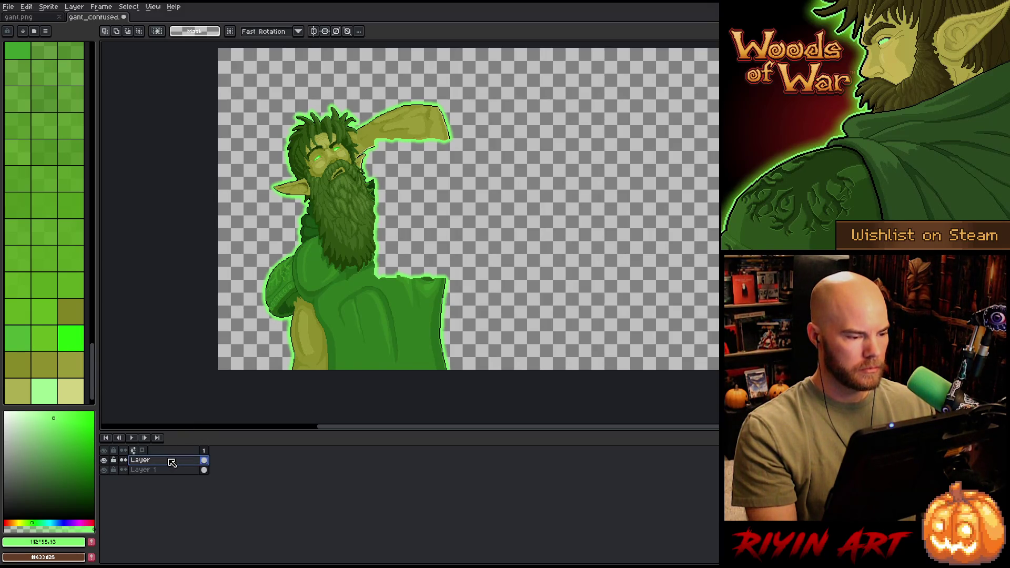
Step: Sample olive skin tones from the giant's arm with the eyedropper
{"action": "scroll", "coordinate": [281, 304], "scroll_direction": "up", "scroll_amount": 1}
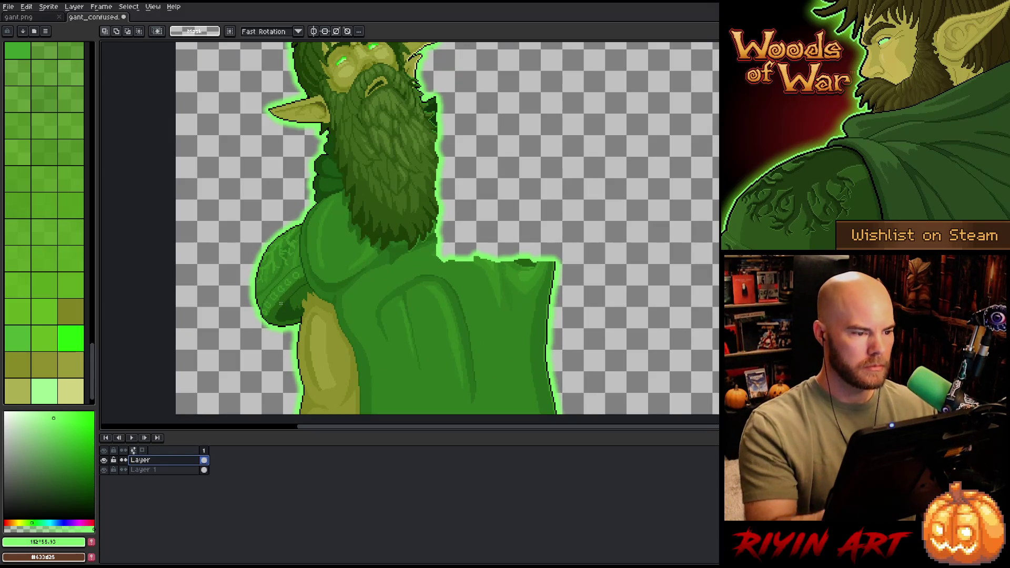
{"action": "key", "text": "i"}
{"action": "left_click", "coordinate": [363, 334]}
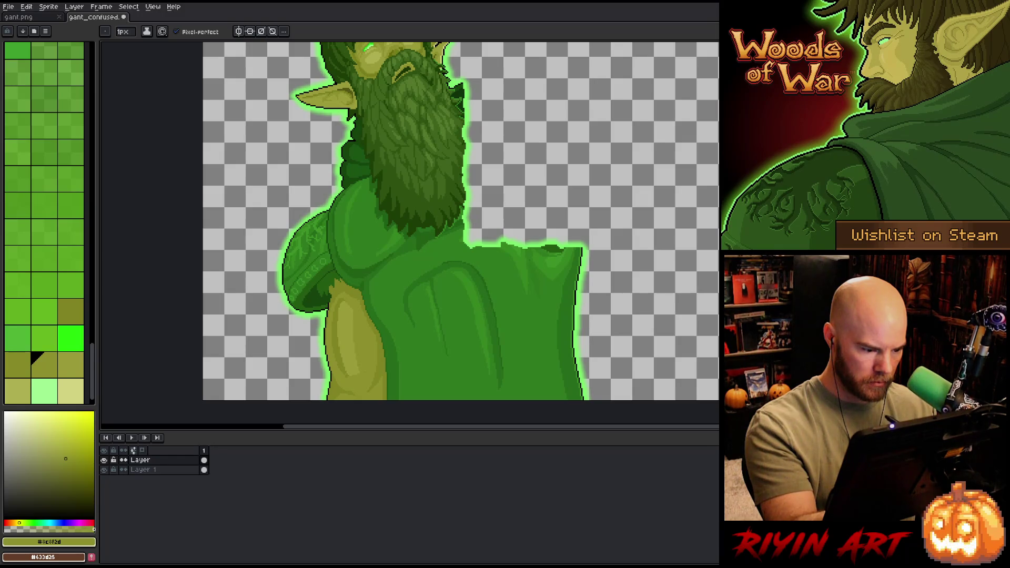
{"action": "left_click", "coordinate": [350, 361], "text": "alt"}
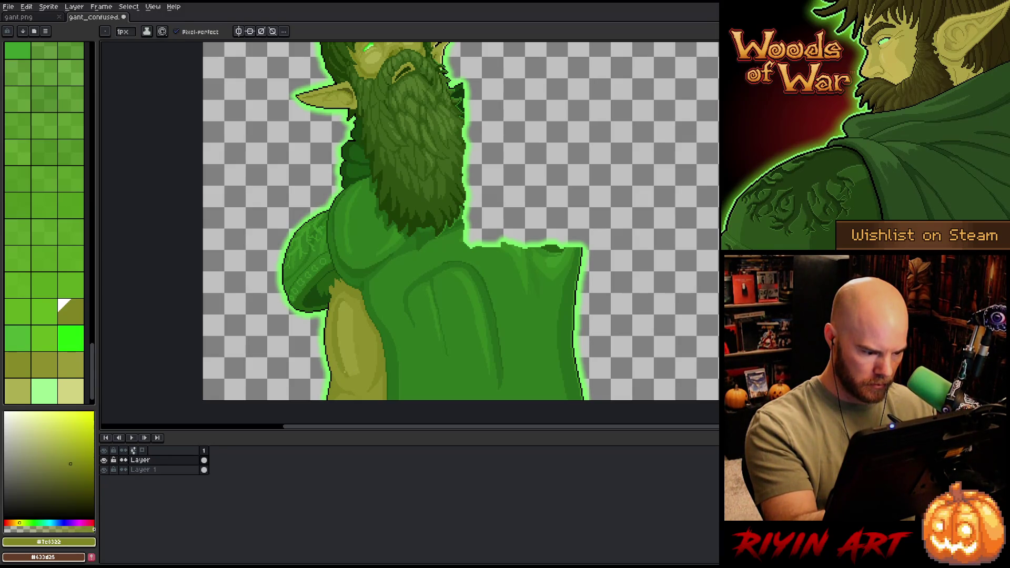
{"action": "left_click", "coordinate": [350, 371], "text": "alt"}
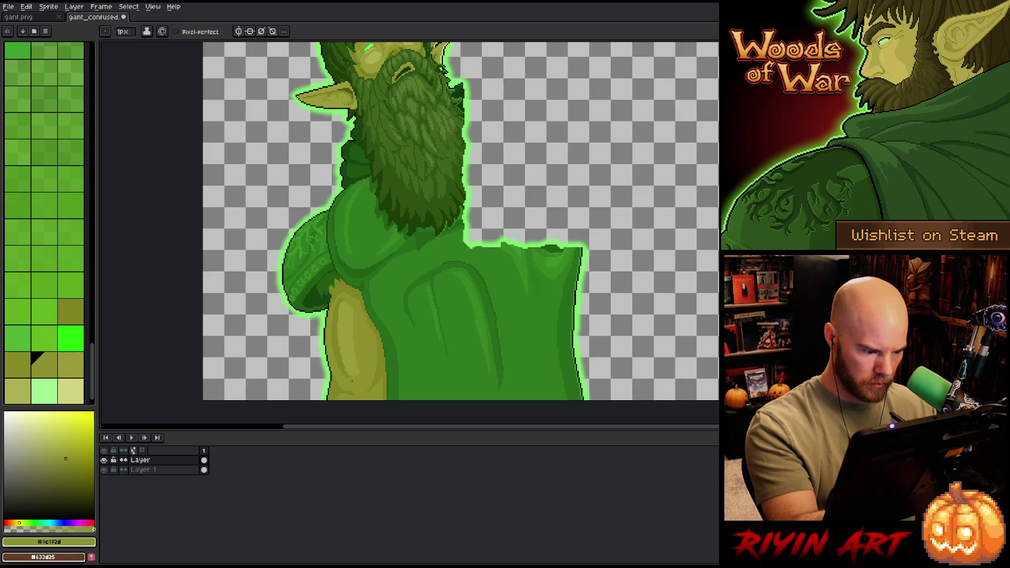
Step: Recentre the view on the figure and close the gant_confused tab
{"action": "scroll", "coordinate": [386, 289], "scroll_direction": "down", "scroll_amount": 5}
{"action": "scroll", "coordinate": [367, 265], "scroll_direction": "up", "scroll_amount": 3}
{"action": "left_click_drag", "start_coordinate": [367, 263], "coordinate": [335, 229]}
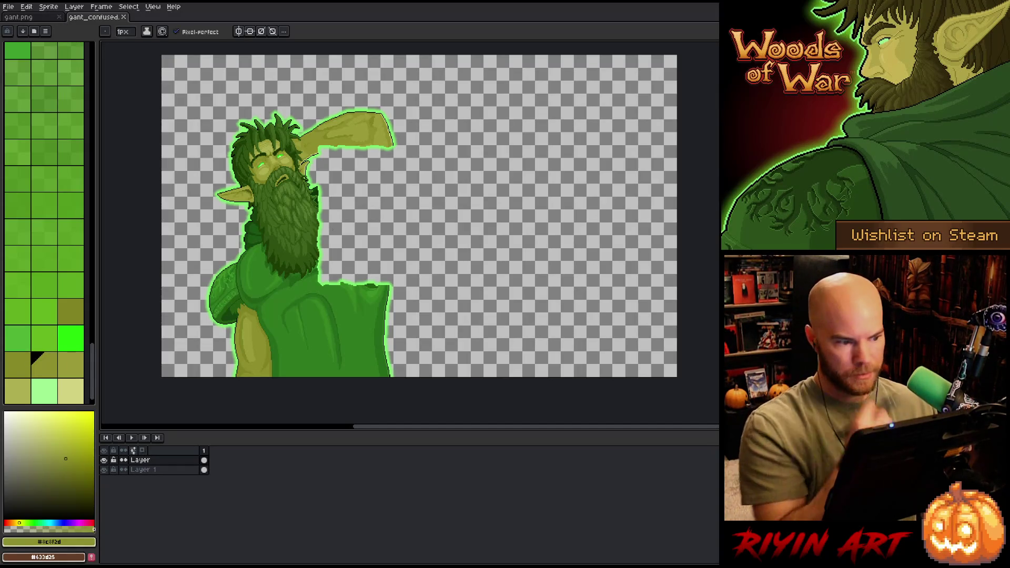
{"action": "scroll", "coordinate": [332, 228], "scroll_direction": "down", "scroll_amount": 1}
{"action": "scroll", "coordinate": [342, 221], "scroll_direction": "up", "scroll_amount": 2}
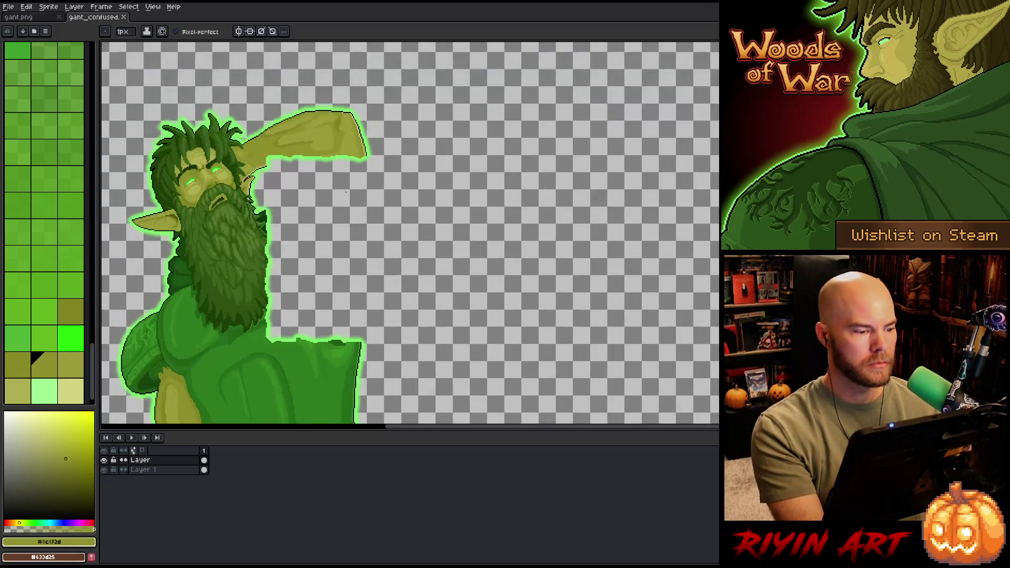
{"action": "scroll", "coordinate": [315, 242], "scroll_direction": "down", "scroll_amount": 1}
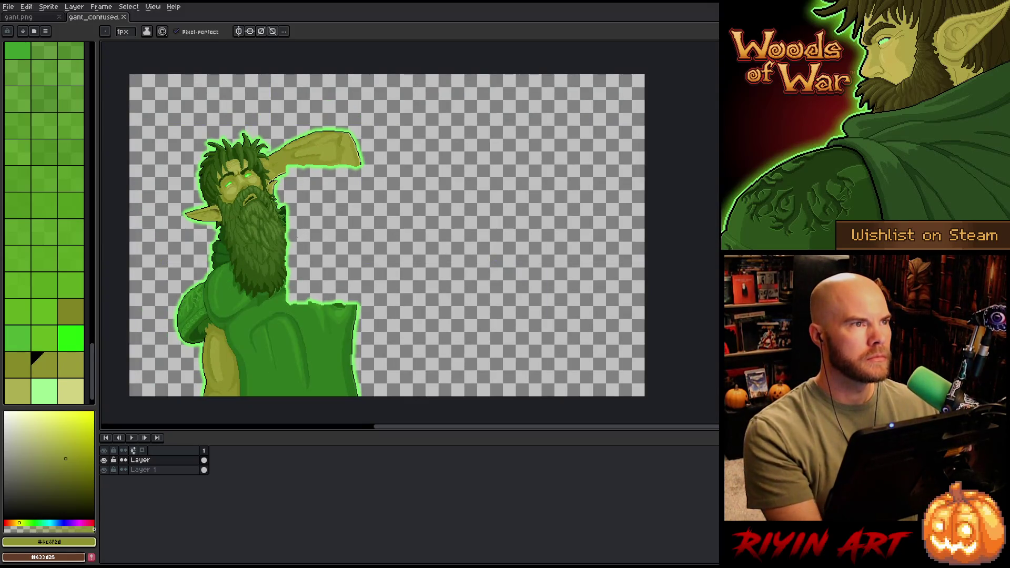
{"action": "left_click_drag", "start_coordinate": [261, 238], "coordinate": [272, 221]}
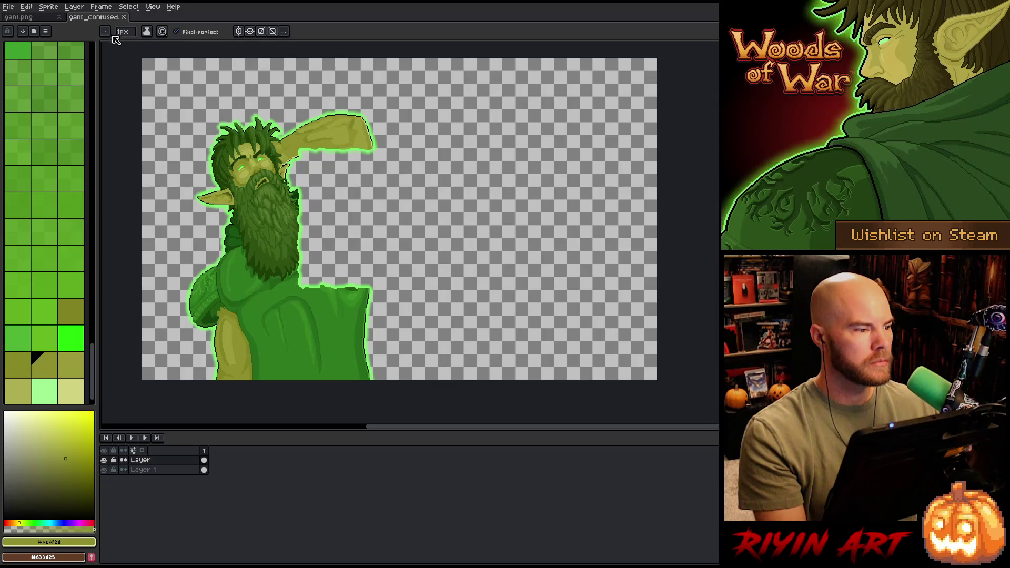
{"action": "left_click", "coordinate": [125, 20]}
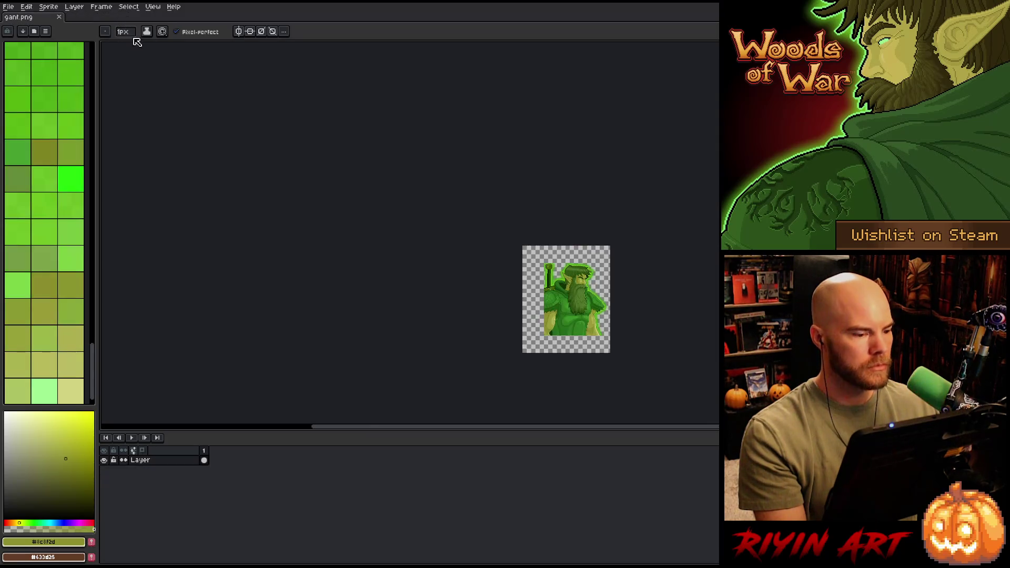
Step: Open the gant.png sprite from the File menu
{"action": "scroll", "coordinate": [560, 309], "scroll_direction": "up", "scroll_amount": 3}
{"action": "left_click_drag", "start_coordinate": [559, 309], "coordinate": [309, 234]}
{"action": "scroll", "coordinate": [308, 235], "scroll_direction": "down", "scroll_amount": 1}
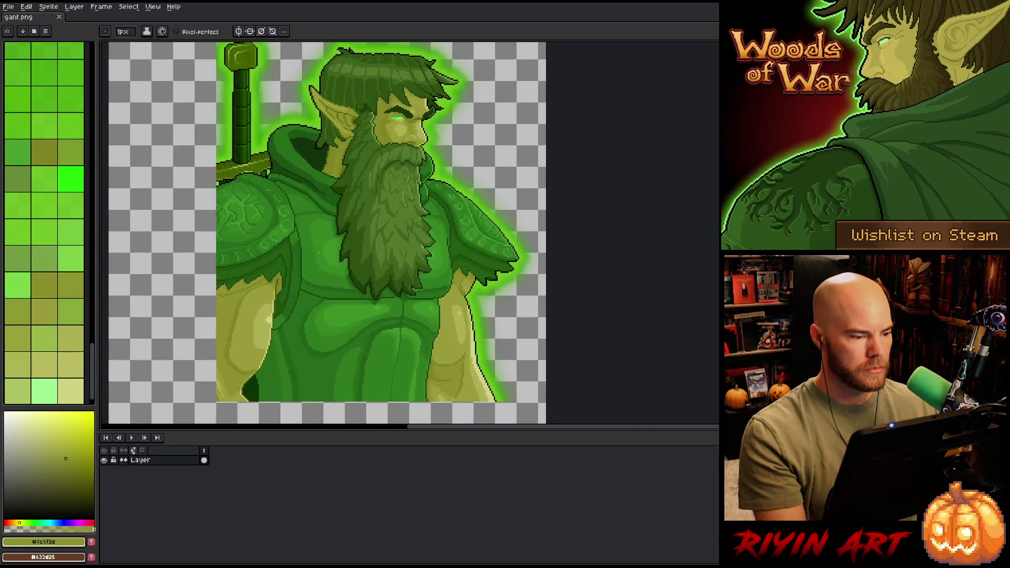
{"action": "left_click_drag", "start_coordinate": [296, 303], "coordinate": [295, 282]}
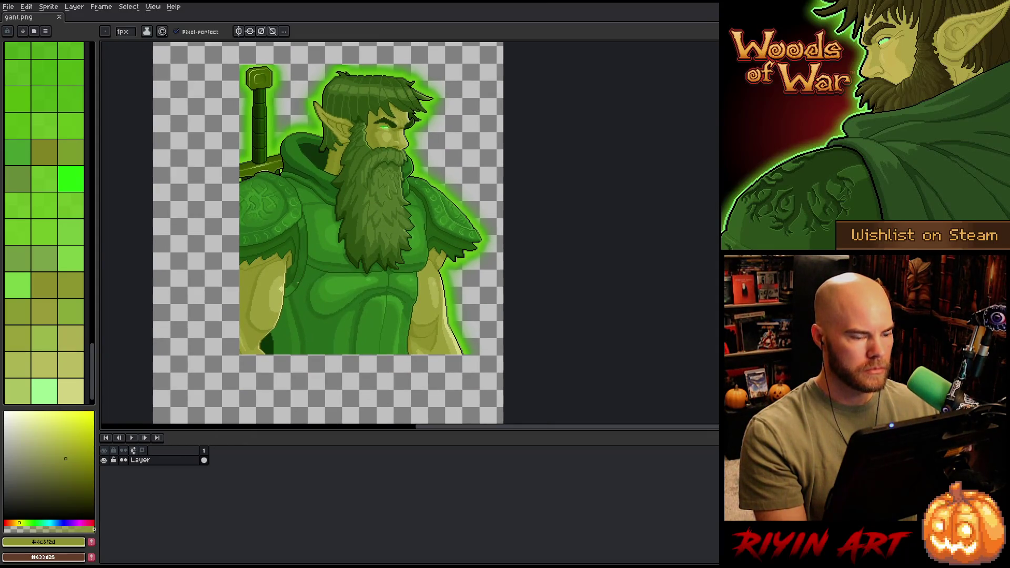
{"action": "left_click", "coordinate": [10, 8]}
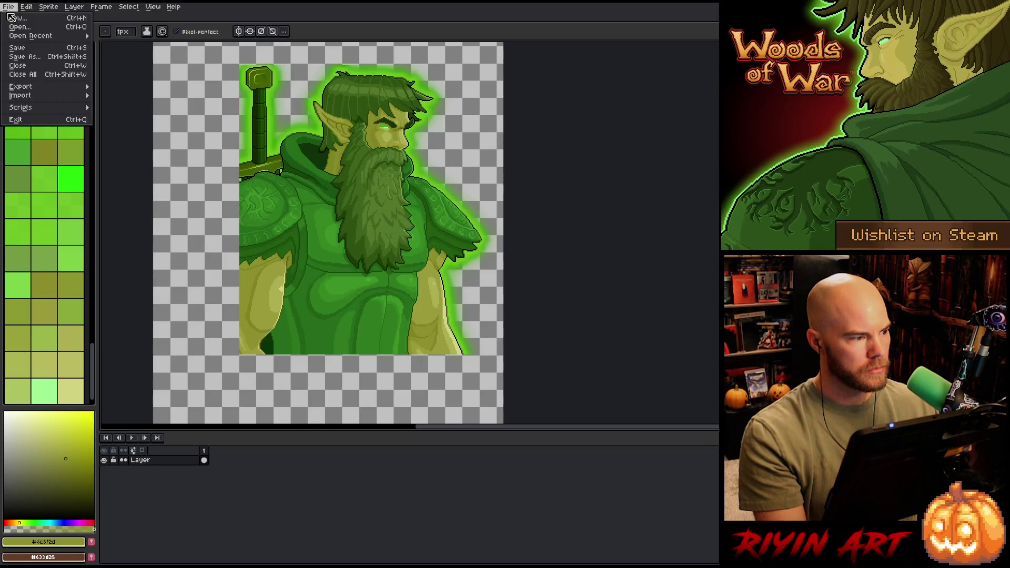
{"action": "left_click", "coordinate": [11, 27]}
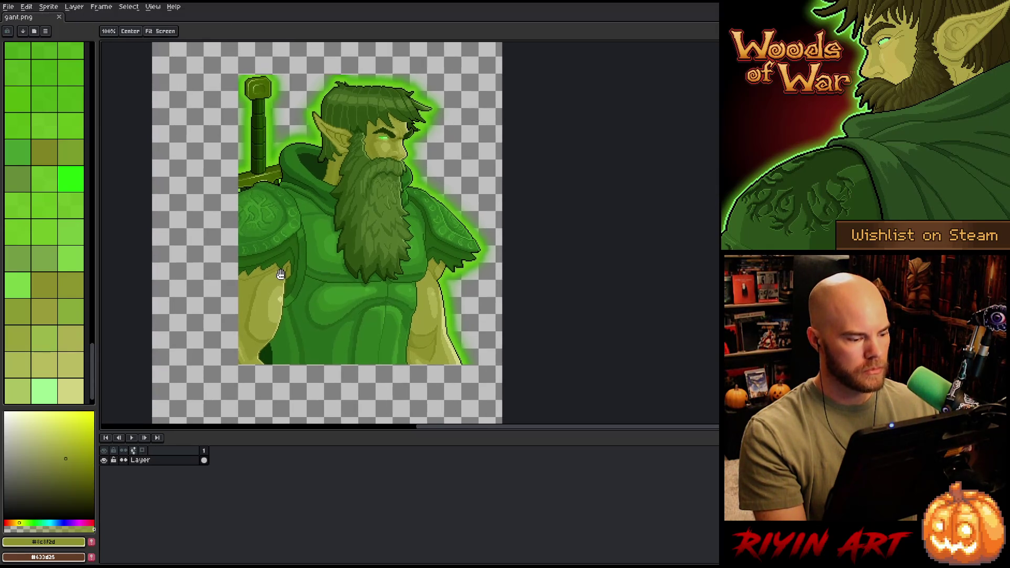
{"action": "key", "text": "b"}
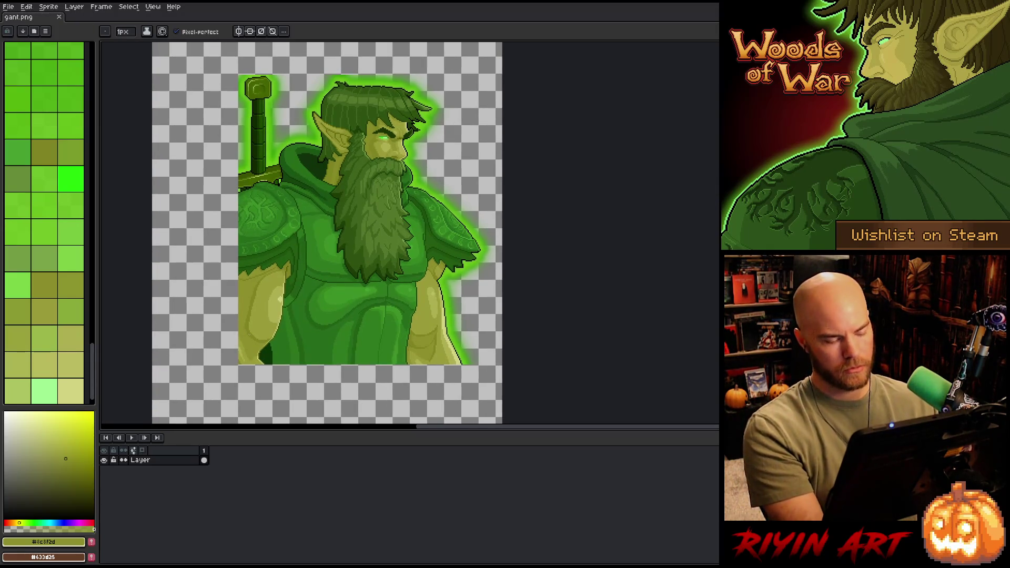
Step: Start a colour-range selection of the glow green with tolerance 10
{"action": "key", "text": "ctrl+shift+c"}
{"action": "left_click", "coordinate": [423, 98]}
{"action": "left_click", "coordinate": [423, 98]}
{"action": "left_click_drag", "start_coordinate": [533, 140], "coordinate": [541, 143]}
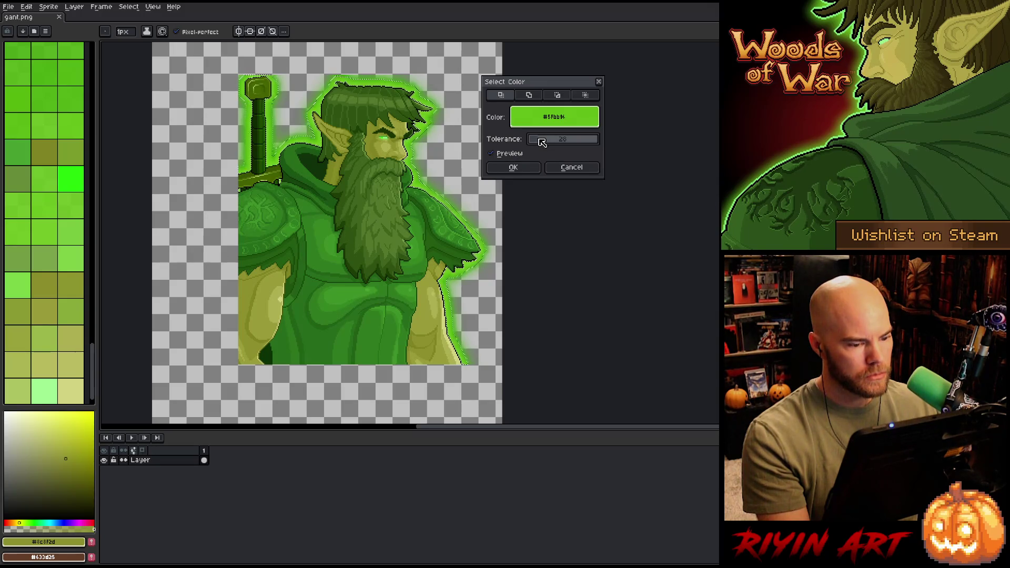
Step: Confirm the tolerance-10 colour selection, invert it, and set the eraser to 16px
{"action": "key", "text": "Return"}
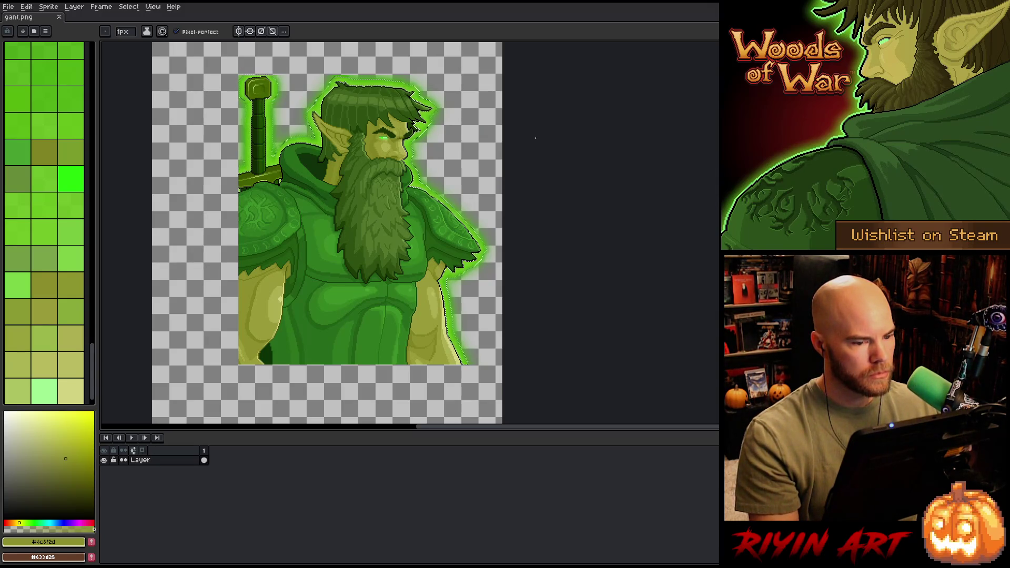
{"action": "key", "text": "ctrl+shift+i"}
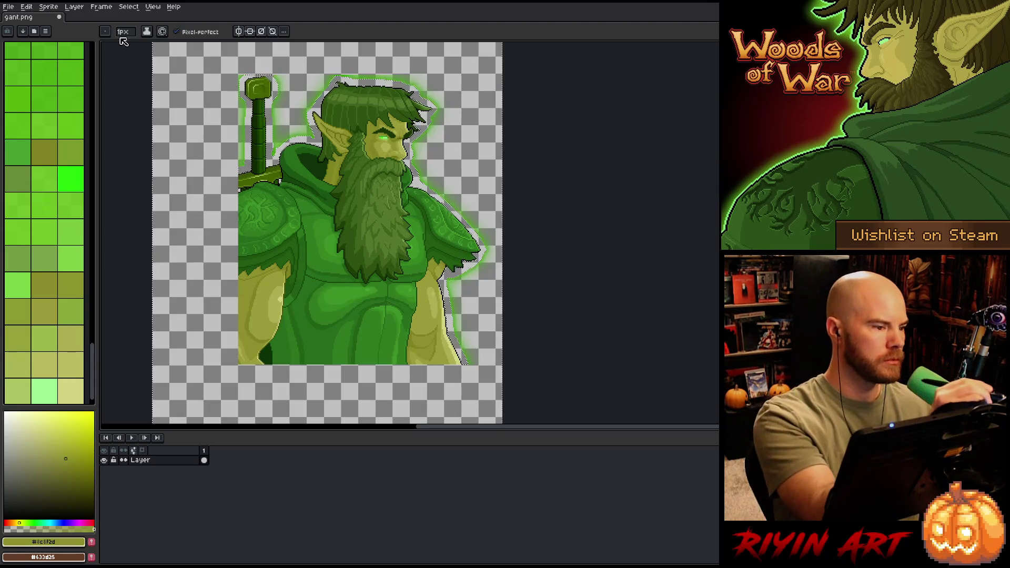
{"action": "left_click", "coordinate": [125, 32]}
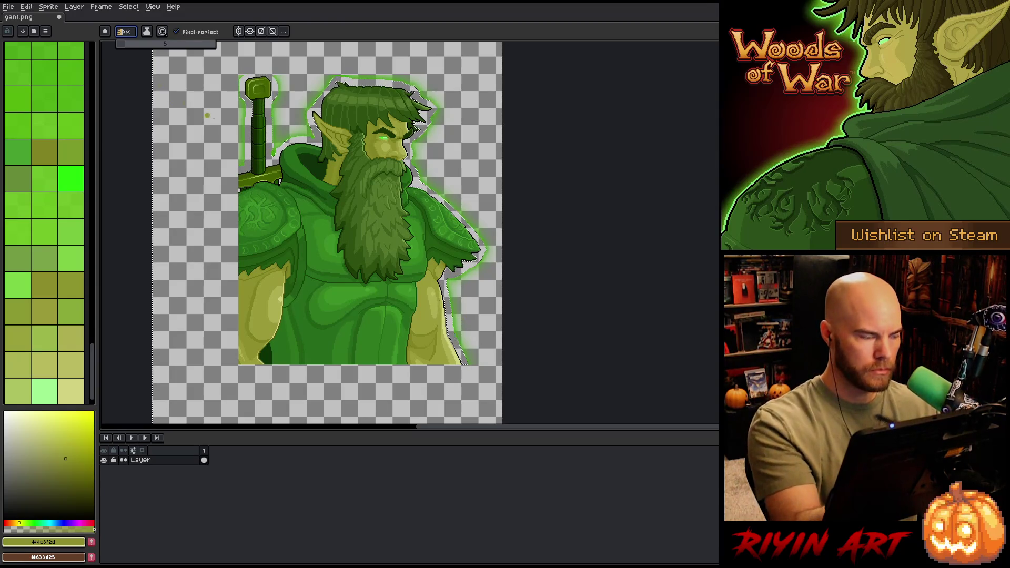
{"action": "left_click_drag", "start_coordinate": [165, 44], "coordinate": [118, 44]}
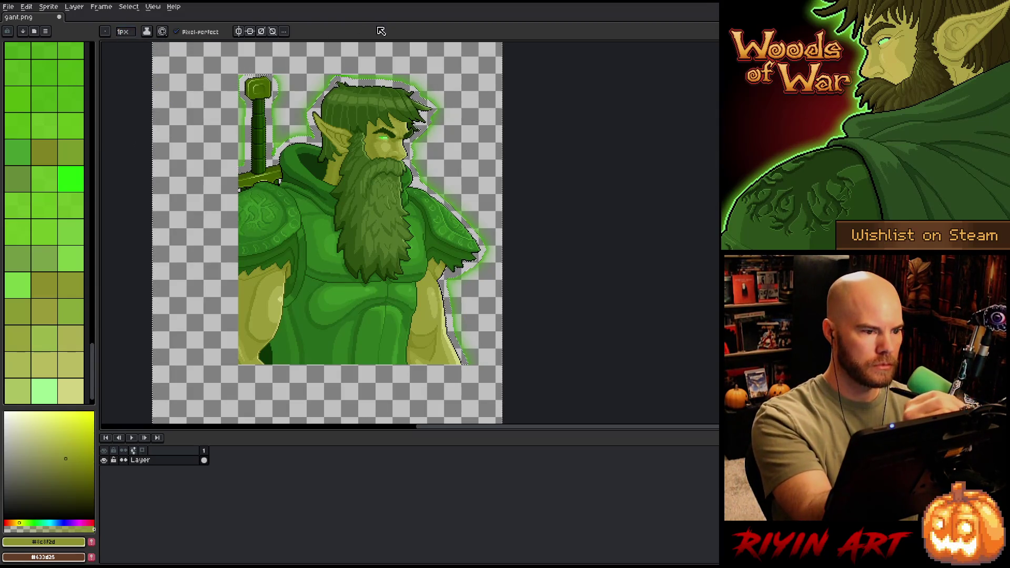
{"action": "left_click_drag", "start_coordinate": [118, 44], "coordinate": [143, 44]}
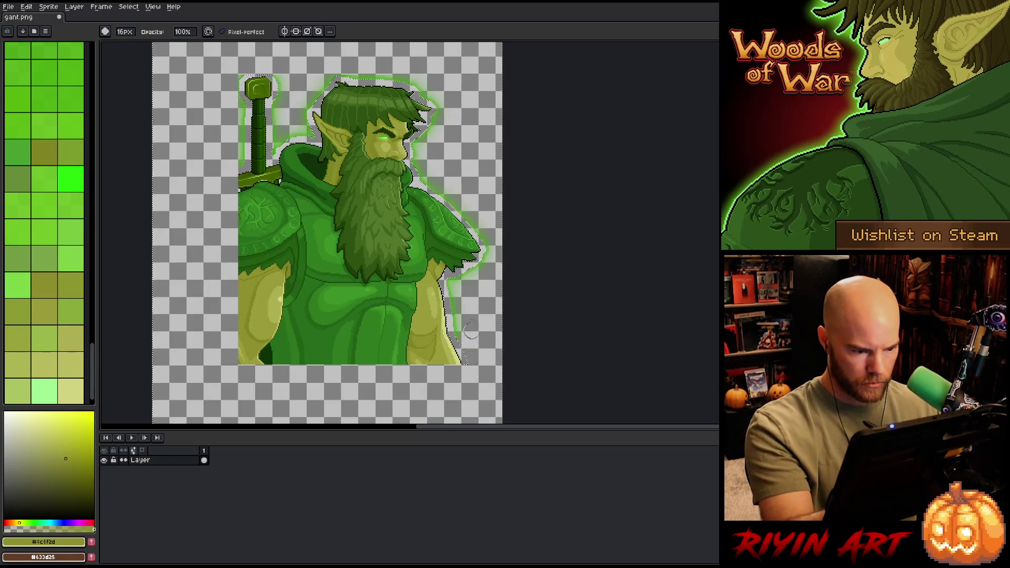
Step: Erase the green glow along the arm edge and across the top of the hair
{"action": "scroll", "coordinate": [471, 330], "scroll_direction": "up", "scroll_amount": 3}
{"action": "left_click_drag", "start_coordinate": [525, 366], "coordinate": [530, 257]}
{"action": "left_click_drag", "start_coordinate": [481, 282], "coordinate": [455, 279]}
{"action": "mouse_move", "coordinate": [450, 220]}
{"action": "left_mouse_down"}
{"action": "mouse_move", "coordinate": [443, 163]}
{"action": "mouse_move", "coordinate": [500, 56]}
{"action": "mouse_move", "coordinate": [433, 286]}
{"action": "mouse_move", "coordinate": [495, 271]}
{"action": "left_mouse_up"}
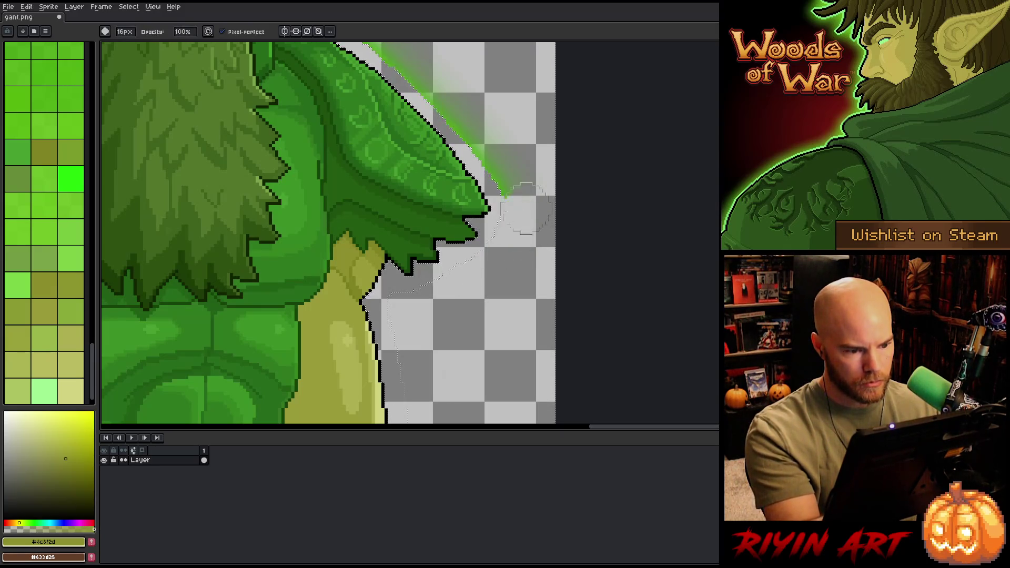
{"action": "mouse_move", "coordinate": [526, 160]}
{"action": "left_mouse_down"}
{"action": "mouse_move", "coordinate": [543, 270]}
{"action": "mouse_move", "coordinate": [447, 171]}
{"action": "mouse_move", "coordinate": [407, 146]}
{"action": "mouse_move", "coordinate": [478, 226]}
{"action": "mouse_move", "coordinate": [447, 206]}
{"action": "mouse_move", "coordinate": [407, 148]}
{"action": "mouse_move", "coordinate": [394, 216]}
{"action": "left_mouse_up"}
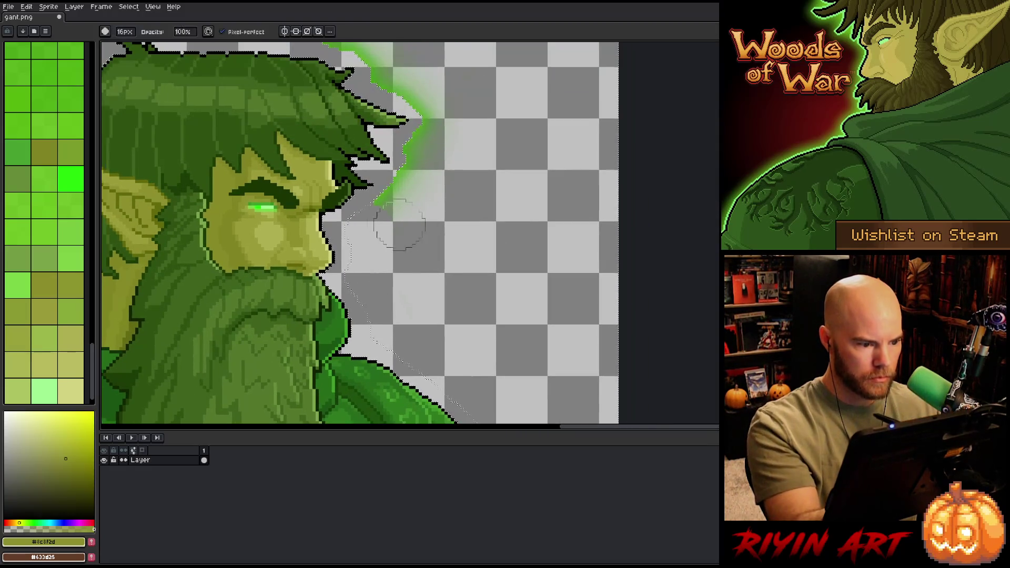
{"action": "mouse_move", "coordinate": [418, 182]}
{"action": "left_mouse_down"}
{"action": "mouse_move", "coordinate": [427, 153]}
{"action": "mouse_move", "coordinate": [484, 180]}
{"action": "mouse_move", "coordinate": [472, 226]}
{"action": "mouse_move", "coordinate": [384, 158]}
{"action": "mouse_move", "coordinate": [318, 151]}
{"action": "mouse_move", "coordinate": [254, 128]}
{"action": "mouse_move", "coordinate": [215, 155]}
{"action": "left_mouse_up"}
{"action": "mouse_move", "coordinate": [242, 124]}
{"action": "left_mouse_down"}
{"action": "mouse_move", "coordinate": [293, 135]}
{"action": "mouse_move", "coordinate": [444, 99]}
{"action": "mouse_move", "coordinate": [351, 123]}
{"action": "mouse_move", "coordinate": [276, 221]}
{"action": "mouse_move", "coordinate": [265, 252]}
{"action": "mouse_move", "coordinate": [273, 298]}
{"action": "mouse_move", "coordinate": [424, 203]}
{"action": "mouse_move", "coordinate": [382, 209]}
{"action": "left_mouse_up"}
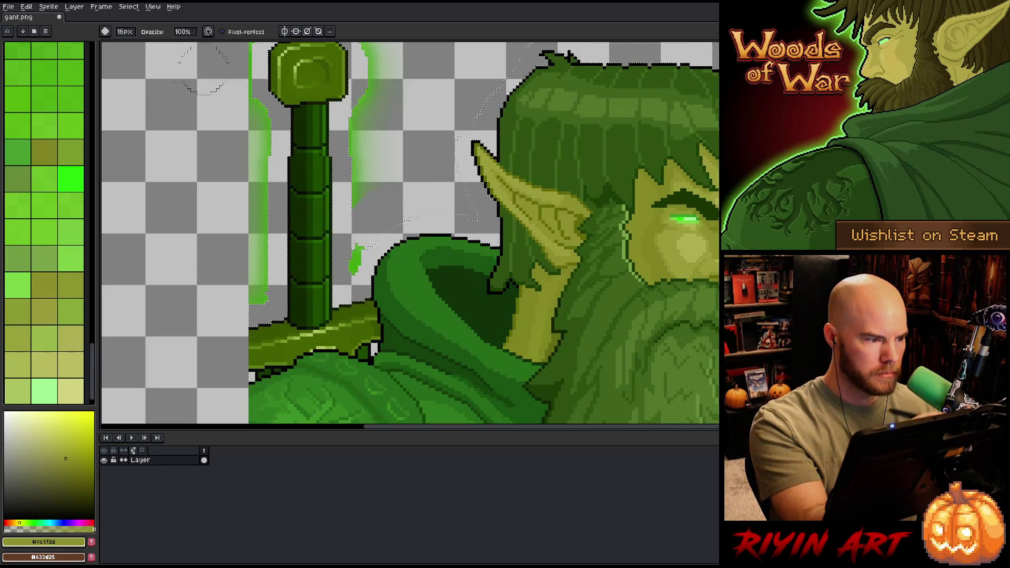
Step: With a 6px eraser, clear the glow on both sides of the sword
{"action": "key", "text": "minus"}
{"action": "key", "text": "minus"}
{"action": "key", "text": "minus"}
{"action": "left_click_drag", "start_coordinate": [357, 249], "coordinate": [354, 265]}
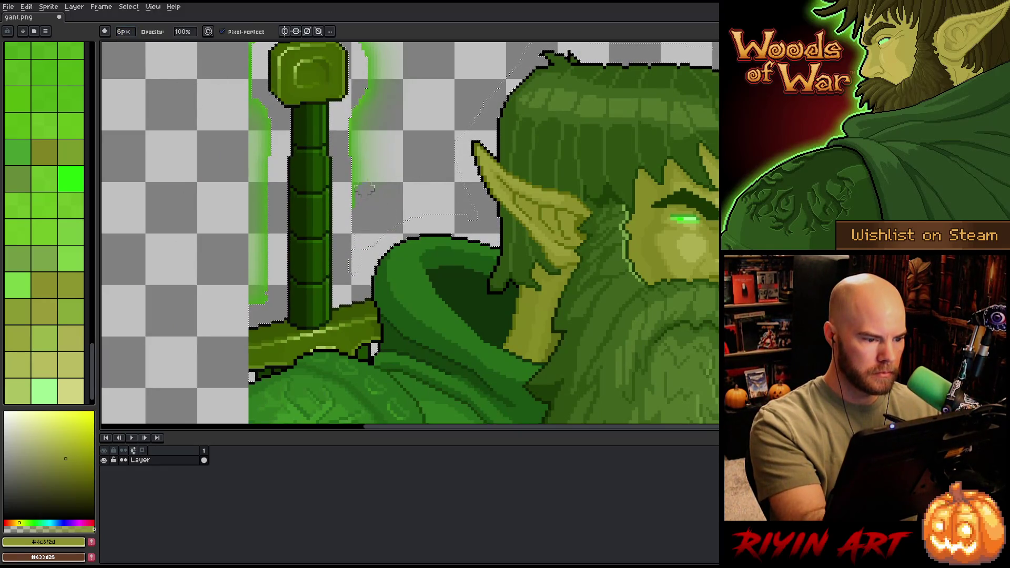
{"action": "left_click_drag", "start_coordinate": [354, 190], "coordinate": [389, 114]}
{"action": "mouse_move", "coordinate": [259, 287]}
{"action": "left_mouse_down"}
{"action": "mouse_move", "coordinate": [259, 221]}
{"action": "mouse_move", "coordinate": [261, 234]}
{"action": "left_mouse_up"}
{"action": "left_click_drag", "start_coordinate": [262, 153], "coordinate": [251, 114]}
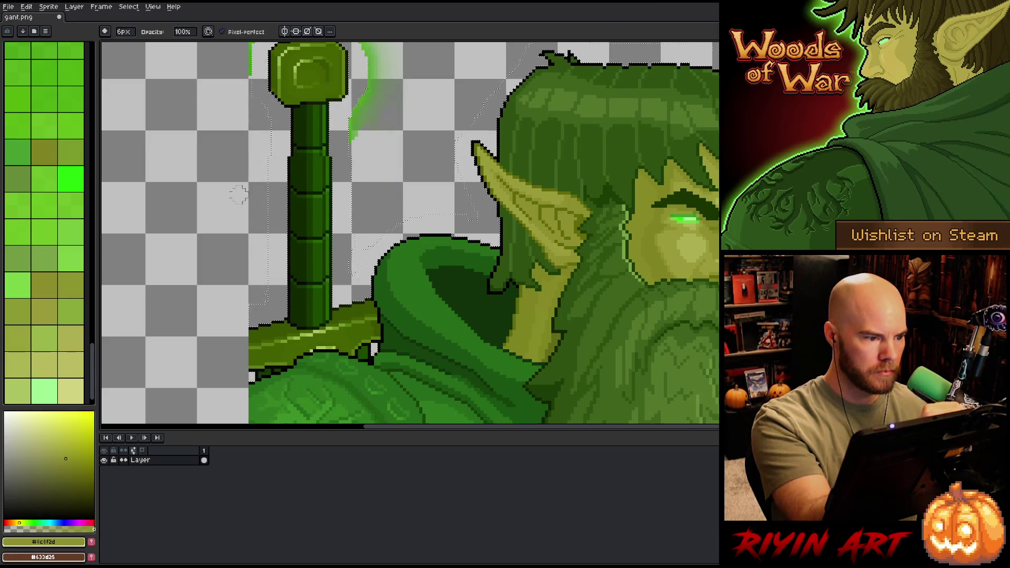
{"action": "scroll", "coordinate": [238, 194], "scroll_direction": "up", "scroll_amount": 3}
{"action": "left_click_drag", "start_coordinate": [378, 179], "coordinate": [417, 166]}
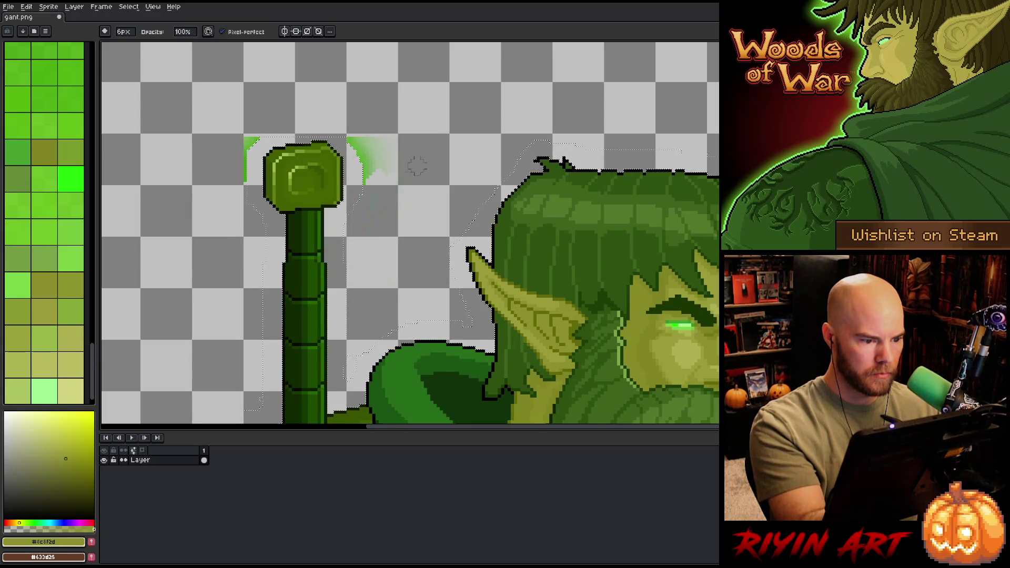
Step: Switch back to a 16px eraser and clear the remaining glow around the sword pommel
{"action": "key", "text": "plus"}
{"action": "key", "text": "plus"}
{"action": "key", "text": "plus"}
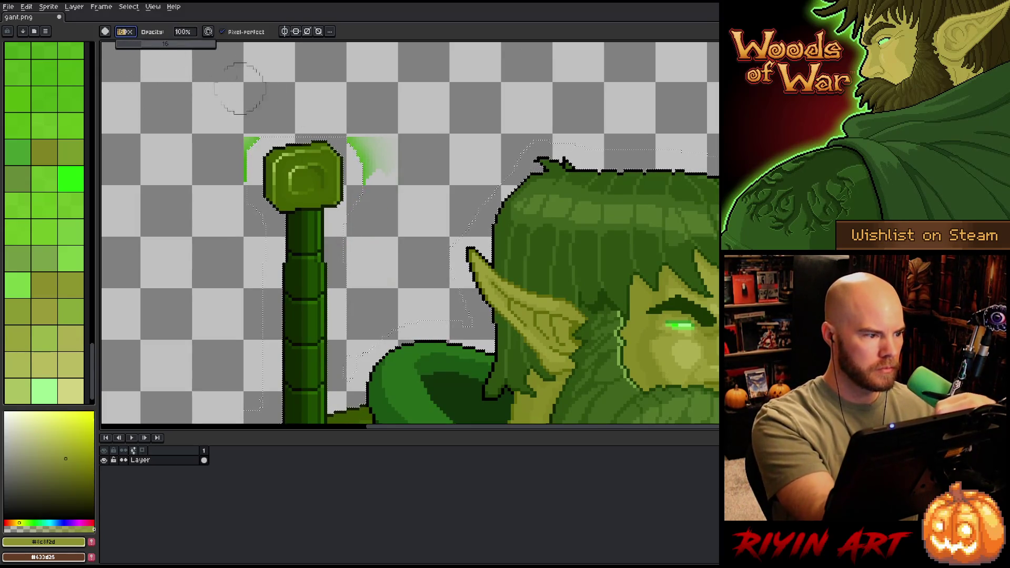
{"action": "left_click_drag", "start_coordinate": [376, 158], "coordinate": [361, 124]}
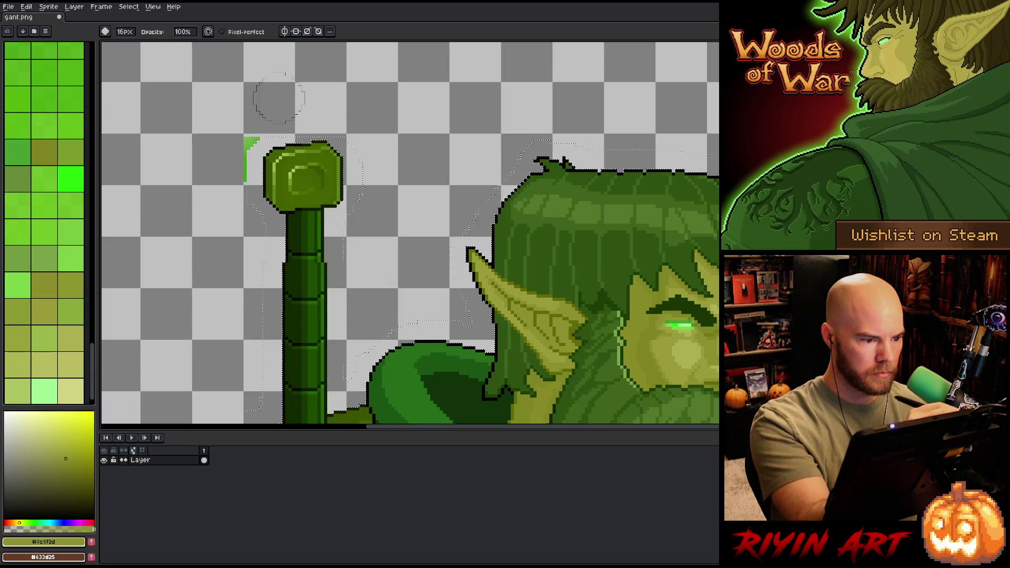
{"action": "left_click_drag", "start_coordinate": [271, 101], "coordinate": [243, 125]}
{"action": "mouse_move", "coordinate": [605, 421]}
{"action": "left_mouse_down"}
{"action": "mouse_move", "coordinate": [614, 215]}
{"action": "mouse_move", "coordinate": [651, 63]}
{"action": "mouse_move", "coordinate": [652, 126]}
{"action": "mouse_move", "coordinate": [383, 306]}
{"action": "left_mouse_up"}
{"action": "scroll", "coordinate": [584, 374], "scroll_direction": "down", "scroll_amount": 2}
{"action": "key", "text": "b"}
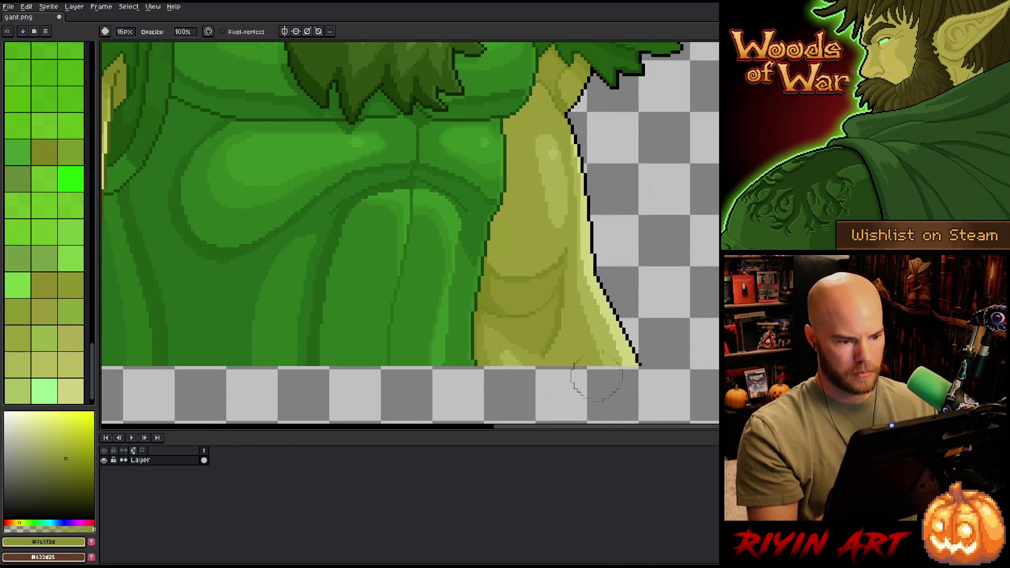
{"action": "scroll", "coordinate": [510, 338], "scroll_direction": "down", "scroll_amount": 1}
{"action": "scroll", "coordinate": [510, 338], "scroll_direction": "down", "scroll_amount": 2}
{"action": "scroll", "coordinate": [506, 339], "scroll_direction": "up", "scroll_amount": 1}
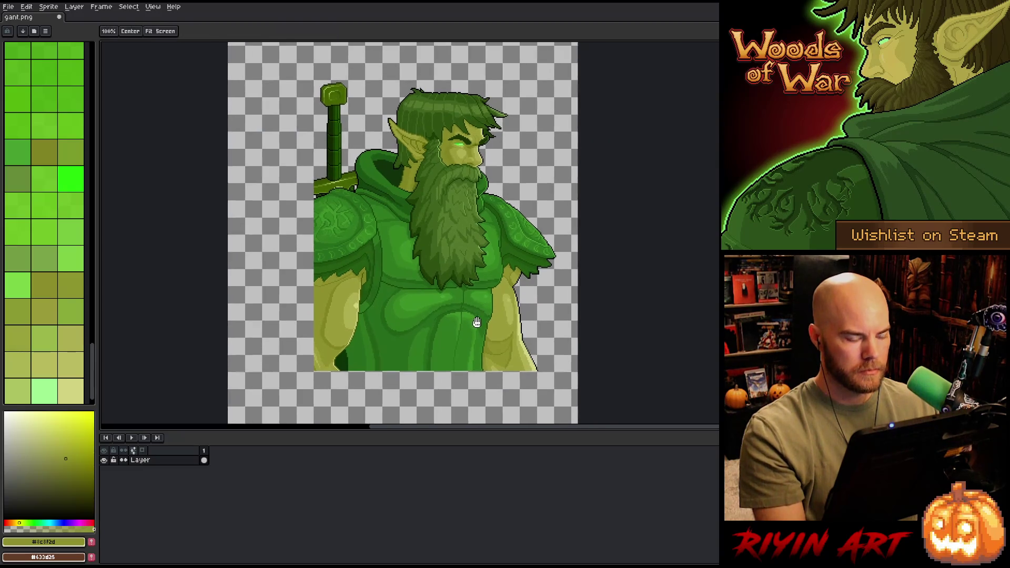
Step: Sample the shoulder armour's dark green and draw a short shoulder outline running down-left
{"action": "scroll", "coordinate": [461, 338], "scroll_direction": "down", "scroll_amount": 1}
{"action": "left_click_drag", "start_coordinate": [461, 338], "coordinate": [453, 322]}
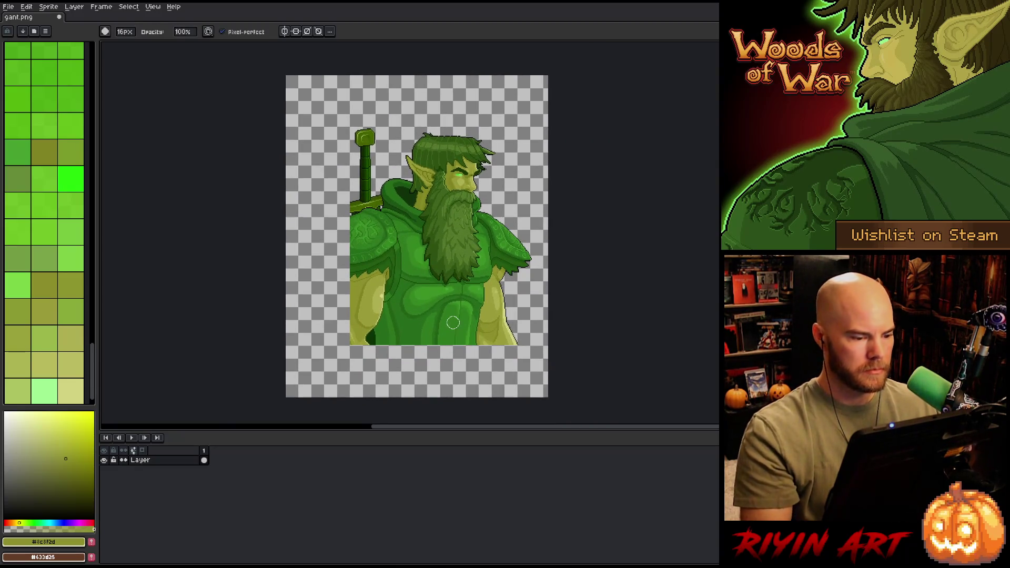
{"action": "left_click", "coordinate": [124, 31]}
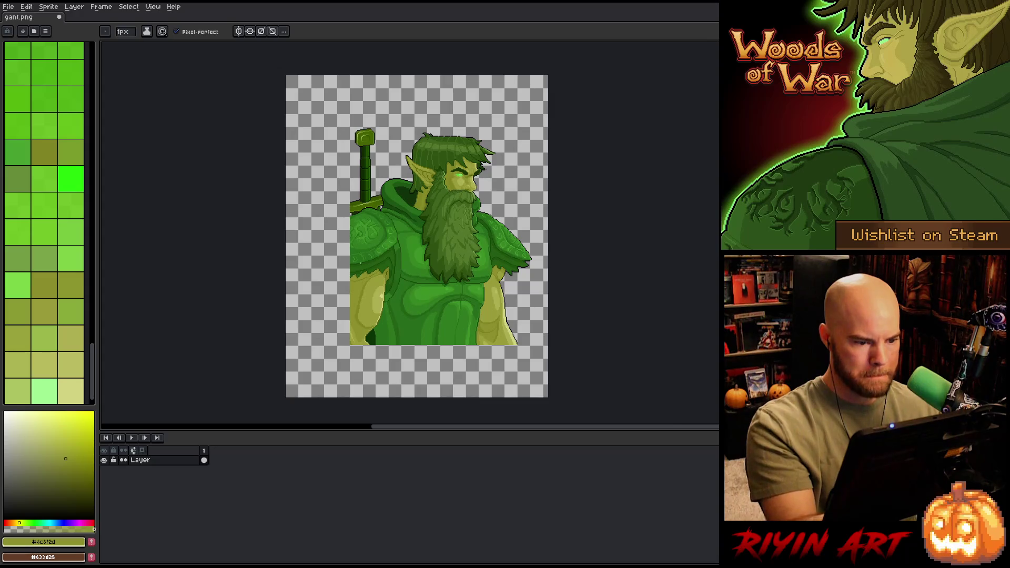
{"action": "scroll", "coordinate": [361, 230], "scroll_direction": "up", "scroll_amount": 2}
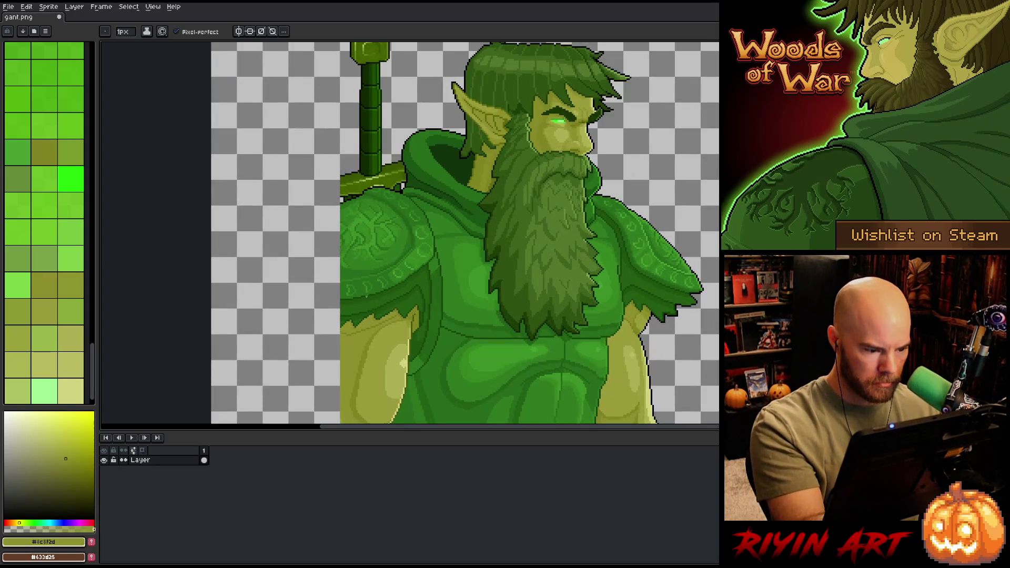
{"action": "scroll", "coordinate": [361, 296], "scroll_direction": "up", "scroll_amount": 3}
{"action": "left_click", "coordinate": [354, 294], "text": "alt"}
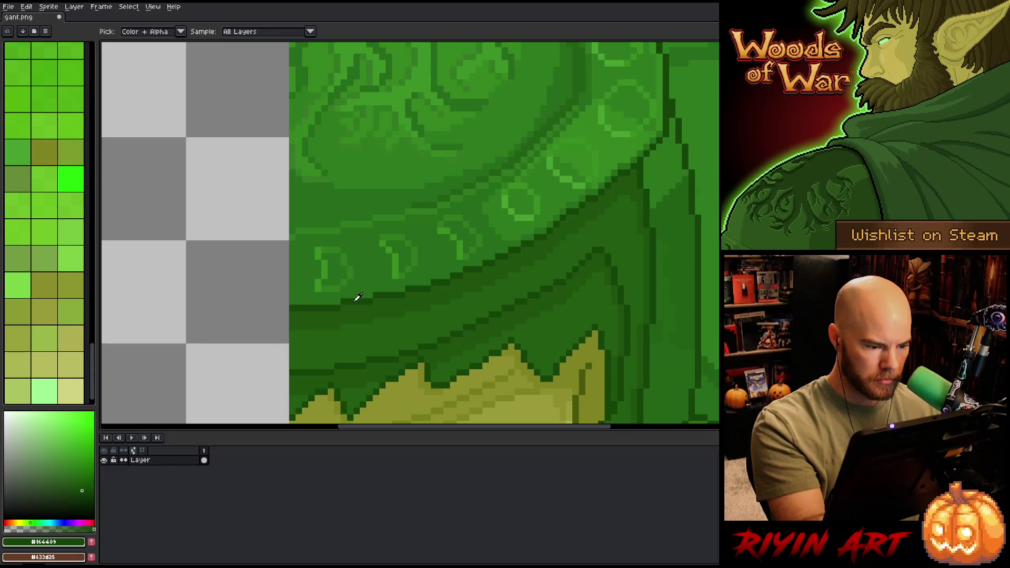
{"action": "scroll", "coordinate": [485, 300], "scroll_direction": "down", "scroll_amount": 3}
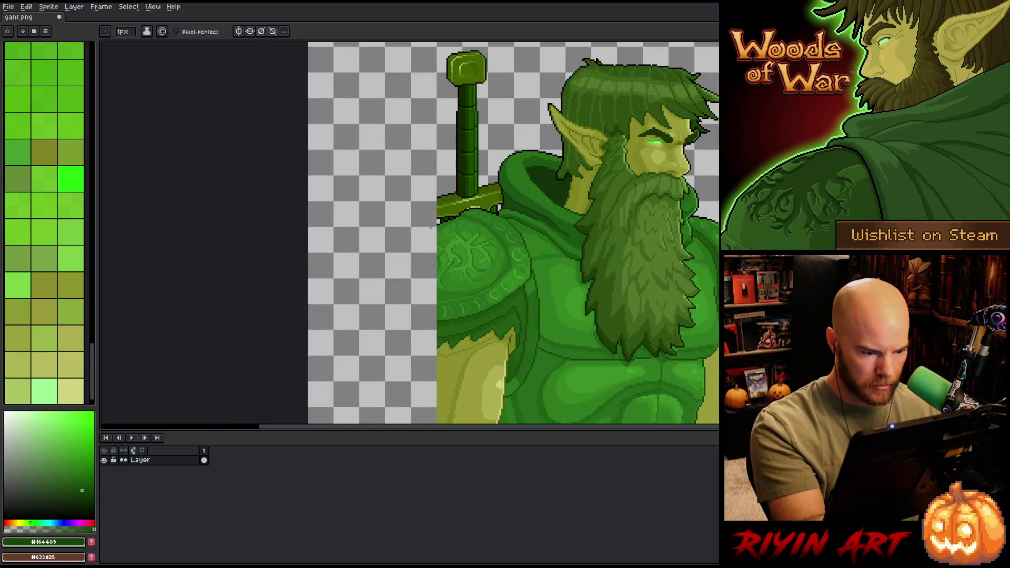
{"action": "mouse_move", "coordinate": [392, 251]}
{"action": "left_mouse_down"}
{"action": "mouse_move", "coordinate": [361, 294]}
{"action": "mouse_move", "coordinate": [405, 316]}
{"action": "left_mouse_up"}
{"action": "key", "text": "ctrl+z"}
{"action": "mouse_move", "coordinate": [435, 226]}
{"action": "left_mouse_down"}
{"action": "mouse_move", "coordinate": [398, 255]}
{"action": "mouse_move", "coordinate": [371, 300]}
{"action": "left_mouse_up"}
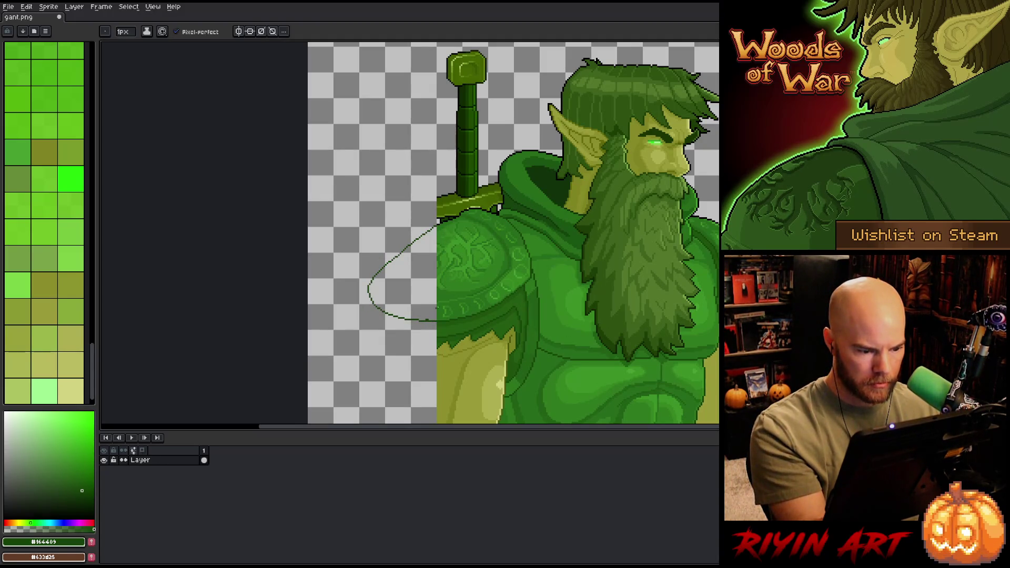
{"action": "left_click", "coordinate": [443, 331], "text": "alt"}
{"action": "left_click", "coordinate": [444, 331], "text": "alt"}
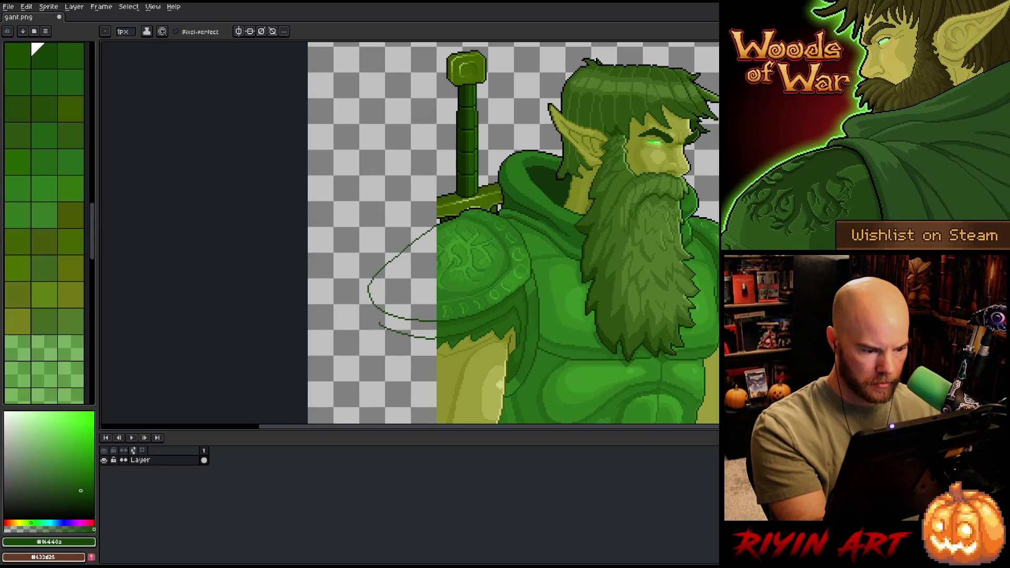
{"action": "left_click_drag", "start_coordinate": [601, 358], "coordinate": [521, 327]}
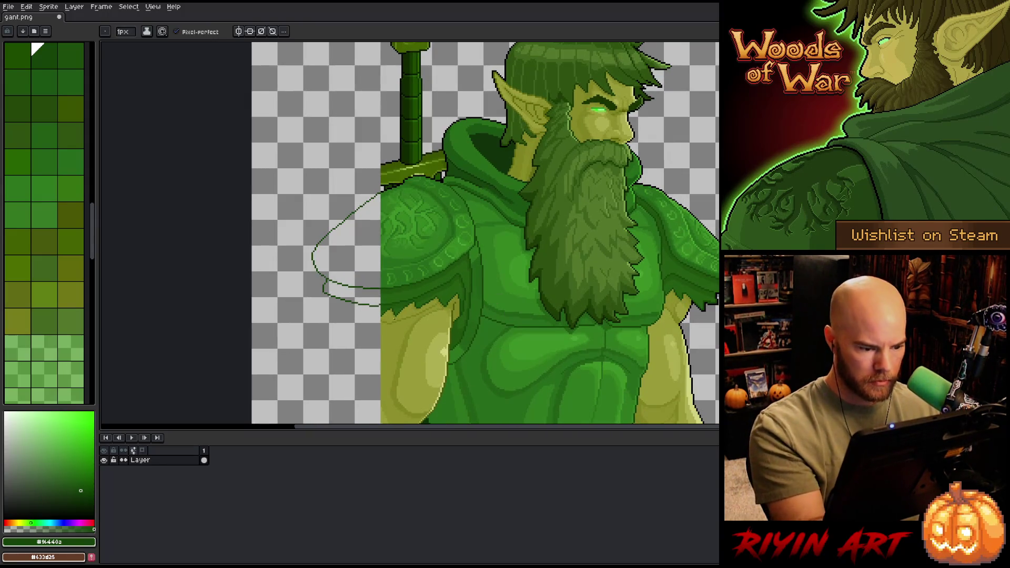
{"action": "key", "text": "b"}
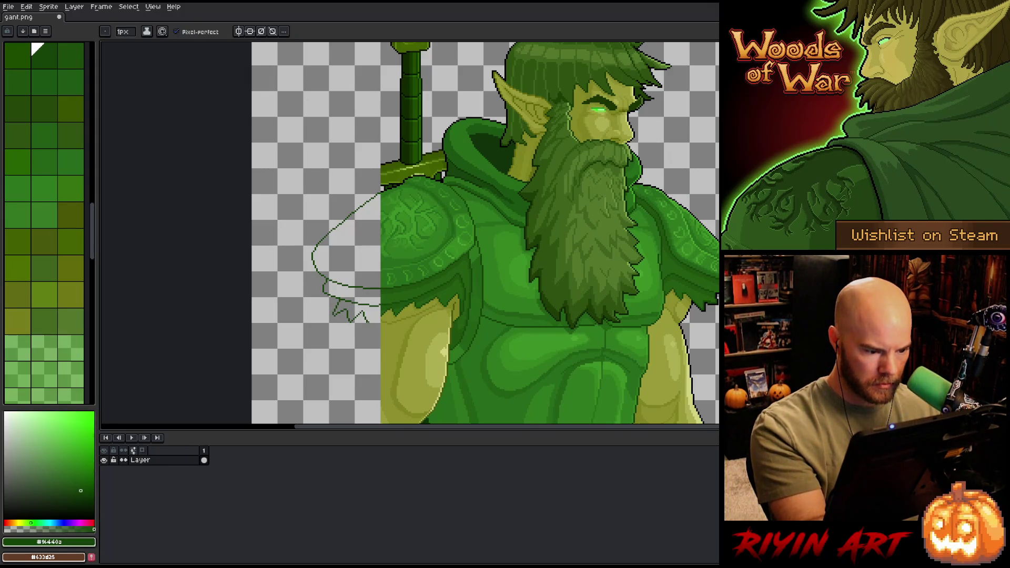
Step: Sample the arm's dark olive and sketch trial arm-edge lines below the shoulder
{"action": "left_click_drag", "start_coordinate": [535, 224], "coordinate": [563, 87]}
{"action": "key", "text": "i"}
{"action": "left_click", "coordinate": [484, 177]}
{"action": "key", "text": "b"}
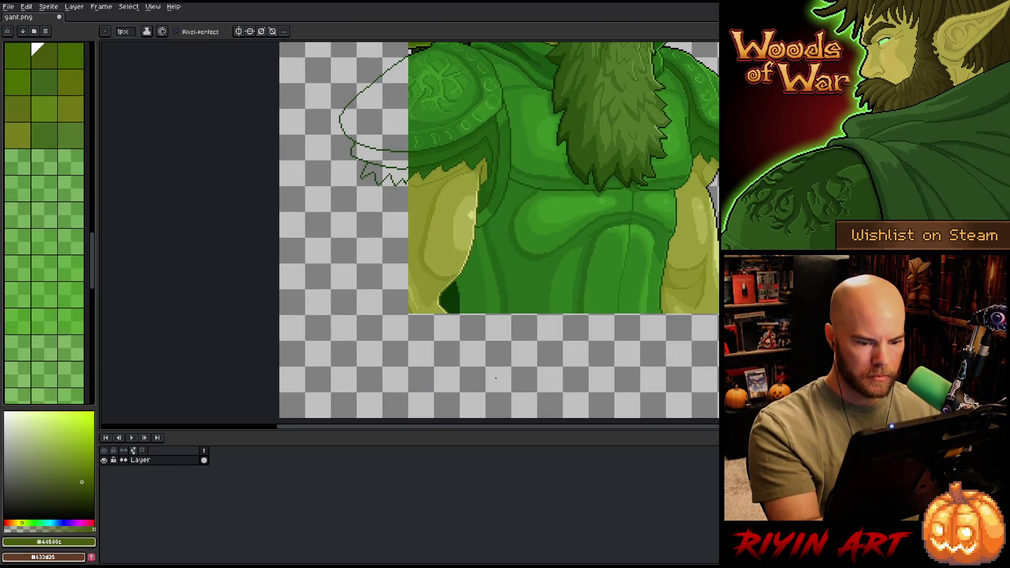
{"action": "left_click_drag", "start_coordinate": [391, 223], "coordinate": [348, 263]}
{"action": "left_click_drag", "start_coordinate": [327, 222], "coordinate": [329, 282]}
{"action": "key", "text": "ctrl+z"}
{"action": "left_click_drag", "start_coordinate": [324, 214], "coordinate": [325, 269]}
{"action": "key", "text": "ctrl+z"}
{"action": "left_click_drag", "start_coordinate": [321, 215], "coordinate": [315, 310]}
{"action": "key", "text": "ctrl+z"}
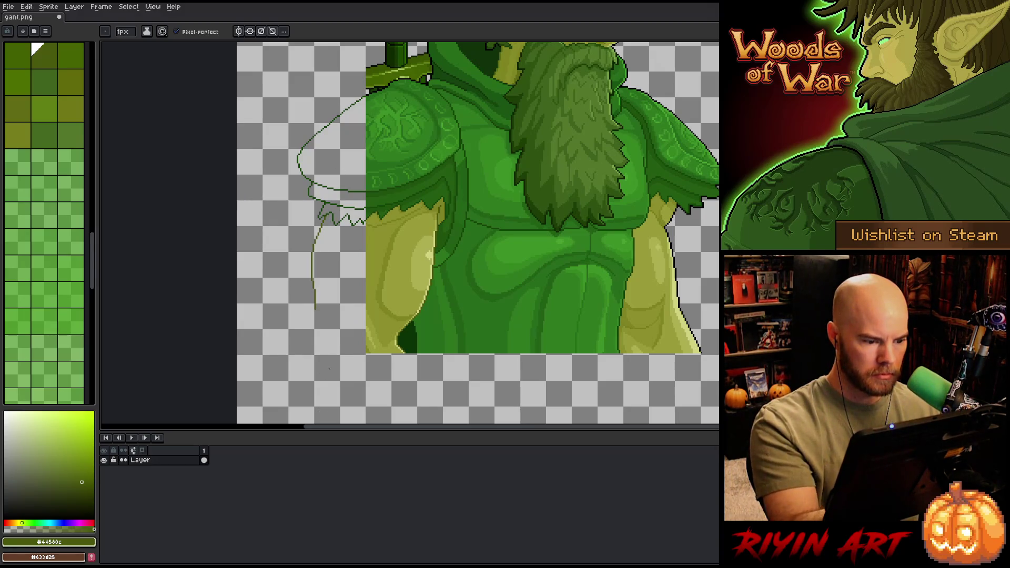
{"action": "key", "text": "ctrl+z"}
Step: Draw the arm's outer edge line down to the canvas bottom
{"action": "key", "text": "ctrl+z"}
{"action": "left_click_drag", "start_coordinate": [305, 330], "coordinate": [302, 392]}
{"action": "key", "text": "ctrl+z"}
{"action": "left_click_drag", "start_coordinate": [297, 333], "coordinate": [298, 384]}
{"action": "key", "text": "ctrl+z"}
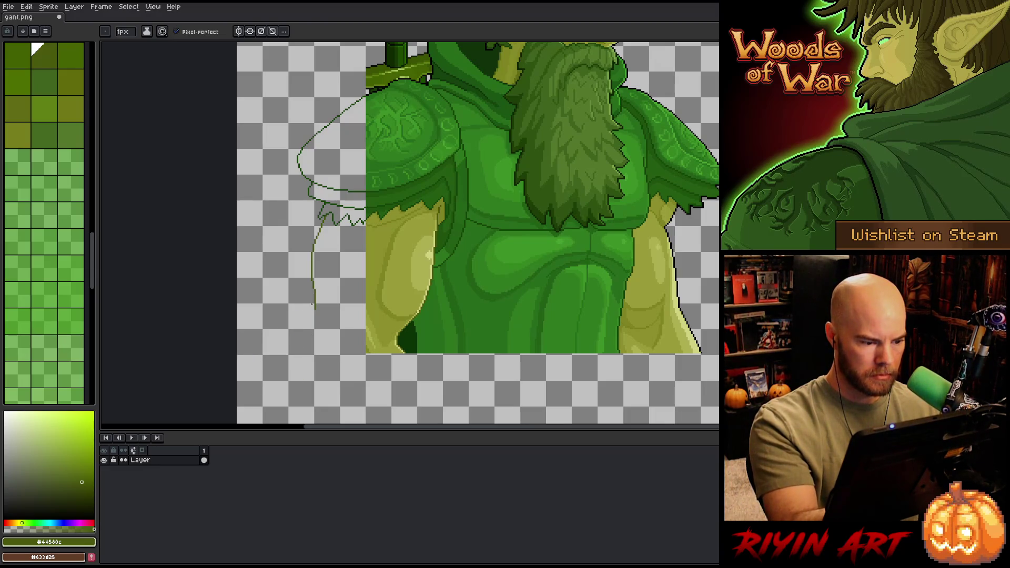
{"action": "key", "text": "ctrl+z"}
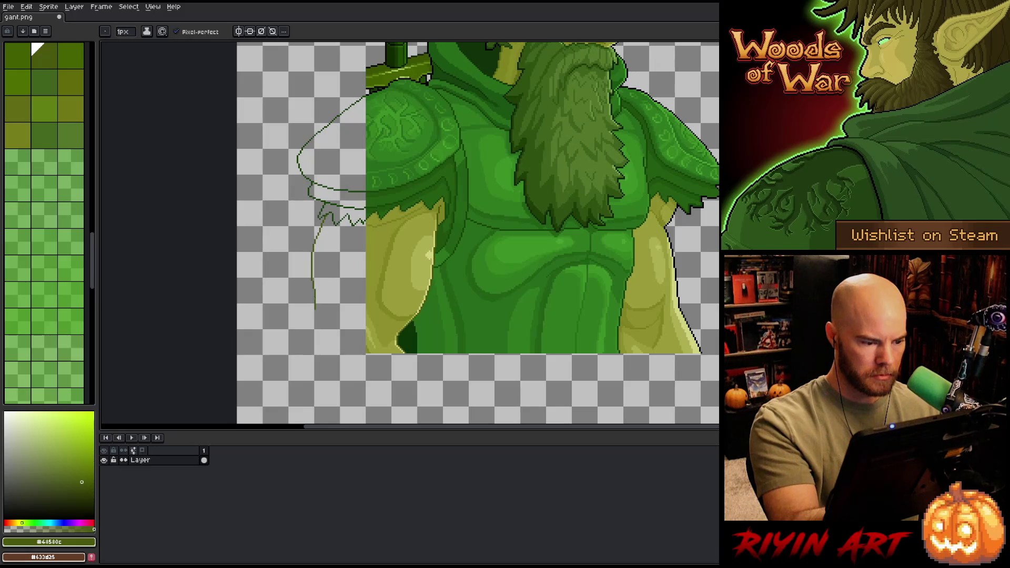
{"action": "left_click_drag", "start_coordinate": [306, 345], "coordinate": [313, 400]}
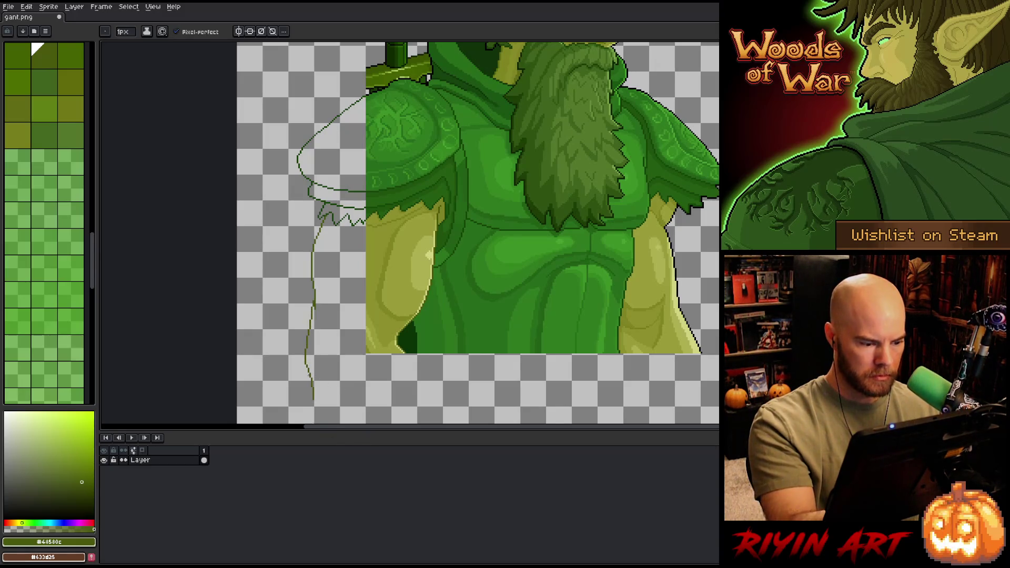
{"action": "scroll", "coordinate": [478, 232], "scroll_direction": "down", "scroll_amount": 4}
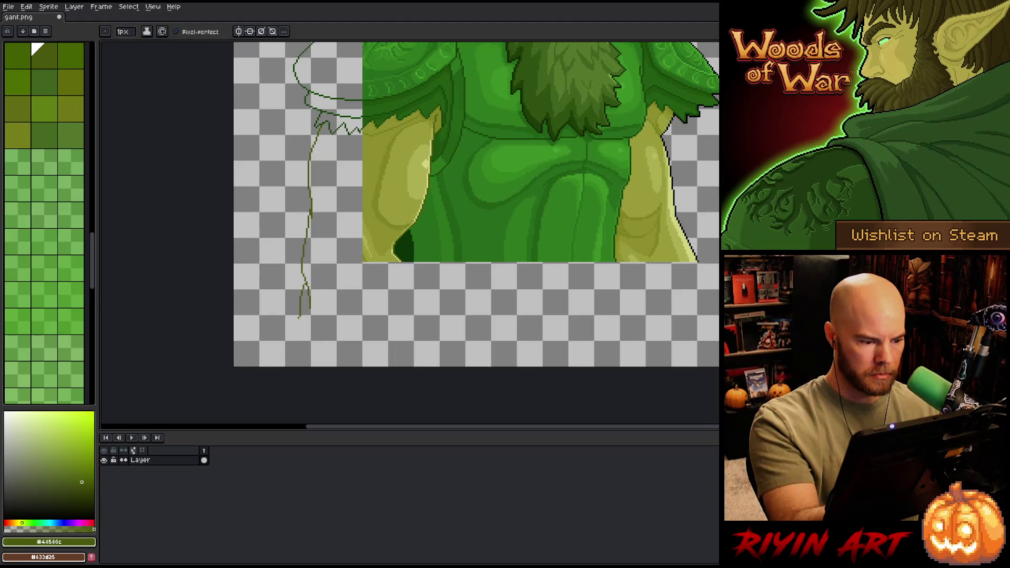
{"action": "left_click_drag", "start_coordinate": [298, 317], "coordinate": [305, 366]}
Step: Draw the arm's inner edge as a long curve down from the tunic
{"action": "left_click_drag", "start_coordinate": [402, 265], "coordinate": [414, 333]}
{"action": "key", "text": "ctrl+z"}
{"action": "left_click_drag", "start_coordinate": [402, 261], "coordinate": [415, 367]}
{"action": "left_click_drag", "start_coordinate": [484, 370], "coordinate": [427, 422]}
Step: Bucket-fill the new arm with the sampled yellow-green #8c8f2d
{"action": "left_click", "coordinate": [337, 236], "text": "alt"}
{"action": "key", "text": "g"}
{"action": "left_click", "coordinate": [348, 405]}
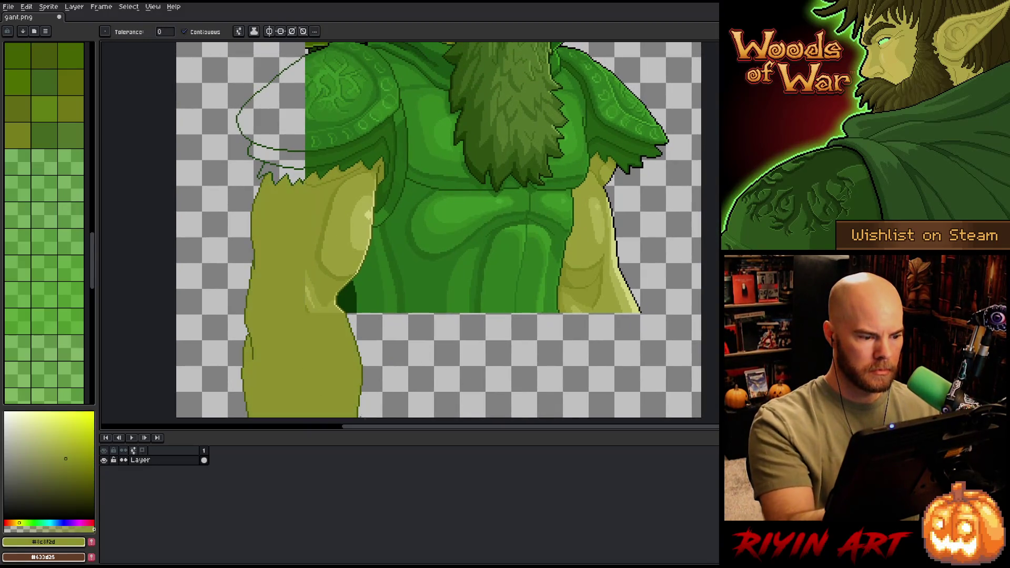
{"action": "scroll", "coordinate": [505, 265], "scroll_direction": "down", "scroll_amount": 2}
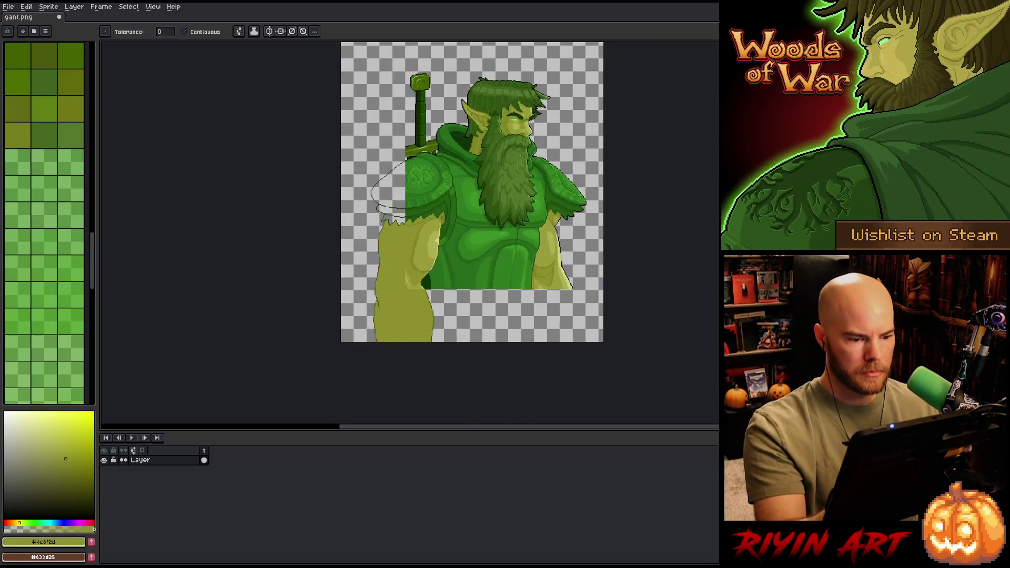
{"action": "left_click_drag", "start_coordinate": [556, 300], "coordinate": [488, 322]}
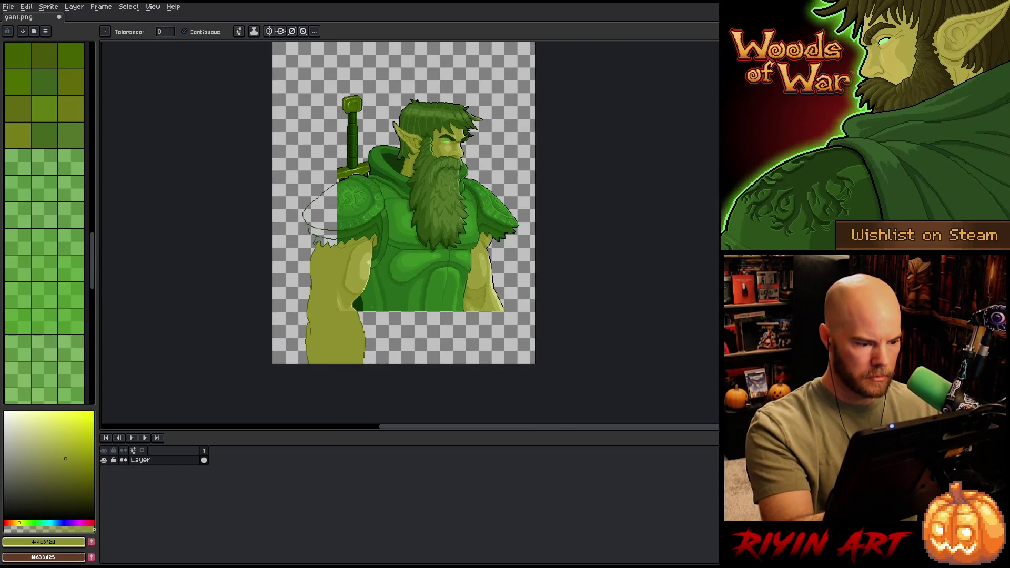
Step: Lasso the lower forearm and nudge it up a few pixels
{"action": "key", "text": "q"}
{"action": "mouse_move", "coordinate": [313, 245]}
{"action": "left_mouse_down"}
{"action": "mouse_move", "coordinate": [327, 361]}
{"action": "mouse_move", "coordinate": [276, 326]}
{"action": "mouse_move", "coordinate": [306, 305]}
{"action": "left_mouse_up"}
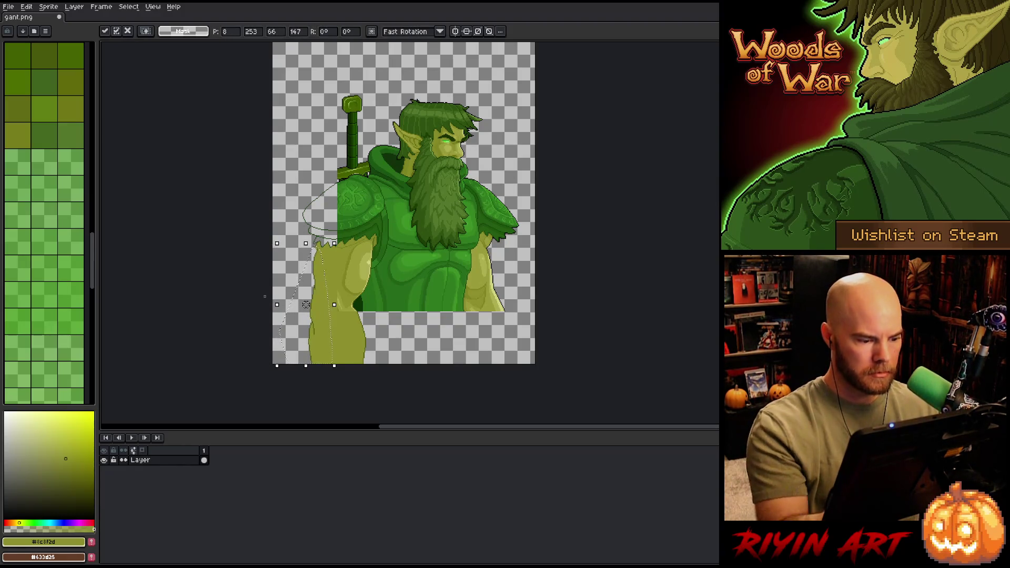
{"action": "mouse_move", "coordinate": [371, 380]}
{"action": "left_mouse_down"}
{"action": "mouse_move", "coordinate": [376, 336]}
{"action": "mouse_move", "coordinate": [316, 311]}
{"action": "mouse_move", "coordinate": [325, 384]}
{"action": "left_mouse_up"}
{"action": "key", "text": "ctrl+t"}
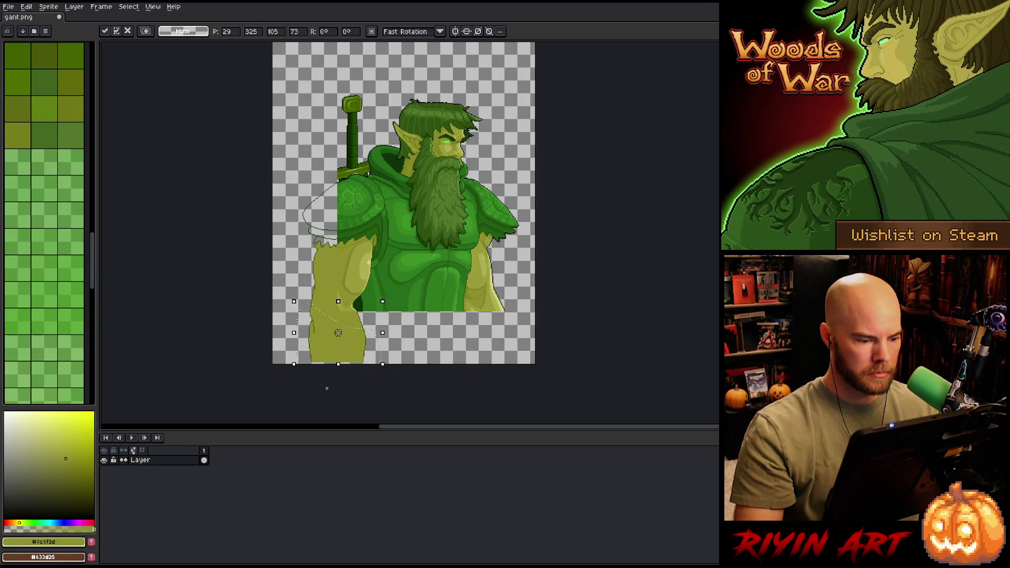
{"action": "key", "text": "Up"}
{"action": "key", "text": "Up"}
{"action": "key", "text": "Up"}
{"action": "left_click_drag", "start_coordinate": [339, 327], "coordinate": [338, 326]}
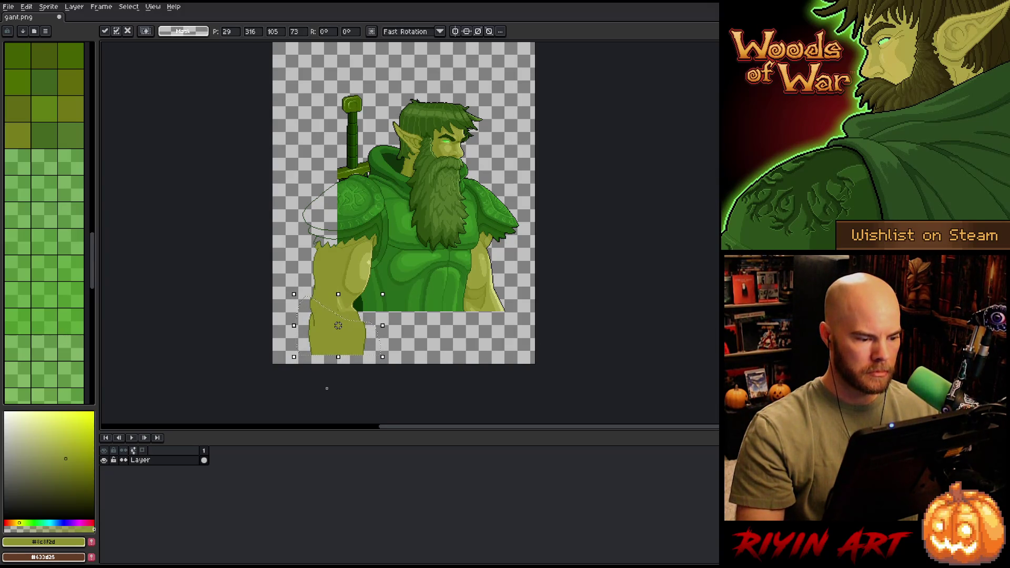
{"action": "key", "text": "Return"}
Step: Select the lower forearm area and shift it slightly left
{"action": "left_click_drag", "start_coordinate": [368, 319], "coordinate": [343, 363]}
{"action": "key", "text": "Left"}
{"action": "key", "text": "Left"}
{"action": "key", "text": "Left"}
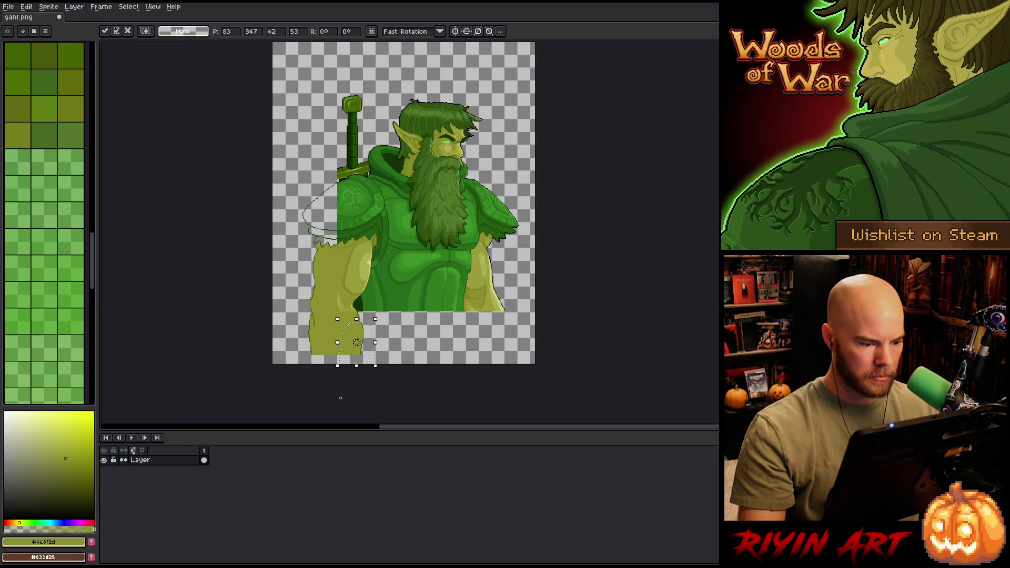
{"action": "key", "text": "Return"}
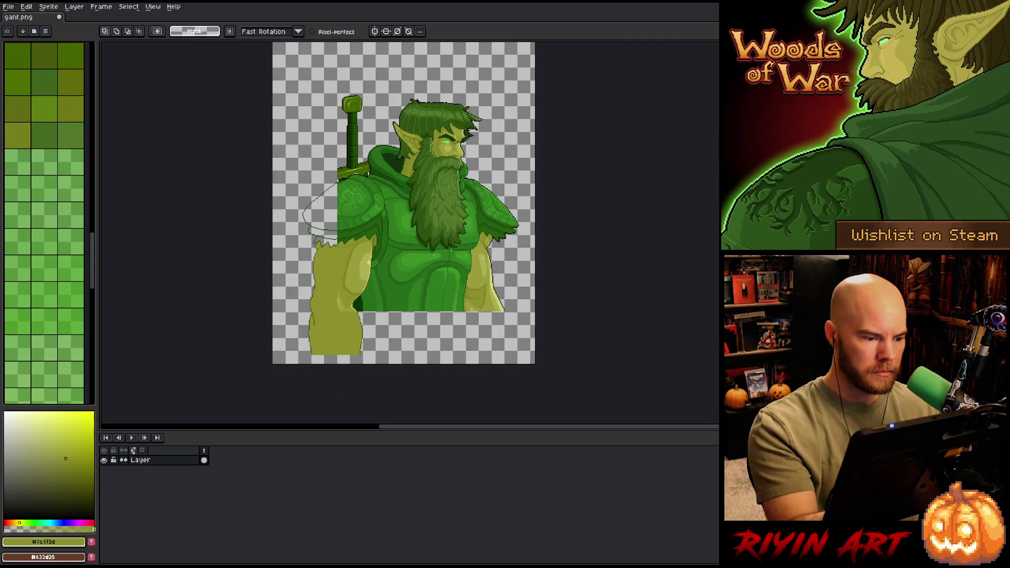
Step: Sample the shoulder armour's green and bucket-fill the left pauldron
{"action": "key", "text": "i"}
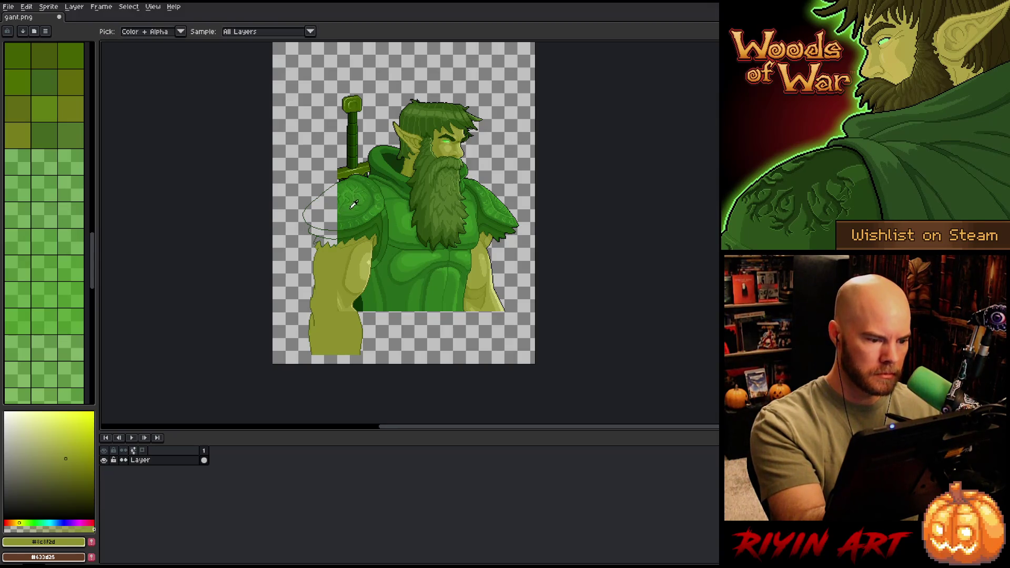
{"action": "left_click", "coordinate": [353, 207]}
{"action": "key", "text": "ctrl+z"}
{"action": "key", "text": "g"}
{"action": "left_click", "coordinate": [347, 221], "text": "alt"}
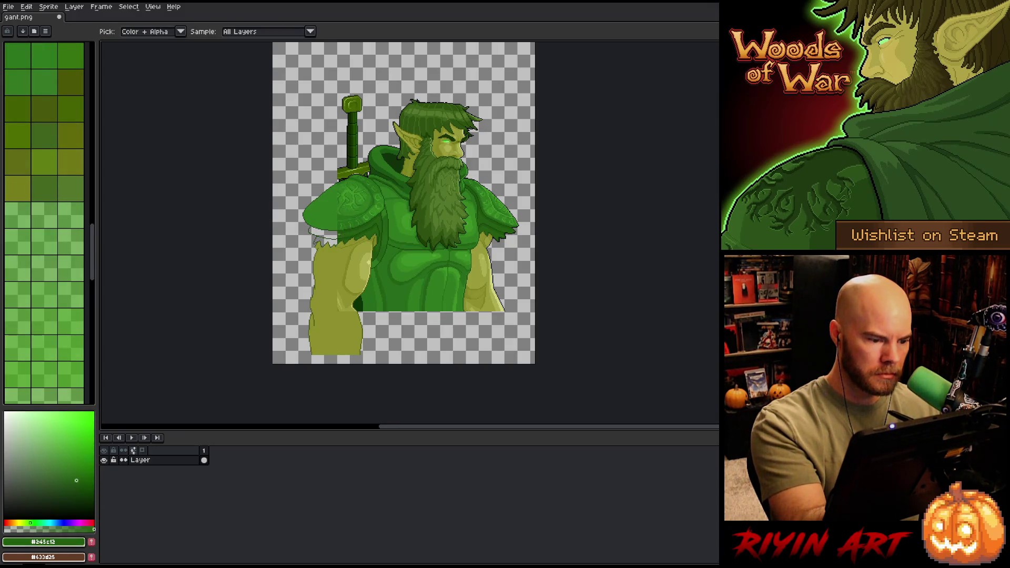
{"action": "left_click", "coordinate": [351, 217], "text": "alt"}
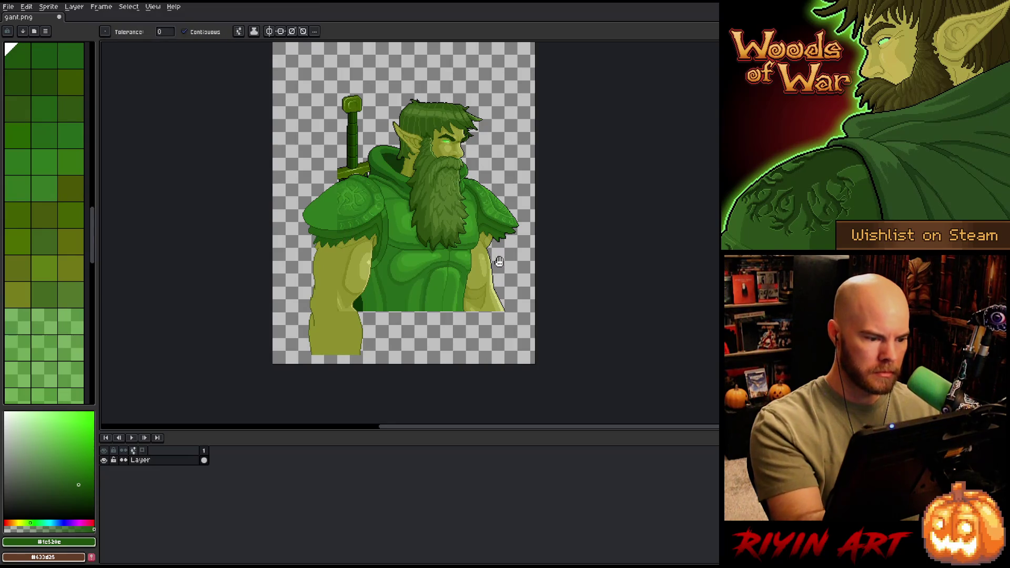
{"action": "left_click_drag", "start_coordinate": [497, 315], "coordinate": [447, 318]}
{"action": "key", "text": "g"}
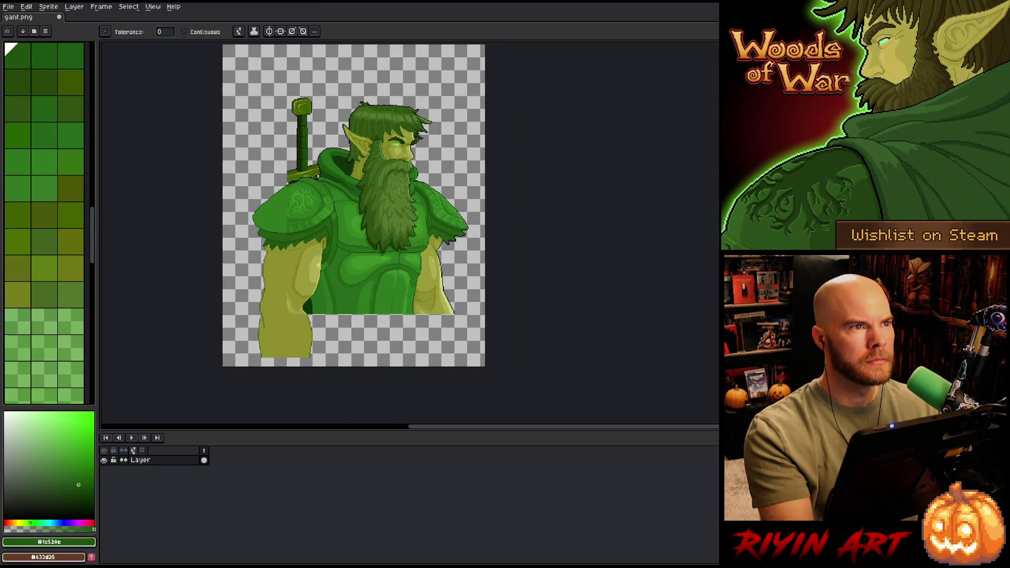
Step: Draw dark green lines extending the torso below the armour and along the arm edge
{"action": "scroll", "coordinate": [445, 339], "scroll_direction": "up", "scroll_amount": 1}
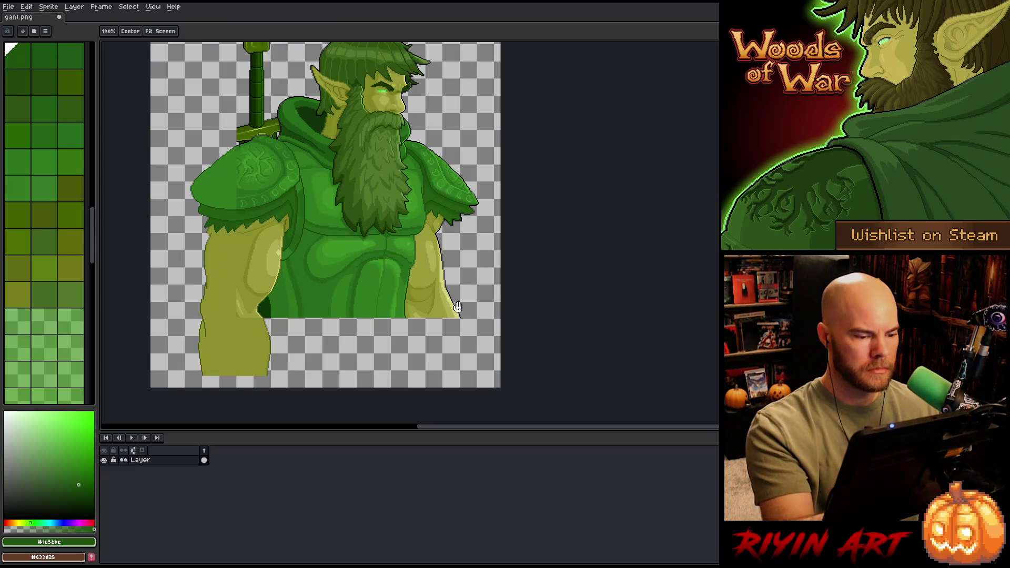
{"action": "key", "text": "b"}
{"action": "left_click", "coordinate": [418, 347], "text": "alt"}
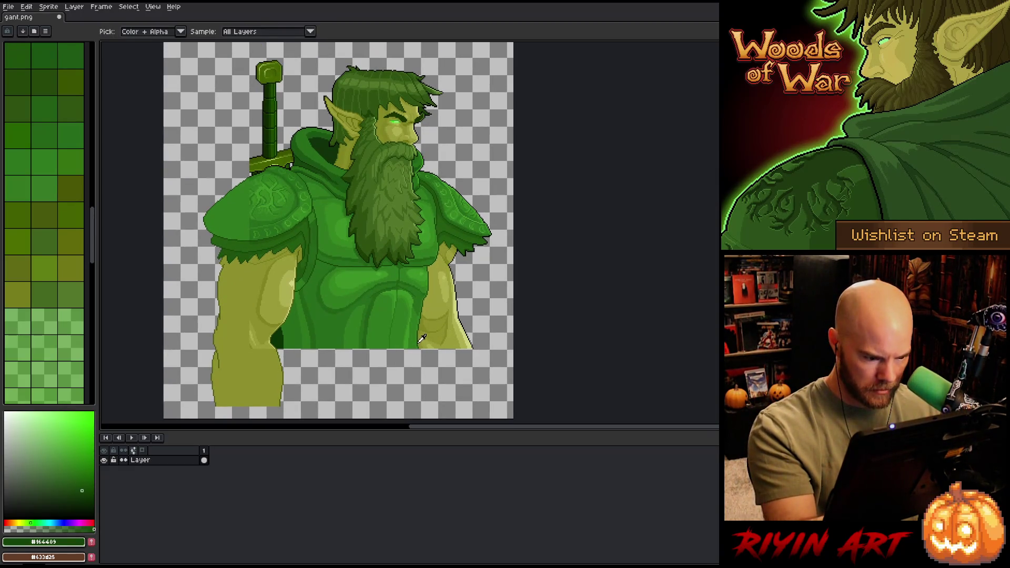
{"action": "mouse_move", "coordinate": [418, 350]}
{"action": "left_mouse_down"}
{"action": "mouse_move", "coordinate": [419, 370]}
{"action": "mouse_move", "coordinate": [440, 359]}
{"action": "left_mouse_up"}
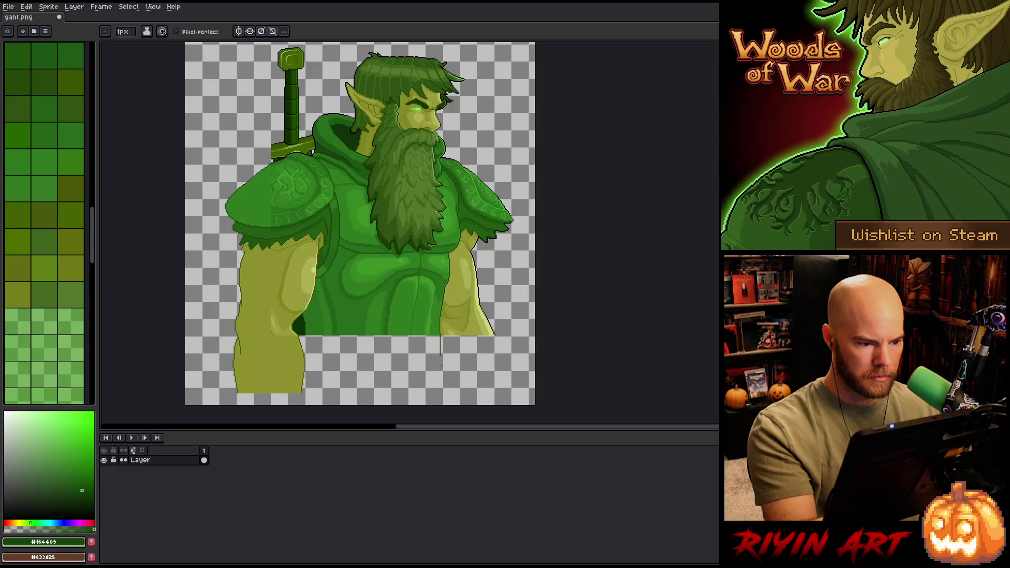
{"action": "left_click_drag", "start_coordinate": [441, 367], "coordinate": [428, 376]}
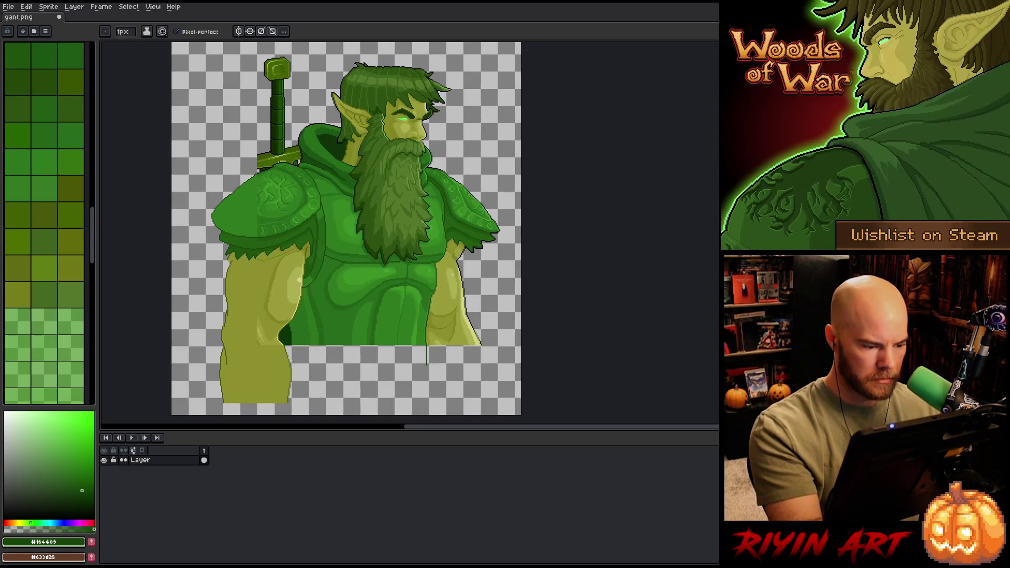
{"action": "left_click", "coordinate": [289, 339], "text": "alt"}
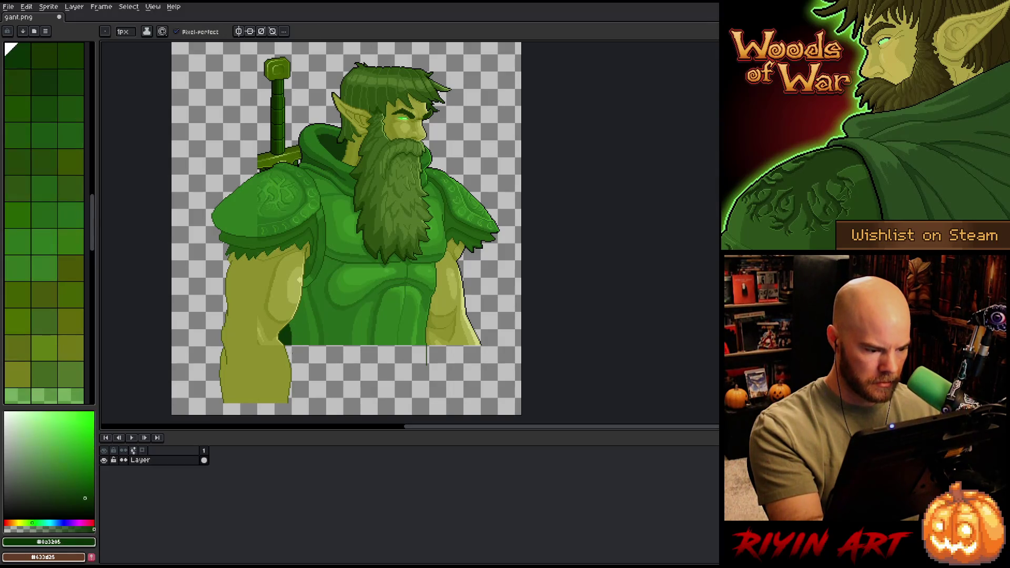
{"action": "left_click_drag", "start_coordinate": [289, 344], "coordinate": [288, 360]}
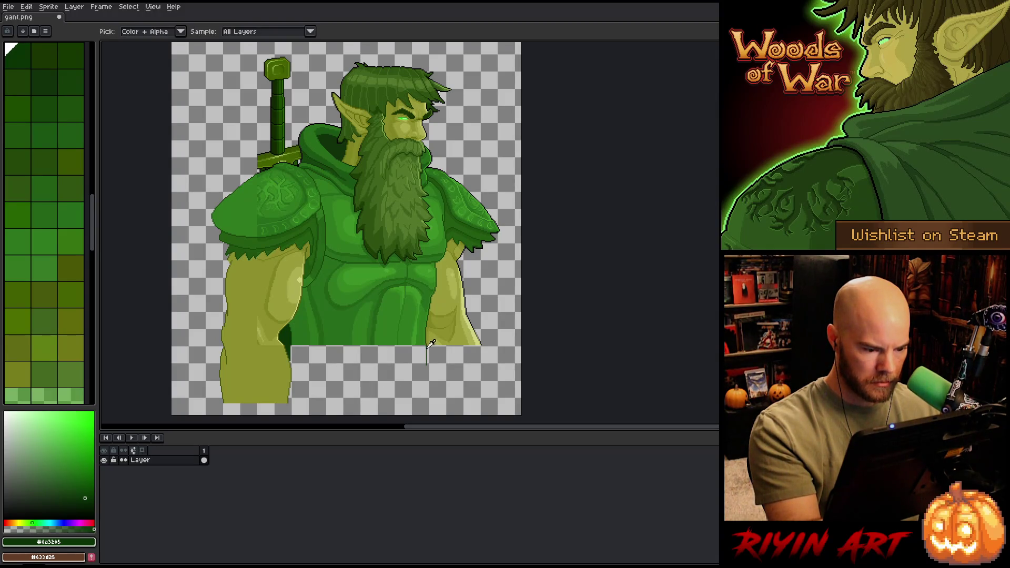
Step: Sample the dark outline green #164409 and draw the torso's edge line downward
{"action": "left_click", "coordinate": [429, 337], "text": "alt"}
{"action": "mouse_move", "coordinate": [424, 339]}
{"action": "left_mouse_down"}
{"action": "mouse_move", "coordinate": [428, 393]}
{"action": "mouse_move", "coordinate": [412, 403]}
{"action": "left_mouse_up"}
{"action": "key", "text": "ctrl+z"}
{"action": "key", "text": "ctrl+z"}
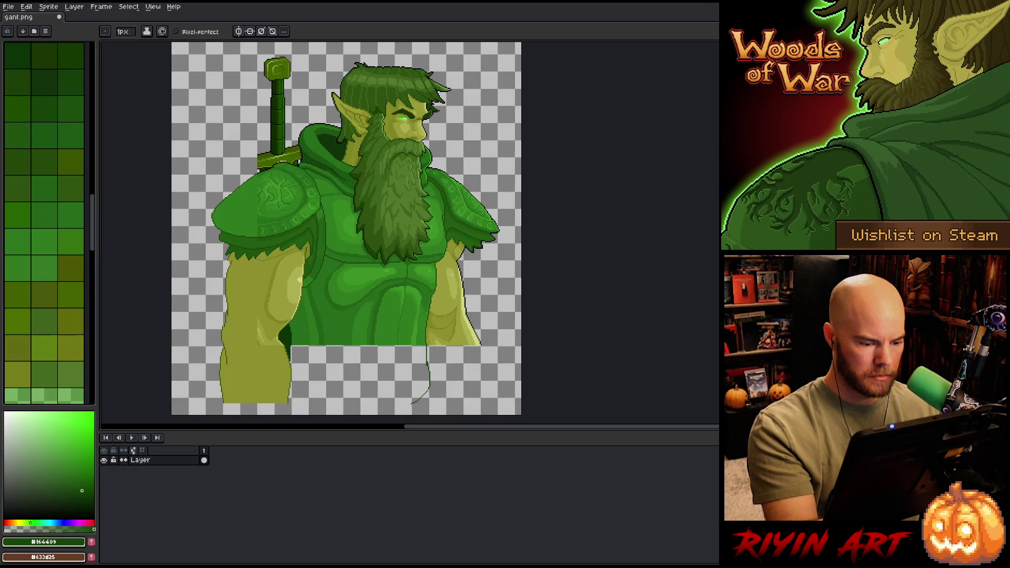
{"action": "left_click_drag", "start_coordinate": [452, 366], "coordinate": [463, 343]}
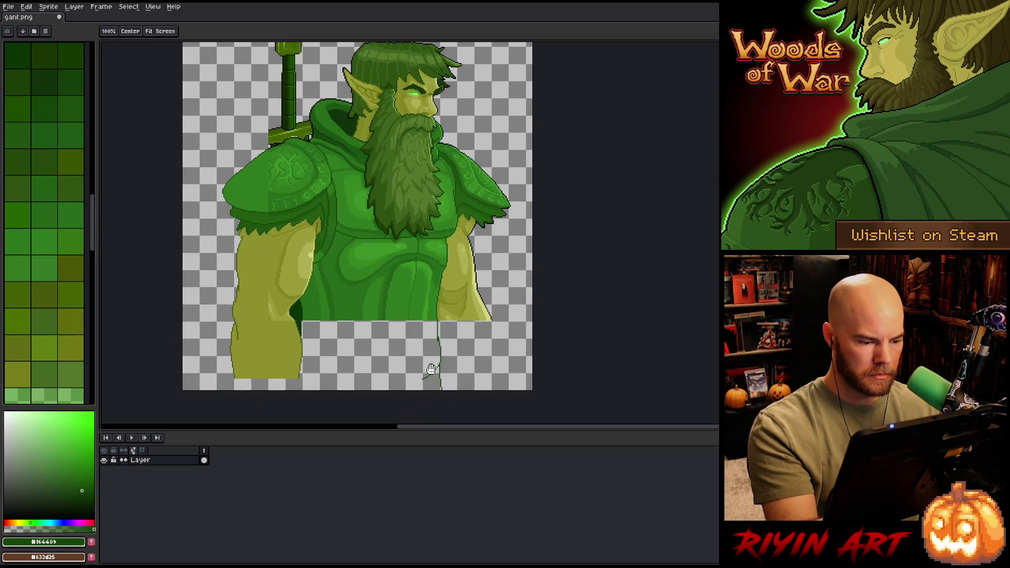
{"action": "left_click", "coordinate": [31, 283]}
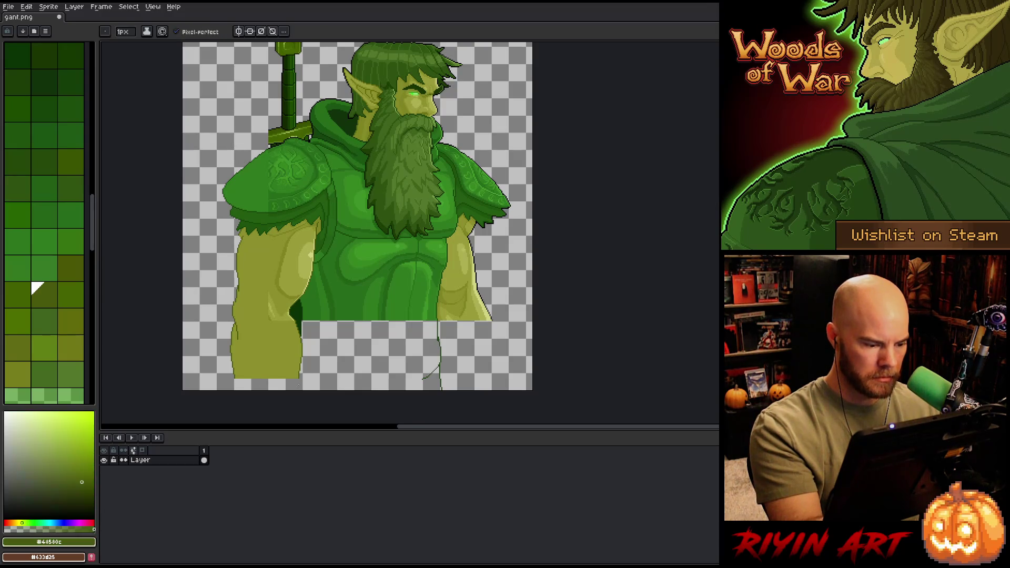
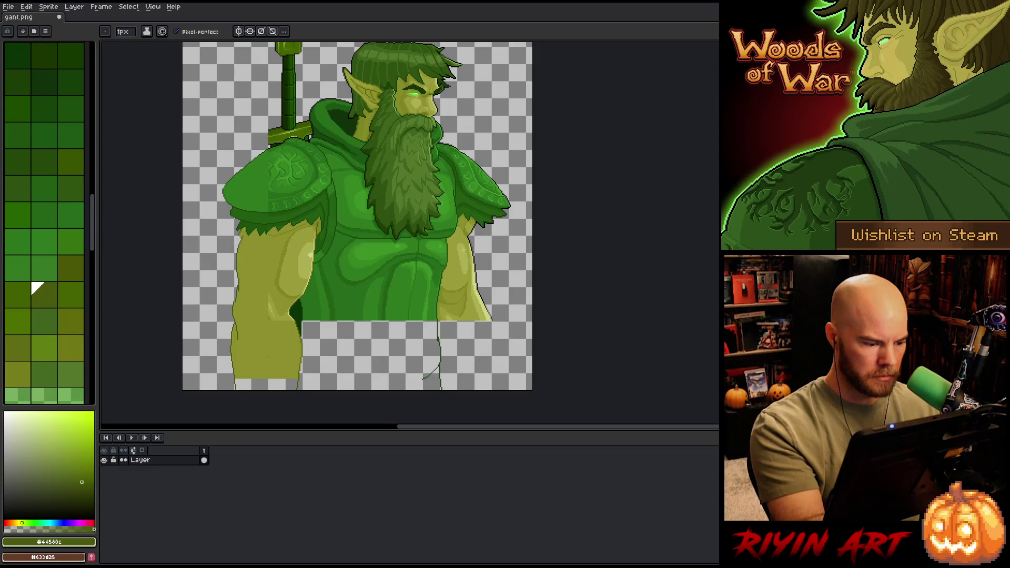
Step: Outline the right arm down to the canvas bottom and fill it olive
{"action": "left_click", "coordinate": [463, 273], "text": "alt"}
{"action": "left_click_drag", "start_coordinate": [494, 361], "coordinate": [501, 341]}
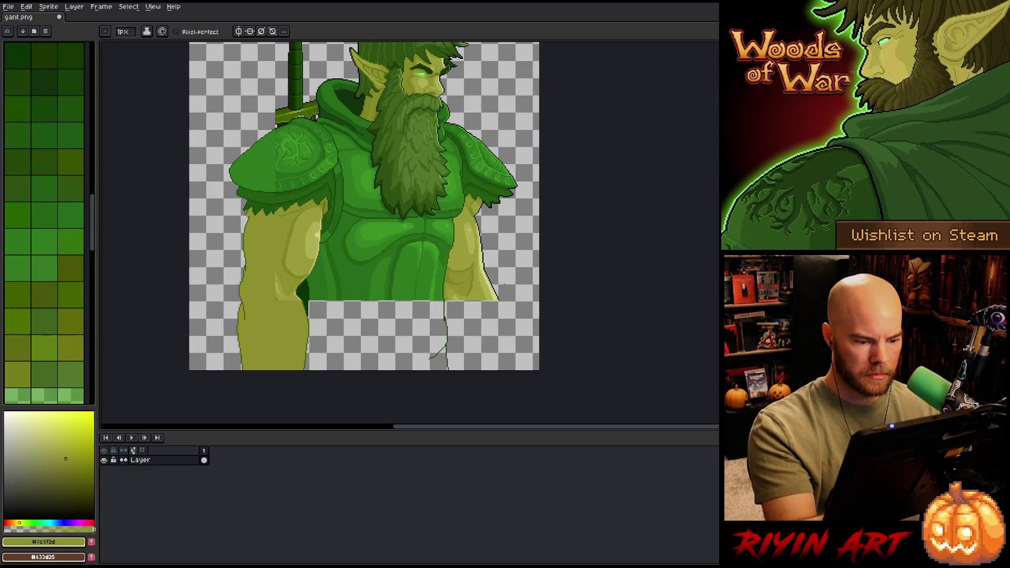
{"action": "left_click", "coordinate": [500, 297], "text": "alt"}
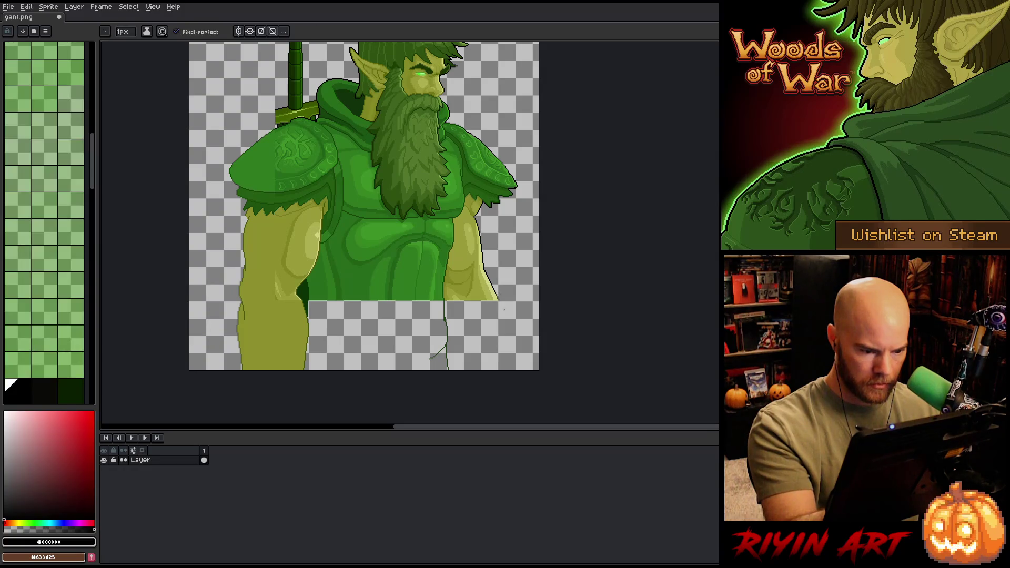
{"action": "key", "text": "b"}
{"action": "left_click_drag", "start_coordinate": [499, 301], "coordinate": [512, 370]}
{"action": "left_click", "coordinate": [274, 342], "text": "alt"}
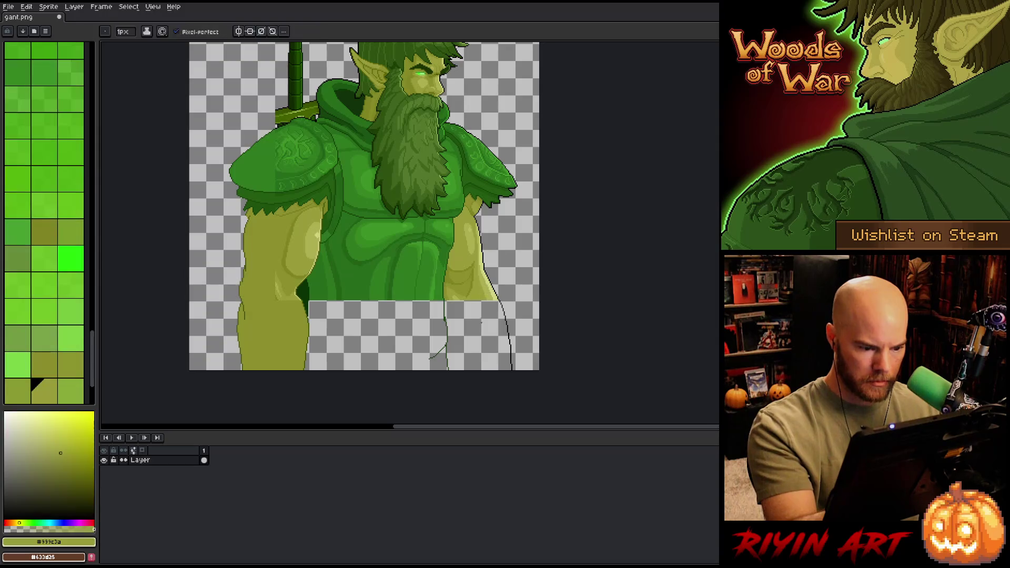
{"action": "key", "text": "g"}
{"action": "left_click", "coordinate": [481, 322]}
Step: Fill the empty area below the torso with the tunic's armor green
{"action": "left_click_drag", "start_coordinate": [515, 332], "coordinate": [529, 356]}
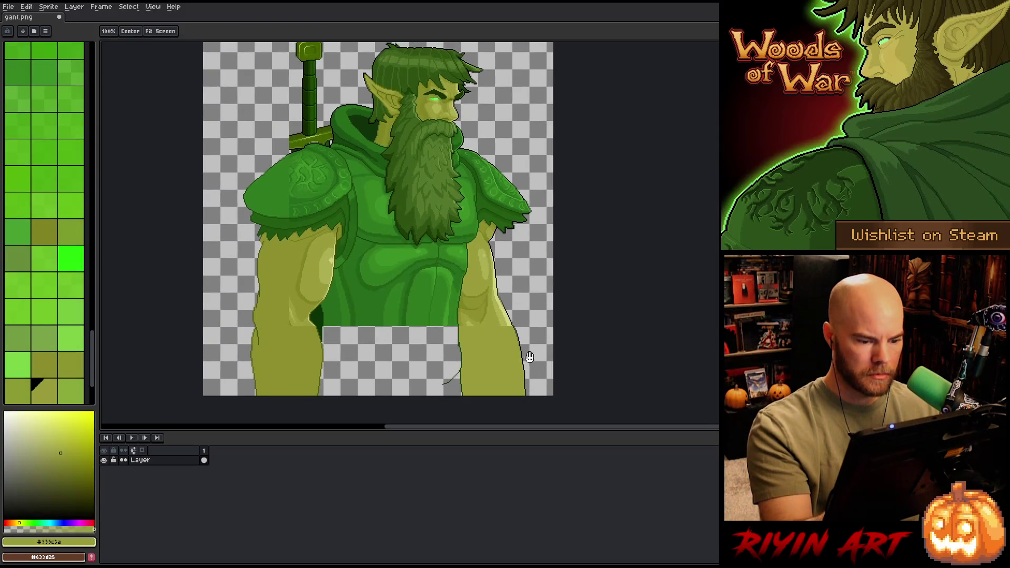
{"action": "left_click_drag", "start_coordinate": [454, 313], "coordinate": [462, 294]}
{"action": "left_click", "coordinate": [463, 293], "text": "alt"}
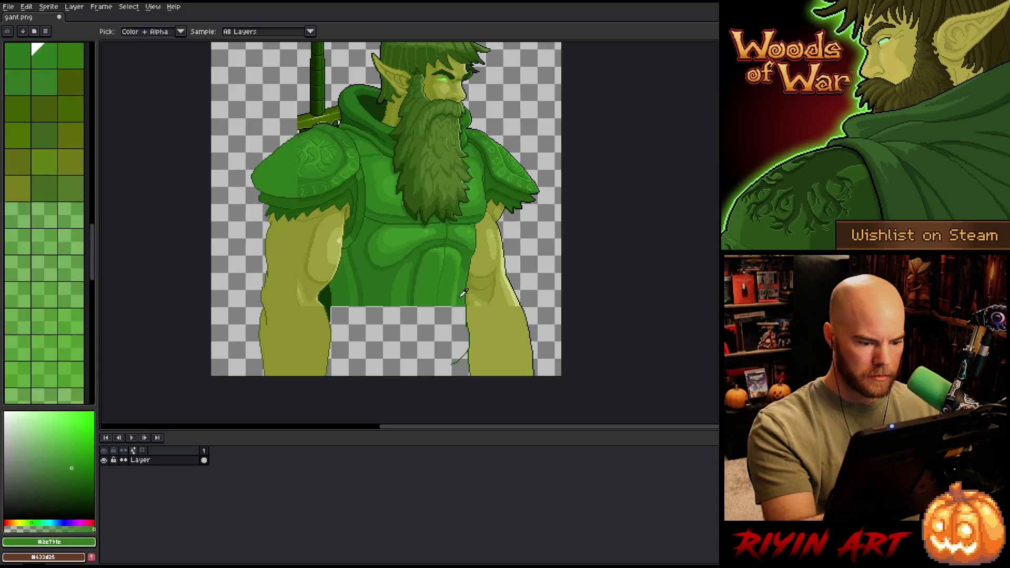
{"action": "left_click", "coordinate": [447, 316]}
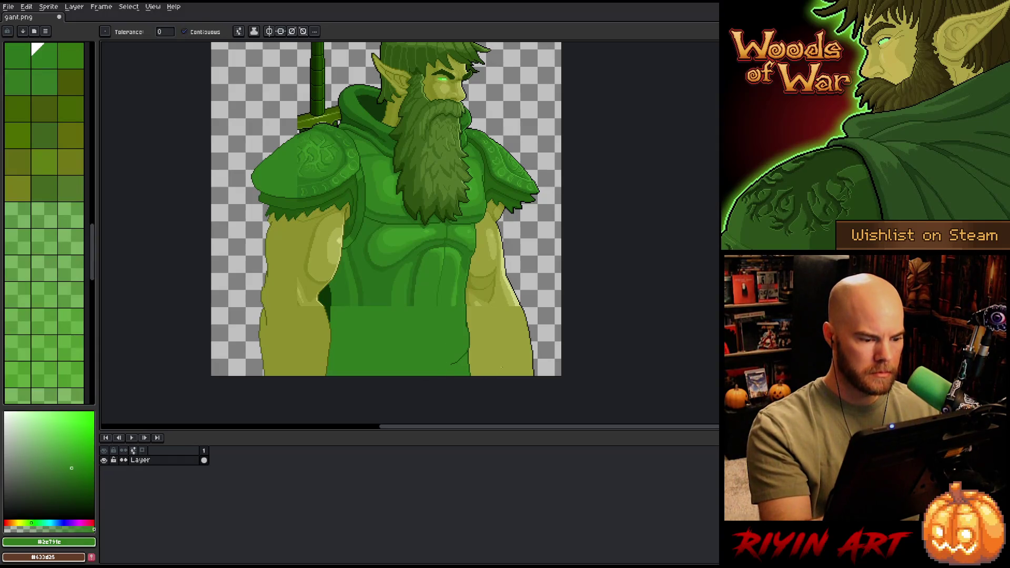
{"action": "left_click", "coordinate": [351, 301], "text": "alt"}
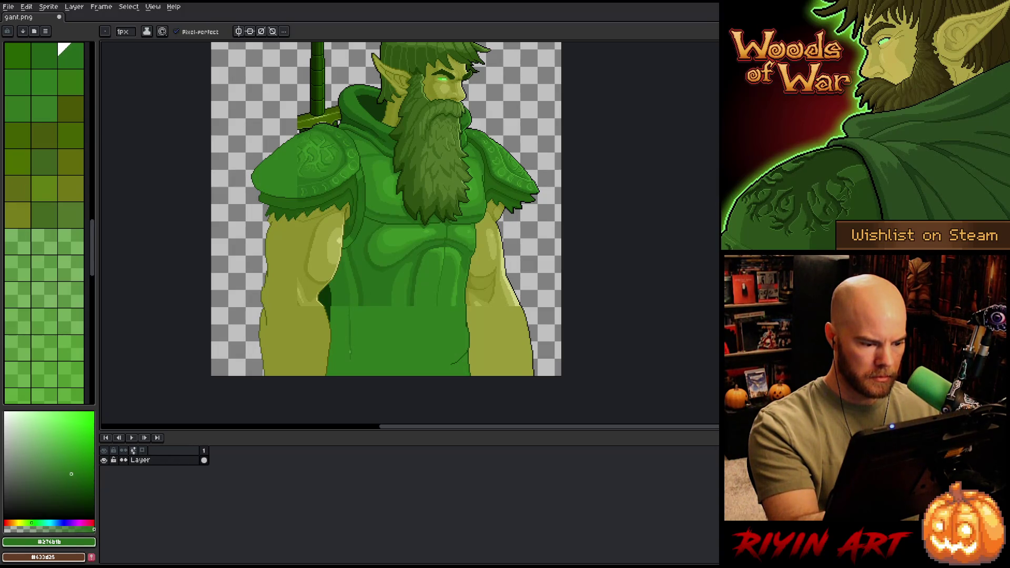
Step: Draw darker green vertical fold lines down the lower tunic
{"action": "left_click", "coordinate": [339, 342]}
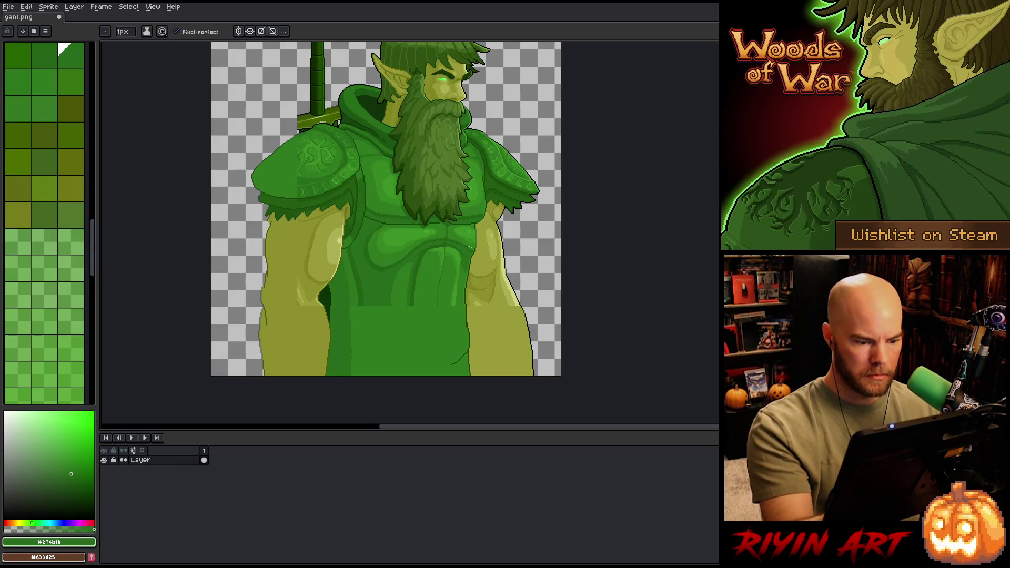
{"action": "left_click", "coordinate": [414, 305], "text": "alt"}
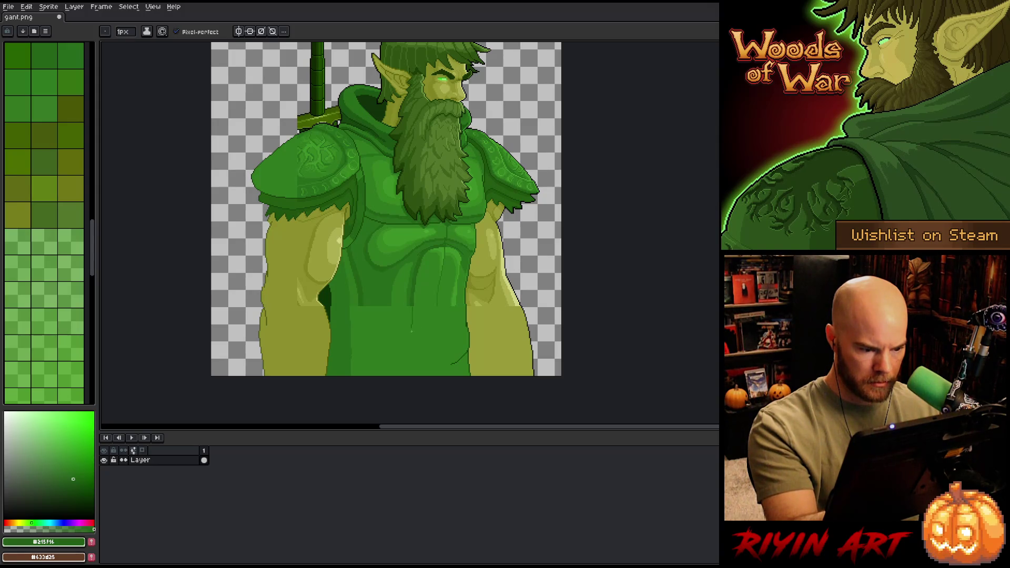
{"action": "left_click_drag", "start_coordinate": [409, 306], "coordinate": [410, 327]}
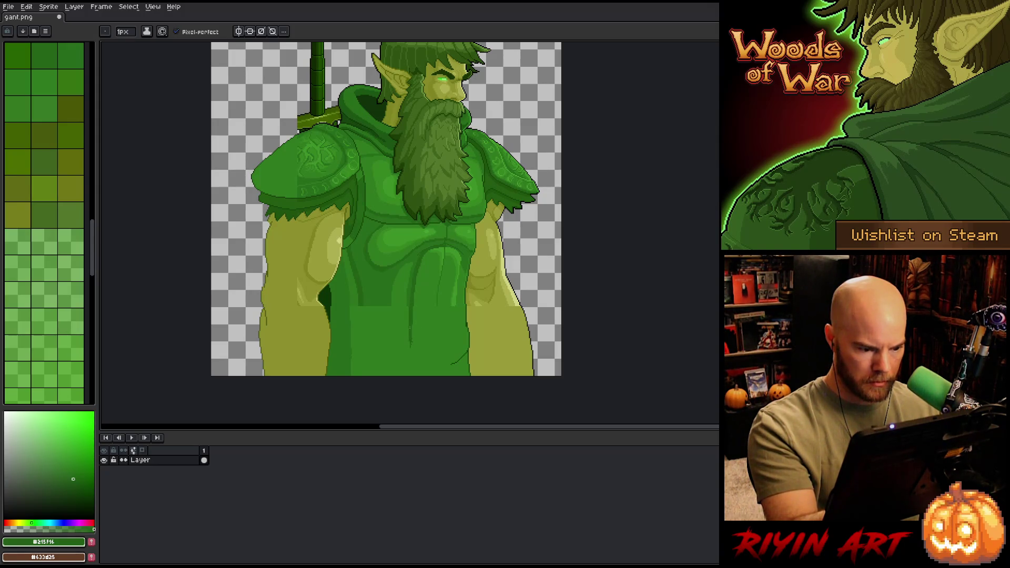
{"action": "left_click", "coordinate": [409, 309], "text": "alt"}
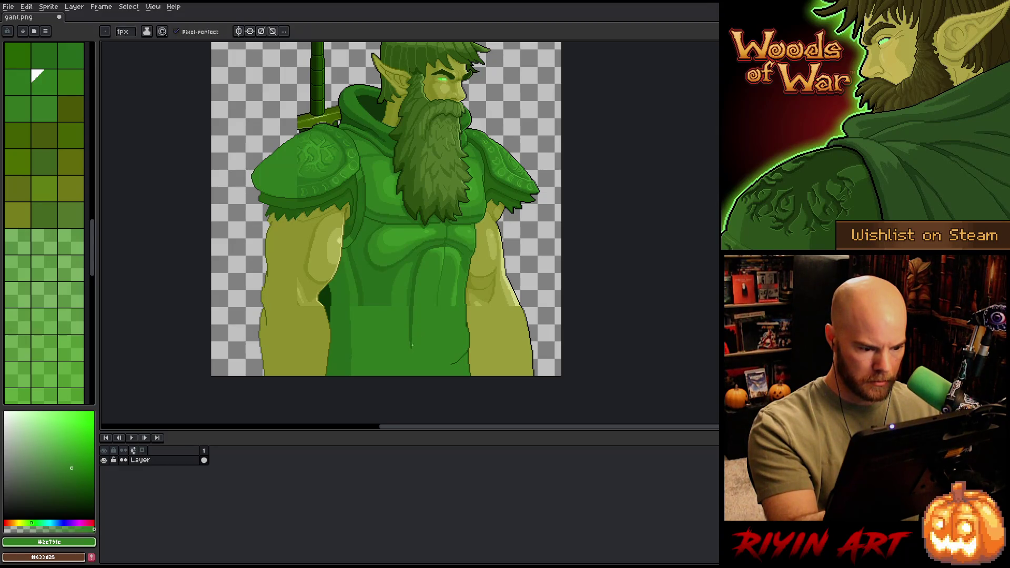
{"action": "left_click", "coordinate": [408, 307], "text": "alt"}
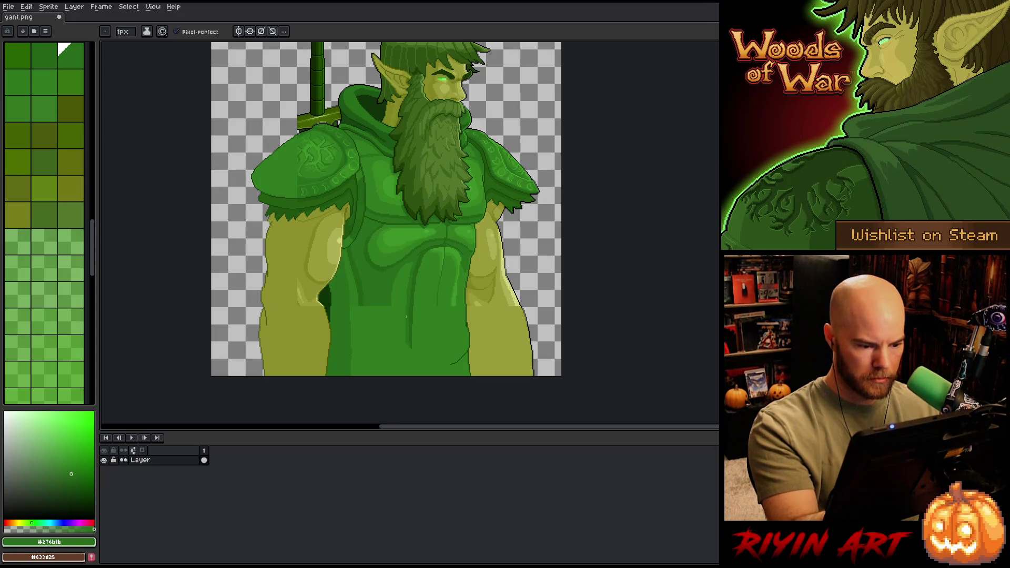
{"action": "left_click_drag", "start_coordinate": [383, 272], "coordinate": [377, 306]}
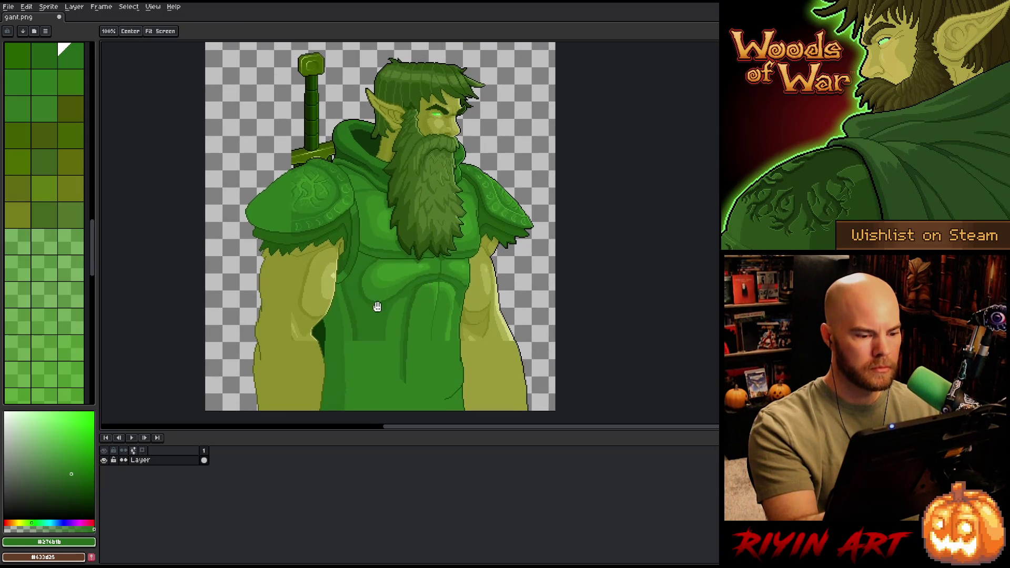
{"action": "left_click", "coordinate": [360, 395], "text": "alt"}
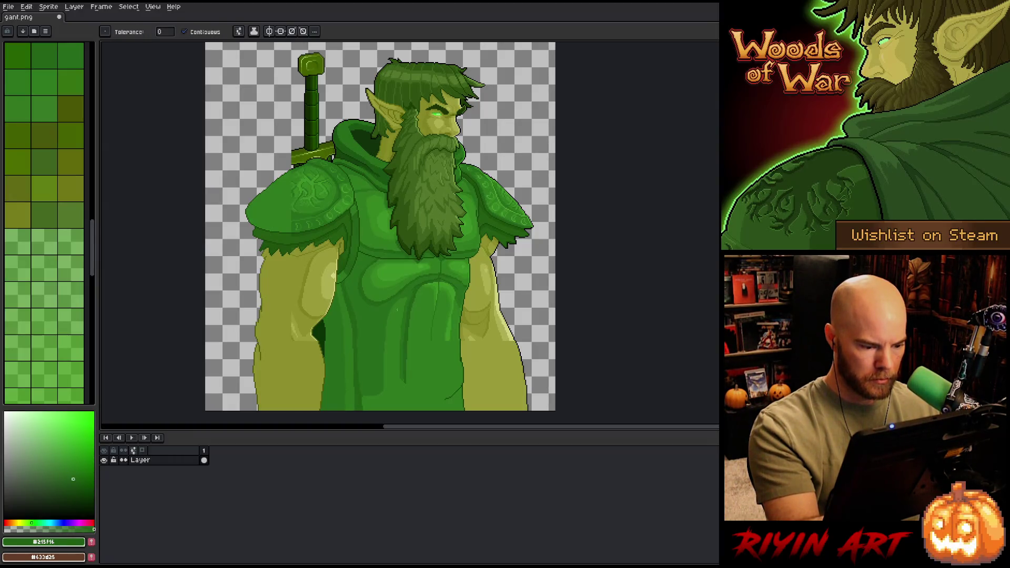
{"action": "left_click", "coordinate": [374, 372], "text": "alt"}
{"action": "left_click_drag", "start_coordinate": [436, 336], "coordinate": [431, 311]}
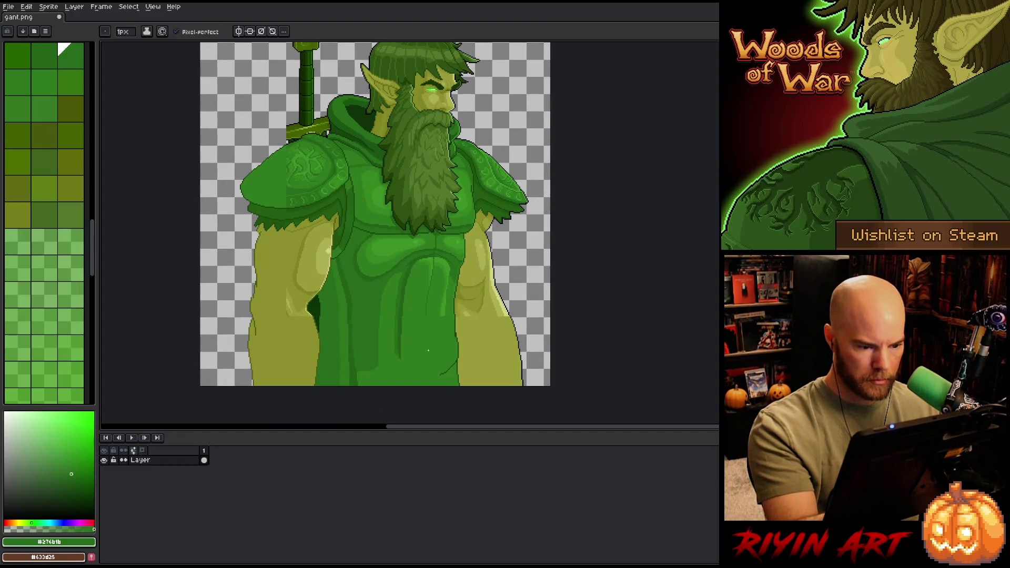
Step: Add a thin brighter green highlight along one tunic fold
{"action": "left_click", "coordinate": [447, 293], "text": "alt"}
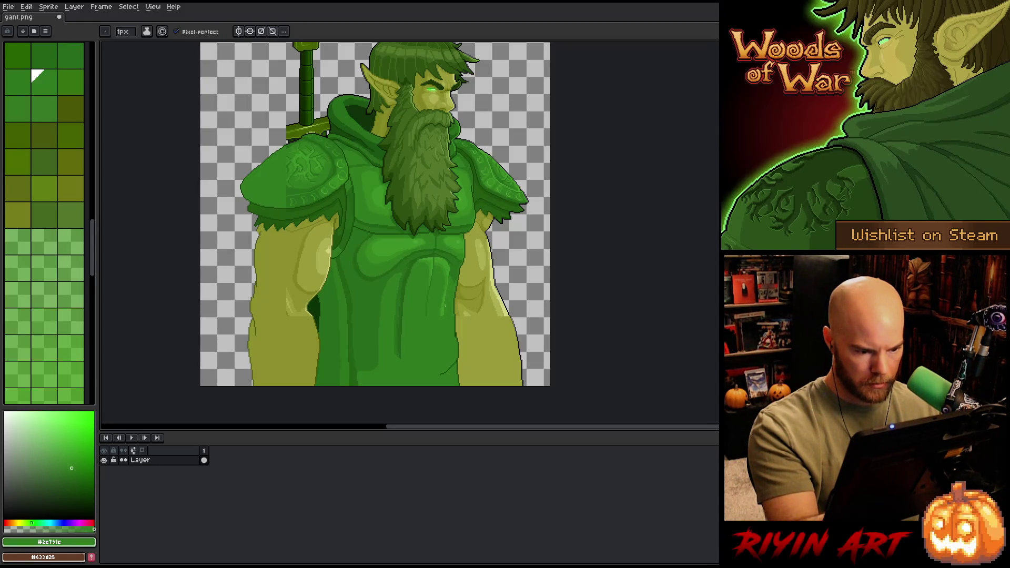
{"action": "left_click", "coordinate": [444, 339], "text": "alt"}
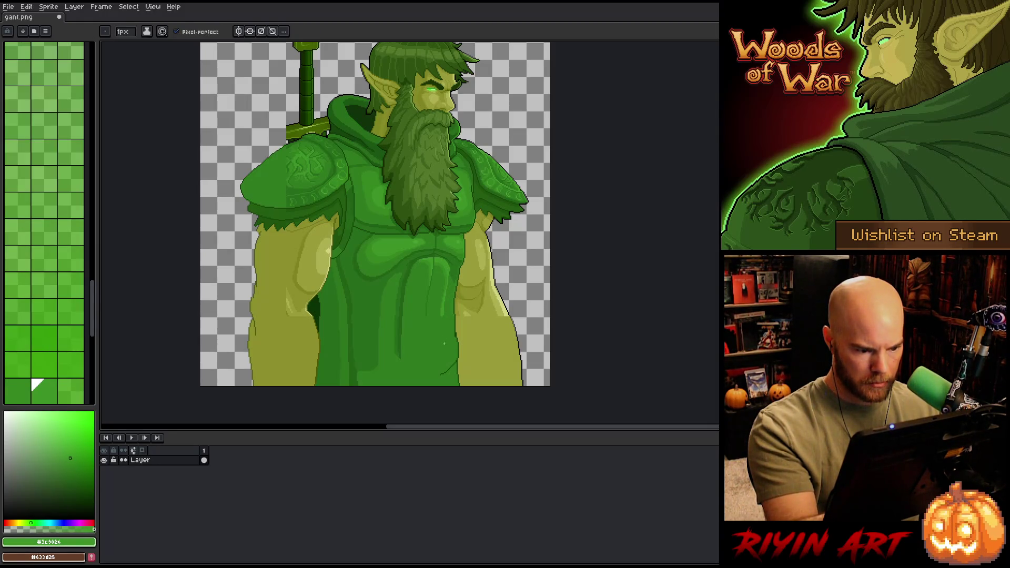
{"action": "left_click_drag", "start_coordinate": [442, 326], "coordinate": [441, 350]}
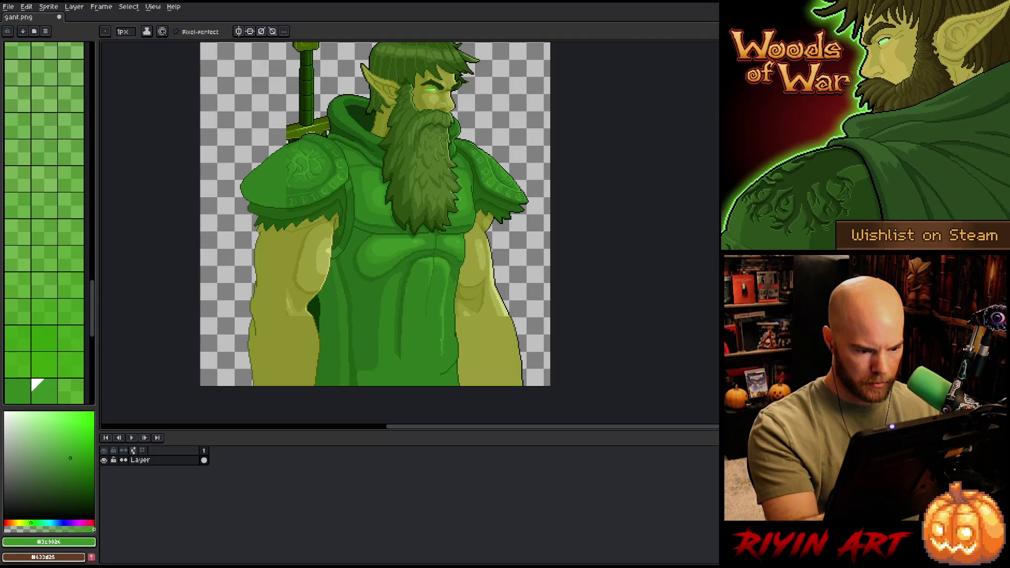
{"action": "left_click", "coordinate": [440, 312], "text": "alt"}
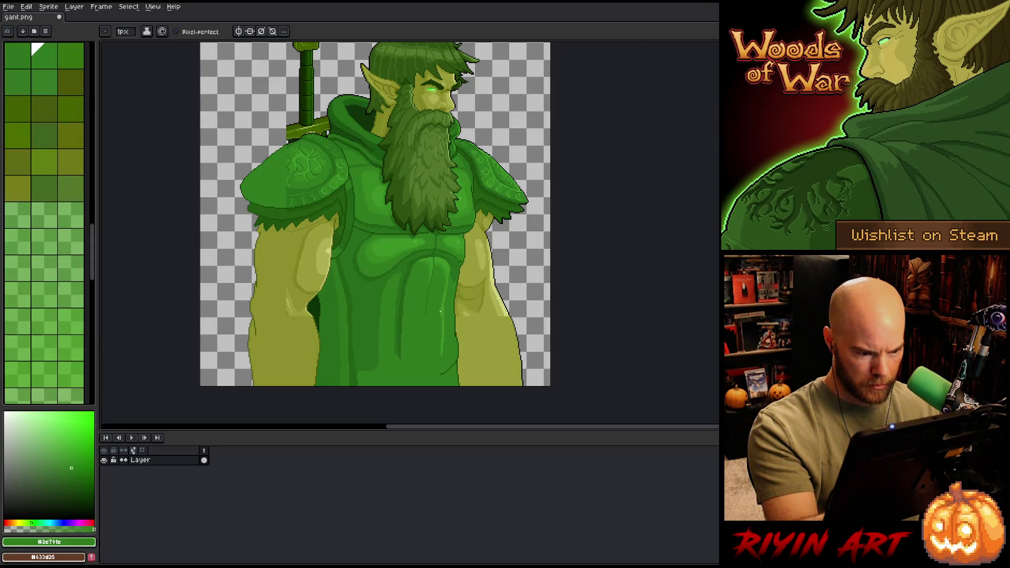
{"action": "scroll", "coordinate": [447, 294], "scroll_direction": "up", "scroll_amount": 3}
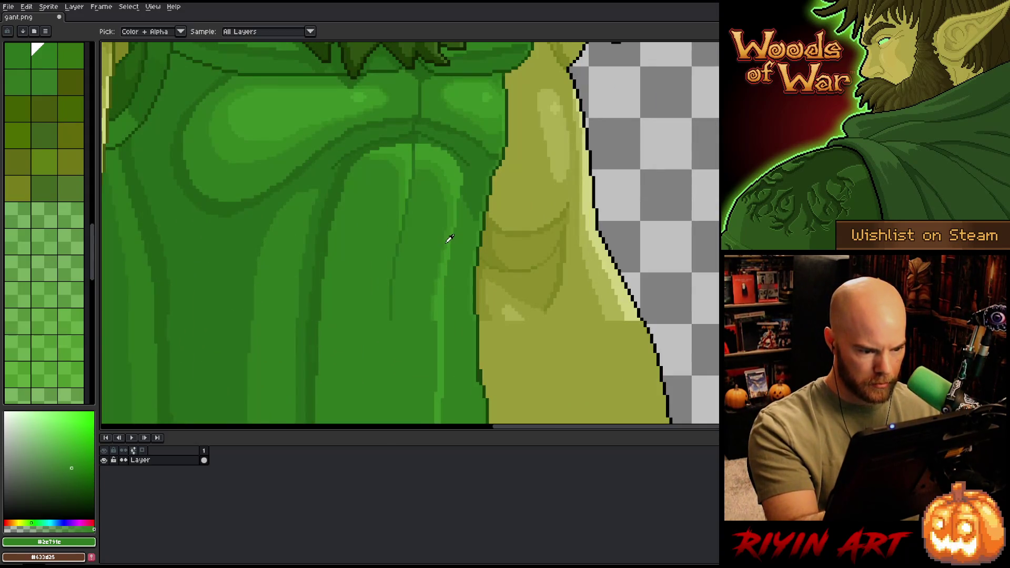
Step: Draw short darker strokes along the tunic folds, covering part of the light line
{"action": "left_click", "coordinate": [448, 297], "text": "alt"}
{"action": "left_click_drag", "start_coordinate": [448, 297], "coordinate": [446, 242]}
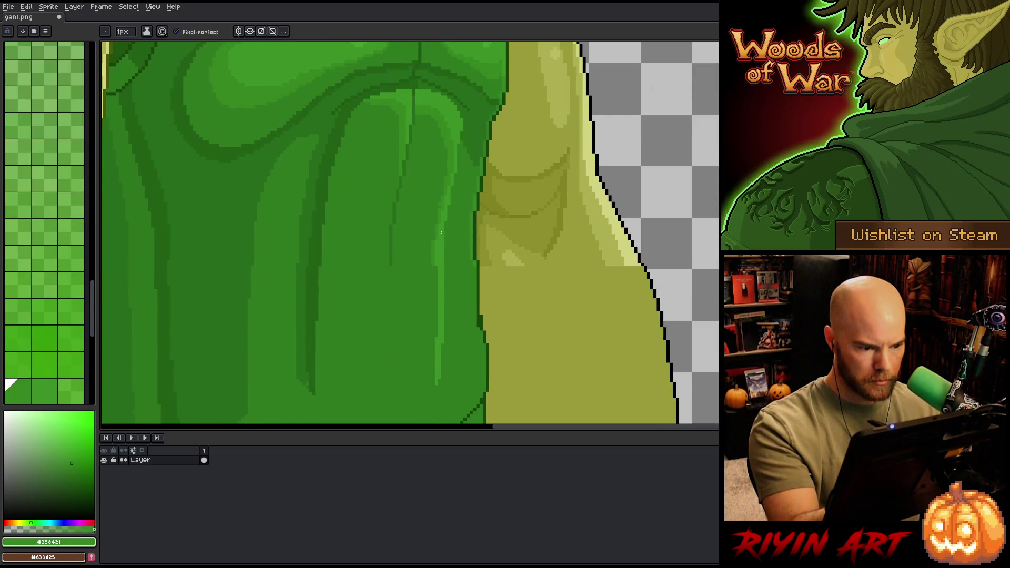
{"action": "left_click_drag", "start_coordinate": [440, 251], "coordinate": [438, 314]}
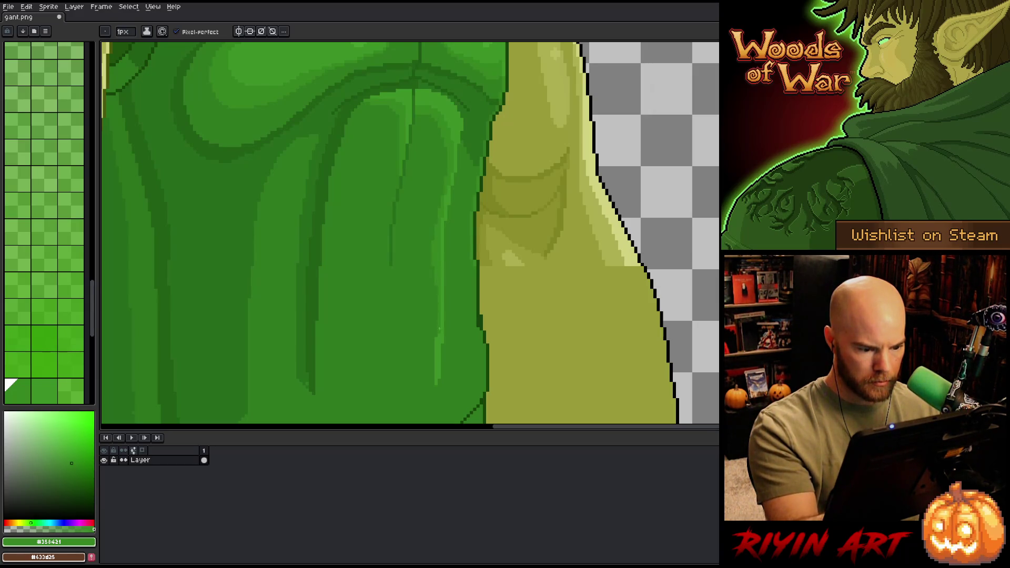
{"action": "left_click_drag", "start_coordinate": [436, 344], "coordinate": [436, 368]}
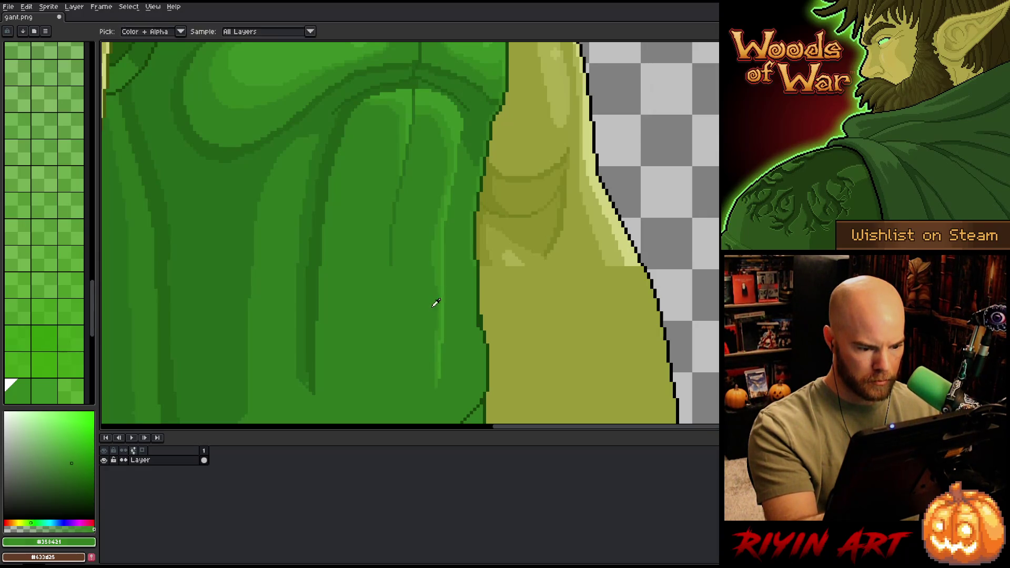
{"action": "left_click", "coordinate": [438, 276], "text": "alt"}
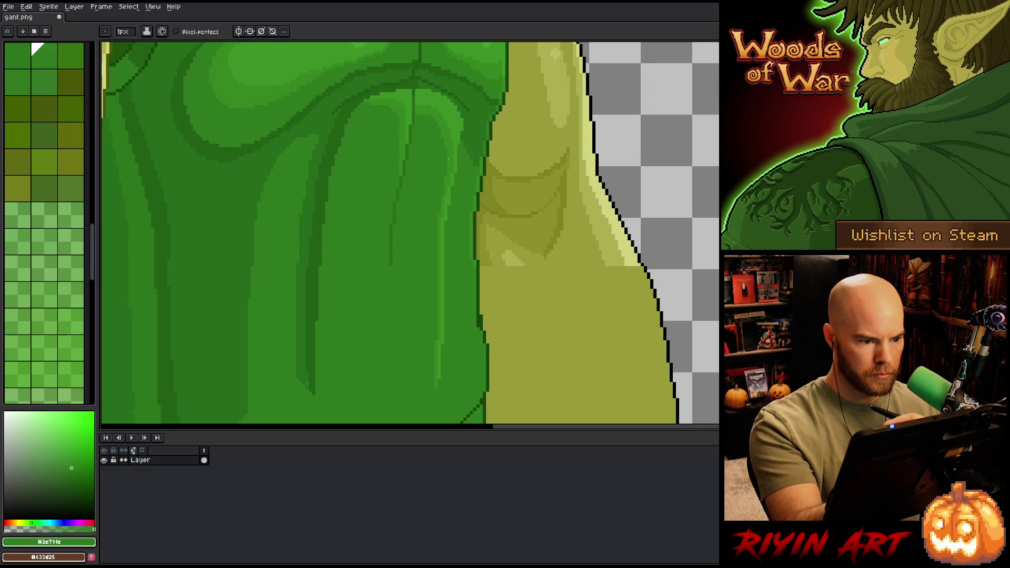
Step: Draw a long dark fold line down the tunic, undo it, and redraw it
{"action": "left_click", "coordinate": [406, 168], "text": "alt"}
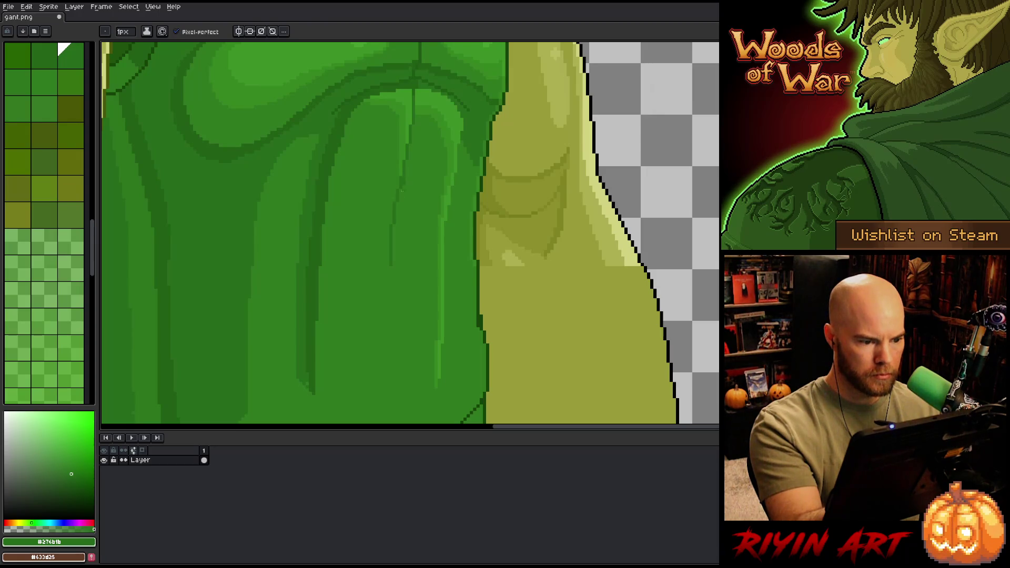
{"action": "left_click_drag", "start_coordinate": [400, 189], "coordinate": [399, 346]}
{"action": "key", "text": "ctrl+z"}
{"action": "left_click_drag", "start_coordinate": [403, 173], "coordinate": [393, 353]}
{"action": "left_click", "coordinate": [401, 171], "text": "alt"}
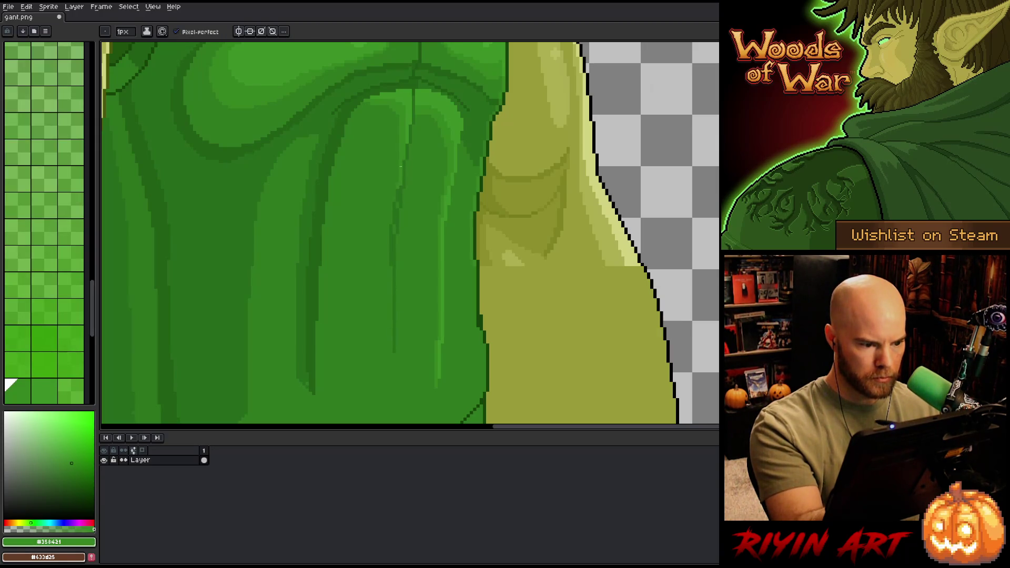
{"action": "left_click", "coordinate": [402, 167], "text": "alt"}
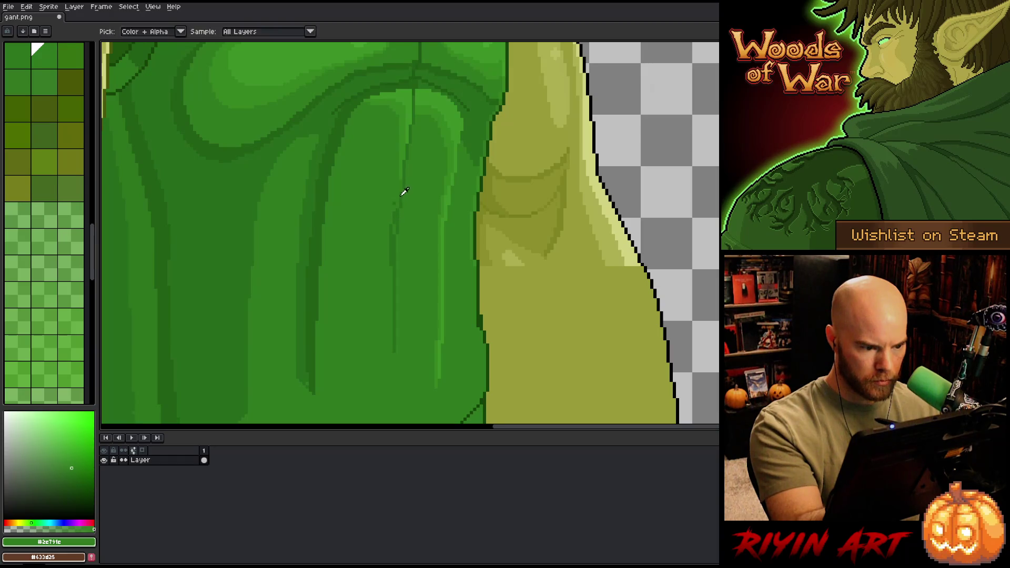
{"action": "left_click", "coordinate": [399, 196], "text": "alt"}
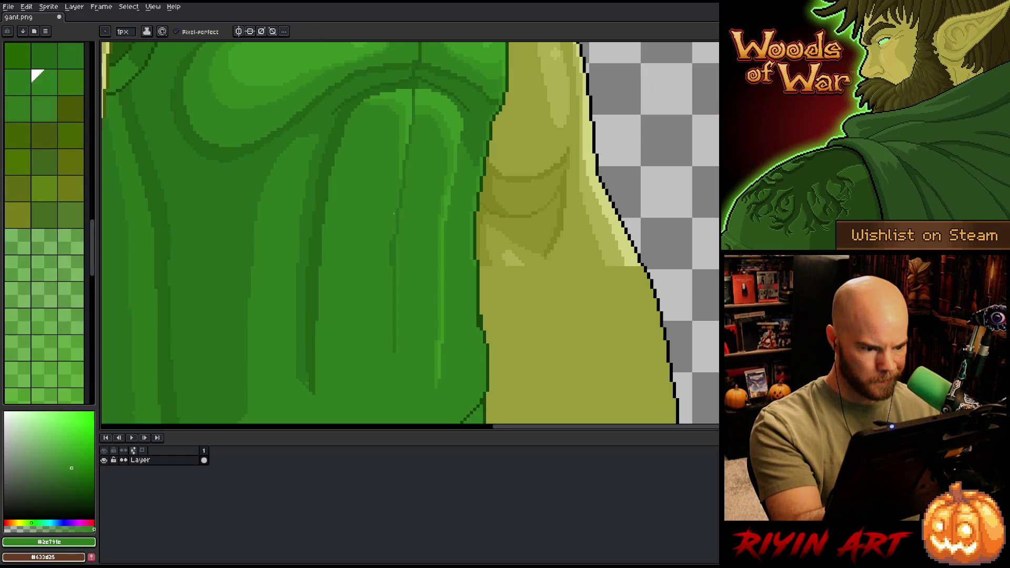
{"action": "left_click_drag", "start_coordinate": [393, 213], "coordinate": [438, 182]}
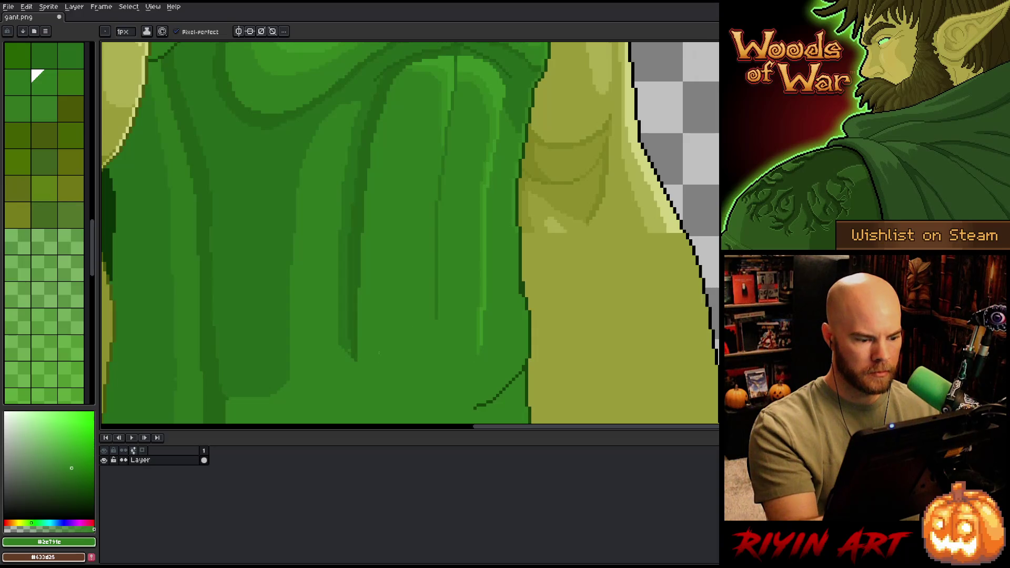
Step: Cover a stray dark dash and extend the dark fold line downward
{"action": "left_click_drag", "start_coordinate": [437, 280], "coordinate": [436, 319]}
{"action": "key", "text": "i"}
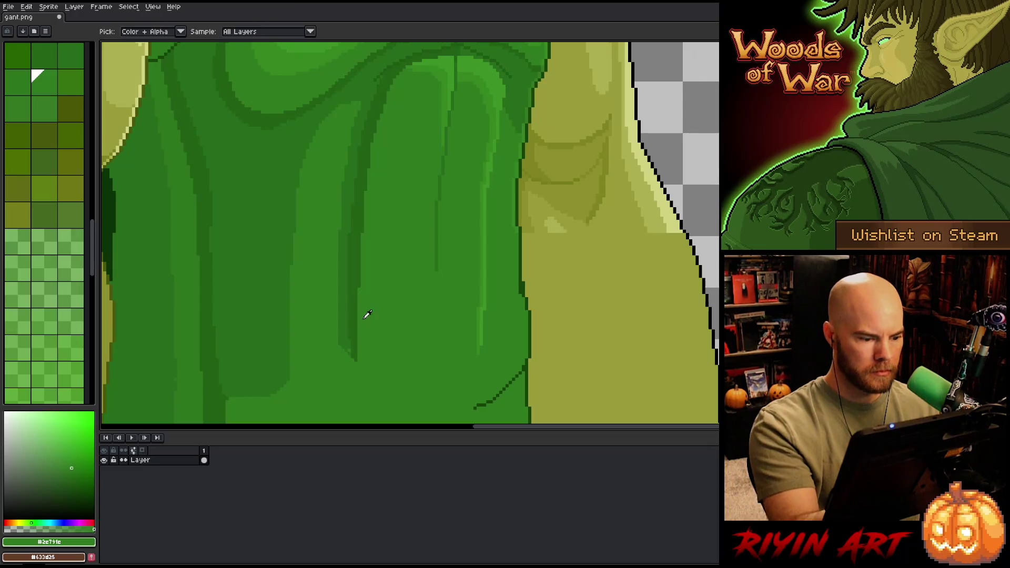
{"action": "left_click", "coordinate": [357, 360]}
{"action": "key", "text": "b"}
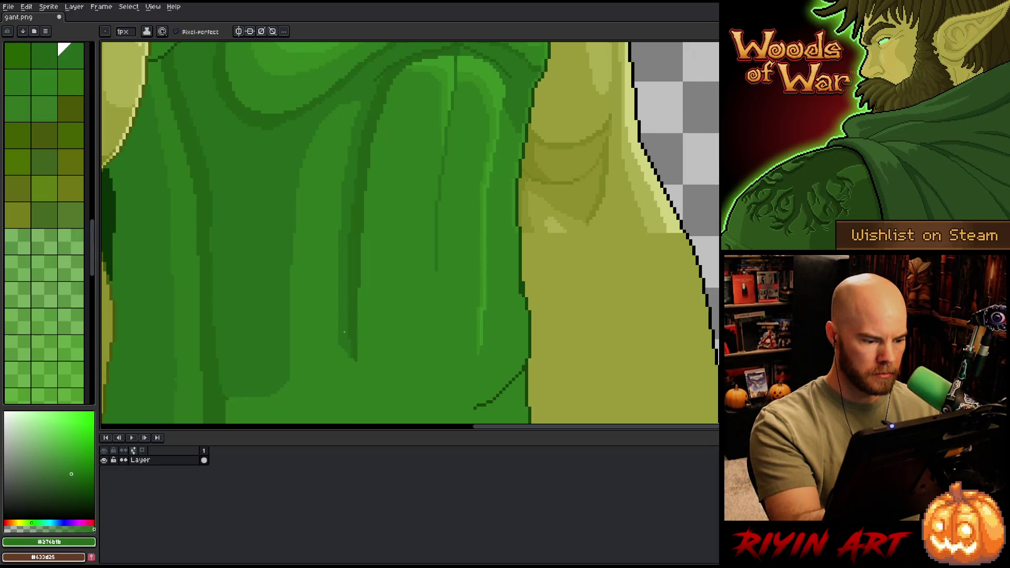
{"action": "left_click_drag", "start_coordinate": [345, 379], "coordinate": [347, 365]}
{"action": "left_click", "coordinate": [377, 335], "text": "alt"}
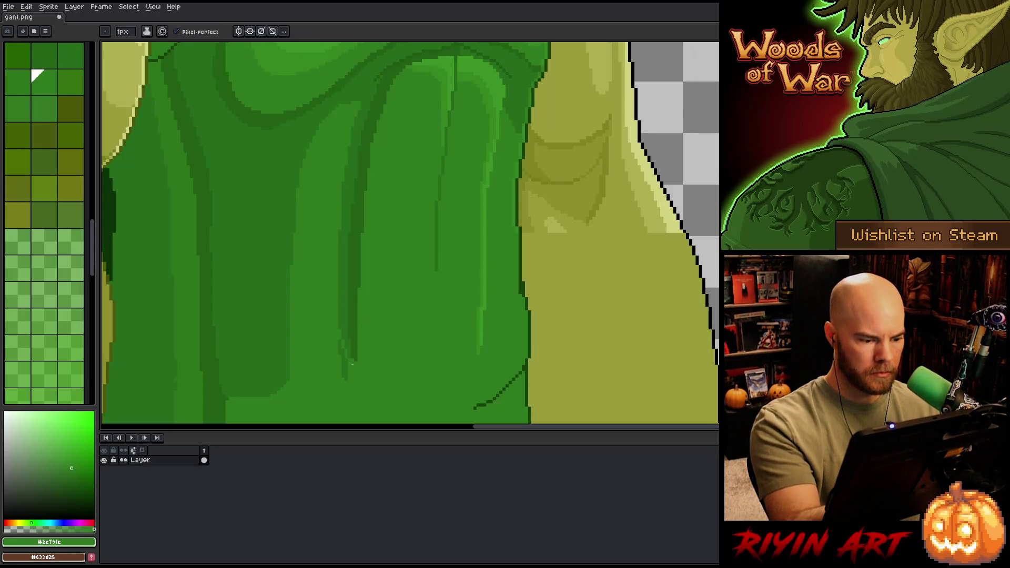
{"action": "left_click", "coordinate": [342, 314], "text": "alt"}
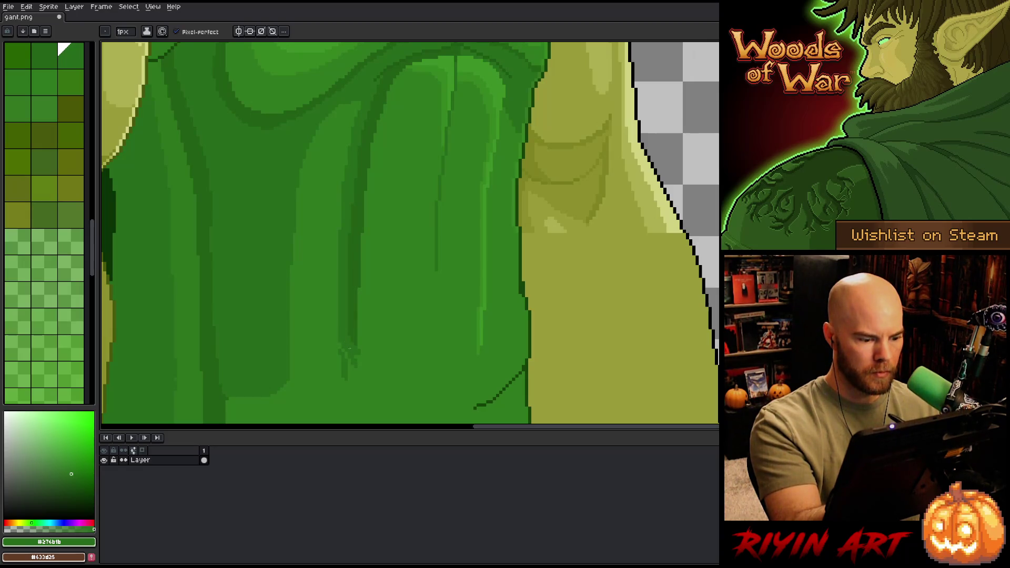
{"action": "left_click", "coordinate": [356, 358], "text": "alt"}
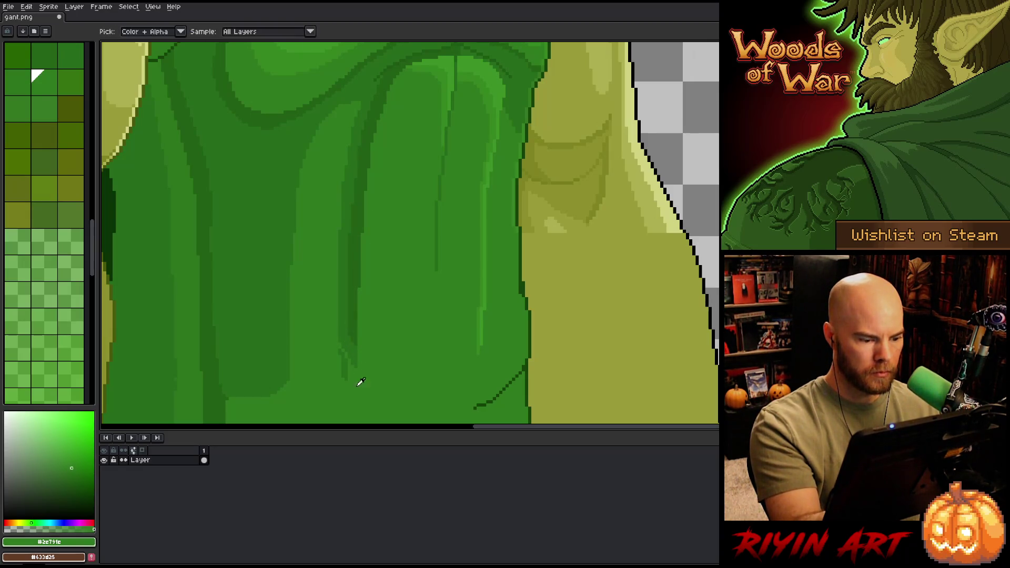
{"action": "left_click", "coordinate": [343, 348], "text": "alt"}
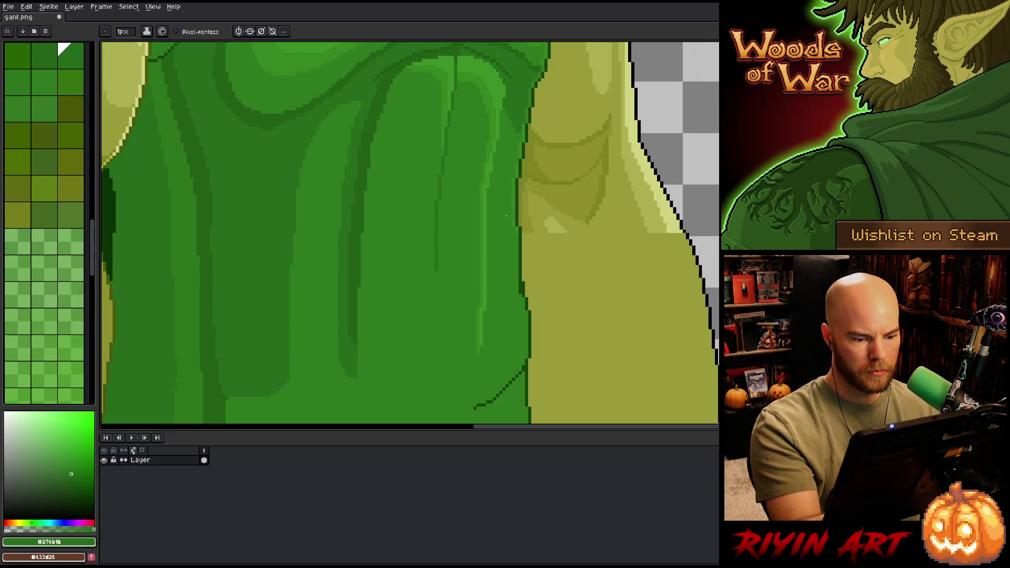
Step: Extend the light green fold line lower and smooth the armor edge with mid green
{"action": "left_click", "coordinate": [482, 342], "text": "alt"}
{"action": "left_click_drag", "start_coordinate": [481, 332], "coordinate": [481, 362]}
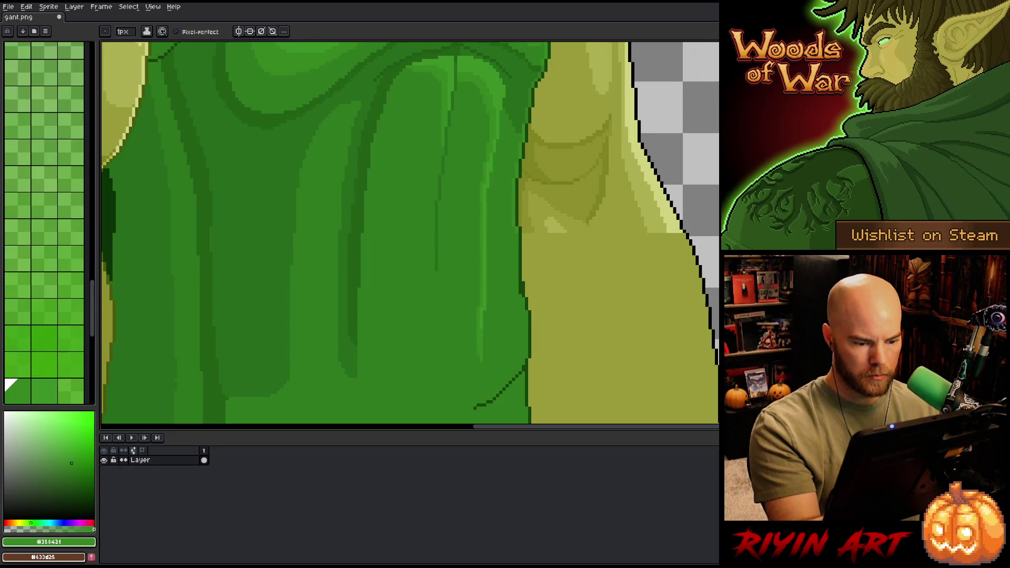
{"action": "left_click_drag", "start_coordinate": [485, 327], "coordinate": [478, 359]}
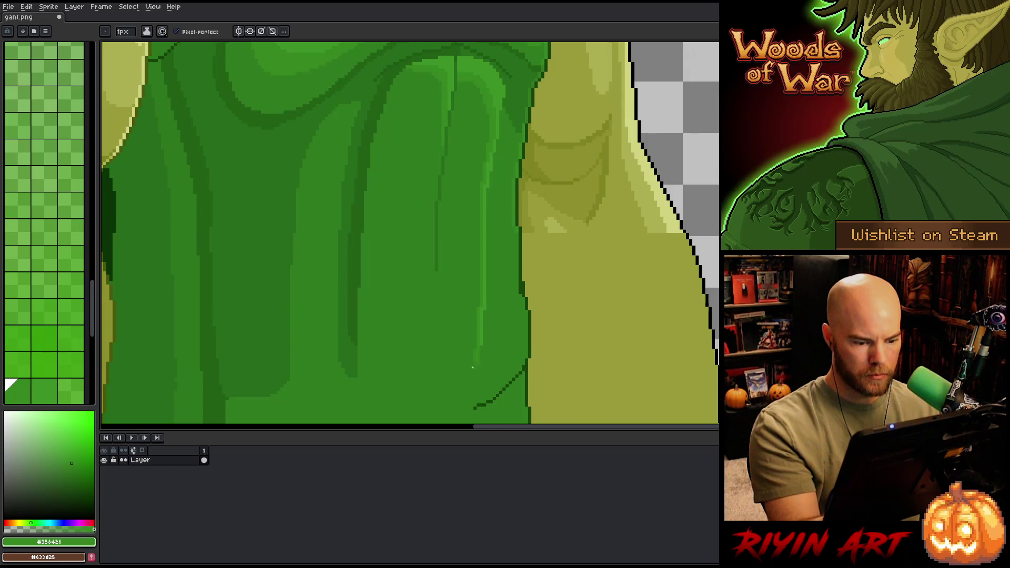
{"action": "left_click", "coordinate": [520, 308], "text": "alt"}
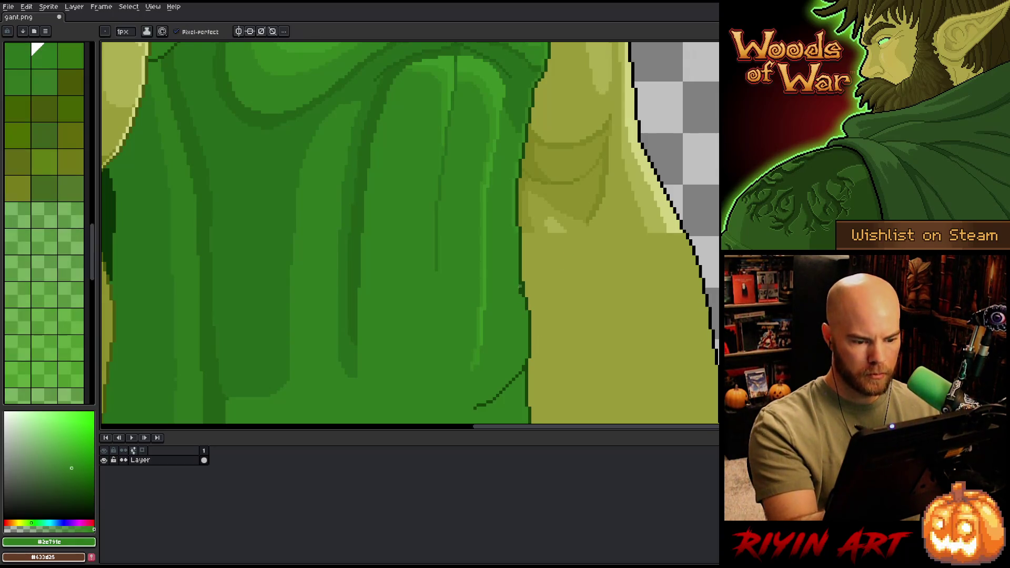
{"action": "left_click_drag", "start_coordinate": [520, 287], "coordinate": [521, 295]}
Step: Fill the narrow armor strip beside the arm with darker green #276b1b
{"action": "left_click_drag", "start_coordinate": [542, 218], "coordinate": [532, 309]}
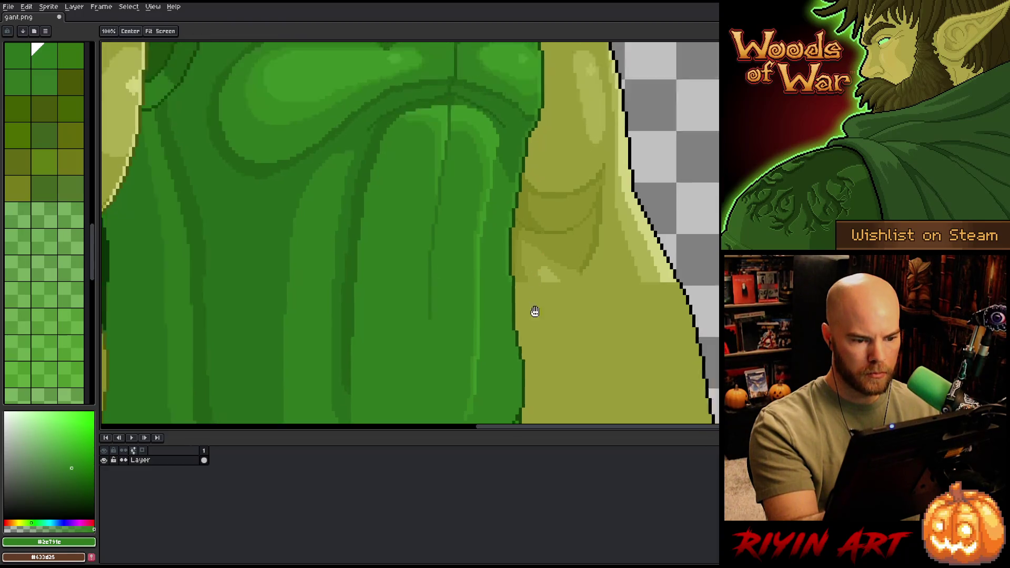
{"action": "left_click", "coordinate": [511, 192], "text": "alt"}
{"action": "left_click_drag", "start_coordinate": [542, 245], "coordinate": [541, 153]}
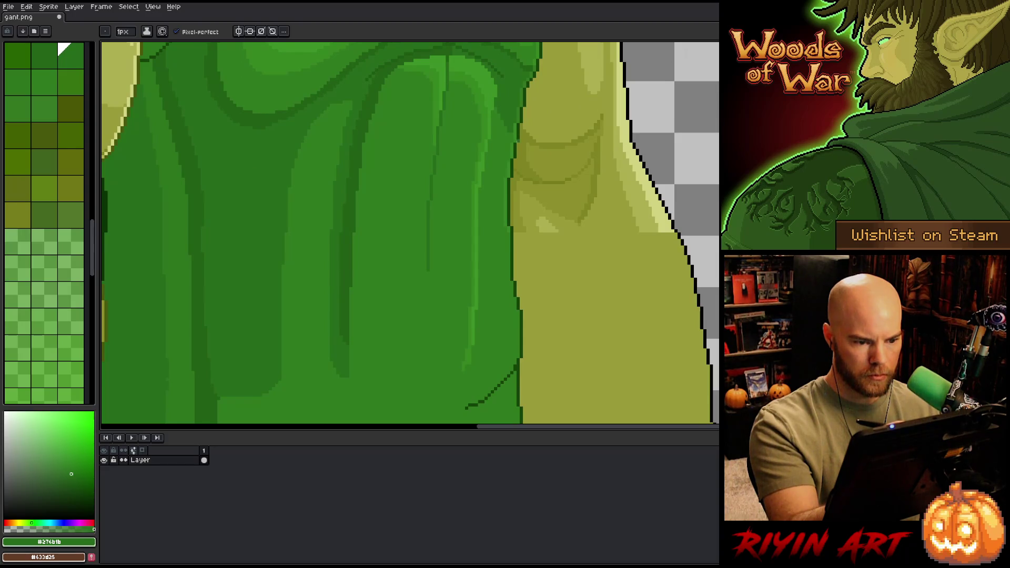
{"action": "left_click", "coordinate": [509, 159], "text": "alt"}
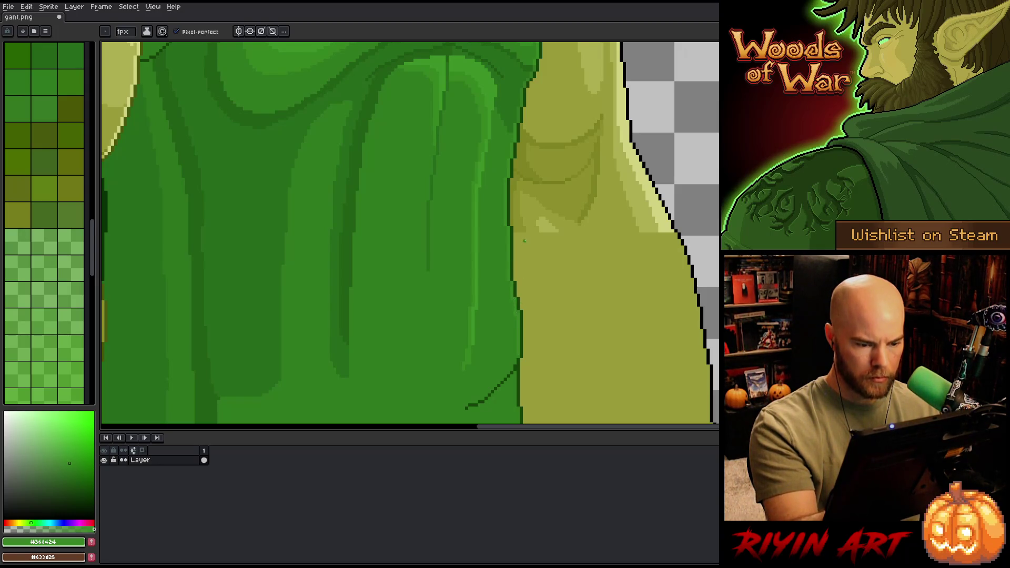
{"action": "left_click", "coordinate": [514, 104], "text": "alt"}
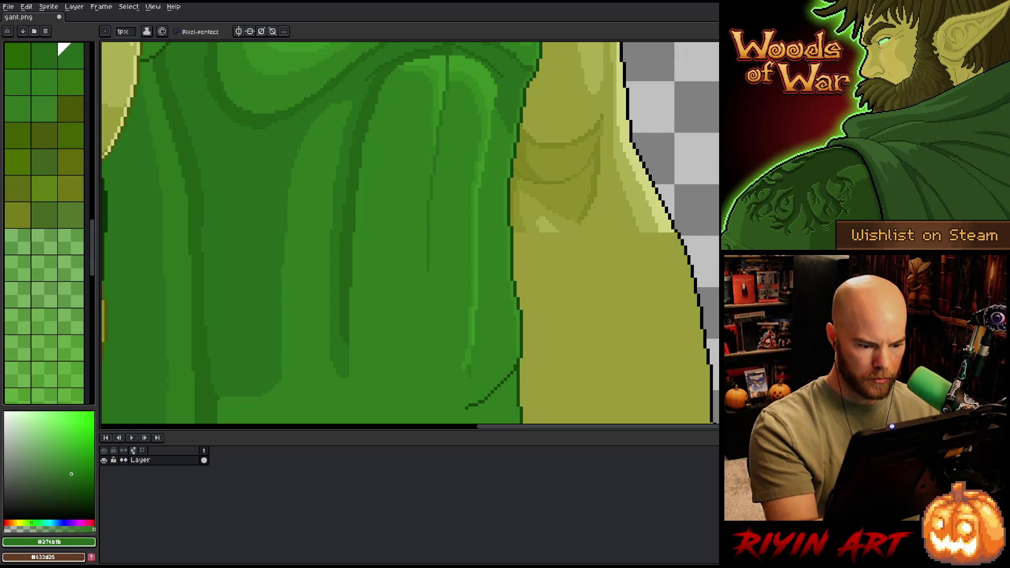
{"action": "key", "text": "g"}
{"action": "left_click", "coordinate": [495, 369]}
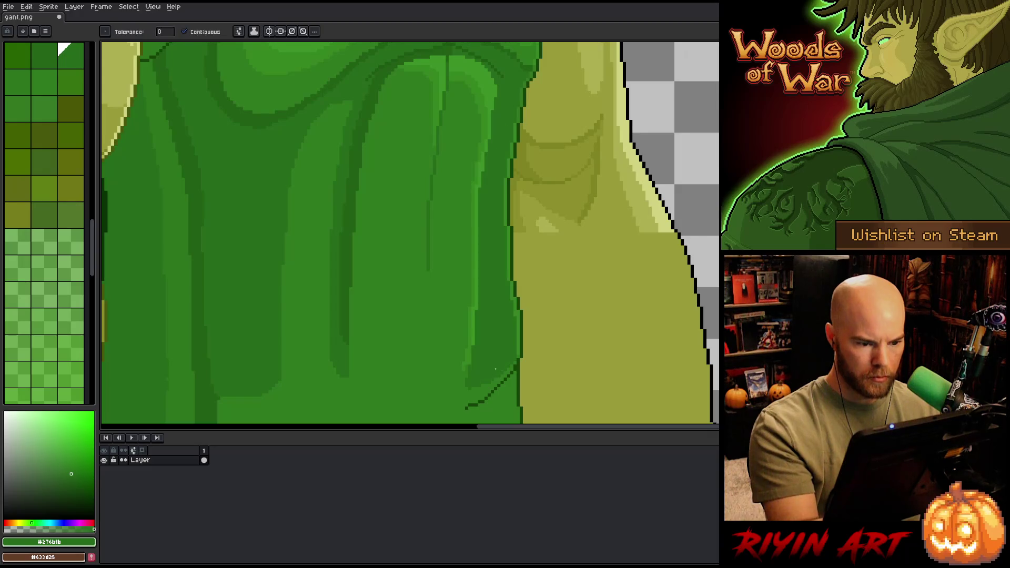
{"action": "scroll", "coordinate": [528, 405], "scroll_direction": "down", "scroll_amount": 3}
{"action": "scroll", "coordinate": [509, 365], "scroll_direction": "up", "scroll_amount": 3}
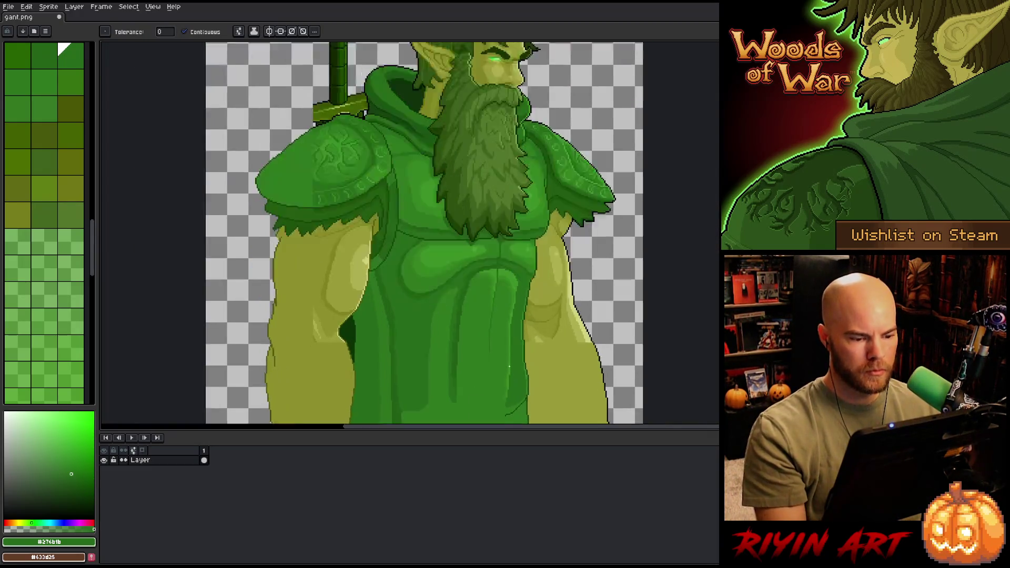
Step: Outline the arm's inner edge in black down to the canvas bottom
{"action": "left_click", "coordinate": [372, 189], "text": "alt"}
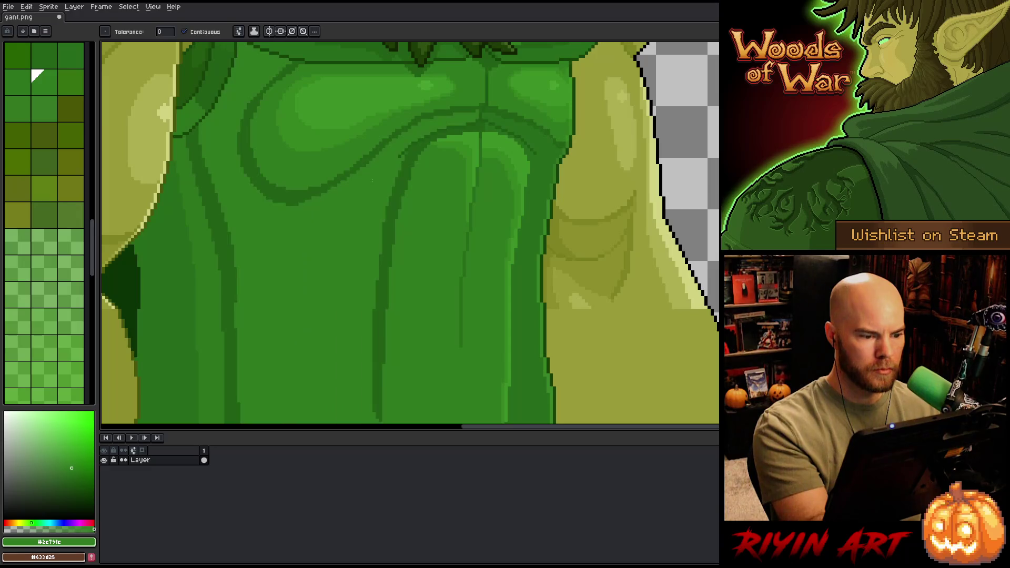
{"action": "key", "text": "b"}
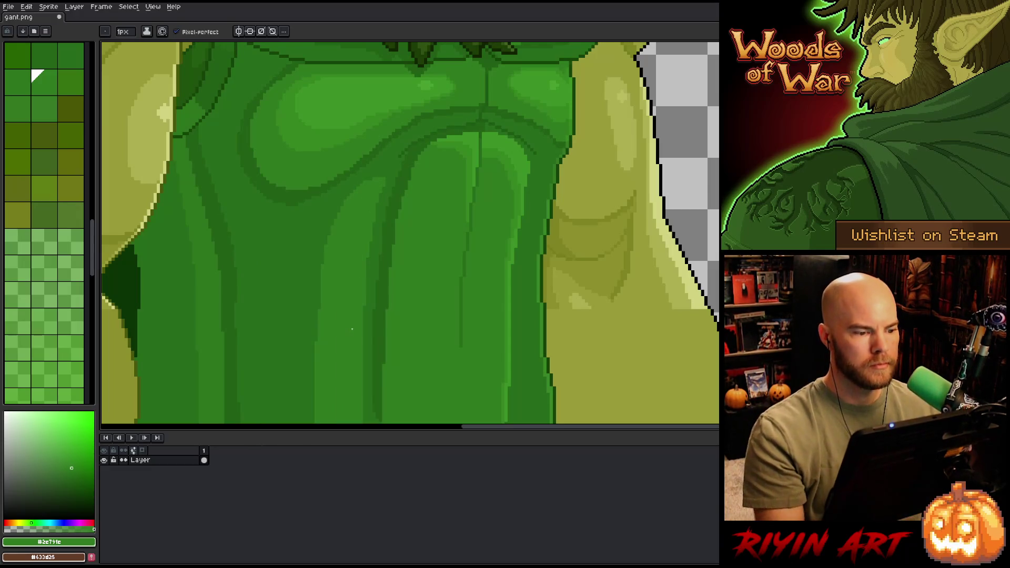
{"action": "scroll", "coordinate": [352, 329], "scroll_direction": "down", "scroll_amount": 1}
{"action": "scroll", "coordinate": [352, 328], "scroll_direction": "down", "scroll_amount": 3}
{"action": "left_click_drag", "start_coordinate": [395, 328], "coordinate": [427, 286]}
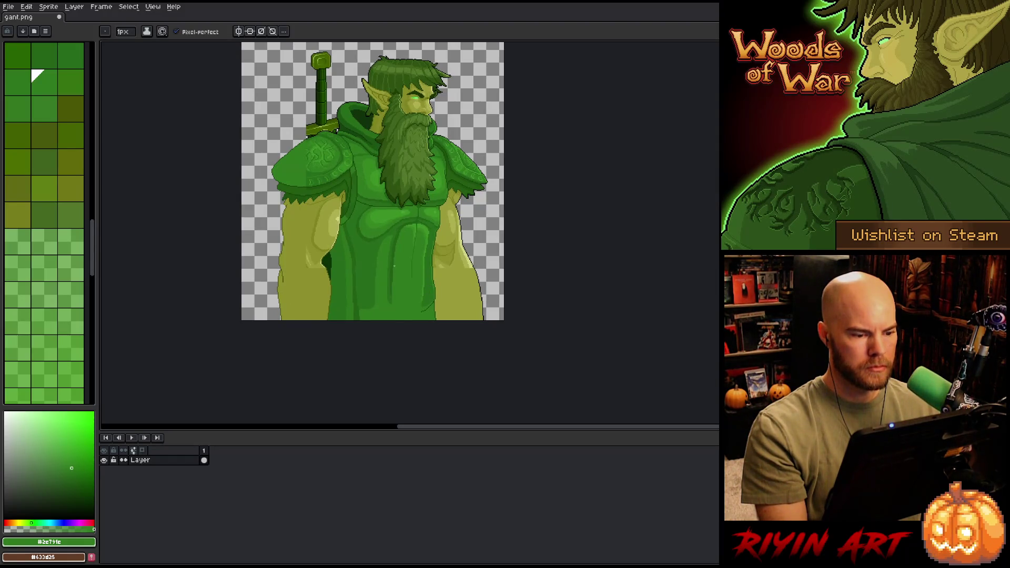
{"action": "left_click_drag", "start_coordinate": [393, 275], "coordinate": [411, 277]}
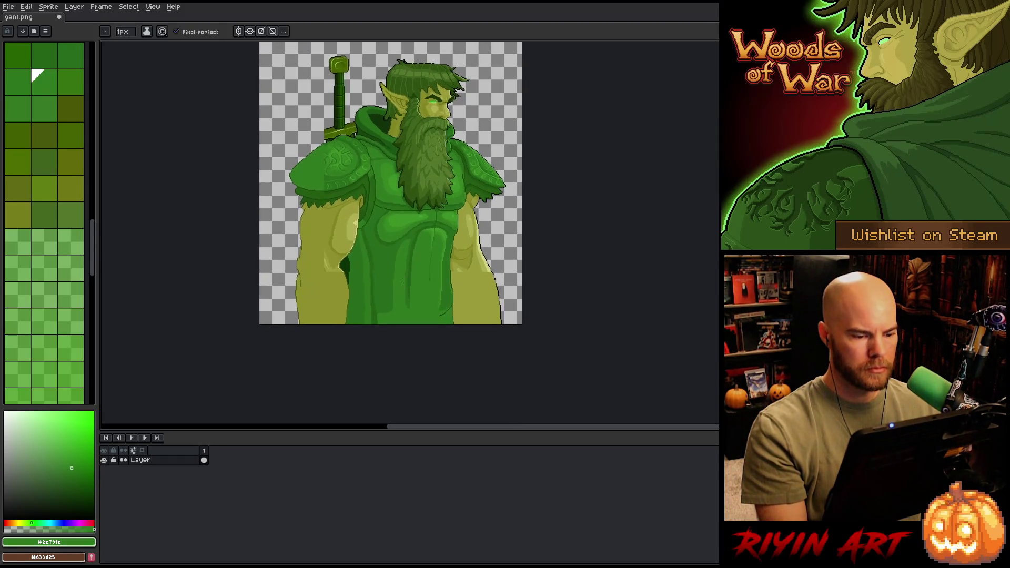
{"action": "scroll", "coordinate": [401, 282], "scroll_direction": "up", "scroll_amount": 2}
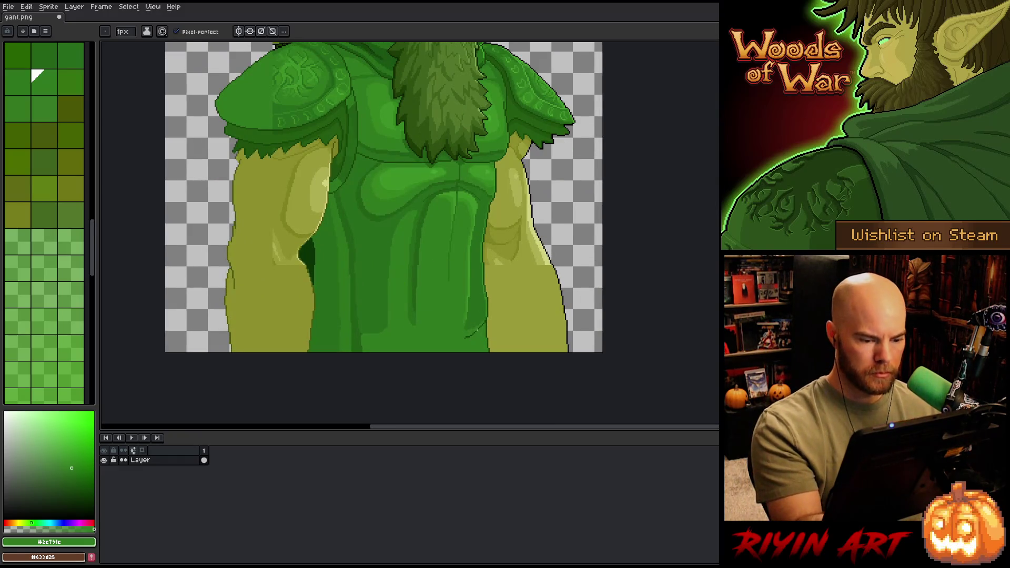
{"action": "mouse_move", "coordinate": [469, 332]}
{"action": "left_mouse_down"}
{"action": "mouse_move", "coordinate": [553, 354]}
{"action": "mouse_move", "coordinate": [558, 343]}
{"action": "left_mouse_up"}
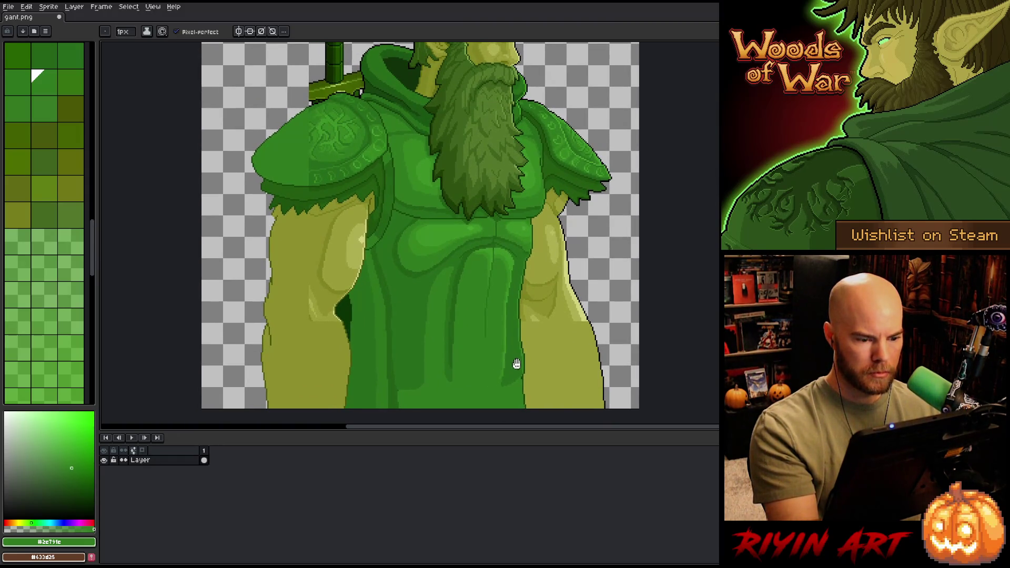
{"action": "scroll", "coordinate": [517, 362], "scroll_direction": "down", "scroll_amount": 1}
{"action": "scroll", "coordinate": [505, 368], "scroll_direction": "down", "scroll_amount": 1}
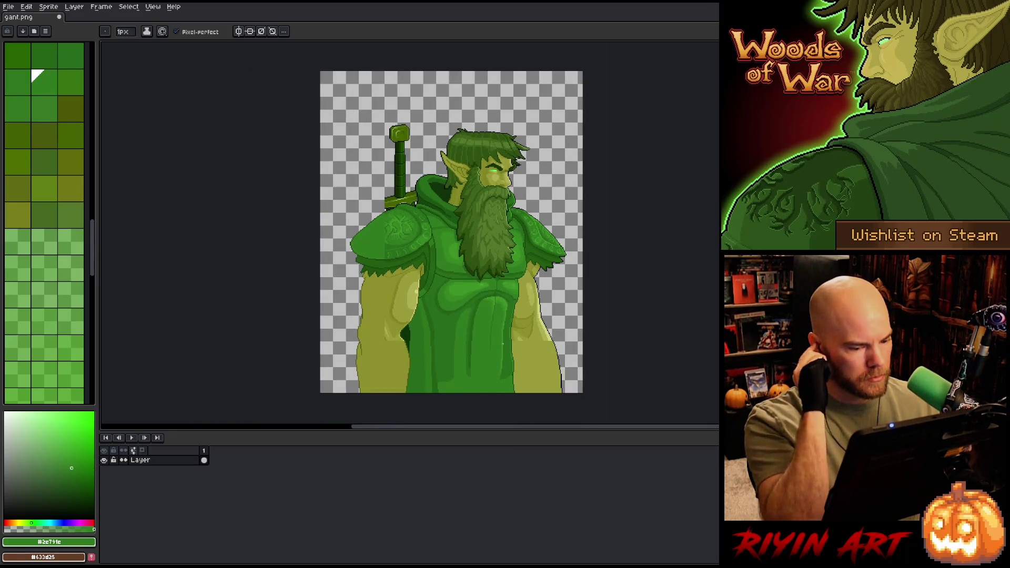
{"action": "scroll", "coordinate": [521, 337], "scroll_direction": "up", "scroll_amount": 4}
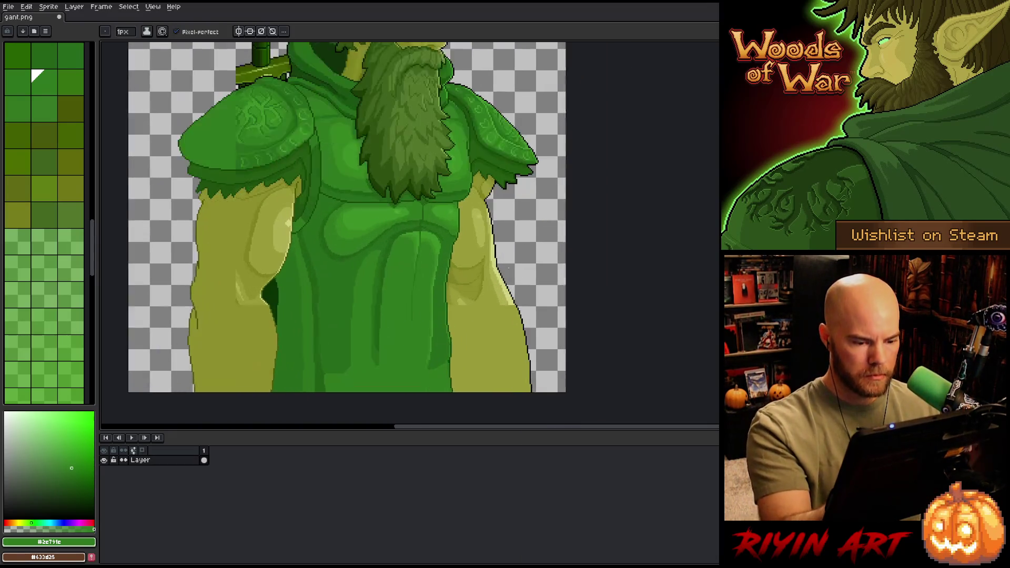
{"action": "left_click", "coordinate": [505, 231], "text": "alt"}
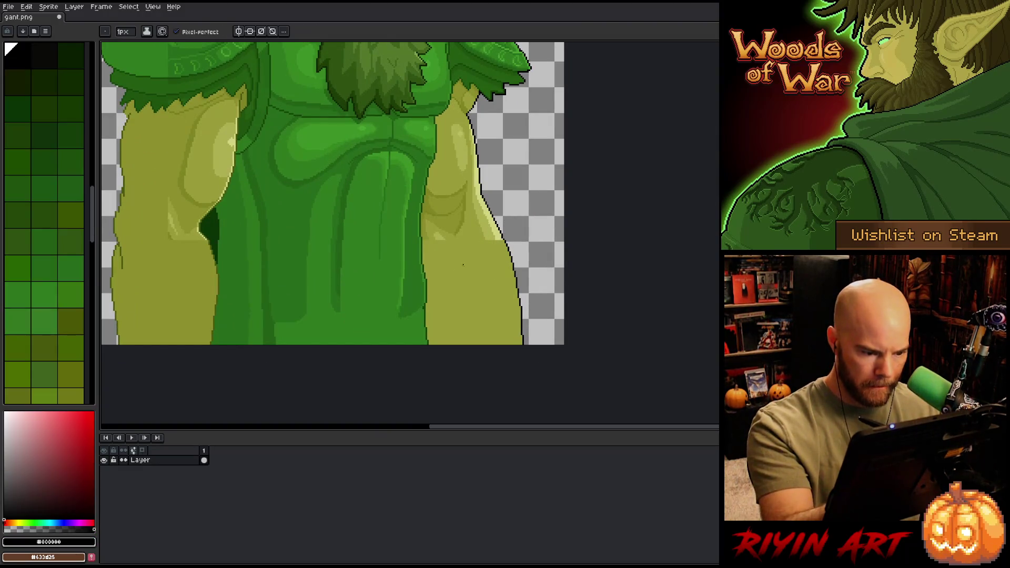
{"action": "left_click_drag", "start_coordinate": [428, 326], "coordinate": [442, 359]}
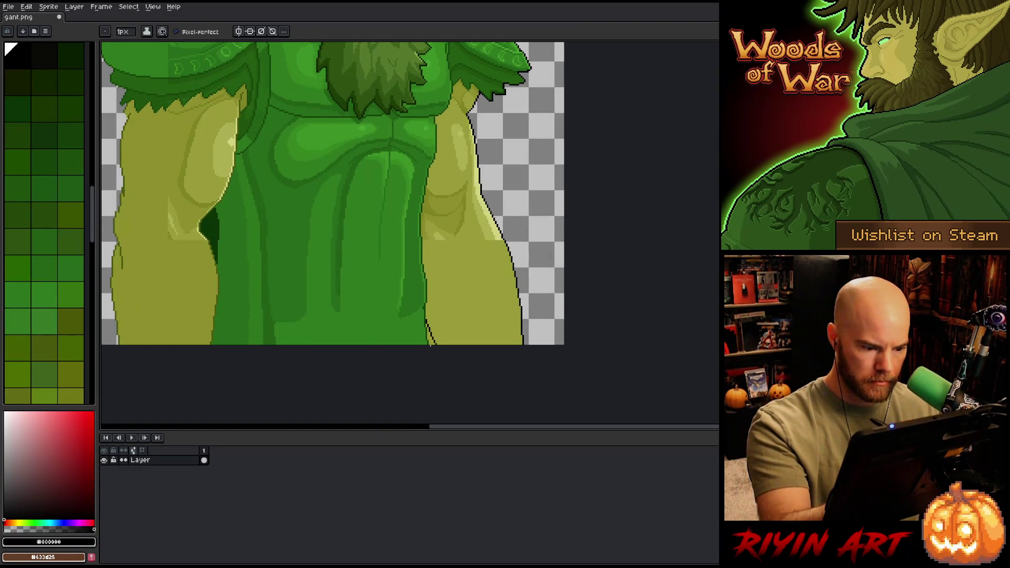
Step: Touch up the edge with mid and dark armor greens, then add a new layer, Layer 1
{"action": "key", "text": "w"}
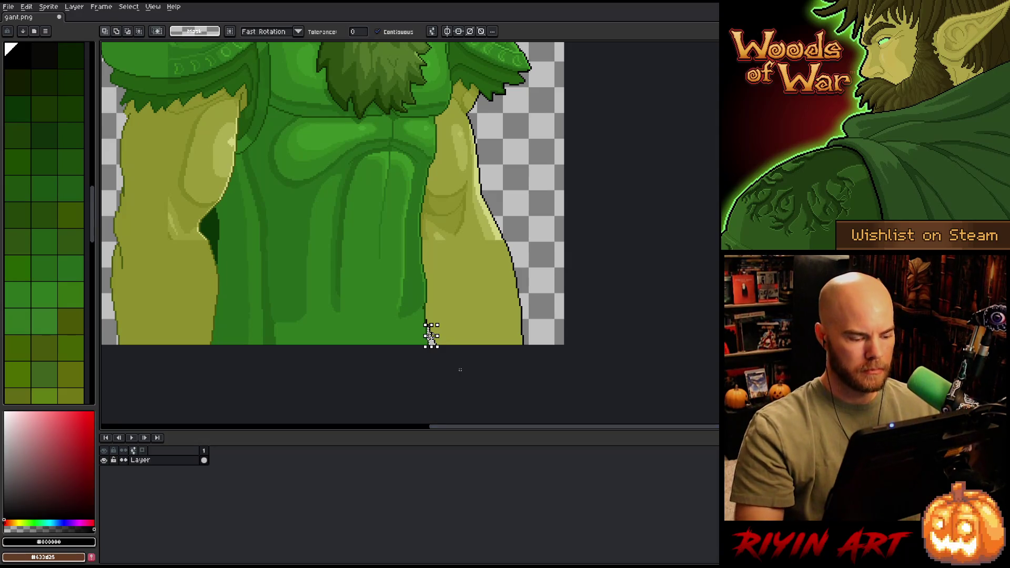
{"action": "scroll", "coordinate": [427, 320], "scroll_direction": "up", "scroll_amount": 3}
{"action": "key", "text": "b"}
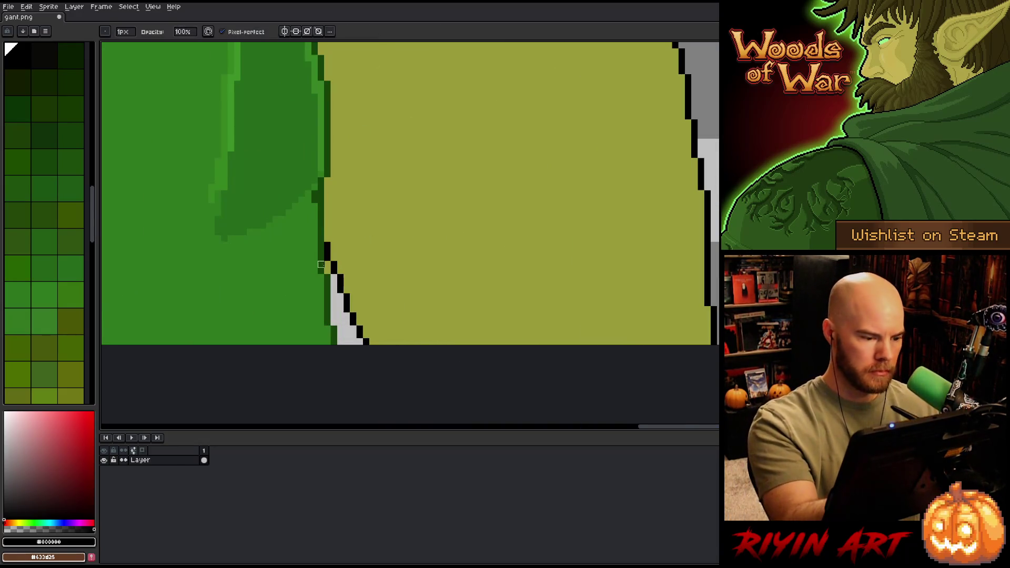
{"action": "left_click", "coordinate": [311, 232], "text": "alt"}
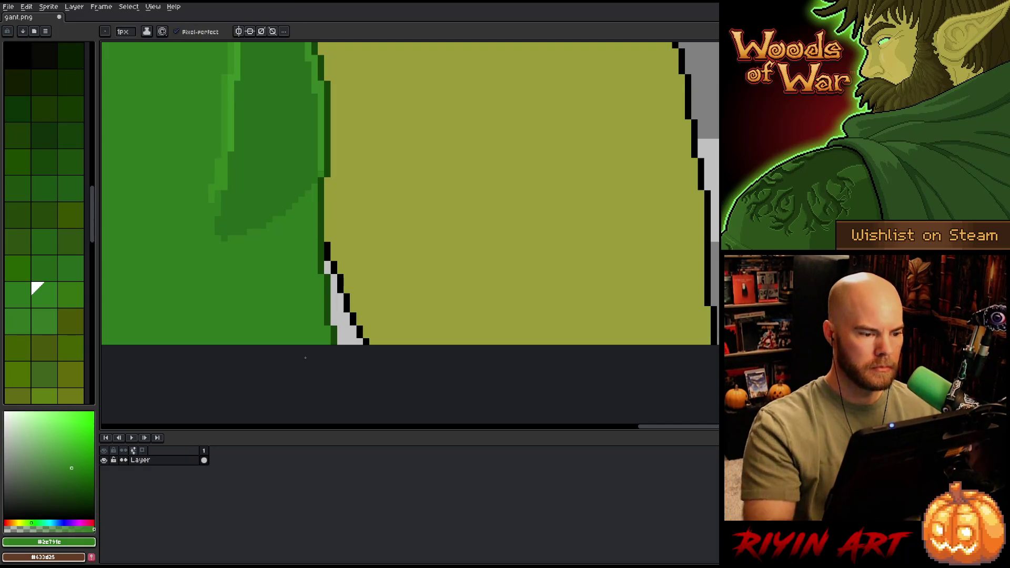
{"action": "left_click", "coordinate": [219, 237], "text": "alt"}
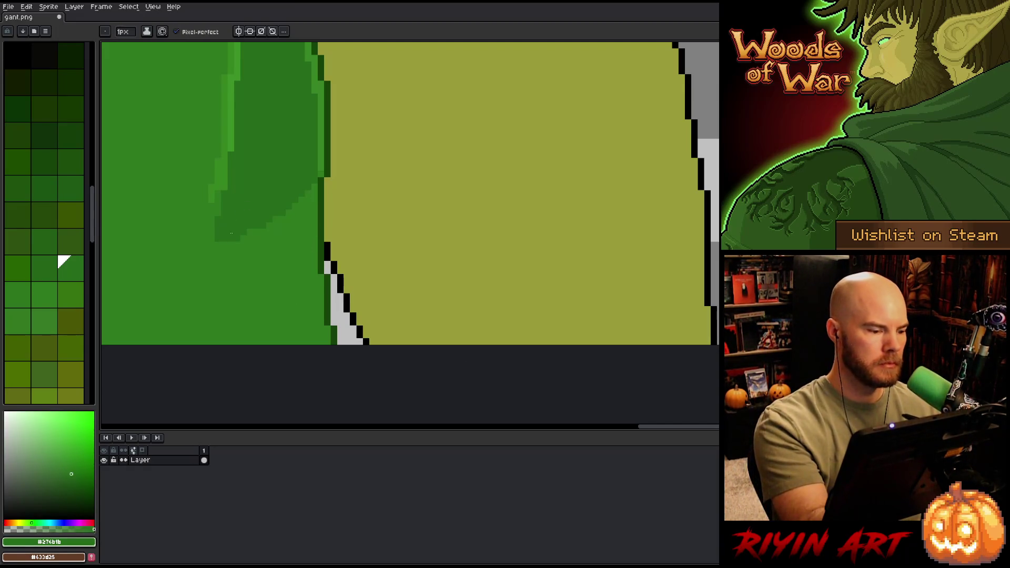
{"action": "scroll", "coordinate": [223, 236], "scroll_direction": "down", "scroll_amount": 2}
{"action": "scroll", "coordinate": [316, 237], "scroll_direction": "down", "scroll_amount": 2}
{"action": "left_click_drag", "start_coordinate": [352, 279], "coordinate": [465, 336]}
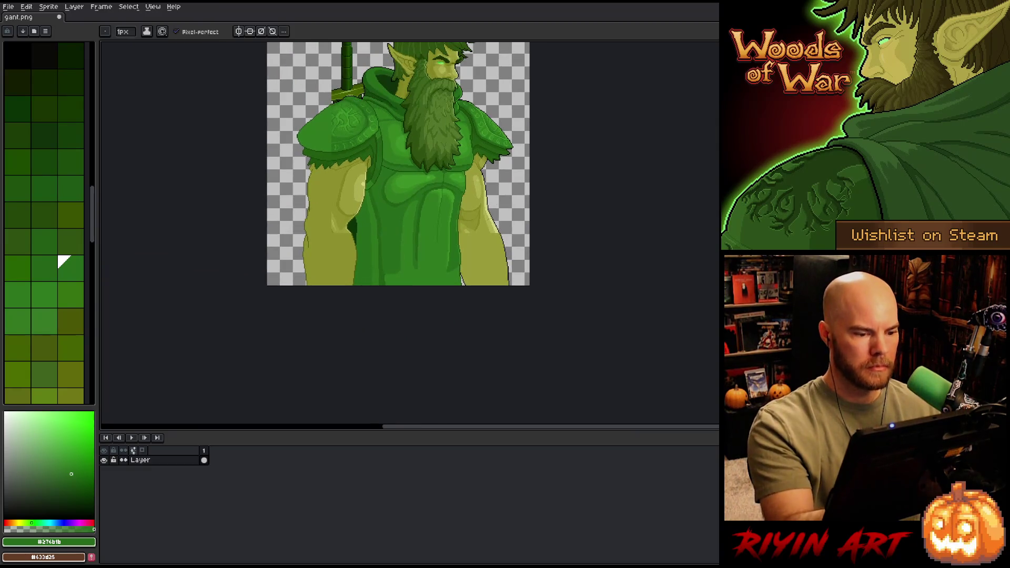
{"action": "scroll", "coordinate": [464, 336], "scroll_direction": "up", "scroll_amount": 1}
{"action": "mouse_move", "coordinate": [368, 210]}
{"action": "left_mouse_down"}
{"action": "mouse_move", "coordinate": [379, 321]}
{"action": "mouse_move", "coordinate": [382, 299]}
{"action": "left_mouse_up"}
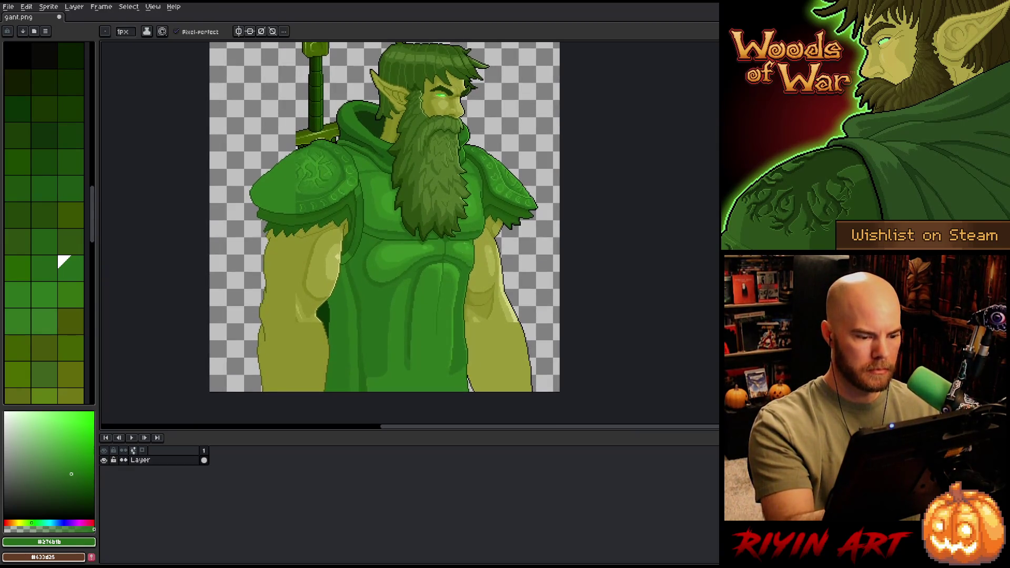
{"action": "key", "text": "shift+n"}
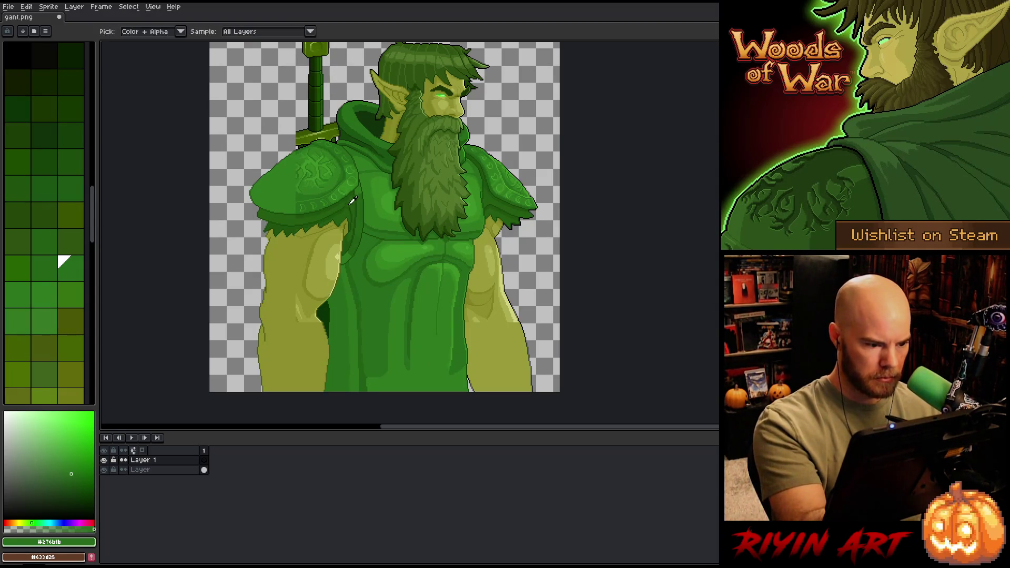
Step: Draw very dark green pouch rectangles along the lower tunic, undoing stray strokes
{"action": "left_click", "coordinate": [33, 153]}
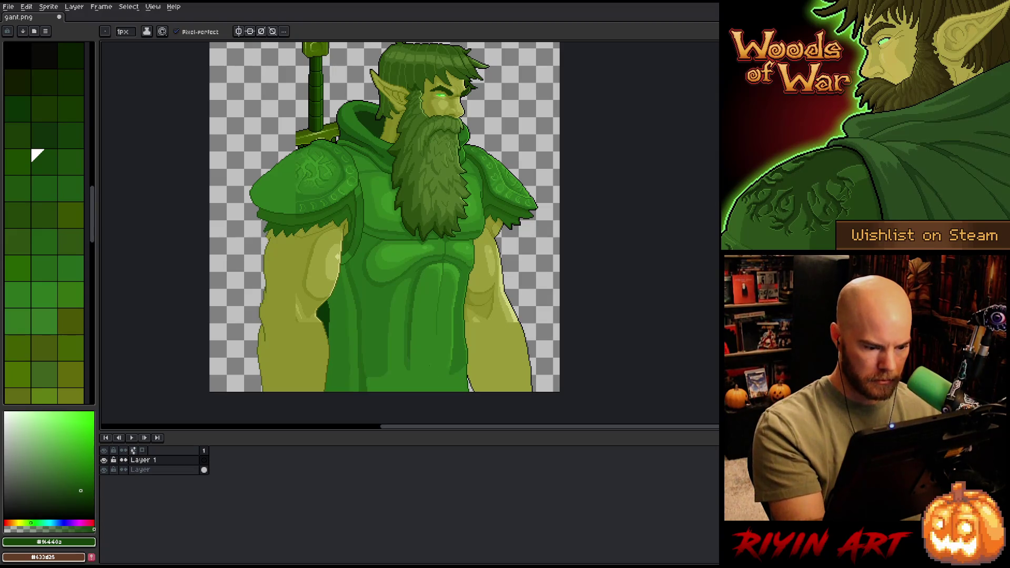
{"action": "left_click_drag", "start_coordinate": [422, 370], "coordinate": [445, 370]}
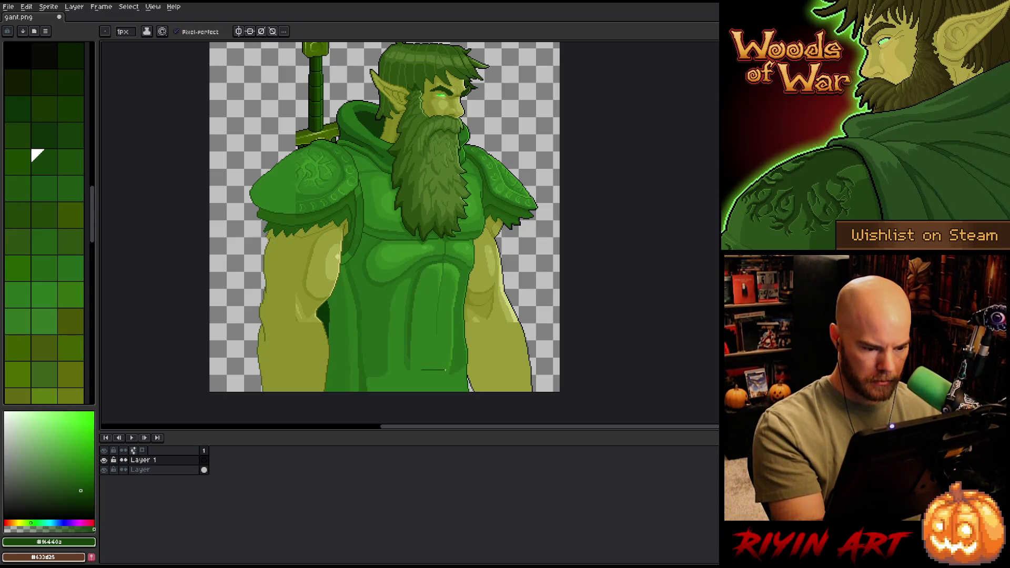
{"action": "key", "text": "ctrl+z"}
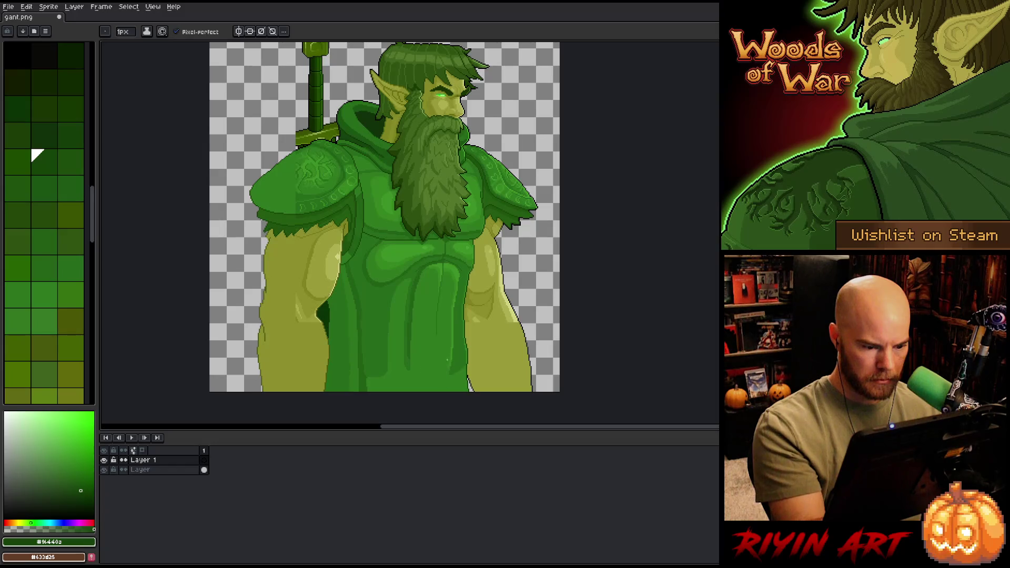
{"action": "mouse_move", "coordinate": [440, 382]}
{"action": "left_mouse_down"}
{"action": "mouse_move", "coordinate": [417, 381]}
{"action": "mouse_move", "coordinate": [417, 362]}
{"action": "mouse_move", "coordinate": [447, 362]}
{"action": "mouse_move", "coordinate": [414, 362]}
{"action": "mouse_move", "coordinate": [417, 383]}
{"action": "mouse_move", "coordinate": [448, 380]}
{"action": "mouse_move", "coordinate": [425, 383]}
{"action": "mouse_move", "coordinate": [416, 367]}
{"action": "mouse_move", "coordinate": [448, 359]}
{"action": "left_mouse_up"}
{"action": "key", "text": "ctrl+z"}
{"action": "key", "text": "ctrl+z"}
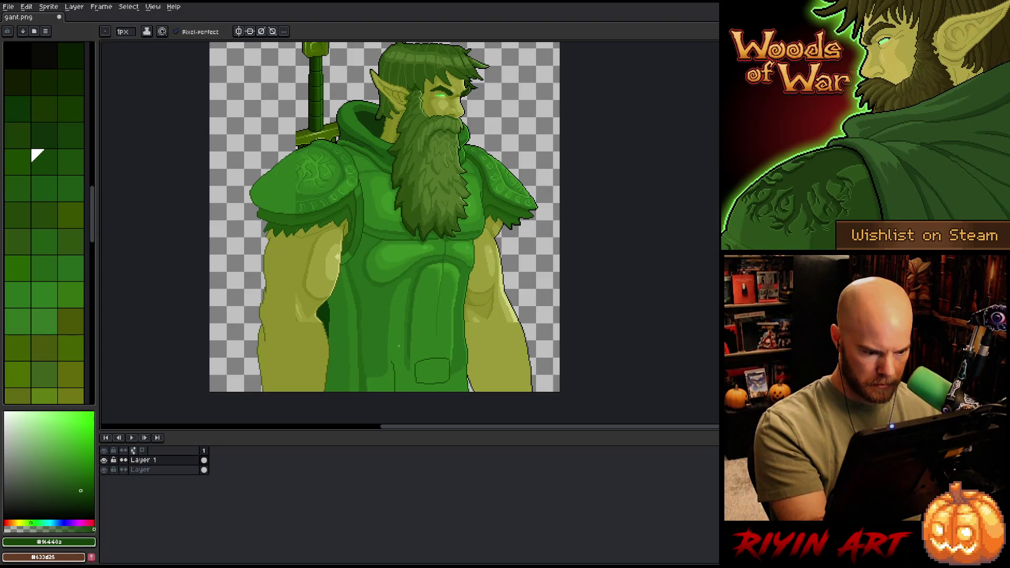
{"action": "mouse_move", "coordinate": [377, 363]}
{"action": "left_mouse_down"}
{"action": "mouse_move", "coordinate": [360, 364]}
{"action": "mouse_move", "coordinate": [359, 385]}
{"action": "left_mouse_up"}
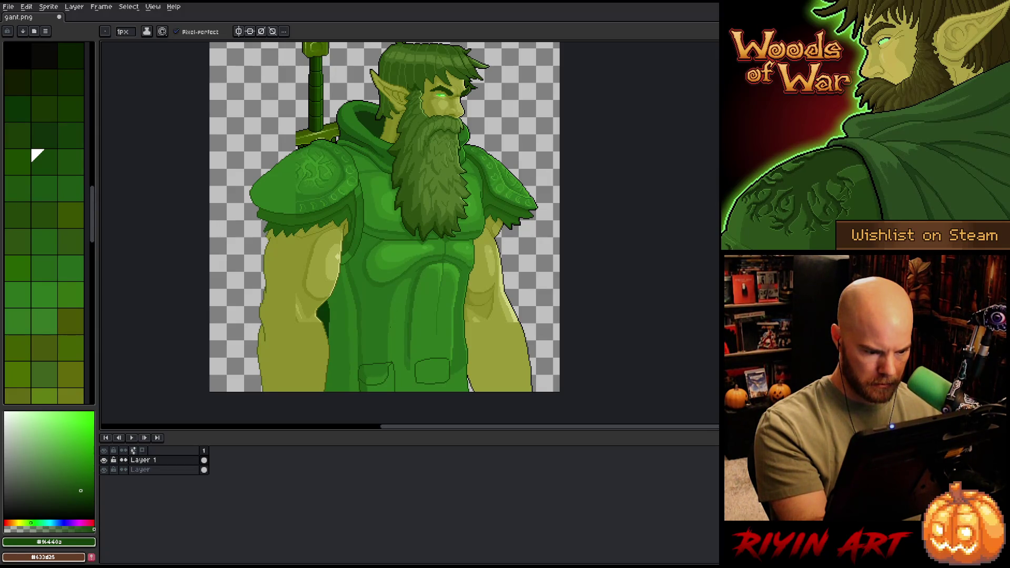
{"action": "key", "text": "e"}
{"action": "key", "text": "b"}
{"action": "scroll", "coordinate": [366, 368], "scroll_direction": "up", "scroll_amount": 3}
{"action": "left_click", "coordinate": [316, 408], "text": "alt"}
Step: Erase stray pixels near the pouch outlines
{"action": "left_click", "coordinate": [304, 384], "text": "alt"}
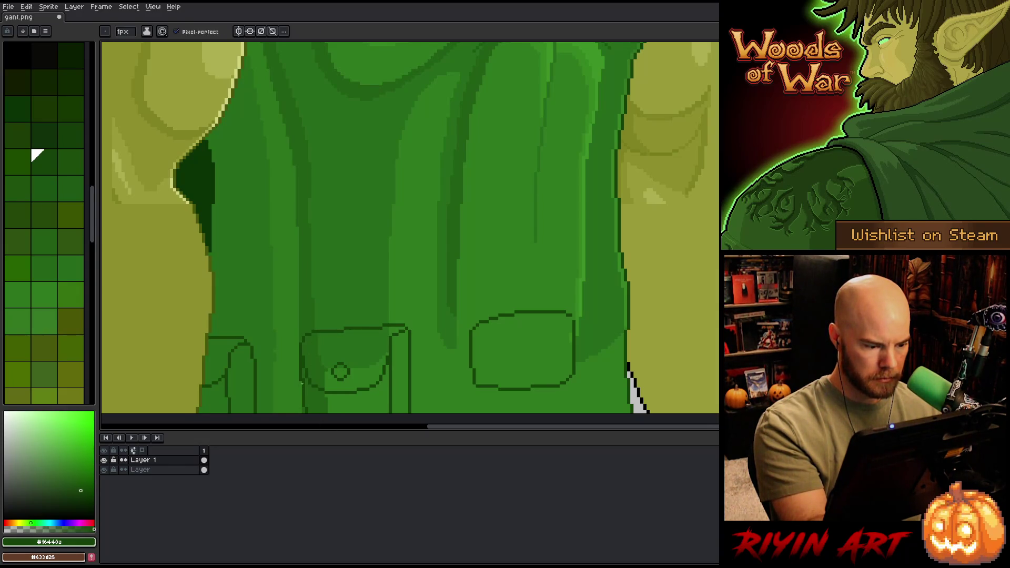
{"action": "key", "text": "e"}
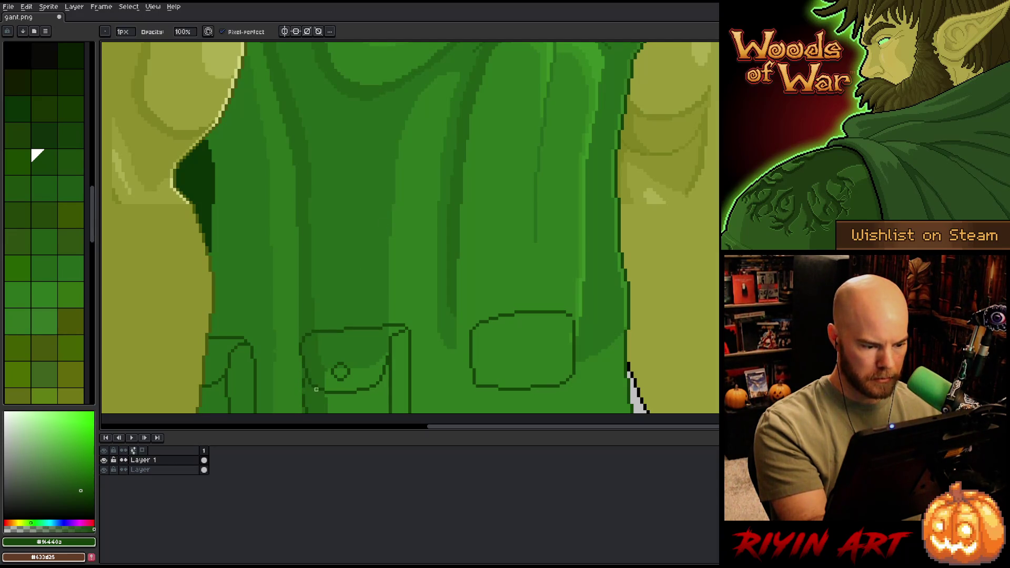
{"action": "left_click", "coordinate": [307, 379], "text": "alt"}
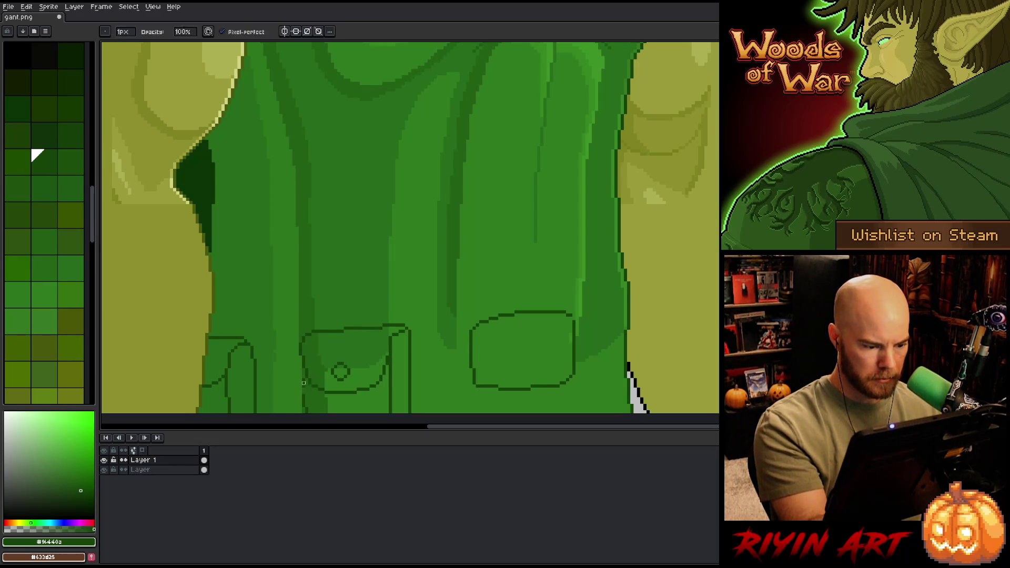
{"action": "left_click_drag", "start_coordinate": [403, 349], "coordinate": [460, 318]}
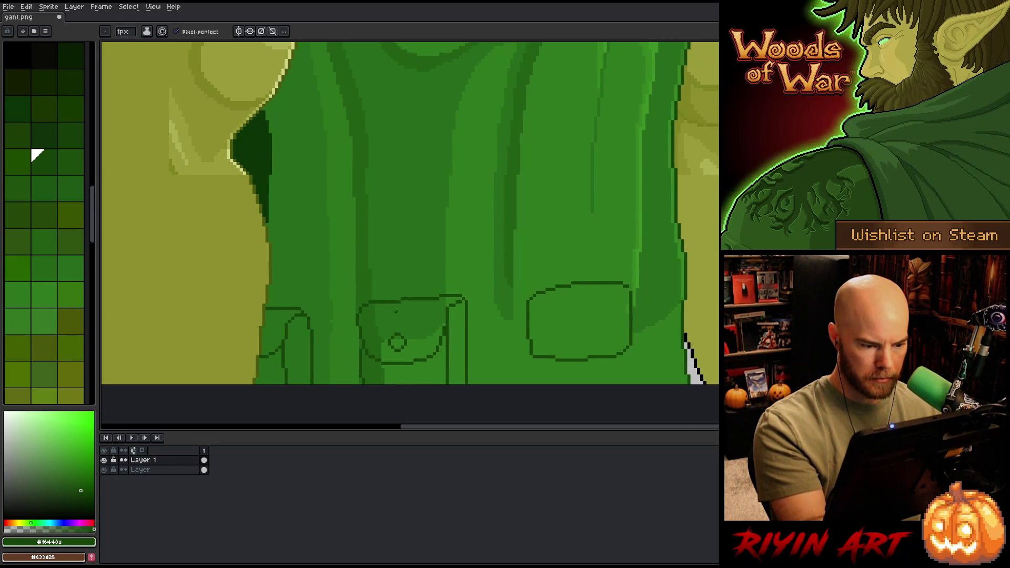
{"action": "left_click", "coordinate": [63, 261]}
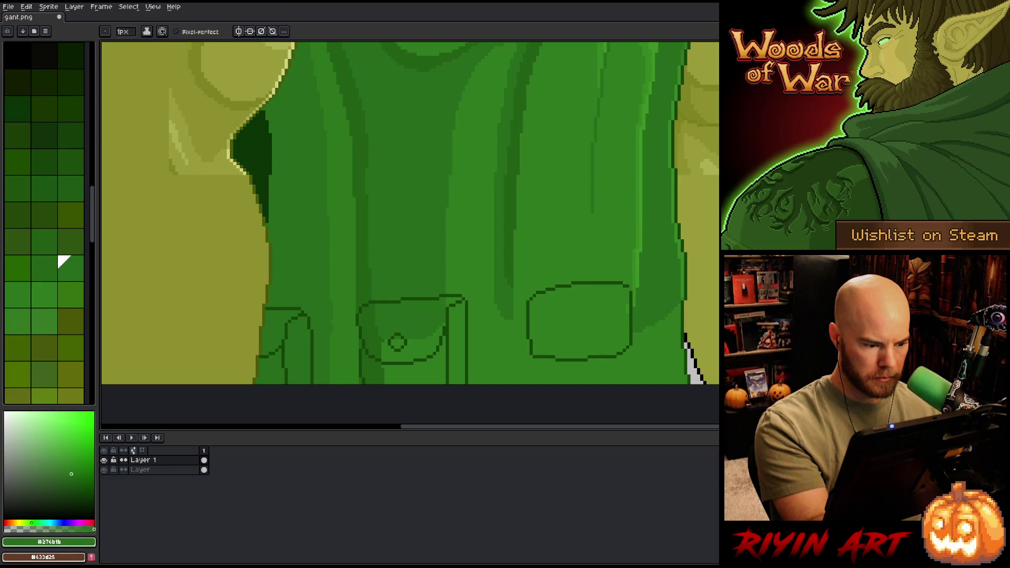
{"action": "left_click_drag", "start_coordinate": [641, 339], "coordinate": [597, 280]}
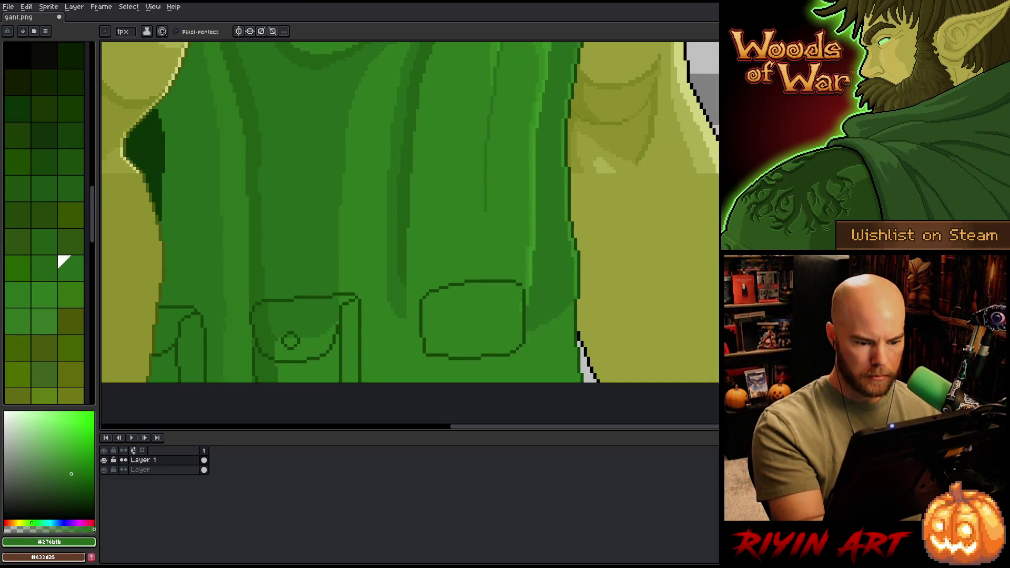
{"action": "left_click", "coordinate": [523, 287], "text": "alt"}
Step: Draw the right pouch's inner vertical edge and doubled top line, trimming extra left-edge pixels
{"action": "left_click_drag", "start_coordinate": [434, 296], "coordinate": [434, 351]}
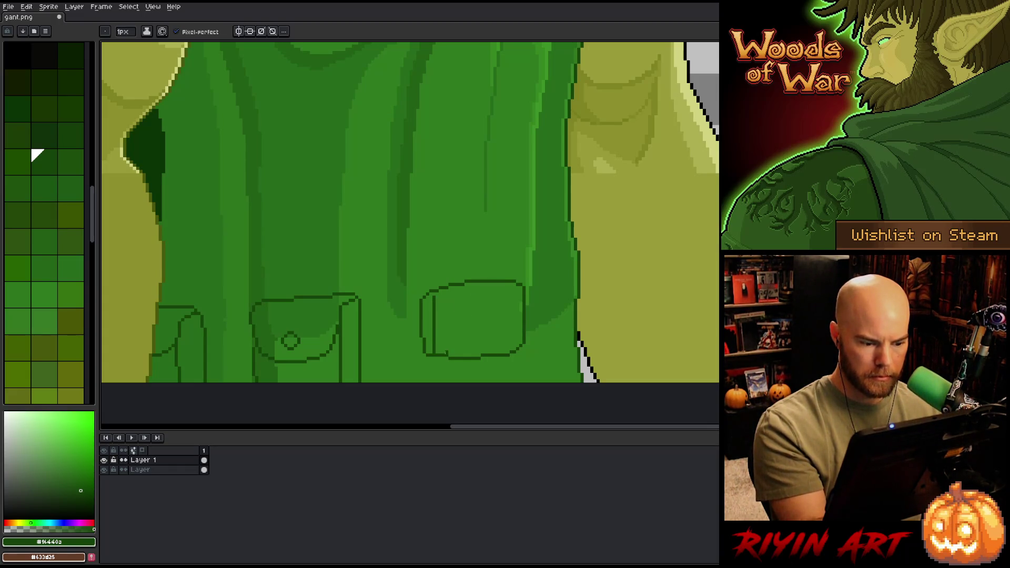
{"action": "left_click_drag", "start_coordinate": [436, 296], "coordinate": [507, 284]}
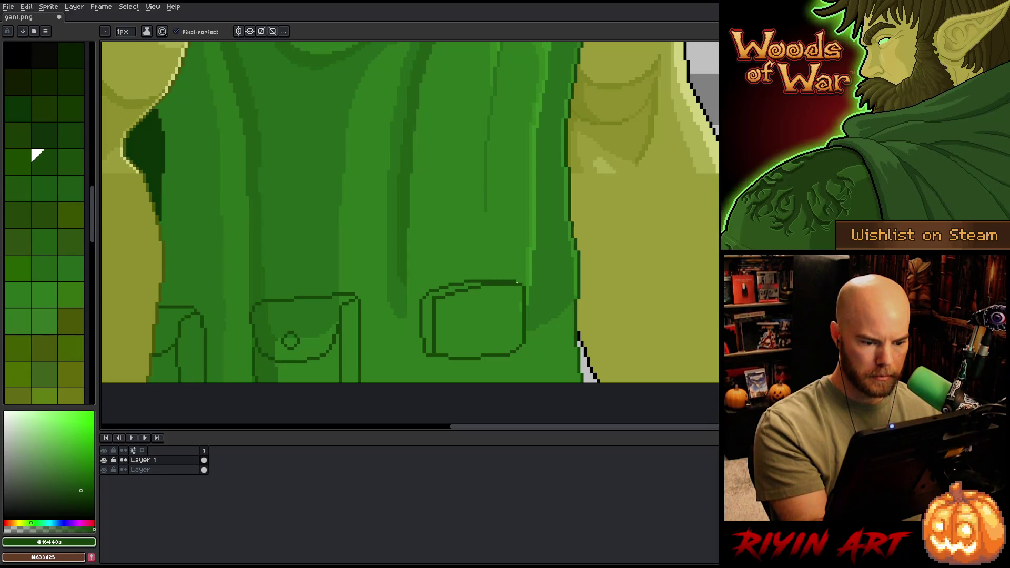
{"action": "left_click", "coordinate": [457, 271], "text": "alt"}
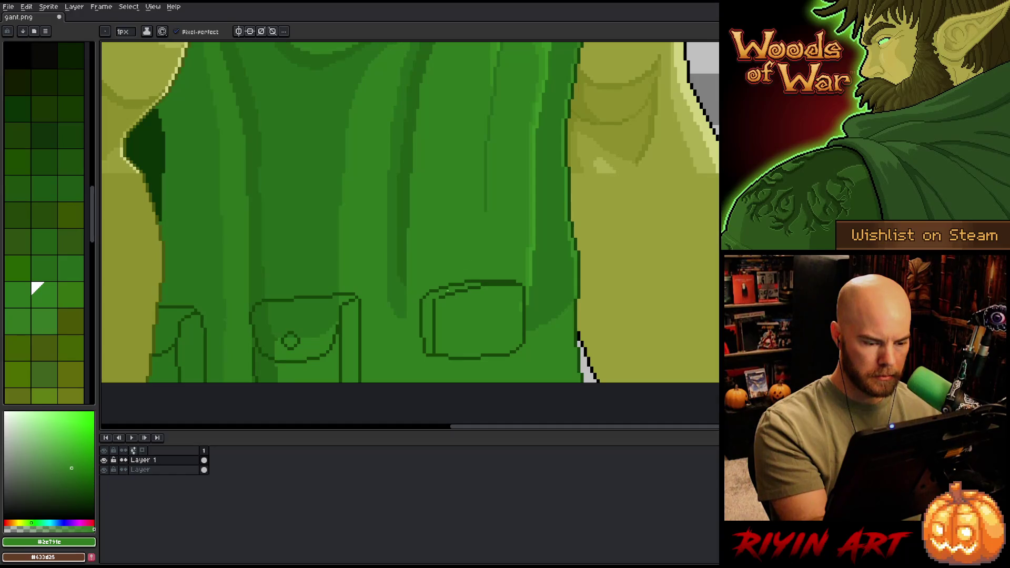
{"action": "left_click", "coordinate": [436, 300], "text": "alt"}
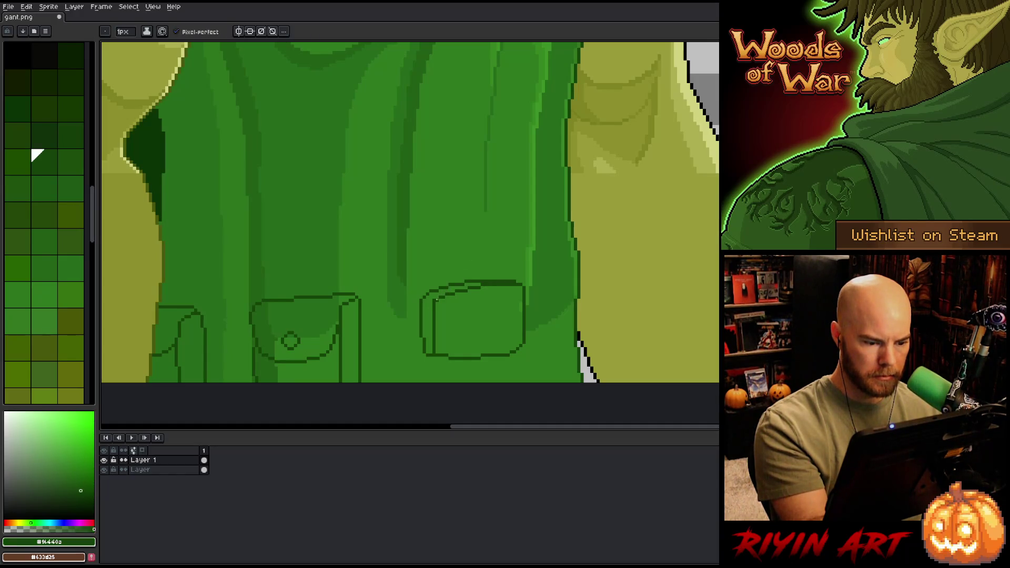
{"action": "left_click", "coordinate": [427, 285], "text": "alt"}
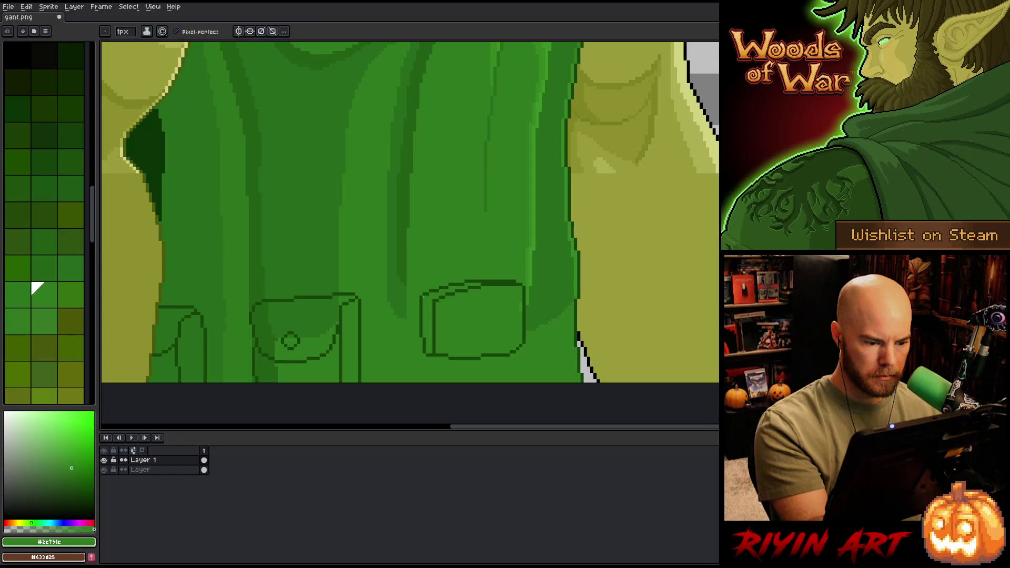
{"action": "left_click", "coordinate": [423, 298], "text": "alt"}
{"action": "left_click_drag", "start_coordinate": [423, 297], "coordinate": [421, 341]}
{"action": "key", "text": "e"}
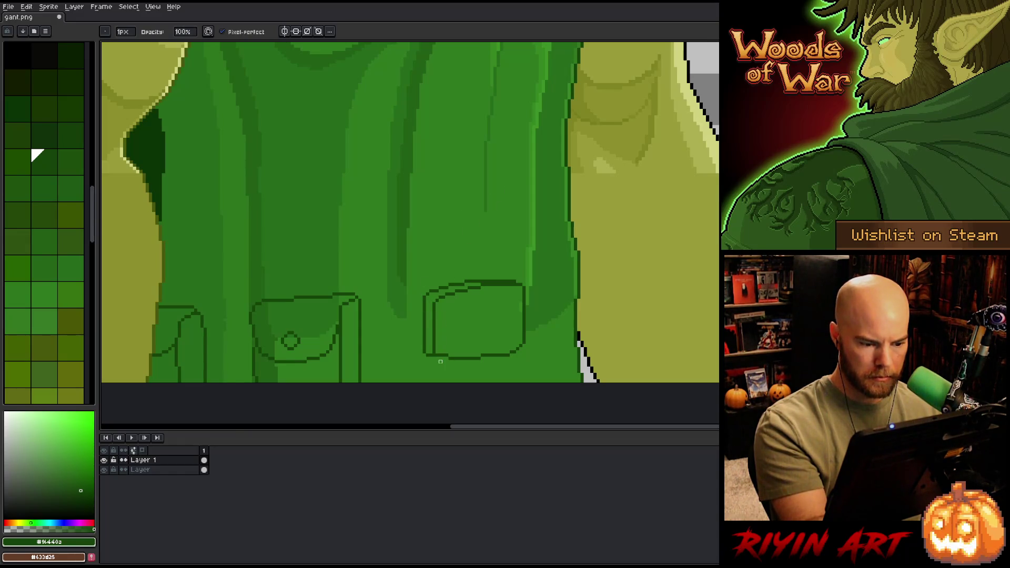
Step: Marquee-select the right pouch's top edge, then drop the selection
{"action": "key", "text": "b"}
{"action": "key", "text": "m"}
{"action": "mouse_move", "coordinate": [521, 271]}
{"action": "left_mouse_down"}
{"action": "mouse_move", "coordinate": [435, 293]}
{"action": "mouse_move", "coordinate": [524, 271]}
{"action": "left_mouse_up"}
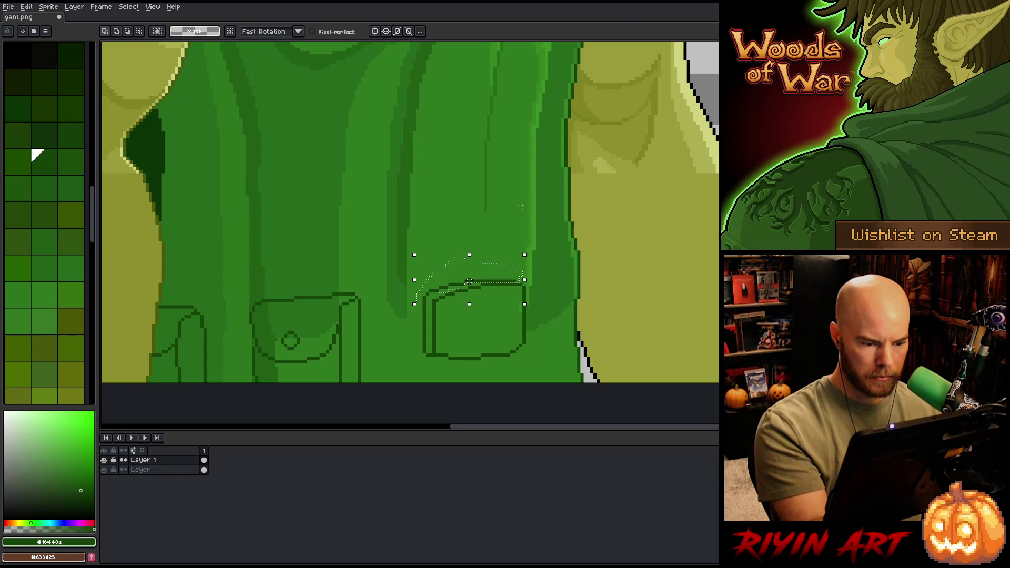
{"action": "key", "text": "ctrl+d"}
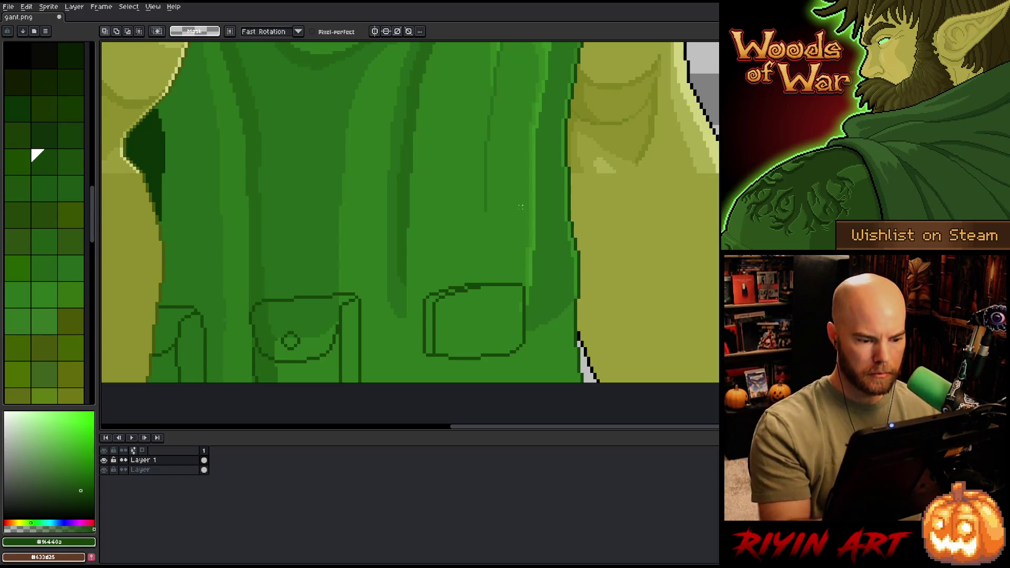
{"action": "key", "text": "i"}
{"action": "key", "text": "b"}
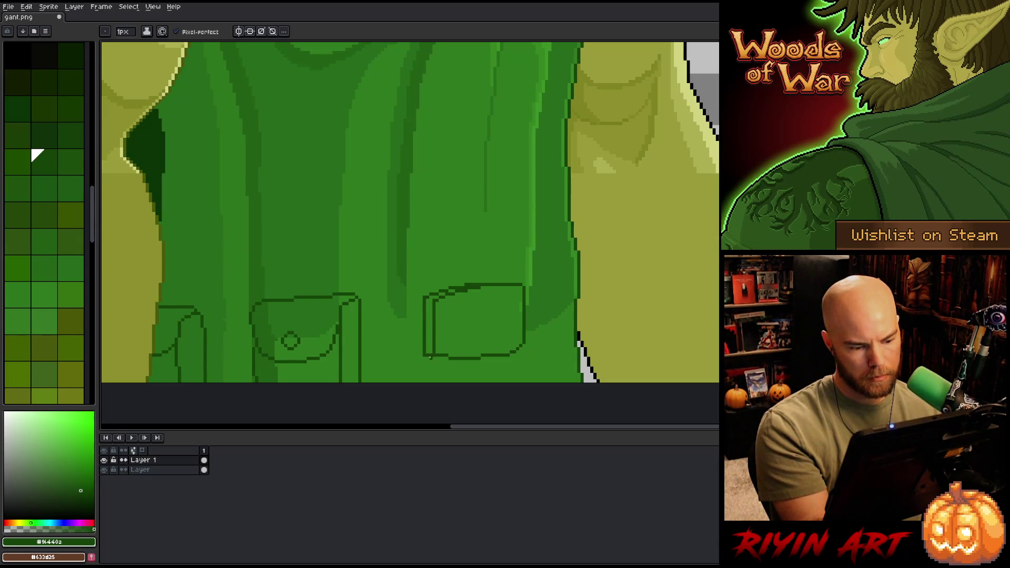
Step: Erase two pixels from the pouch's bottom outline and add one pixel back
{"action": "key", "text": "e"}
{"action": "key", "text": "b"}
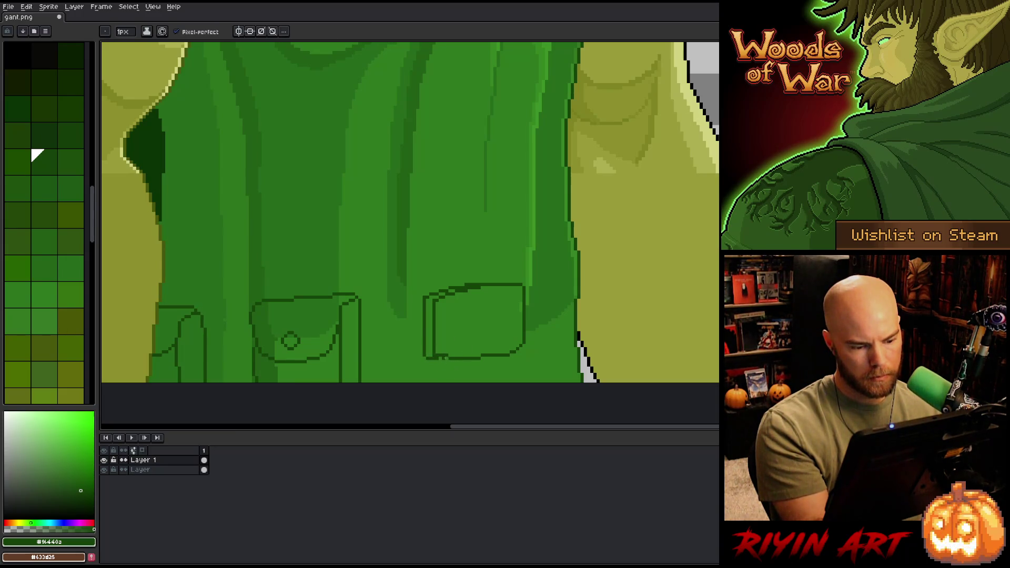
{"action": "key", "text": "e"}
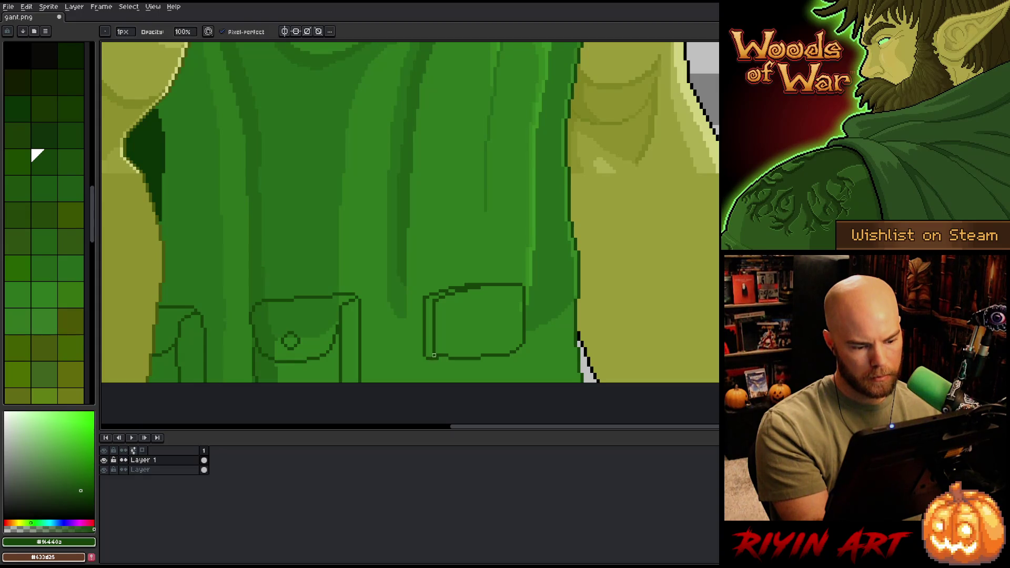
{"action": "key", "text": "b"}
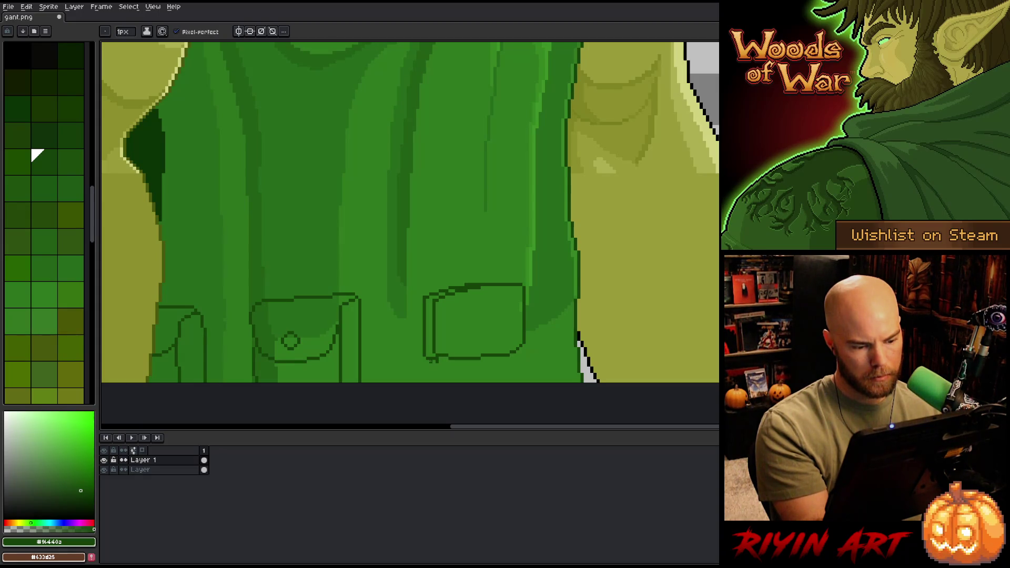
{"action": "key", "text": "e"}
{"action": "key", "text": "b"}
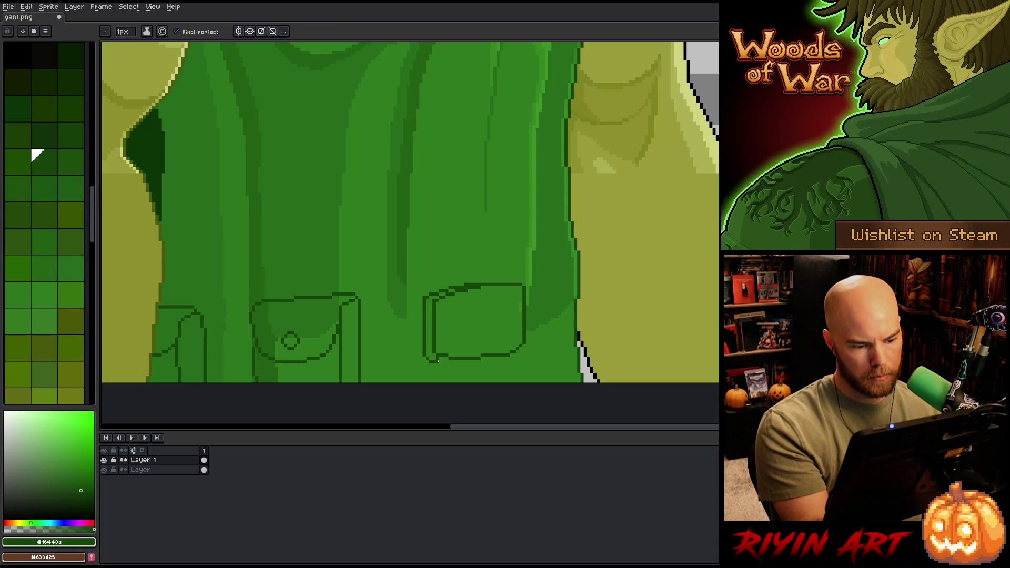
{"action": "key", "text": "e"}
{"action": "key", "text": "b"}
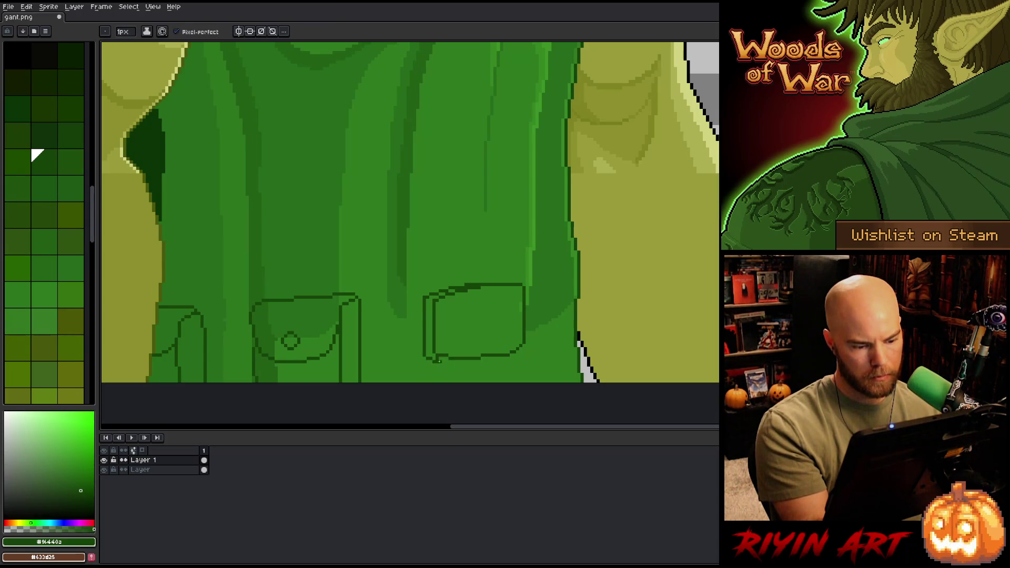
{"action": "key", "text": "e"}
{"action": "left_click", "coordinate": [458, 359]}
{"action": "left_click", "coordinate": [466, 360]}
{"action": "key", "text": "b"}
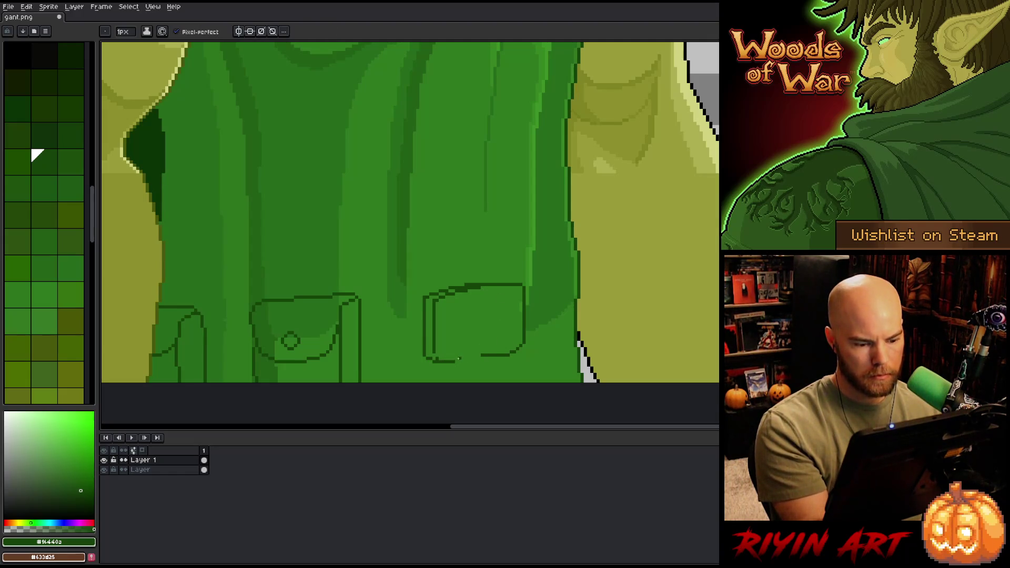
{"action": "left_click", "coordinate": [457, 360]}
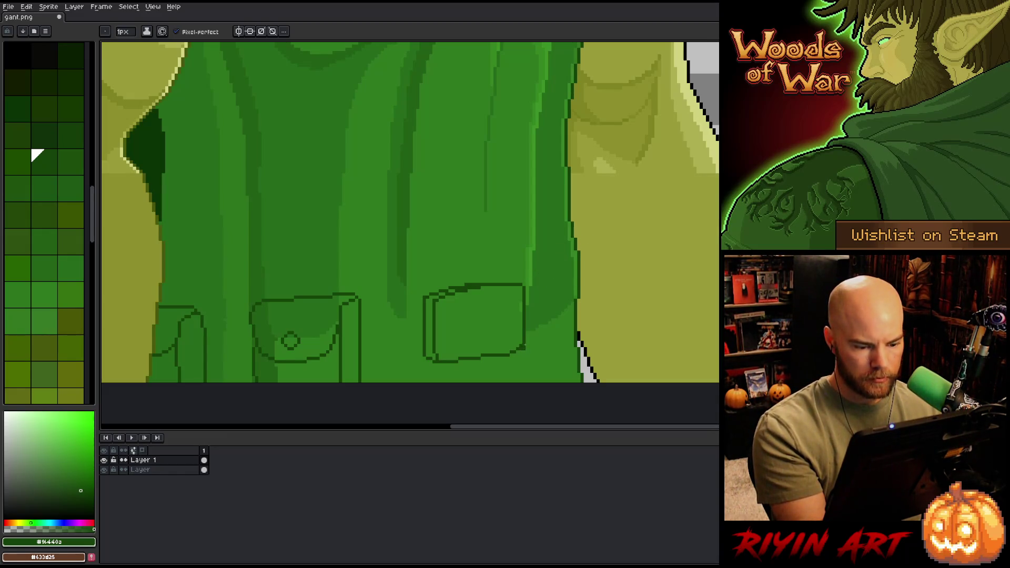
Step: Marquee-select part of the right pouch's top edge, then clear the selection
{"action": "key", "text": "b"}
{"action": "key", "text": "e"}
{"action": "key", "text": "b"}
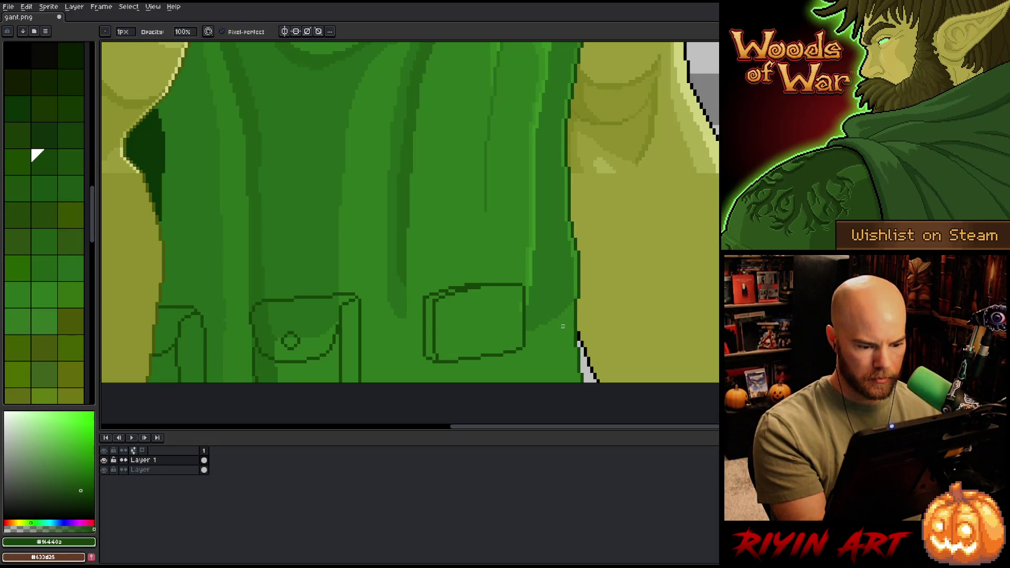
{"action": "key", "text": "e"}
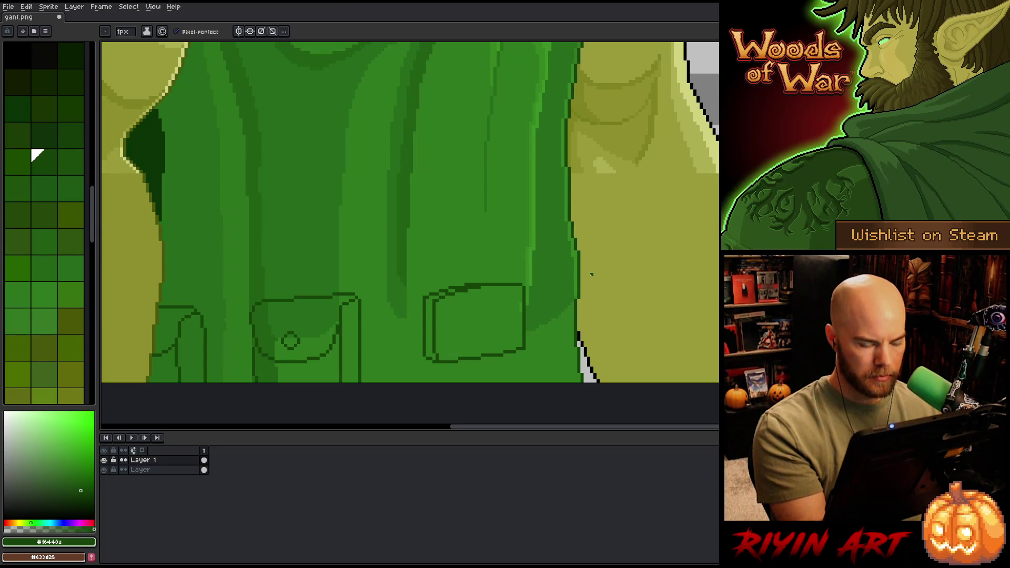
{"action": "key", "text": "m"}
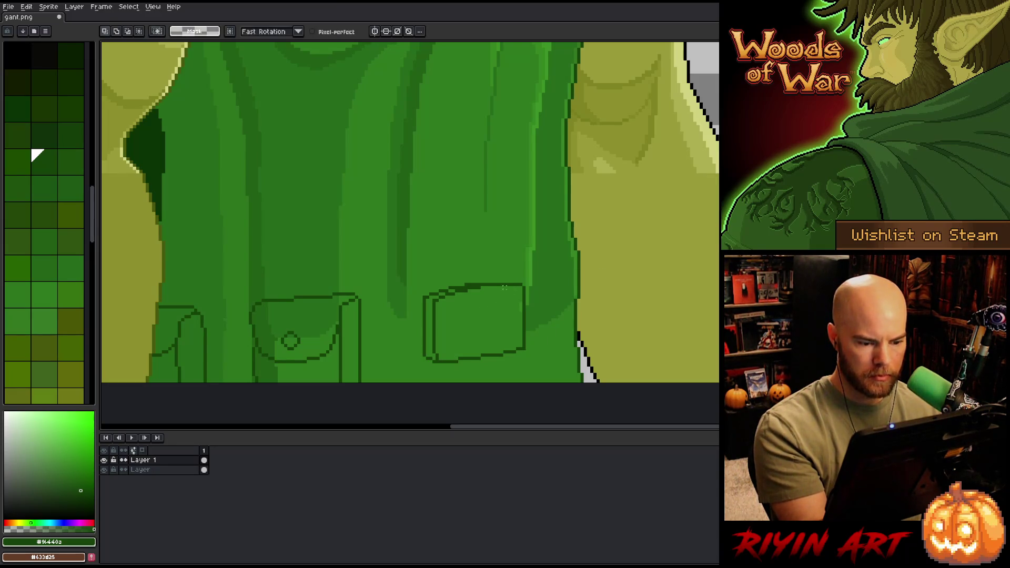
{"action": "left_click_drag", "start_coordinate": [481, 287], "coordinate": [462, 291]}
{"action": "left_click", "coordinate": [485, 323]}
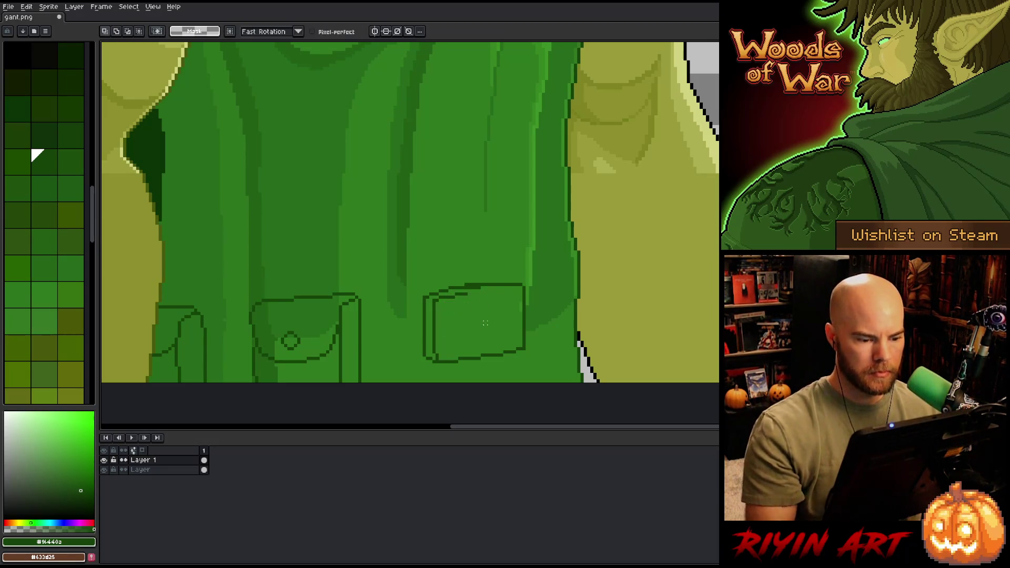
Step: Extend a doubled inner top line across the right pouch and erase stray end pixels
{"action": "key", "text": "b"}
{"action": "left_click_drag", "start_coordinate": [468, 293], "coordinate": [518, 287]}
{"action": "key", "text": "e"}
{"action": "key", "text": "b"}
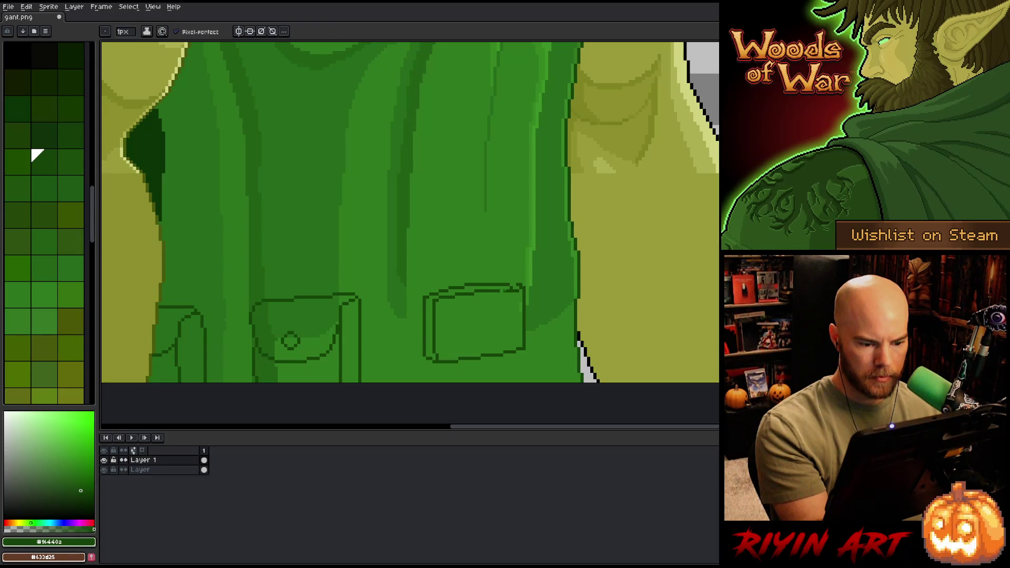
{"action": "key", "text": "e"}
{"action": "key", "text": "b"}
{"action": "key", "text": "e"}
{"action": "left_click", "coordinate": [518, 286]}
{"action": "key", "text": "b"}
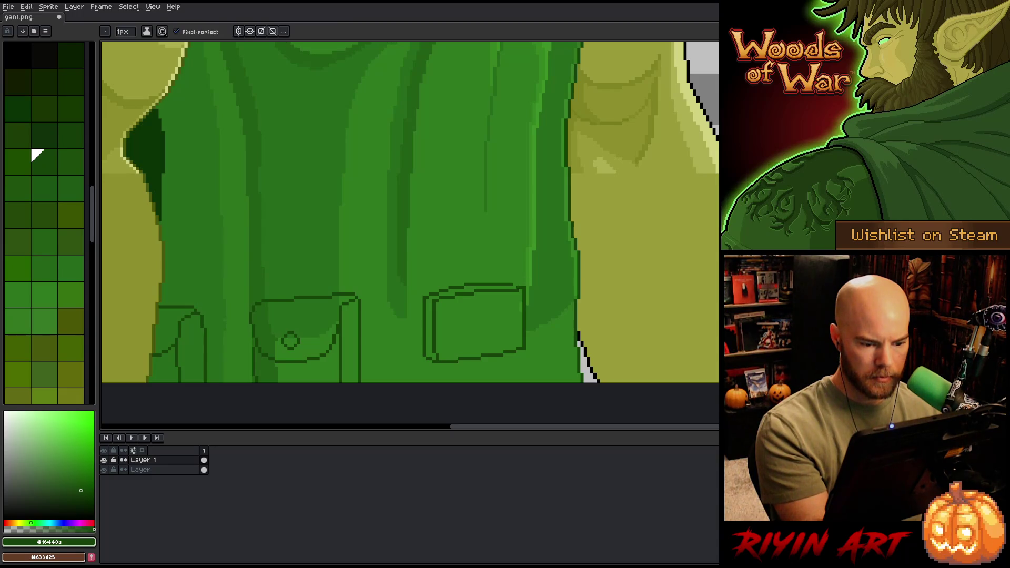
{"action": "key", "text": "e"}
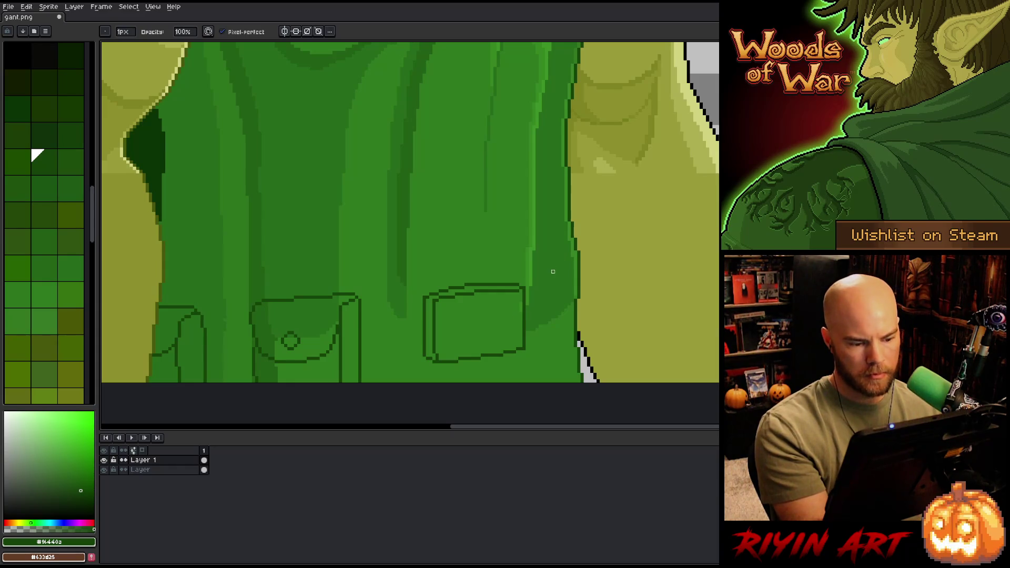
Step: Save gant.png and zoom out to centre the whole giant figure
{"action": "key", "text": "ctrl+s"}
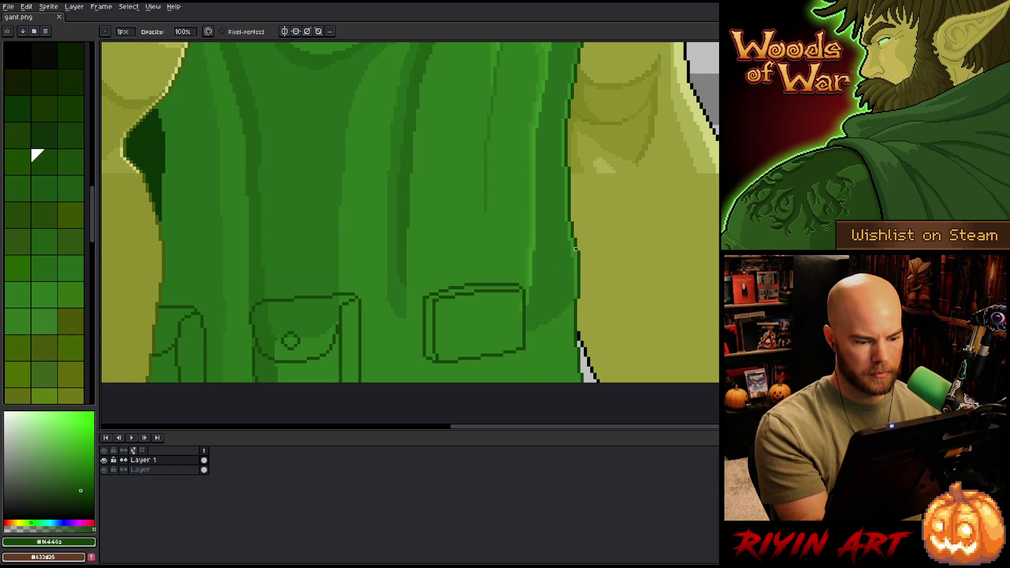
{"action": "key", "text": "b"}
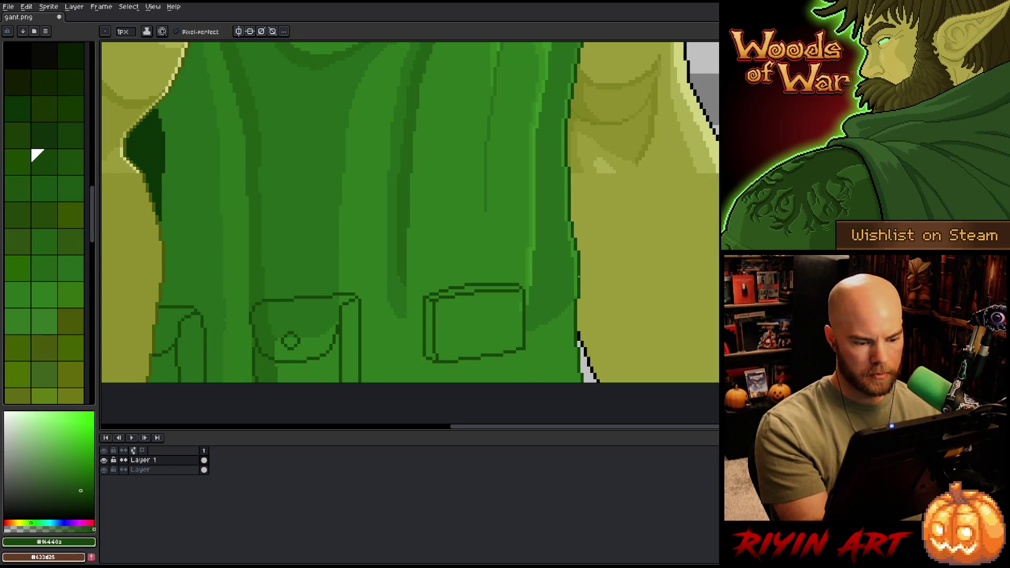
{"action": "key", "text": "ctrl+s"}
{"action": "scroll", "coordinate": [585, 281], "scroll_direction": "down", "scroll_amount": 4}
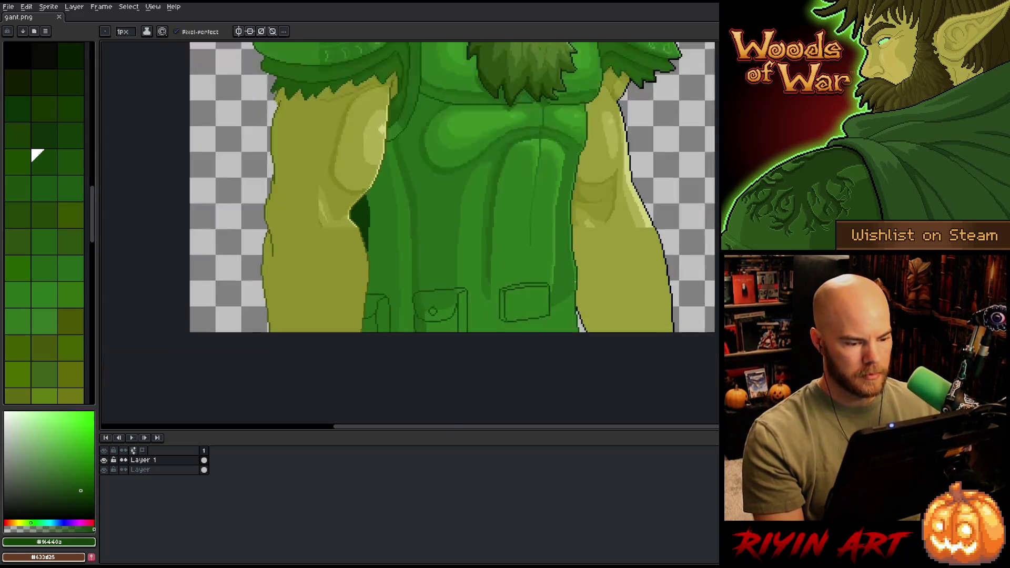
{"action": "left_click_drag", "start_coordinate": [548, 293], "coordinate": [531, 351]}
{"action": "scroll", "coordinate": [526, 312], "scroll_direction": "down", "scroll_amount": 1}
{"action": "left_click_drag", "start_coordinate": [526, 312], "coordinate": [501, 334]}
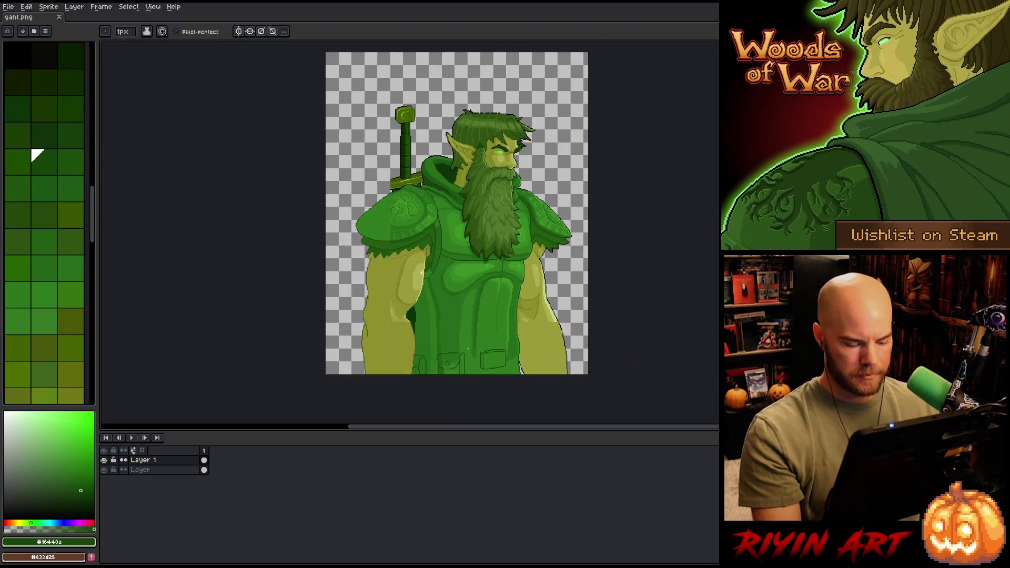
Step: Marquee-select the whole lower torso, including the belt and pockets
{"action": "key", "text": "m"}
{"action": "left_click_drag", "start_coordinate": [437, 336], "coordinate": [387, 411]}
{"action": "key", "text": "Up"}
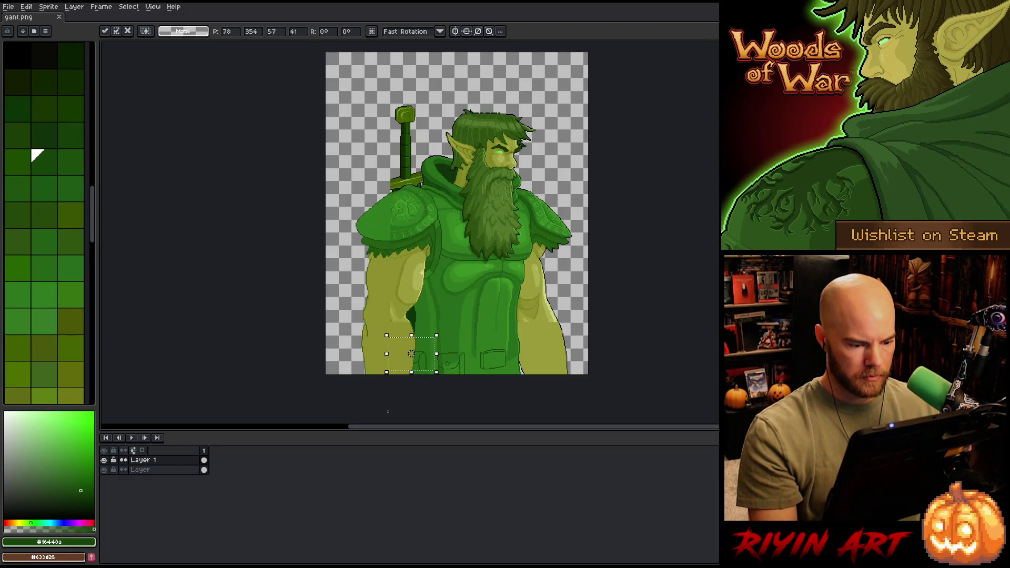
{"action": "left_click_drag", "start_coordinate": [530, 329], "coordinate": [476, 394]}
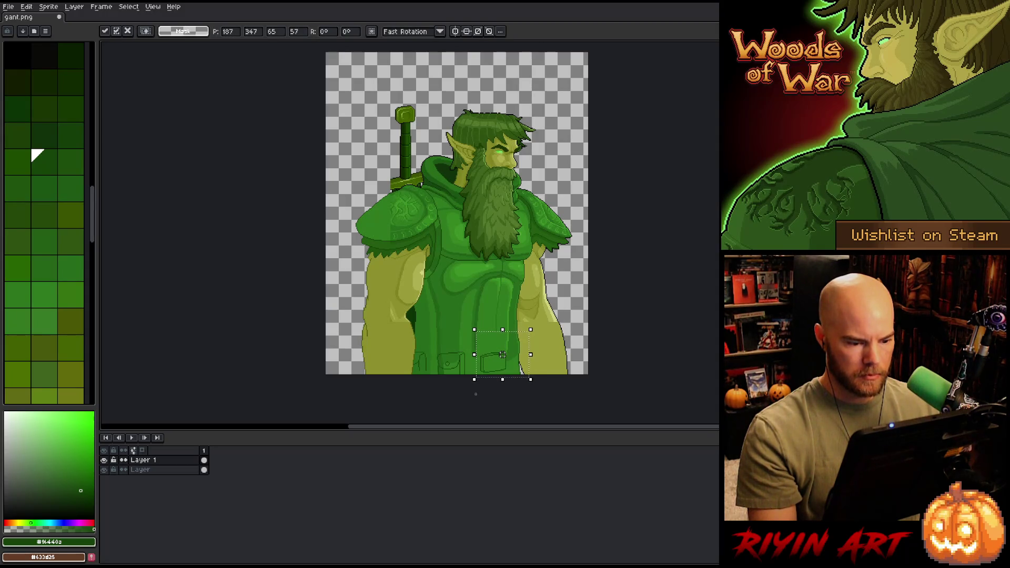
{"action": "left_click_drag", "start_coordinate": [583, 304], "coordinate": [369, 421]}
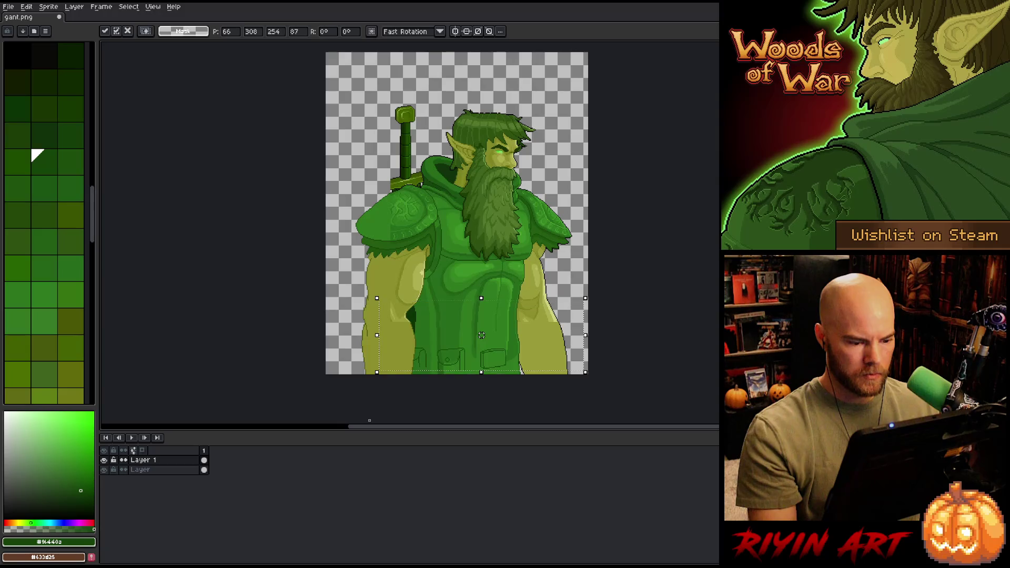
Step: Nudge the selected lower torso up a few pixels and commit the move
{"action": "key", "text": "Up"}
{"action": "key", "text": "Up"}
{"action": "key", "text": "Up"}
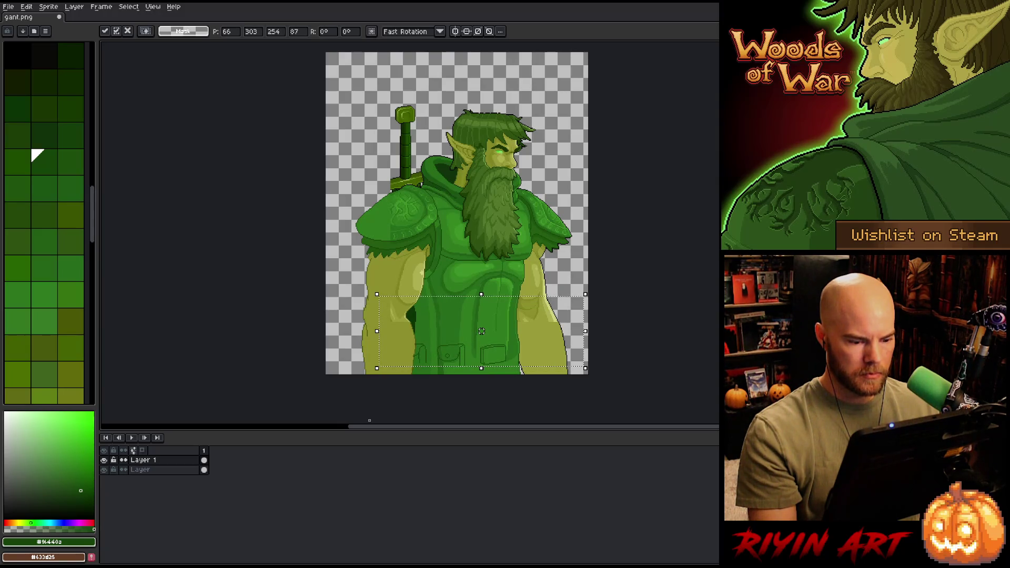
{"action": "key", "text": "Down"}
{"action": "key", "text": "Up"}
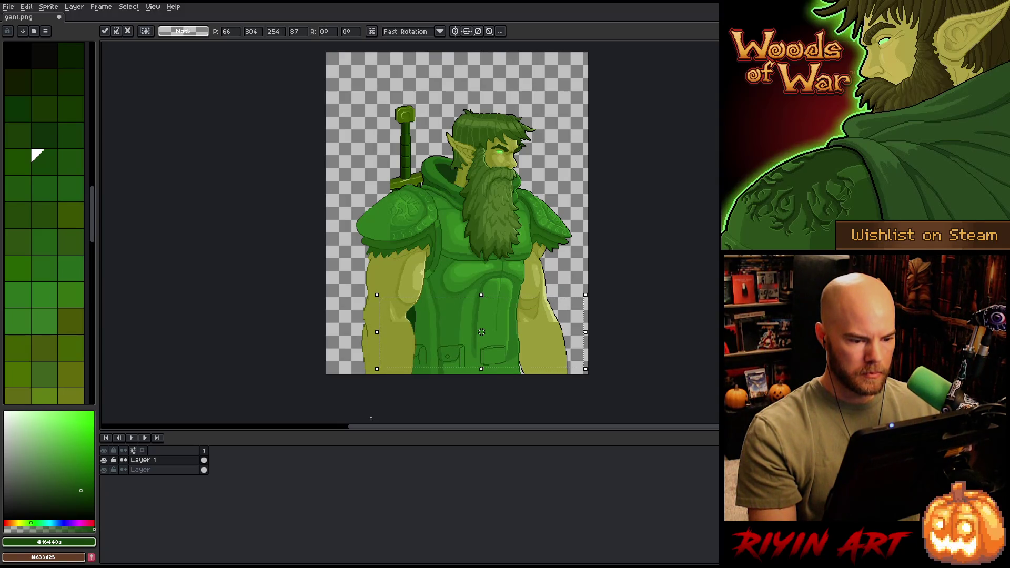
{"action": "key", "text": "Down"}
{"action": "key", "text": "Up"}
{"action": "key", "text": "Up"}
{"action": "scroll", "coordinate": [473, 342], "scroll_direction": "down", "scroll_amount": 2}
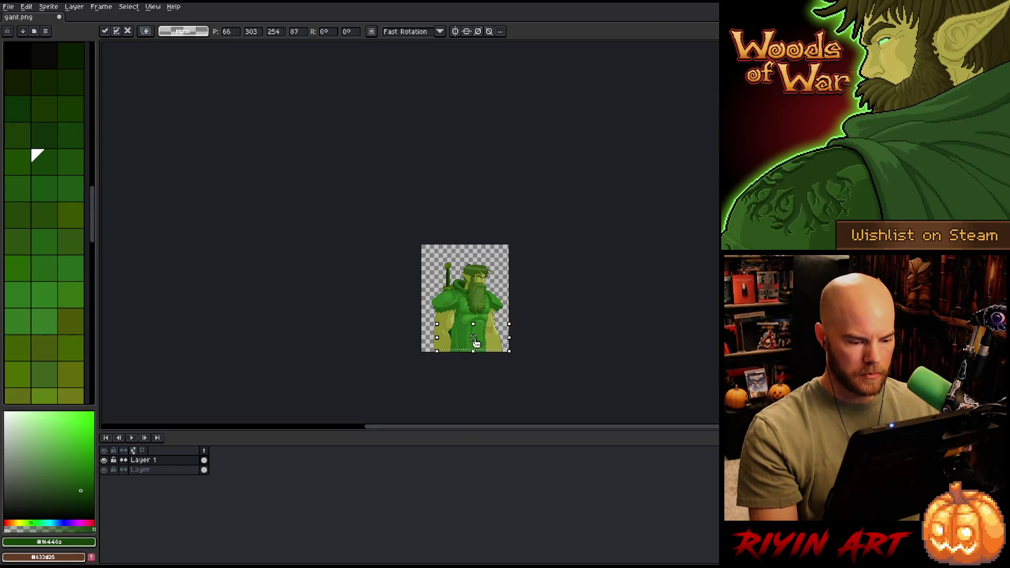
{"action": "scroll", "coordinate": [475, 342], "scroll_direction": "up", "scroll_amount": 4}
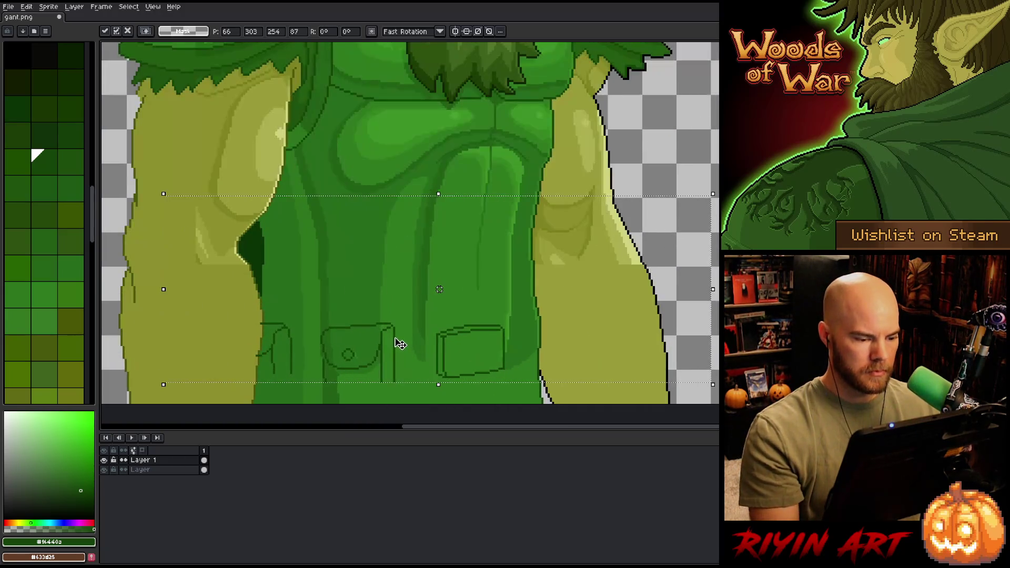
{"action": "key", "text": "Return"}
{"action": "key", "text": "b"}
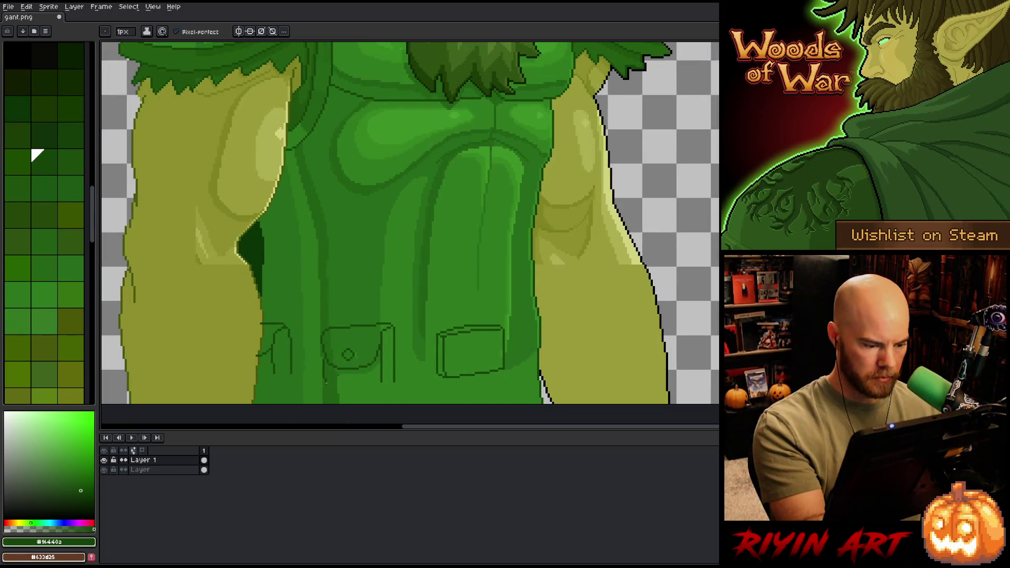
Step: Try a few strap lines below the left pocket, undoing each attempt
{"action": "left_click_drag", "start_coordinate": [381, 378], "coordinate": [377, 404]}
{"action": "key", "text": "ctrl+z"}
{"action": "key", "text": "ctrl+z"}
{"action": "key", "text": "ctrl+z"}
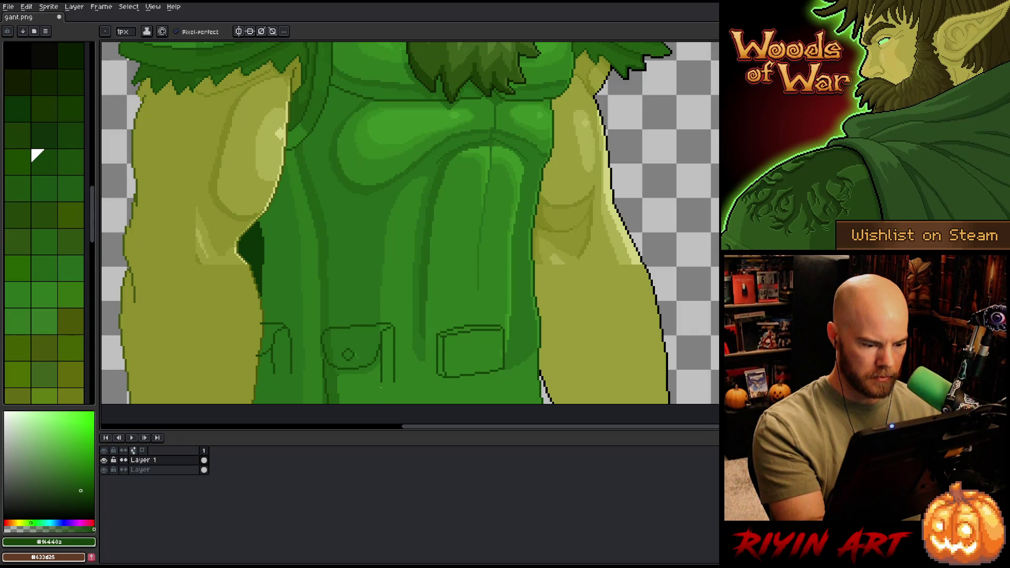
{"action": "left_click_drag", "start_coordinate": [381, 390], "coordinate": [381, 404]}
{"action": "key", "text": "ctrl+z"}
{"action": "left_click_drag", "start_coordinate": [393, 388], "coordinate": [389, 404]}
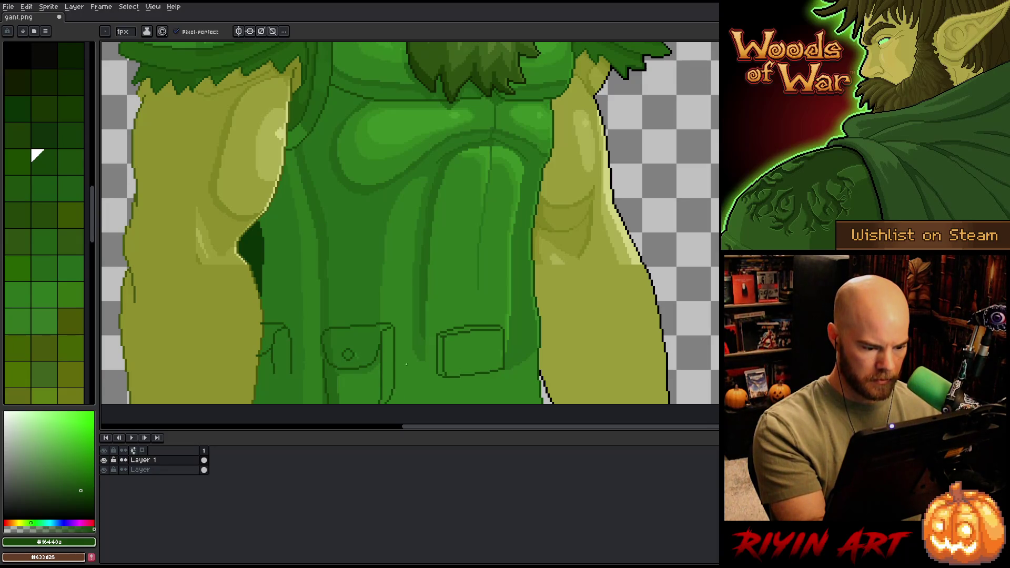
{"action": "key", "text": "ctrl+z"}
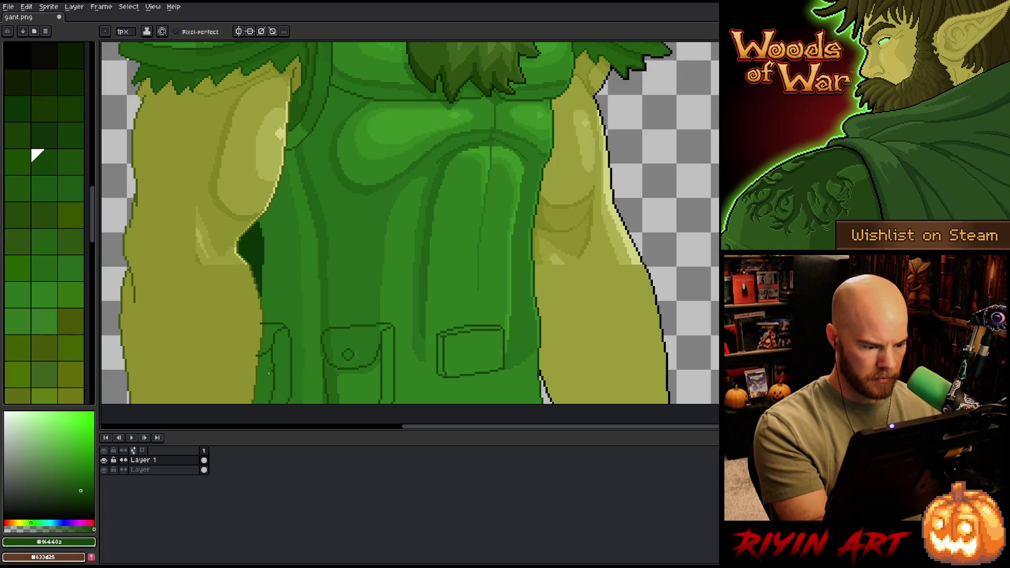
Step: Pick the dark green outline colour and draw both sides of the slim pouch beside the arm
{"action": "left_click", "coordinate": [247, 369], "text": "alt"}
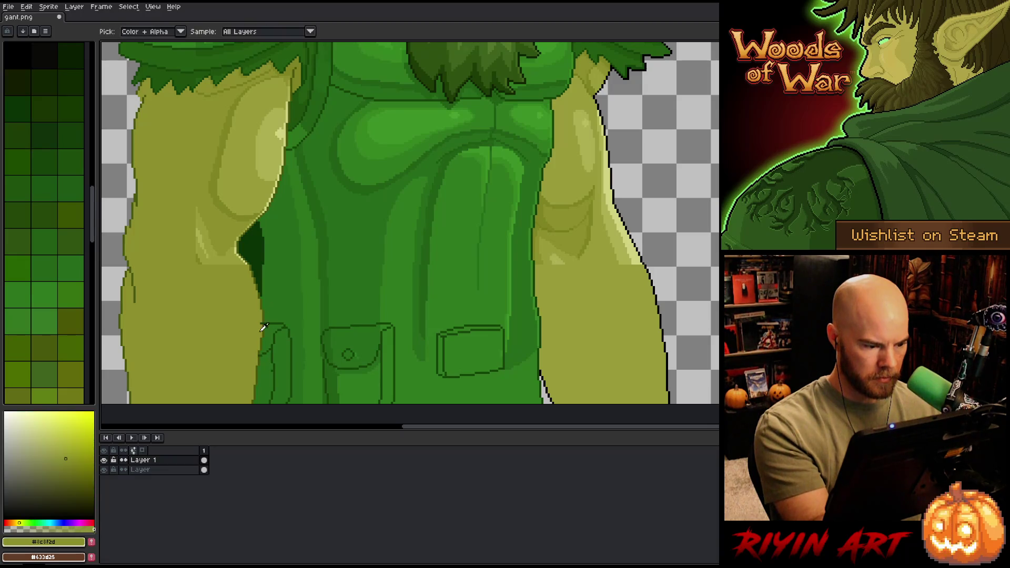
{"action": "left_click", "coordinate": [44, 347]}
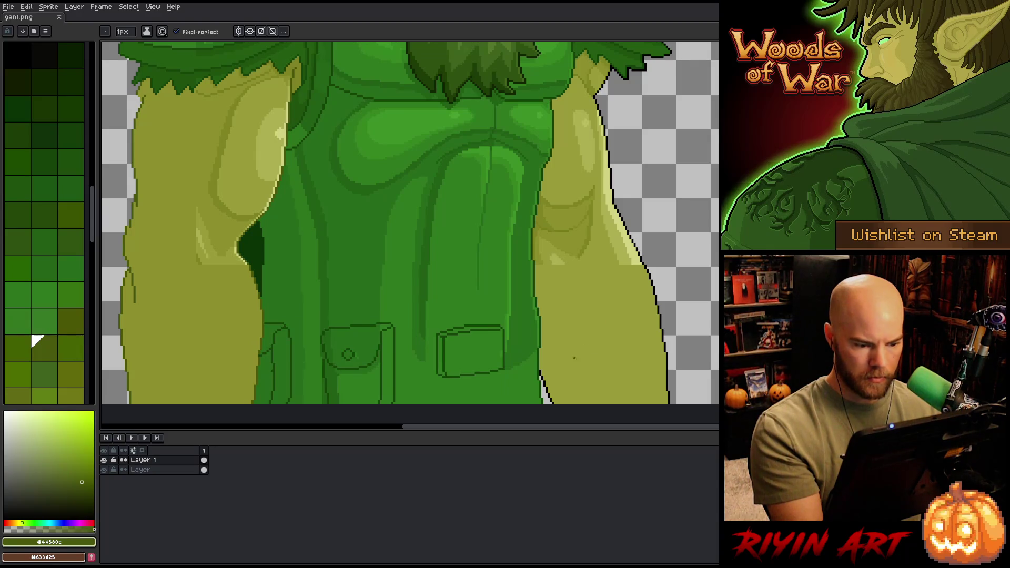
{"action": "left_click", "coordinate": [507, 342], "text": "alt"}
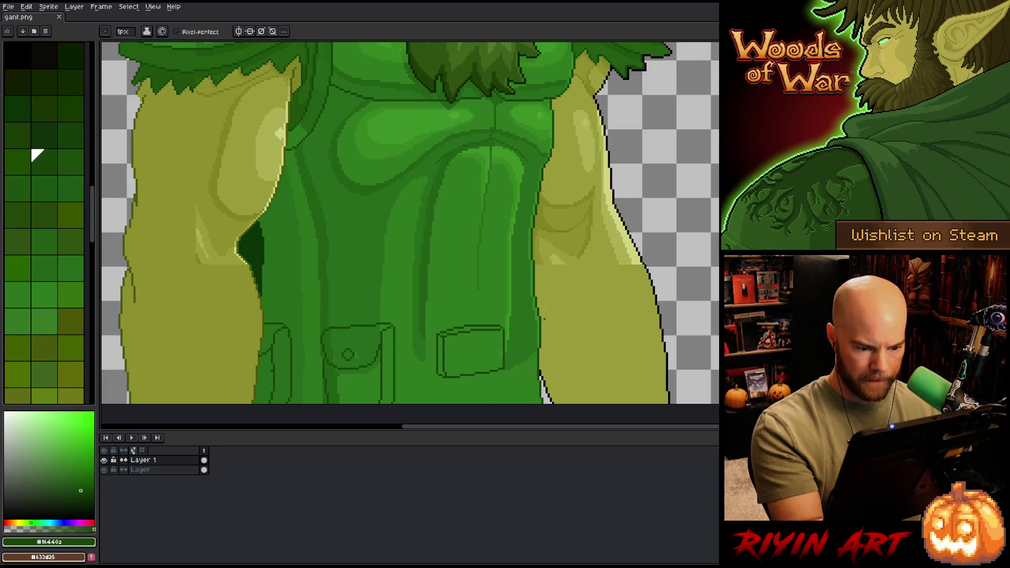
{"action": "mouse_move", "coordinate": [541, 317]}
{"action": "left_mouse_down"}
{"action": "mouse_move", "coordinate": [558, 328]}
{"action": "mouse_move", "coordinate": [553, 383]}
{"action": "left_mouse_up"}
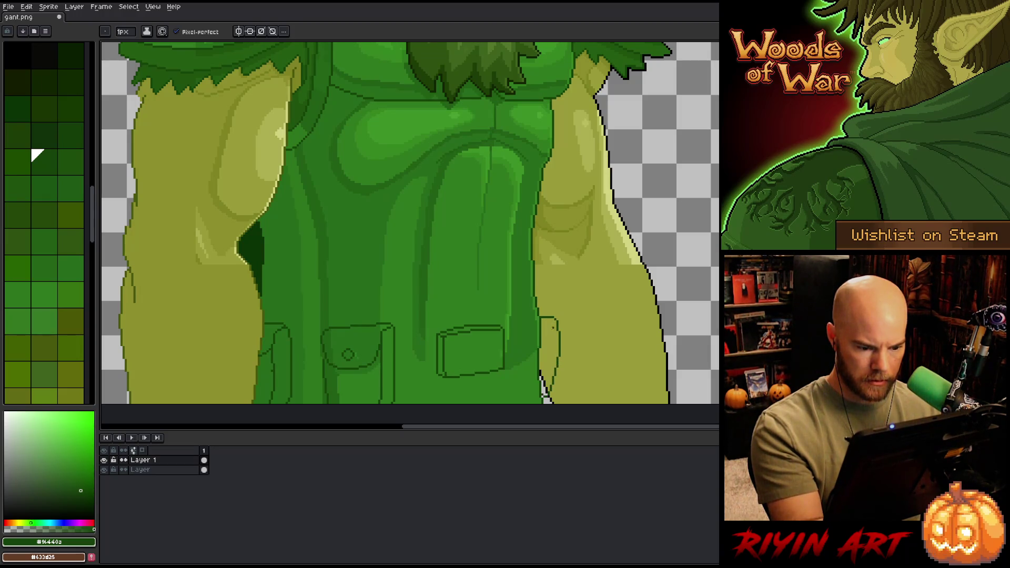
{"action": "left_click_drag", "start_coordinate": [555, 321], "coordinate": [544, 377]}
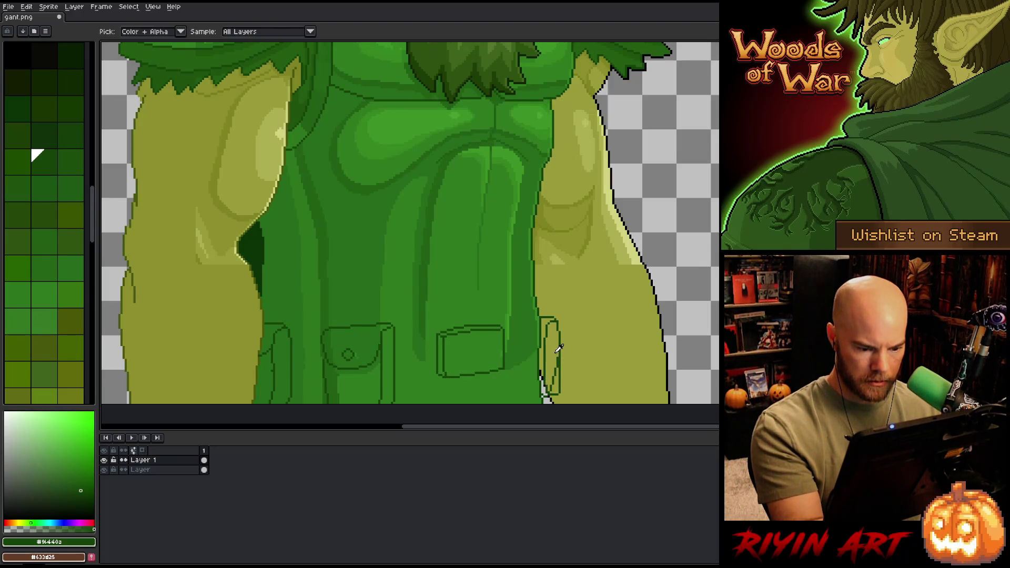
Step: Bucket-fill the slim right pouch with green #2e791e, undoing an accidental canvas fill
{"action": "left_click", "coordinate": [556, 369], "text": "alt"}
{"action": "key", "text": "g"}
{"action": "left_click", "coordinate": [534, 388], "text": "alt"}
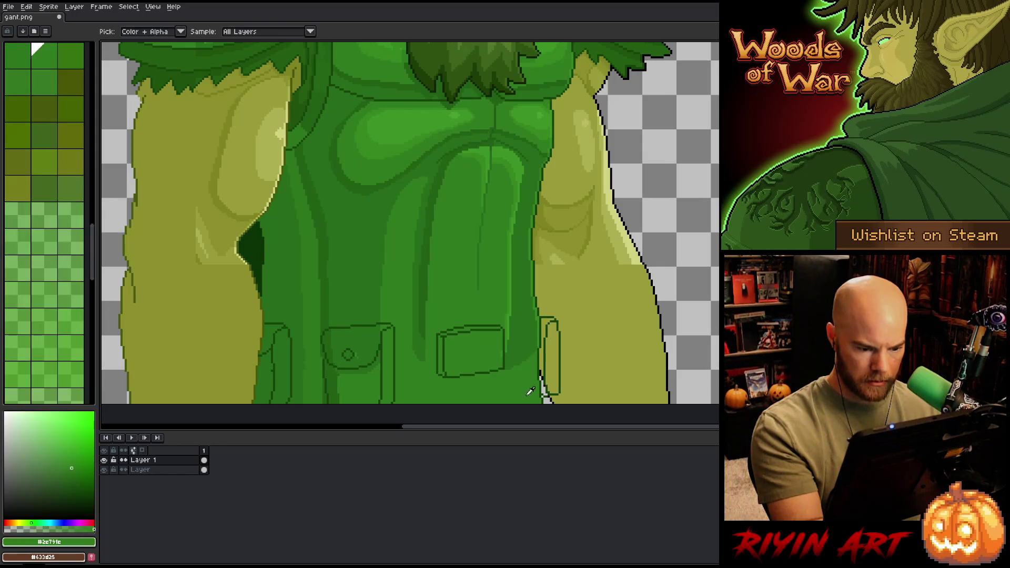
{"action": "left_click", "coordinate": [554, 368]}
{"action": "left_click", "coordinate": [554, 388]}
{"action": "left_click", "coordinate": [324, 392]}
{"action": "key", "text": "ctrl+z"}
Step: Add a small light highlight on the right arm
{"action": "key", "text": "b"}
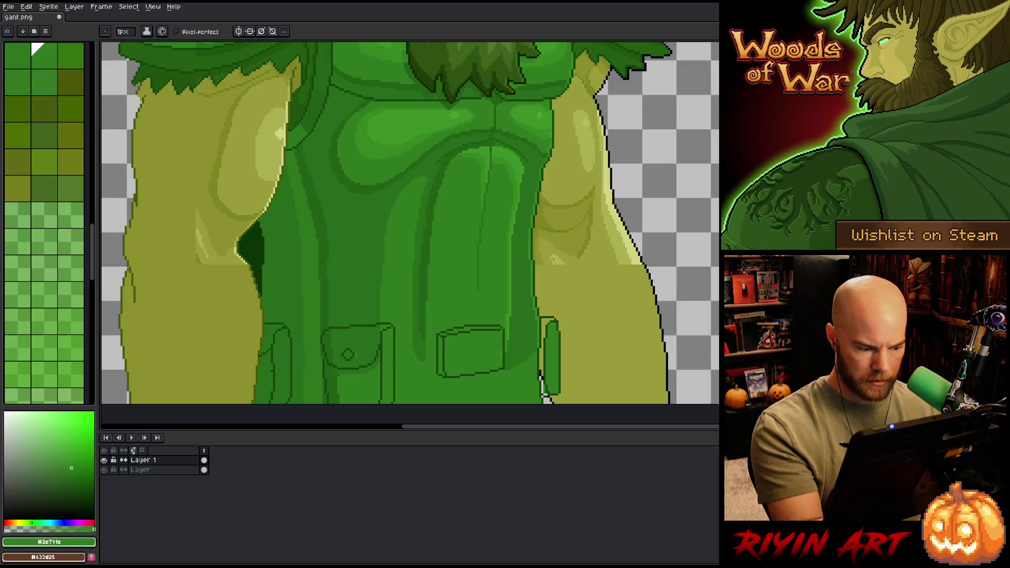
{"action": "left_click_drag", "start_coordinate": [550, 257], "coordinate": [564, 258]}
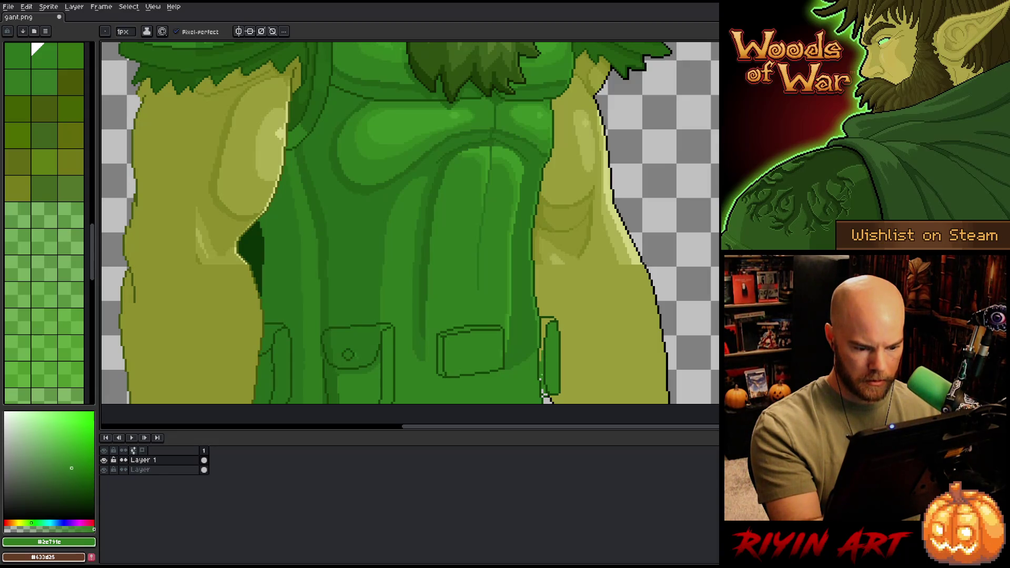
{"action": "left_click_drag", "start_coordinate": [561, 300], "coordinate": [587, 298]}
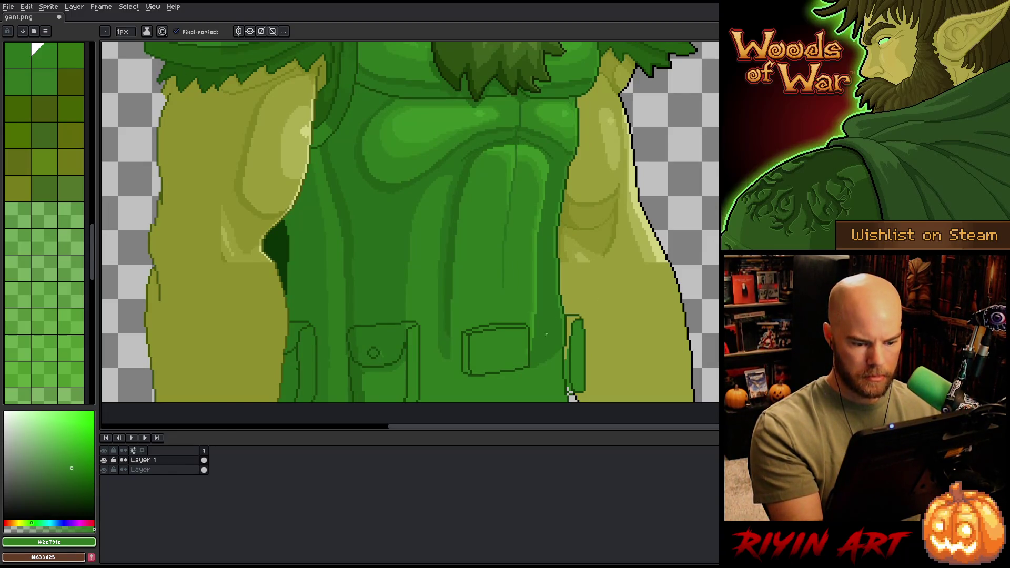
Step: Lasso the rectangular belt pocket, move it a few pixels right, and commit
{"action": "key", "text": "q"}
{"action": "mouse_move", "coordinate": [541, 332]}
{"action": "left_mouse_down"}
{"action": "mouse_move", "coordinate": [463, 316]}
{"action": "mouse_move", "coordinate": [541, 333]}
{"action": "left_mouse_up"}
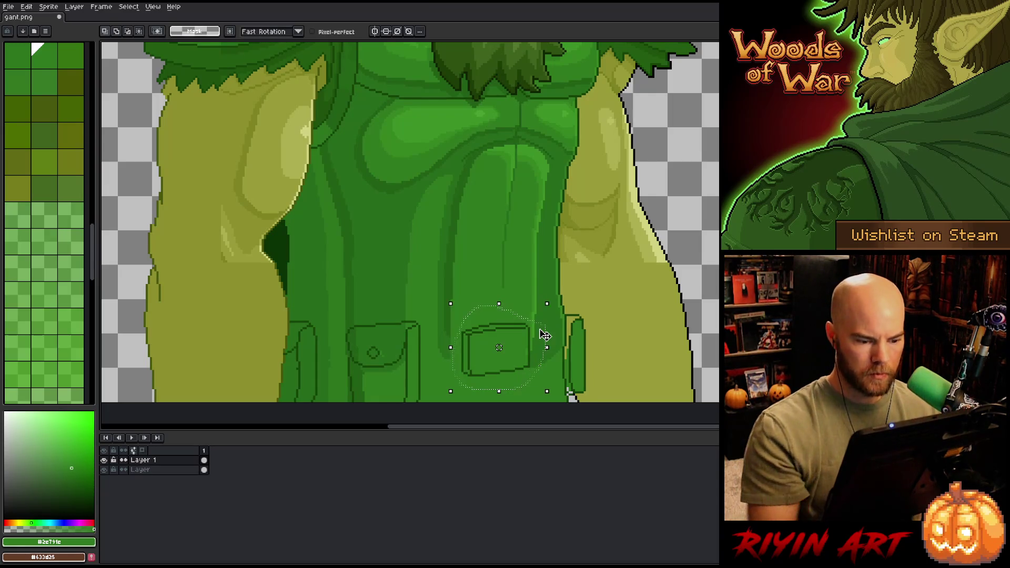
{"action": "key", "text": "v"}
{"action": "key", "text": "Right"}
{"action": "key", "text": "Right"}
{"action": "key", "text": "Right"}
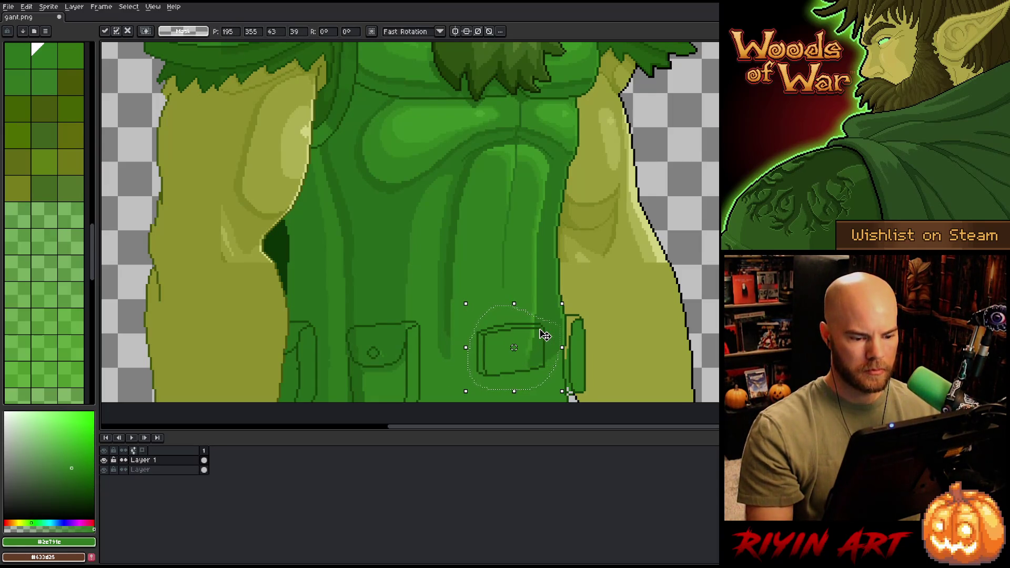
{"action": "key", "text": "Return"}
{"action": "key", "text": "ctrl+d"}
{"action": "key", "text": "b"}
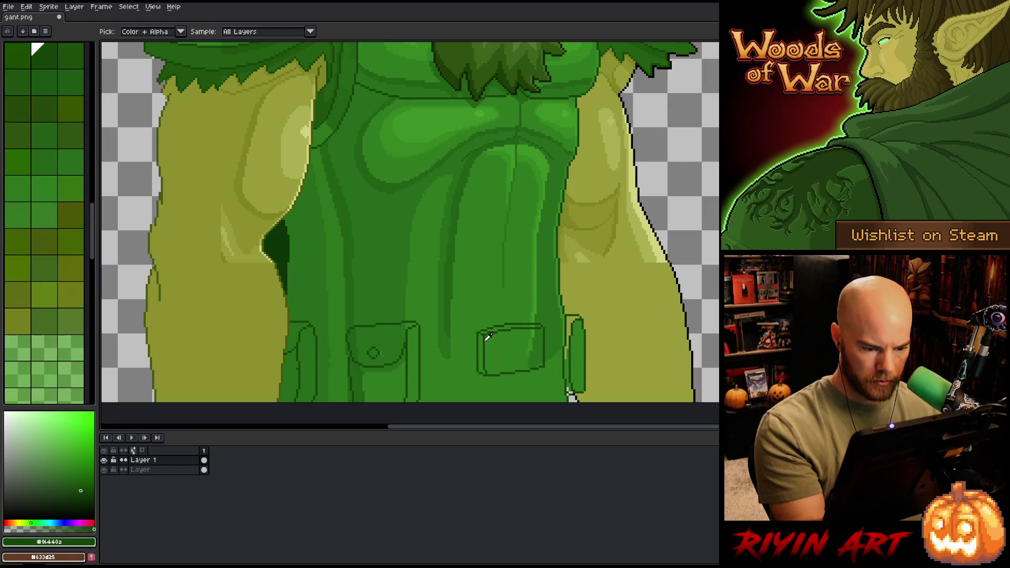
Step: Draw the belt's lower edge under the pocket, discarding trial edge extensions
{"action": "left_click_drag", "start_coordinate": [421, 379], "coordinate": [472, 375]}
{"action": "left_click_drag", "start_coordinate": [544, 368], "coordinate": [556, 364]}
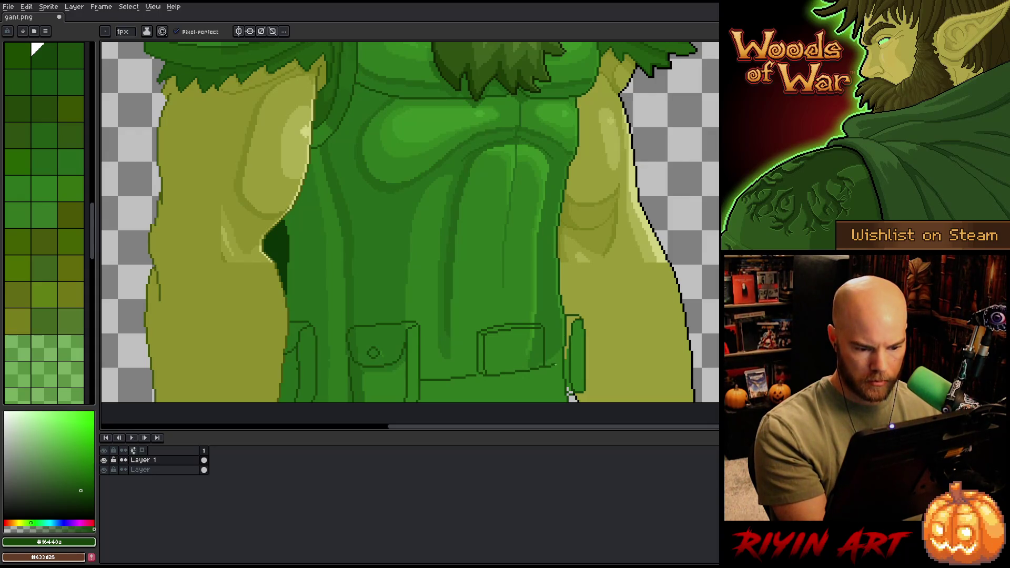
{"action": "key", "text": "ctrl+z"}
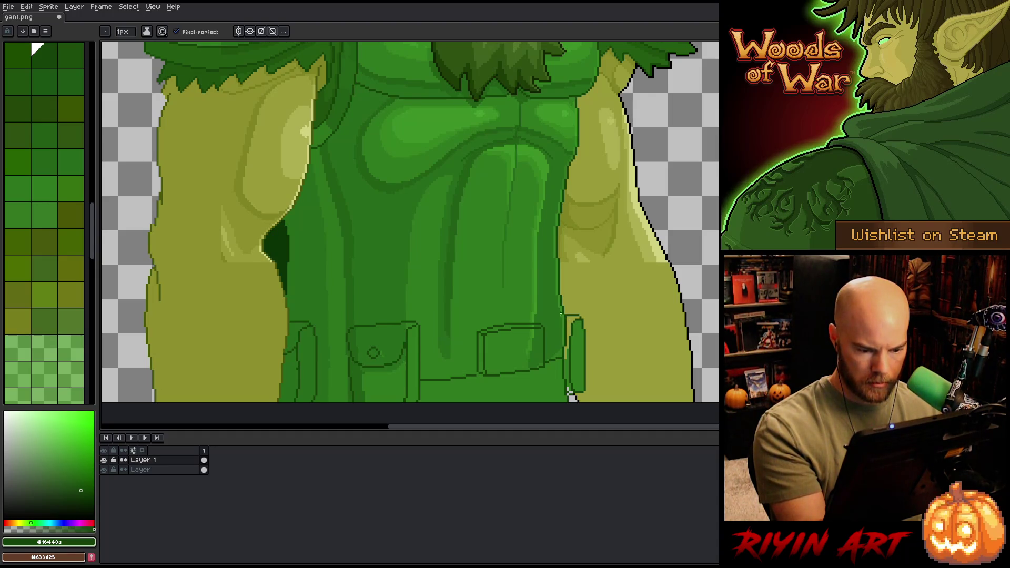
{"action": "left_click_drag", "start_coordinate": [547, 330], "coordinate": [563, 323]}
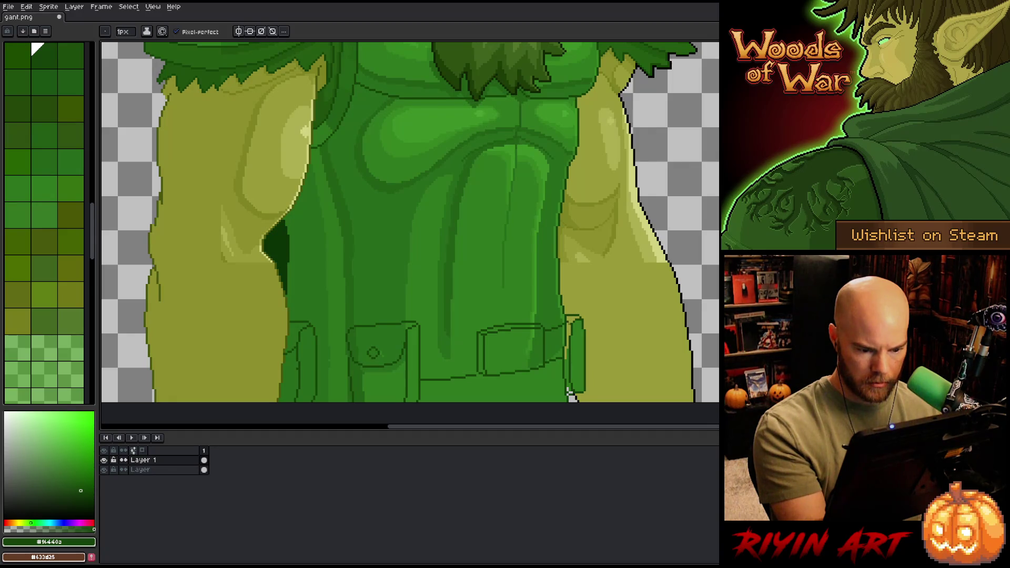
{"action": "key", "text": "ctrl+z"}
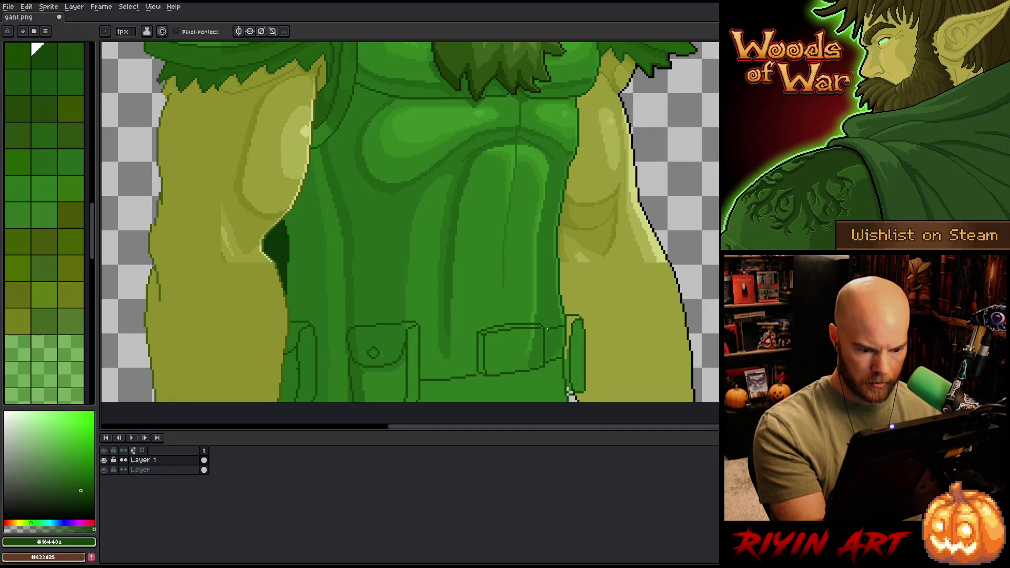
{"action": "key", "text": "e"}
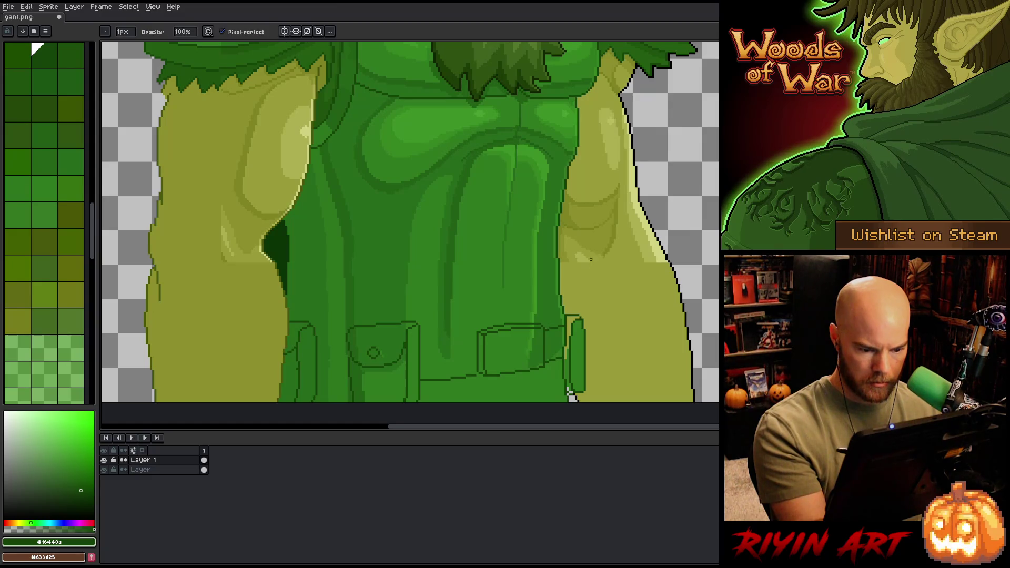
{"action": "key", "text": "b"}
Step: Outline the belt's top edge and redraw its bottom outline slightly lower
{"action": "mouse_move", "coordinate": [477, 337]}
{"action": "left_mouse_down"}
{"action": "mouse_move", "coordinate": [419, 341]}
{"action": "mouse_move", "coordinate": [438, 341]}
{"action": "left_mouse_up"}
{"action": "key", "text": "e"}
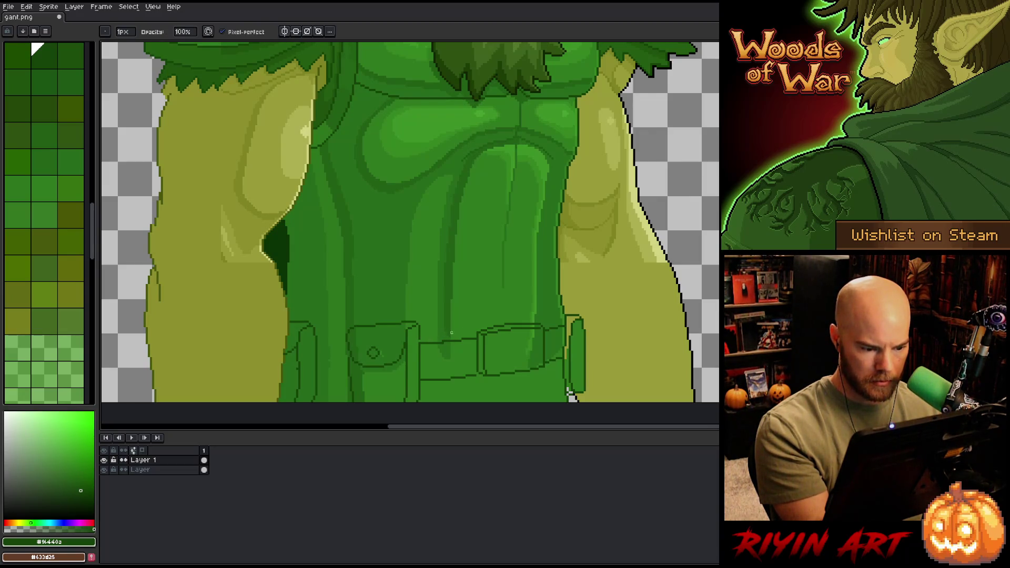
{"action": "key", "text": "b"}
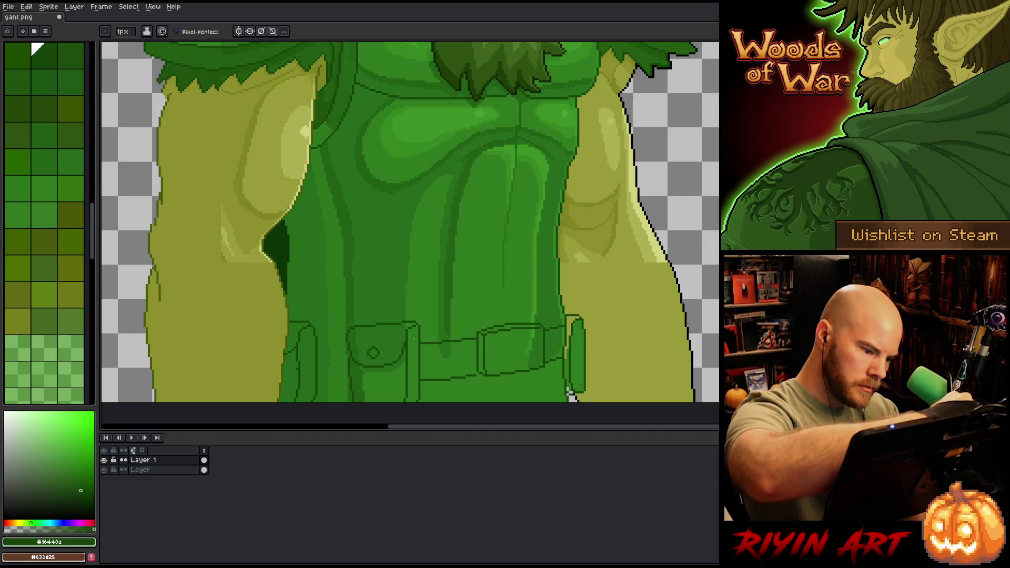
{"action": "mouse_move", "coordinate": [317, 342]}
{"action": "left_mouse_down"}
{"action": "mouse_move", "coordinate": [347, 346]}
{"action": "mouse_move", "coordinate": [347, 376]}
{"action": "left_mouse_up"}
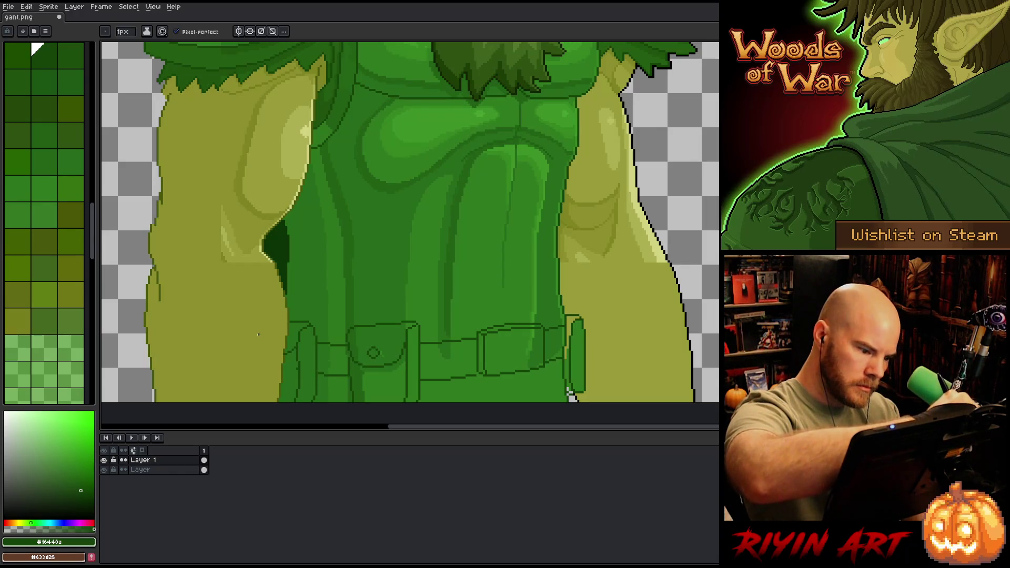
{"action": "key", "text": "ctrl+z"}
{"action": "left_click_drag", "start_coordinate": [318, 376], "coordinate": [344, 382]}
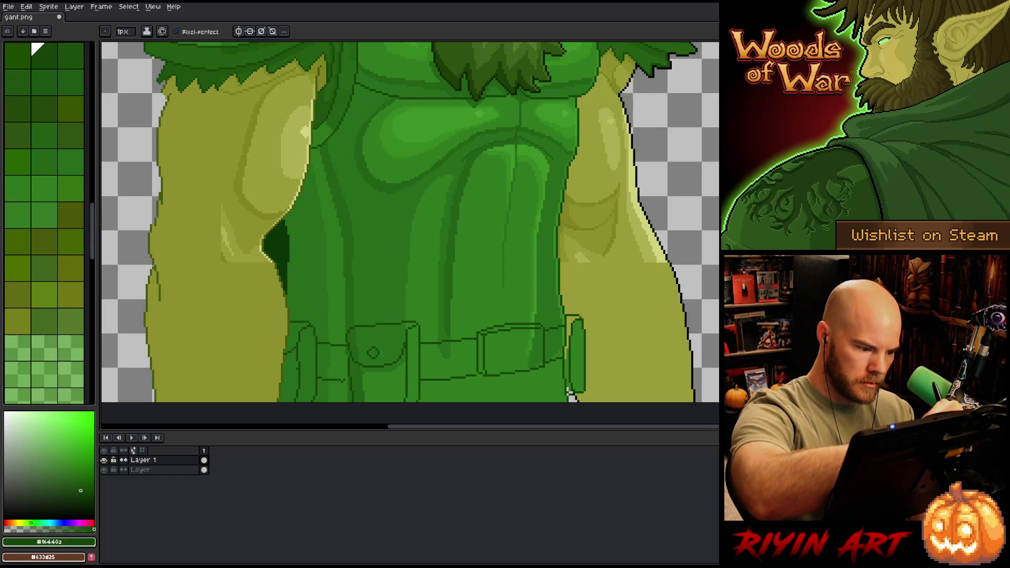
Step: Make the layer named 'Layer' active in the timeline
{"action": "key", "text": "b"}
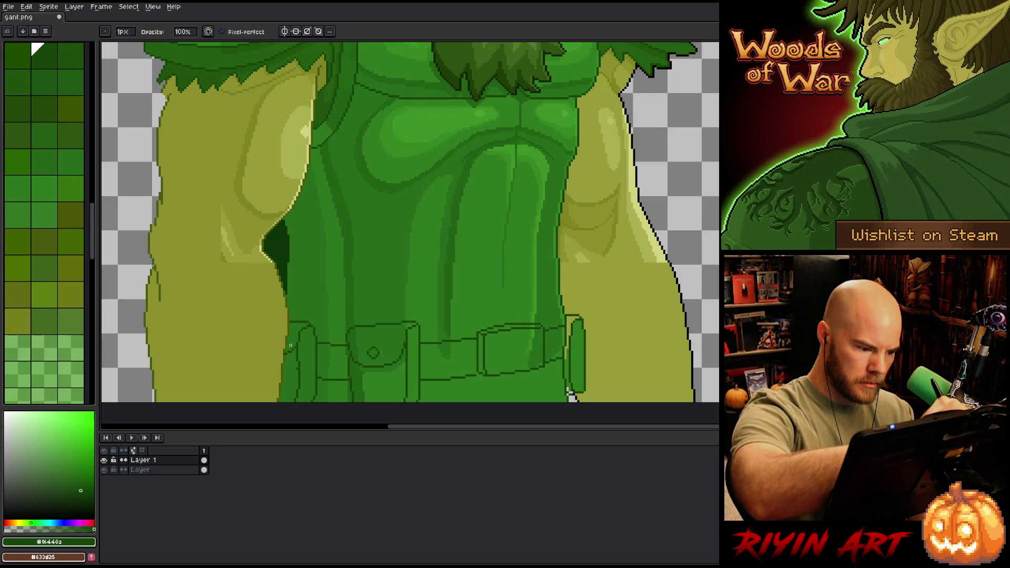
{"action": "key", "text": "m"}
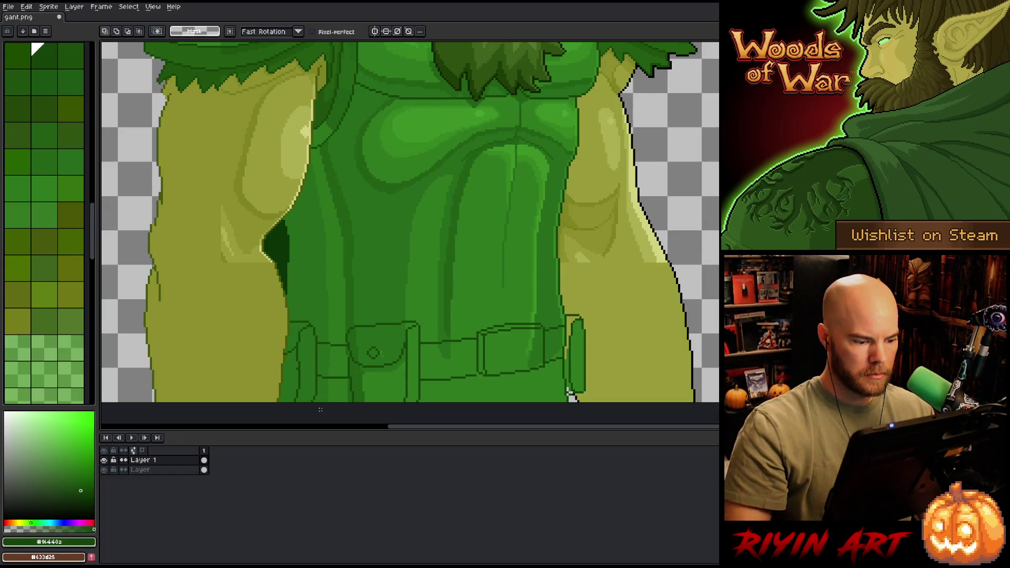
{"action": "key", "text": "b"}
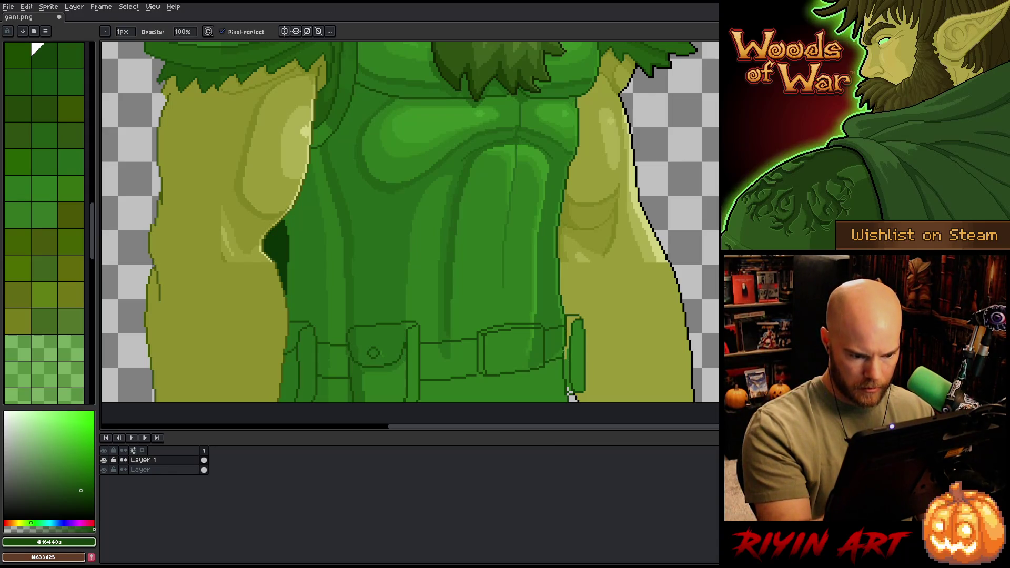
{"action": "key", "text": "e"}
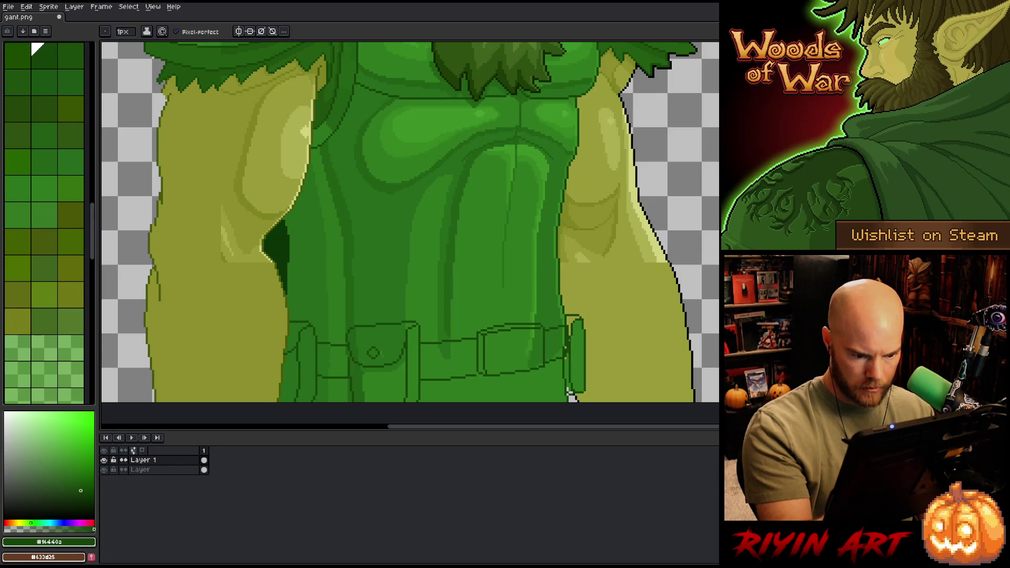
{"action": "key", "text": "b"}
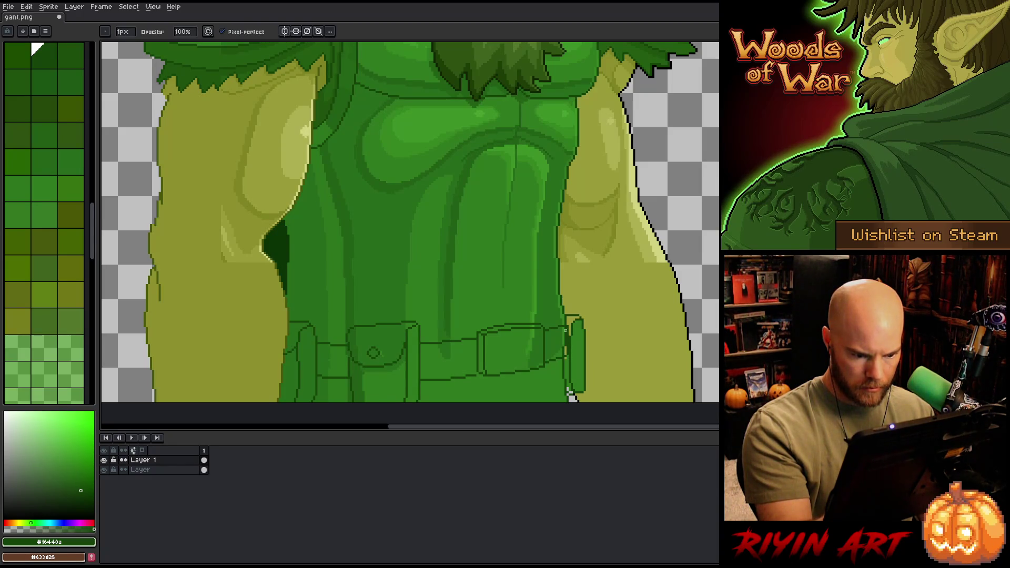
{"action": "left_click", "coordinate": [204, 470]}
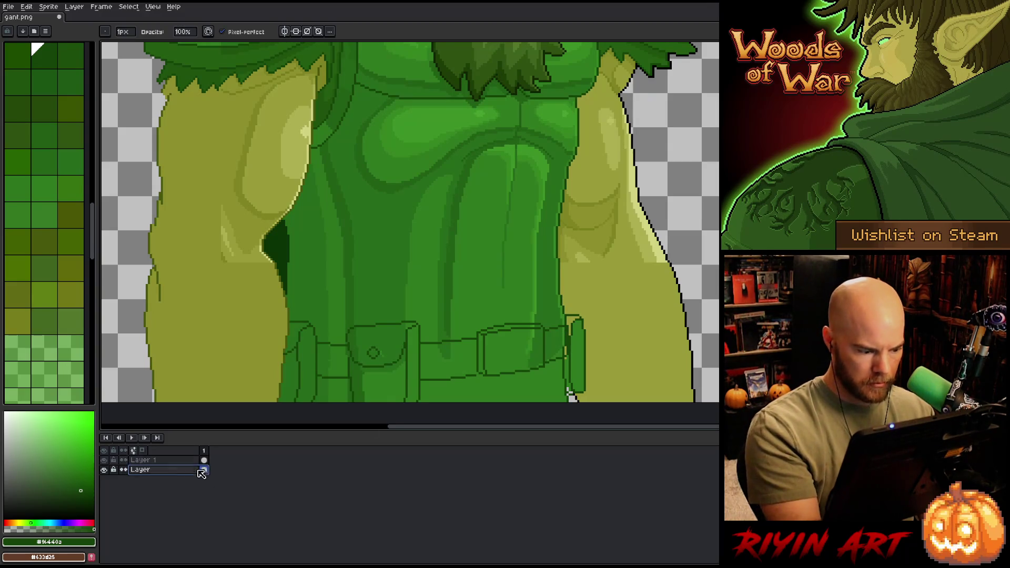
Step: Draw light metallic glints on the belt's right edge and the buckle
{"action": "left_click_drag", "start_coordinate": [565, 329], "coordinate": [564, 351]}
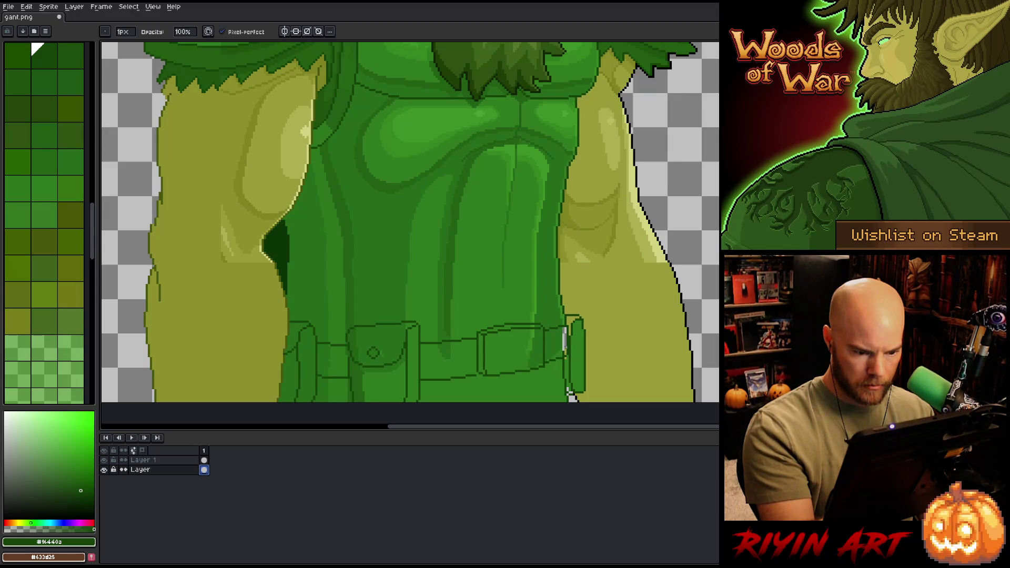
{"action": "key", "text": "Escape"}
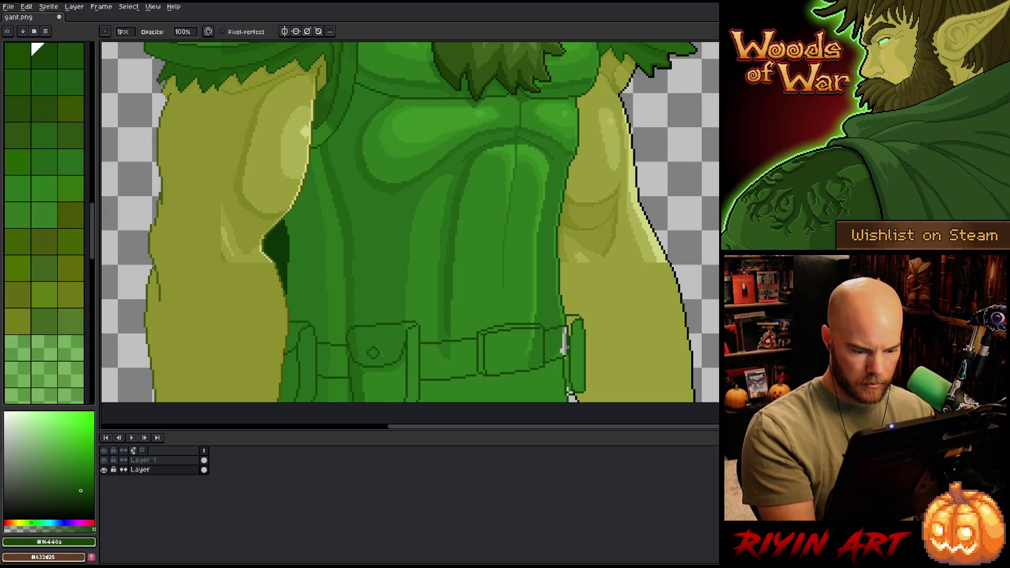
{"action": "left_click_drag", "start_coordinate": [533, 333], "coordinate": [532, 345]}
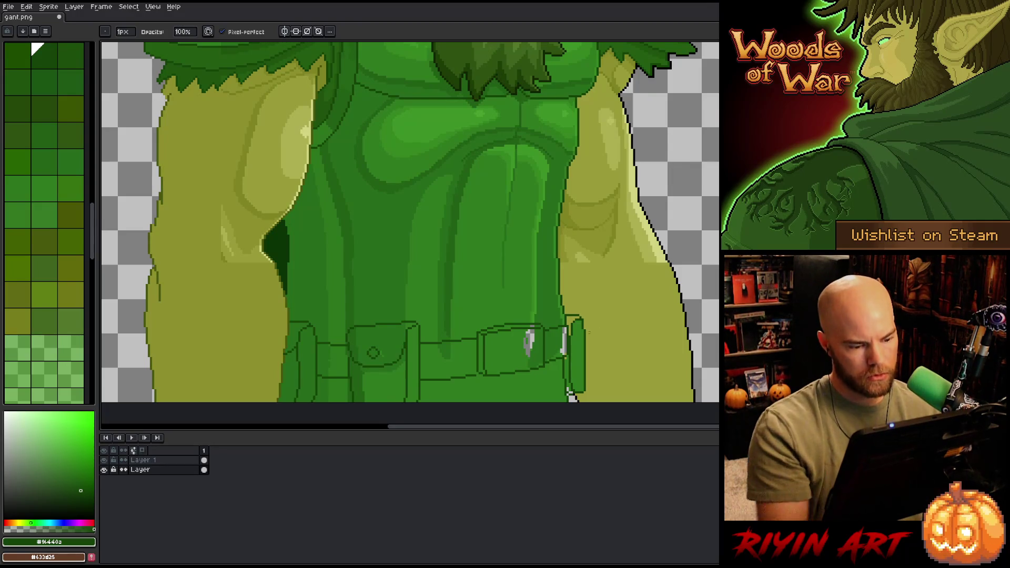
{"action": "scroll", "coordinate": [600, 329], "scroll_direction": "down", "scroll_amount": 6}
{"action": "left_click_drag", "start_coordinate": [541, 317], "coordinate": [451, 341]}
{"action": "scroll", "coordinate": [458, 348], "scroll_direction": "up", "scroll_amount": 5}
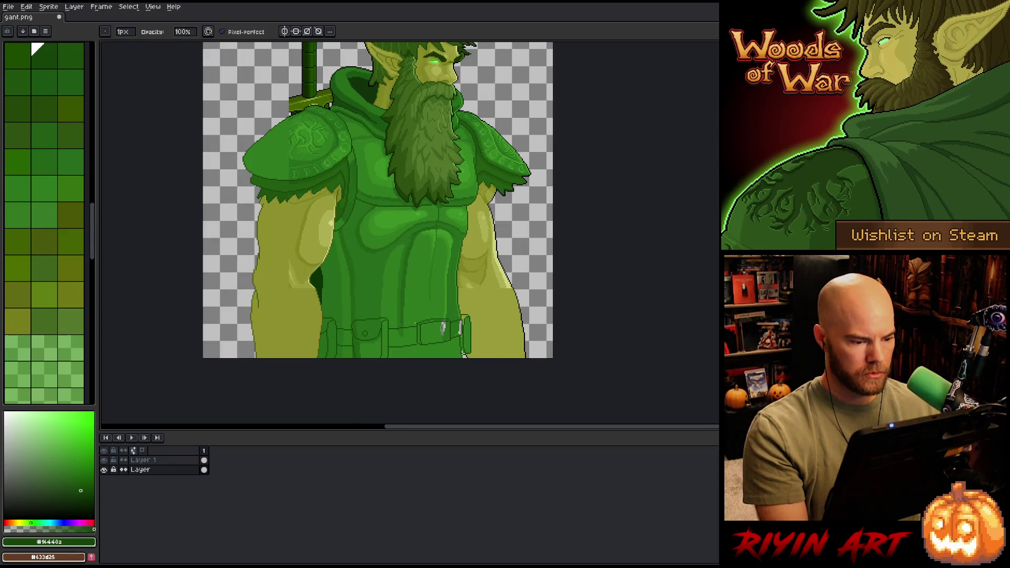
{"action": "scroll", "coordinate": [463, 353], "scroll_direction": "down", "scroll_amount": 2}
{"action": "scroll", "coordinate": [463, 353], "scroll_direction": "up", "scroll_amount": 1}
Step: Hide 'Layer', switch to Layer 1, and marquee-select the belt to drag it lower
{"action": "left_click", "coordinate": [158, 460]}
{"action": "left_click", "coordinate": [103, 460]}
{"action": "left_click", "coordinate": [103, 470]}
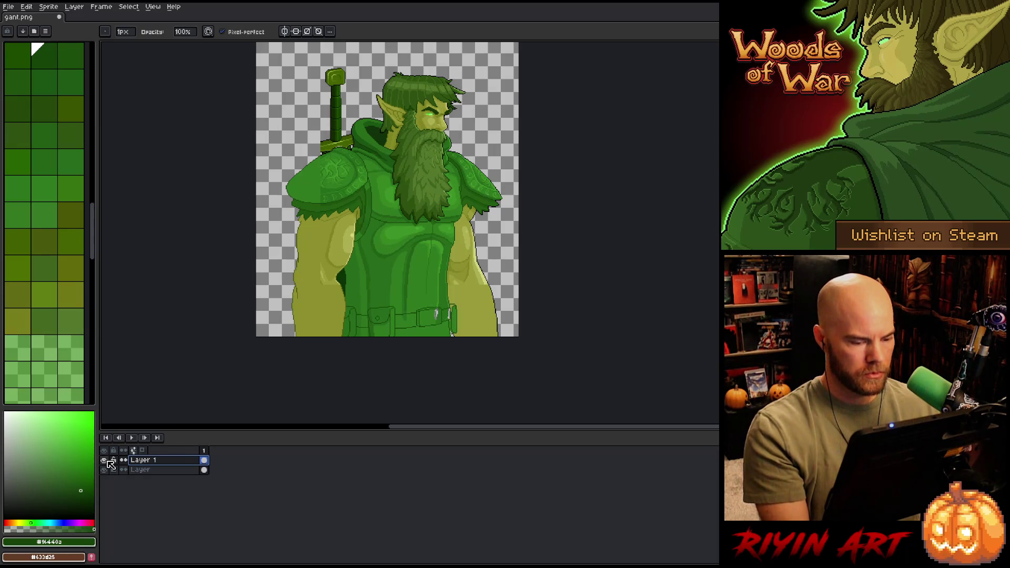
{"action": "key", "text": "m"}
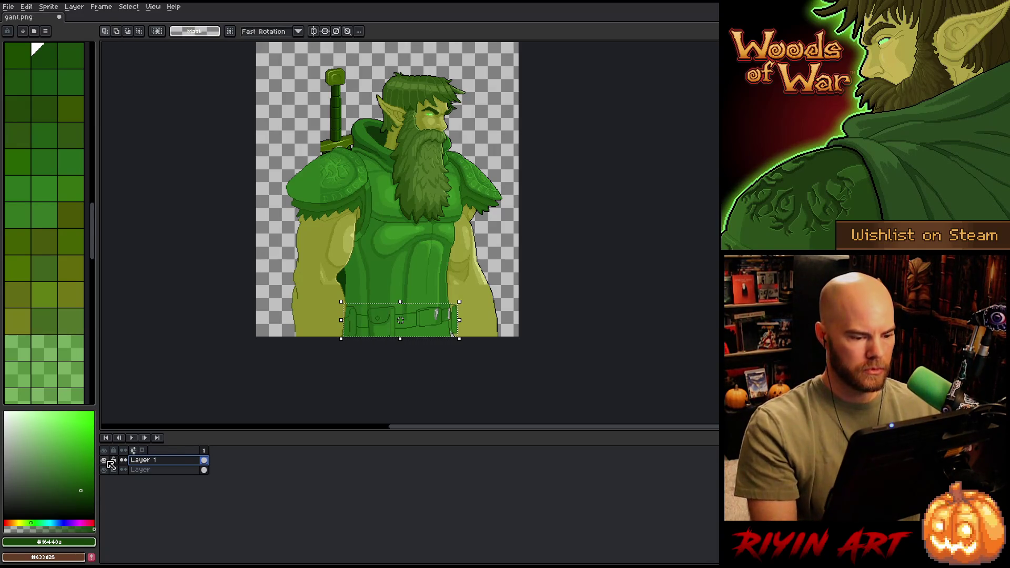
{"action": "left_click_drag", "start_coordinate": [460, 325], "coordinate": [341, 288]}
{"action": "left_click_drag", "start_coordinate": [401, 307], "coordinate": [400, 317]}
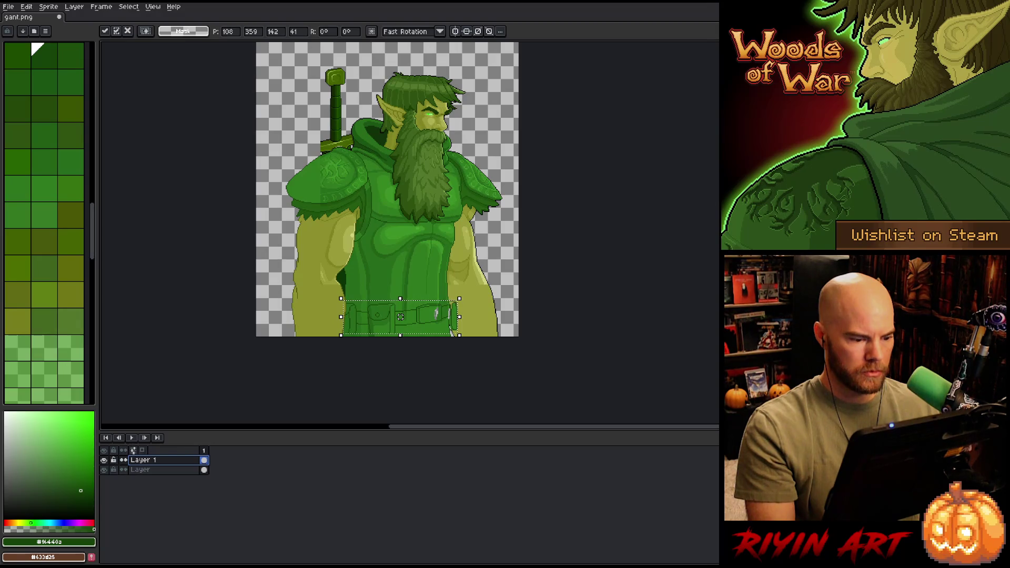
Step: Nudge the belt down one pixel and drop it in place
{"action": "key", "text": "Down"}
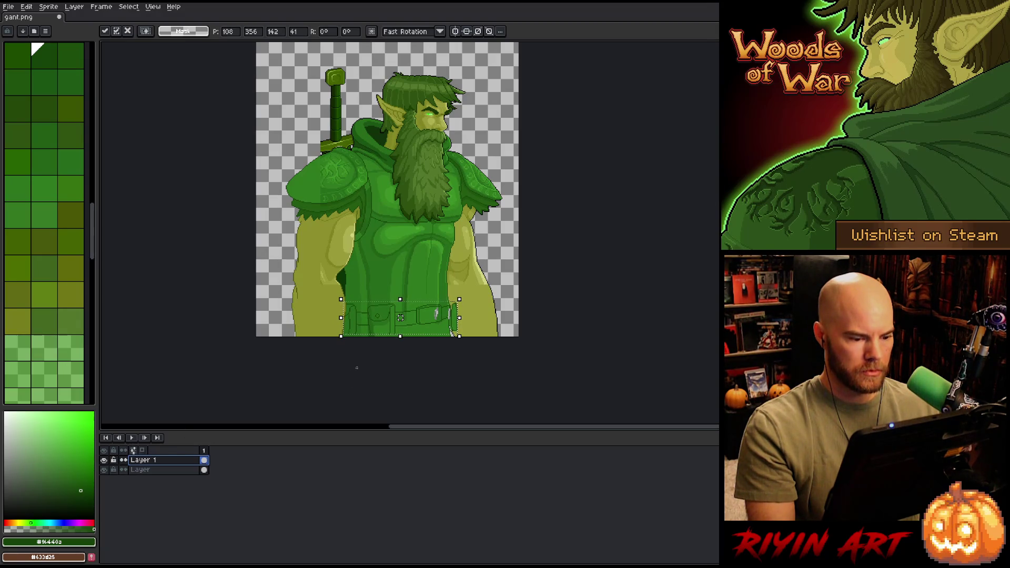
{"action": "left_click", "coordinate": [393, 345]}
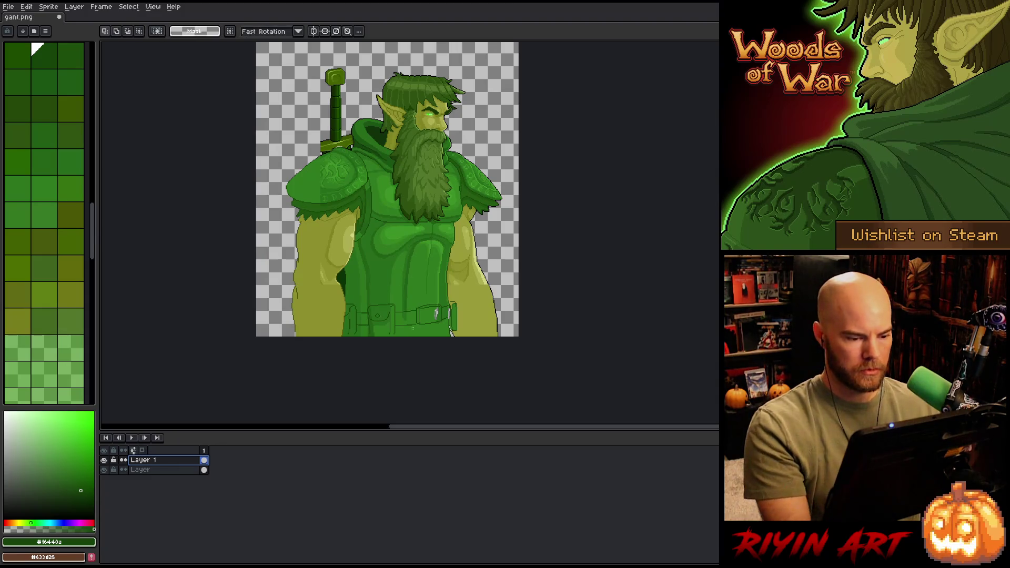
{"action": "scroll", "coordinate": [438, 312], "scroll_direction": "up", "scroll_amount": 3}
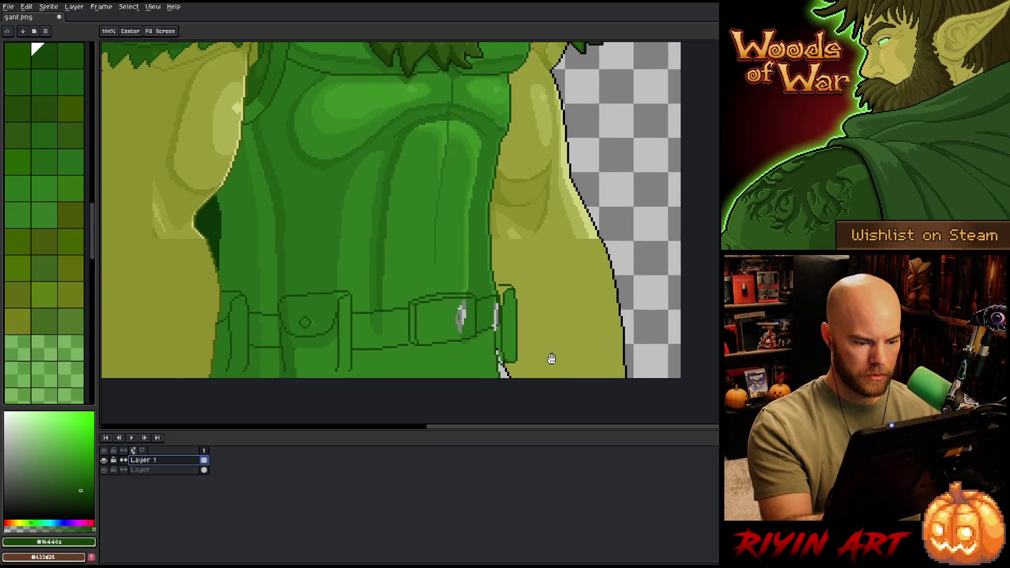
{"action": "scroll", "coordinate": [551, 355], "scroll_direction": "left", "scroll_amount": 2}
Step: Pick the darkest green, then merge Layer 1 and 'Layer' into a single layer
{"action": "key", "text": "i"}
{"action": "left_click", "coordinate": [525, 277]}
{"action": "key", "text": "b"}
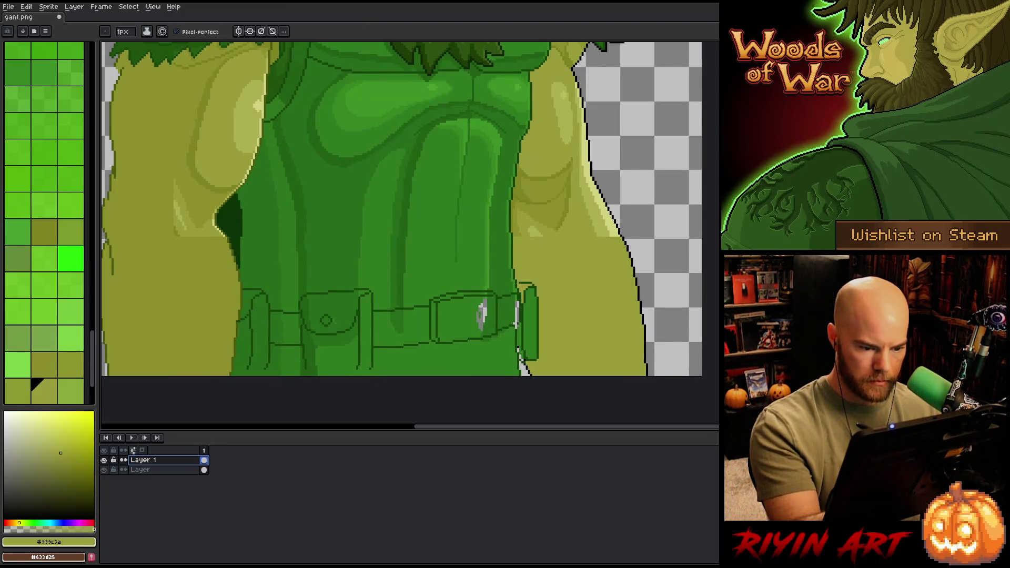
{"action": "left_click", "coordinate": [526, 279], "text": "alt"}
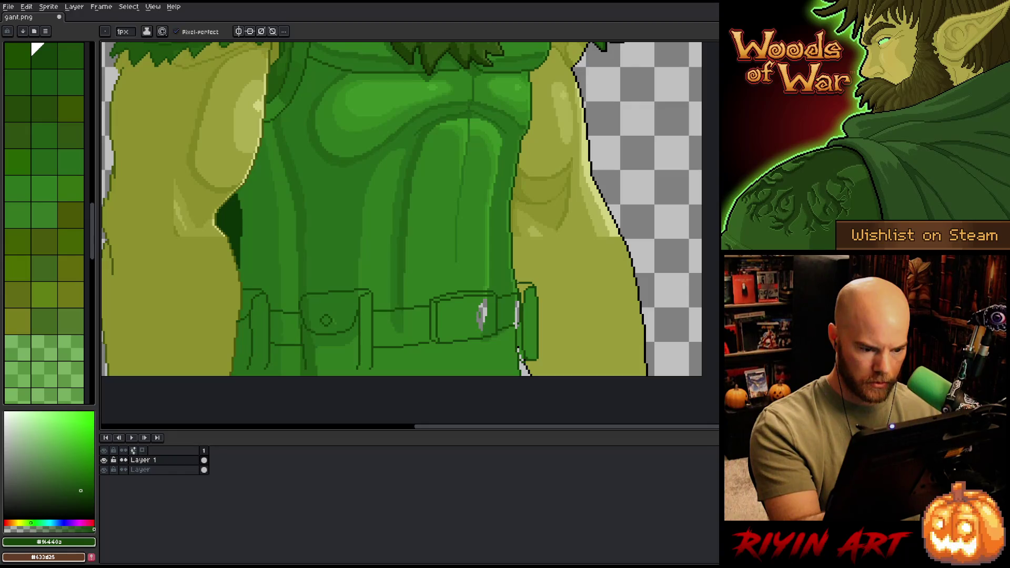
{"action": "left_click", "coordinate": [203, 472]}
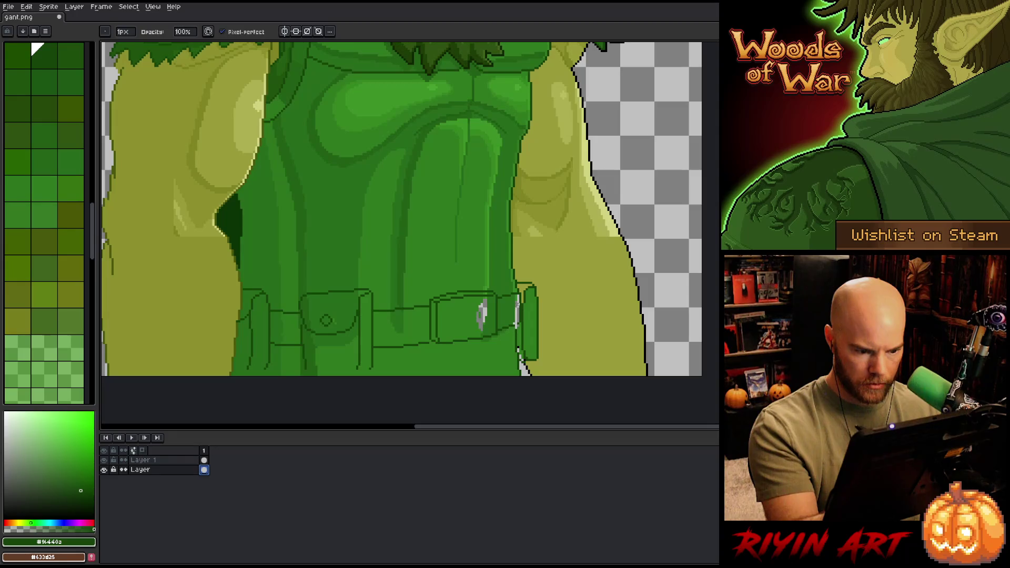
{"action": "left_click", "coordinate": [525, 294], "text": "alt"}
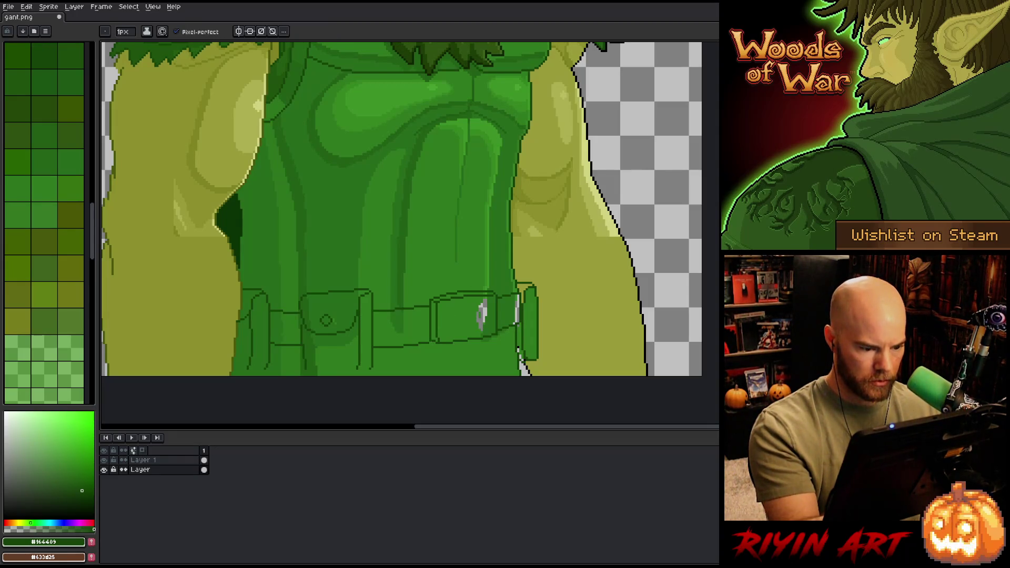
{"action": "left_click", "coordinate": [142, 459]}
{"action": "key", "text": "Delete"}
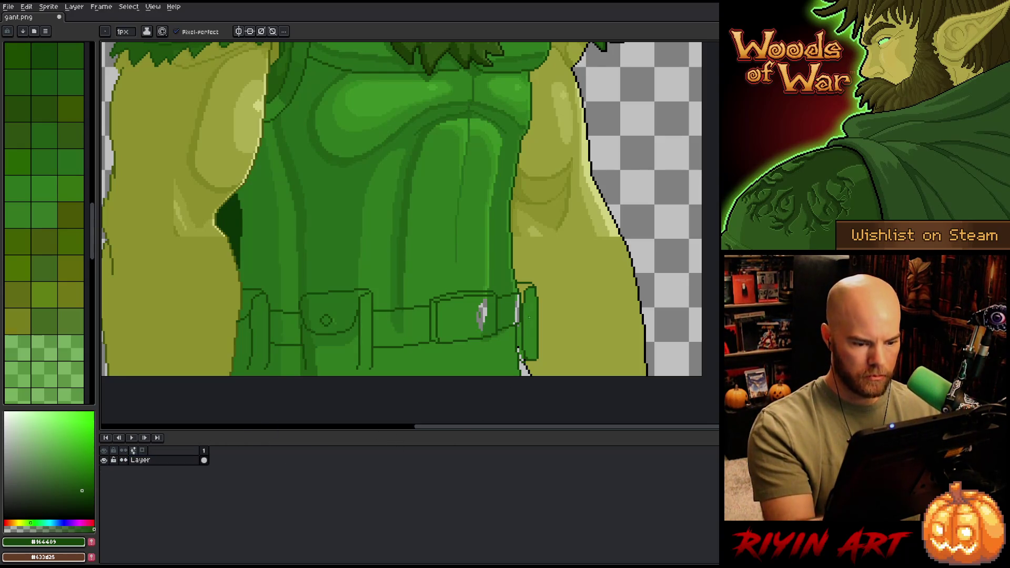
Step: Fill the pouch areas with a darker green
{"action": "key", "text": "g"}
{"action": "left_click", "coordinate": [37, 182]}
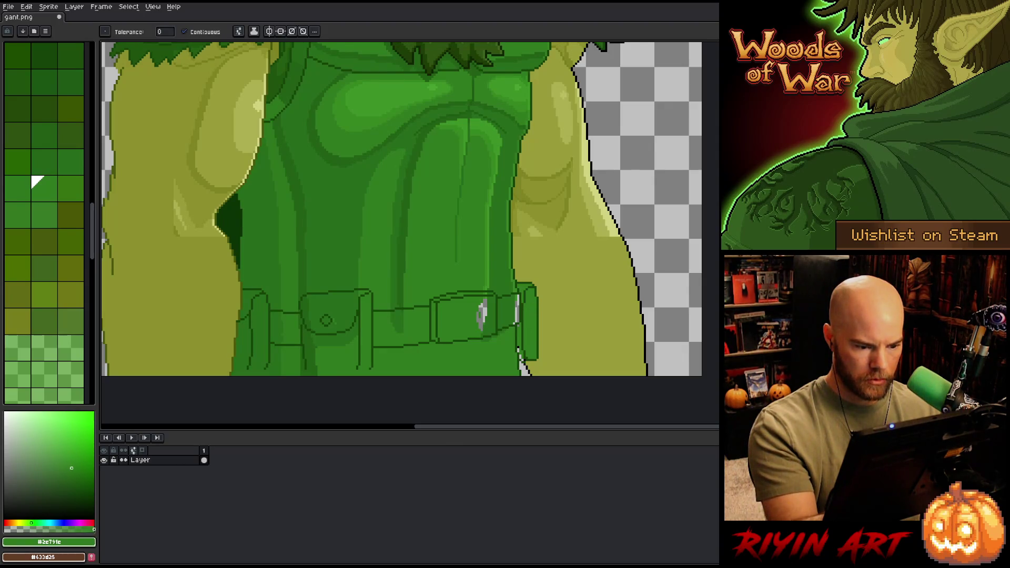
{"action": "left_click", "coordinate": [59, 150]}
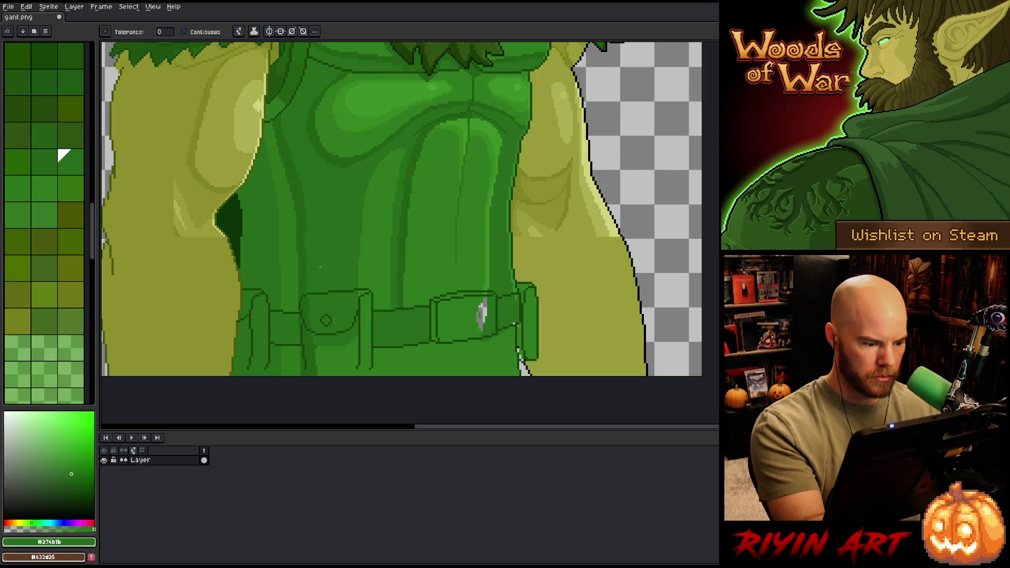
{"action": "key", "text": "b"}
{"action": "left_click", "coordinate": [32, 45]}
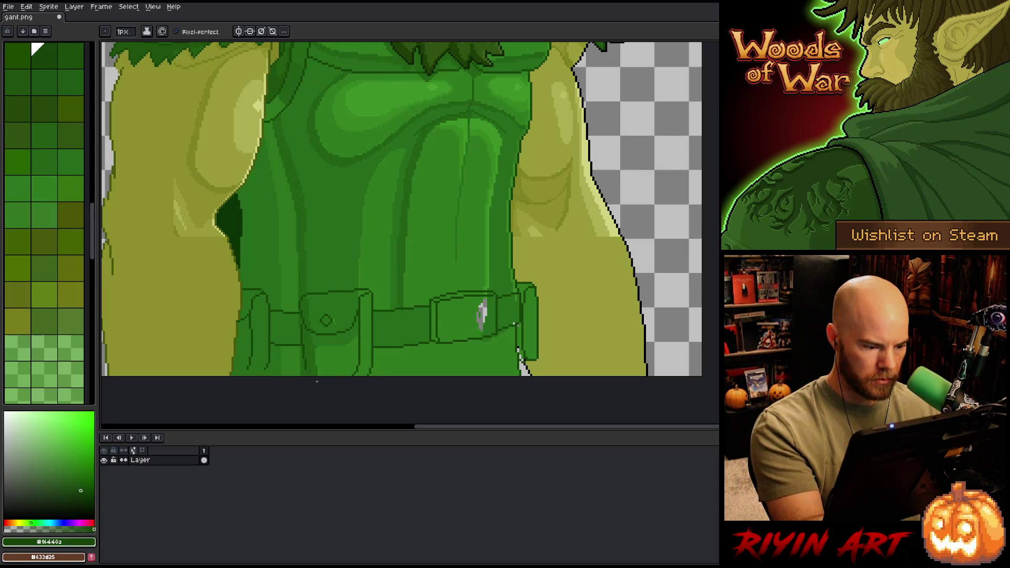
{"action": "key", "text": "g"}
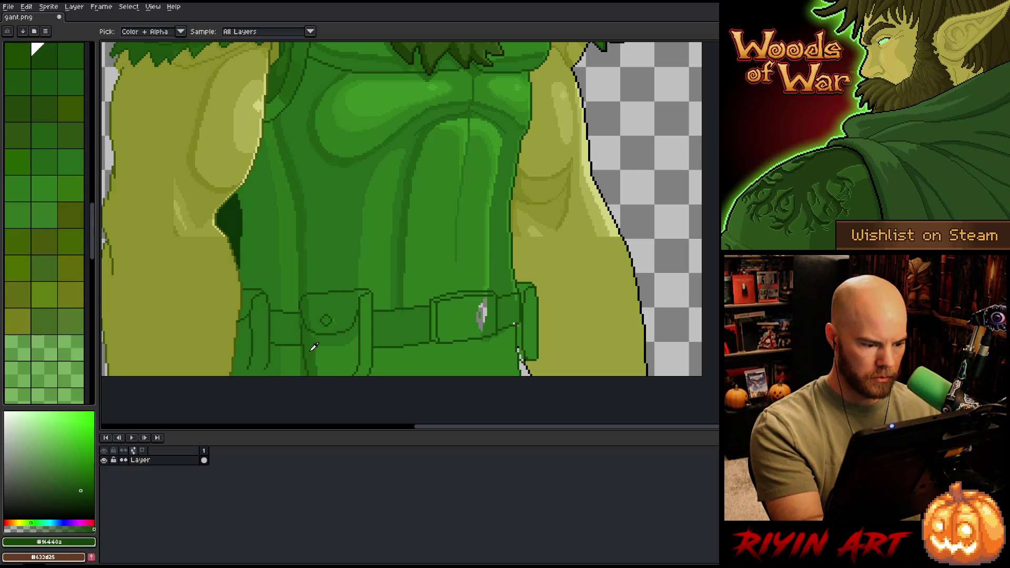
{"action": "left_click", "coordinate": [337, 358]}
{"action": "left_click", "coordinate": [339, 312]}
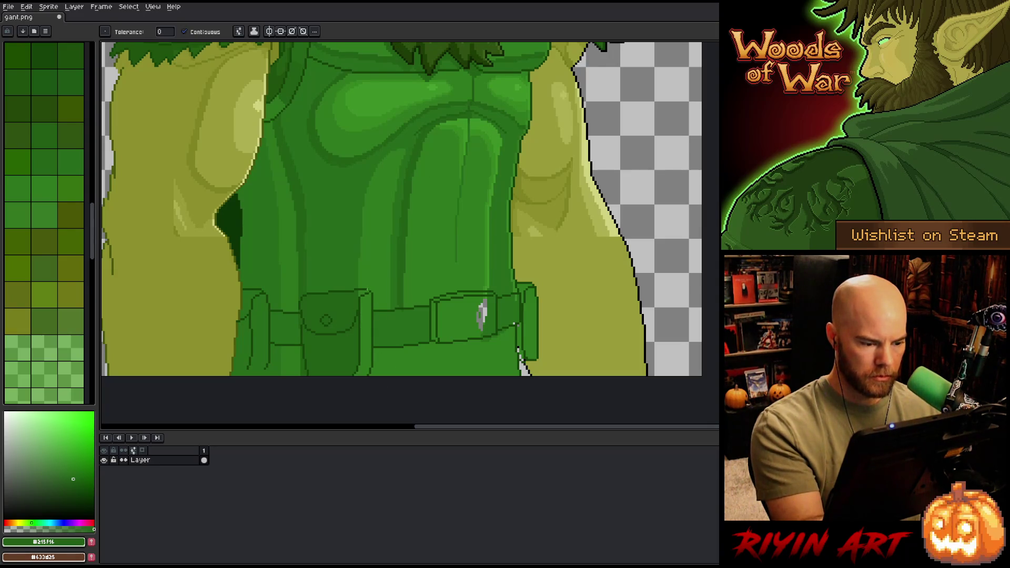
Step: Fill the belt buckle with mid green #358421 and its top strip with darker #2e791c
{"action": "left_click", "coordinate": [65, 156]}
{"action": "key", "text": "b"}
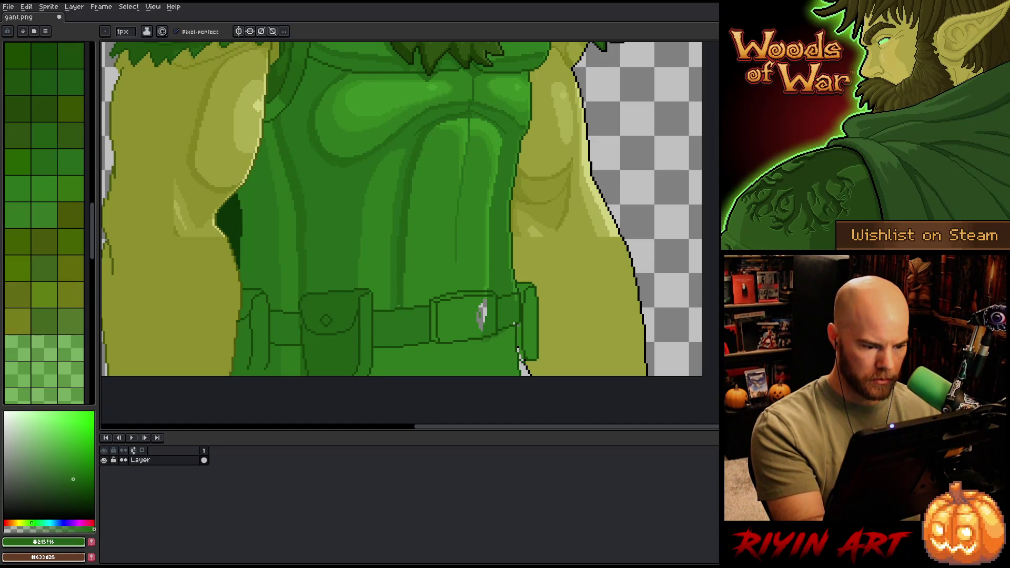
{"action": "key", "text": "i"}
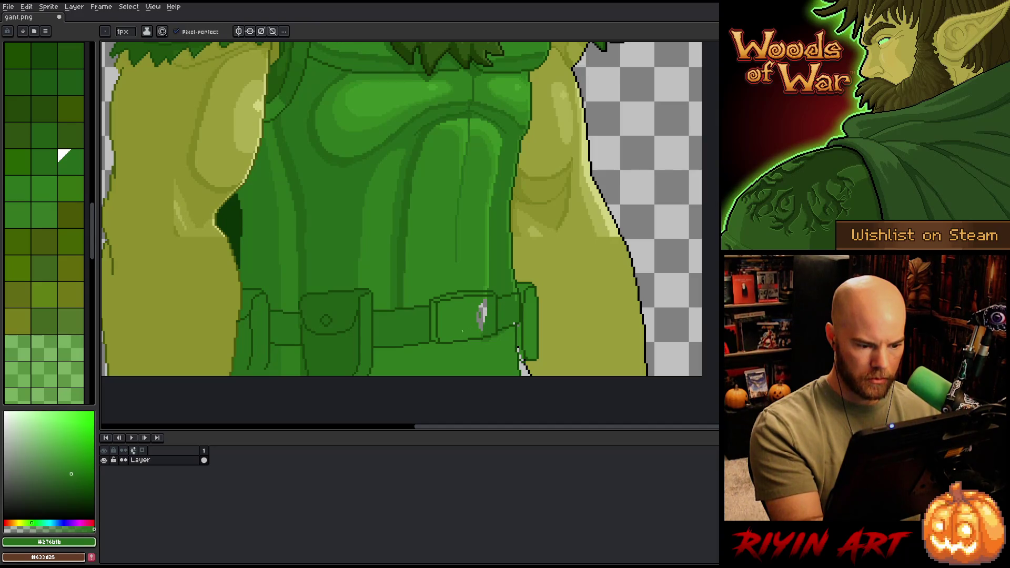
{"action": "left_click", "coordinate": [495, 308]}
{"action": "key", "text": "g"}
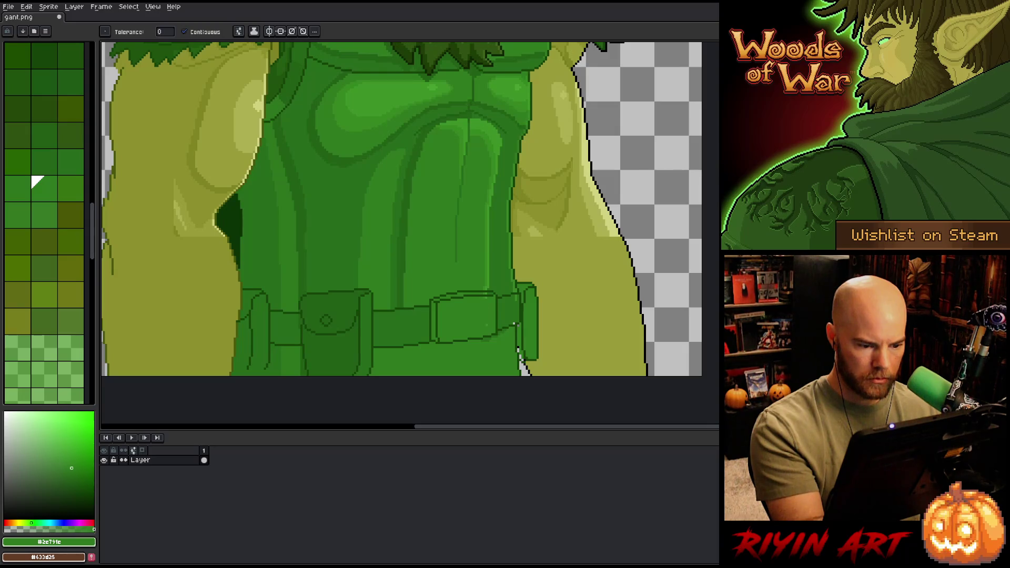
{"action": "key", "text": "b"}
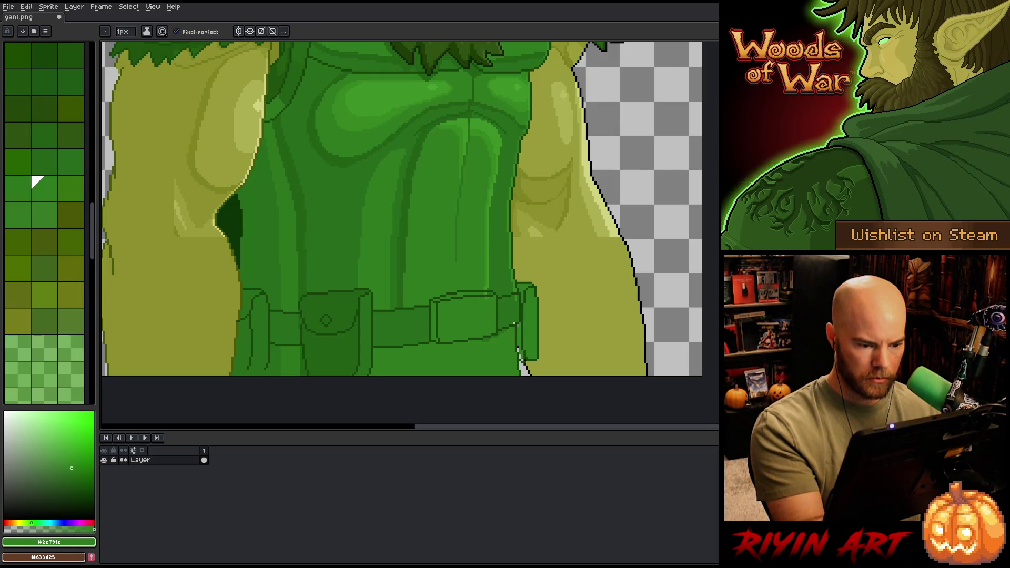
{"action": "left_click", "coordinate": [489, 280], "text": "alt"}
{"action": "key", "text": "g"}
{"action": "left_click", "coordinate": [486, 295]}
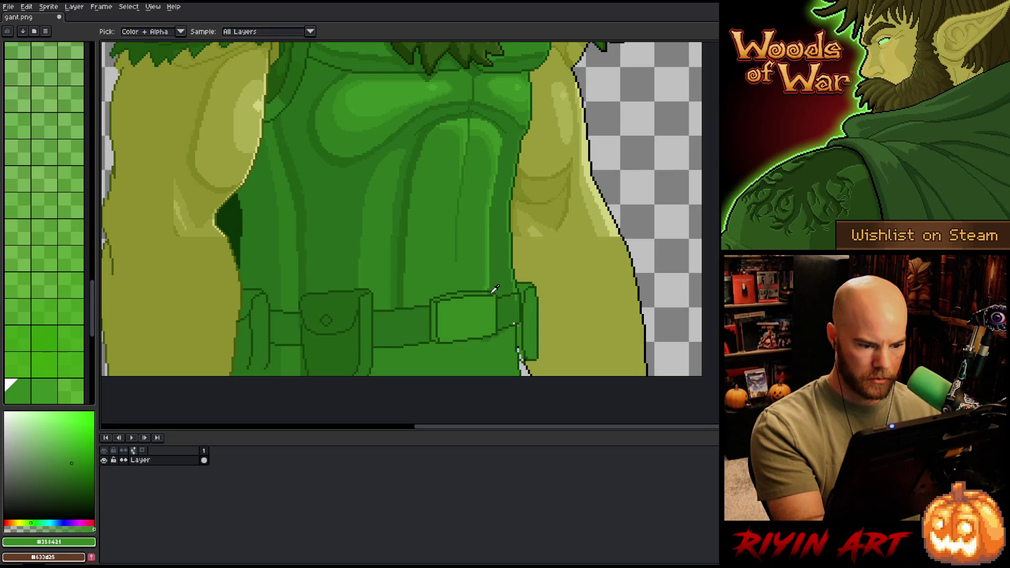
{"action": "left_click", "coordinate": [491, 289], "text": "alt"}
{"action": "left_click", "coordinate": [490, 293]}
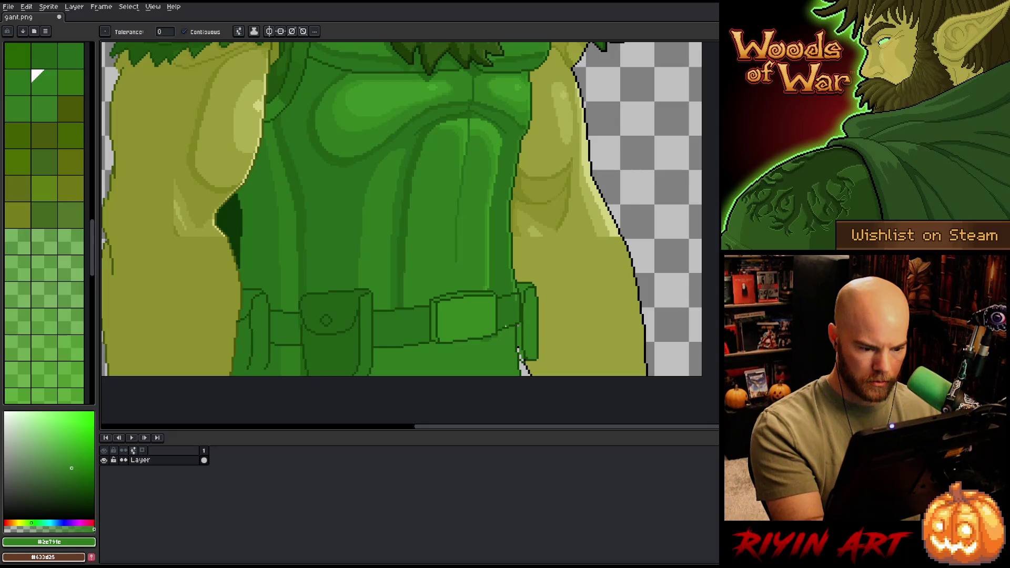
Step: Fill the area below the belt with the darker green #215f16
{"action": "left_click", "coordinate": [376, 367], "text": "alt"}
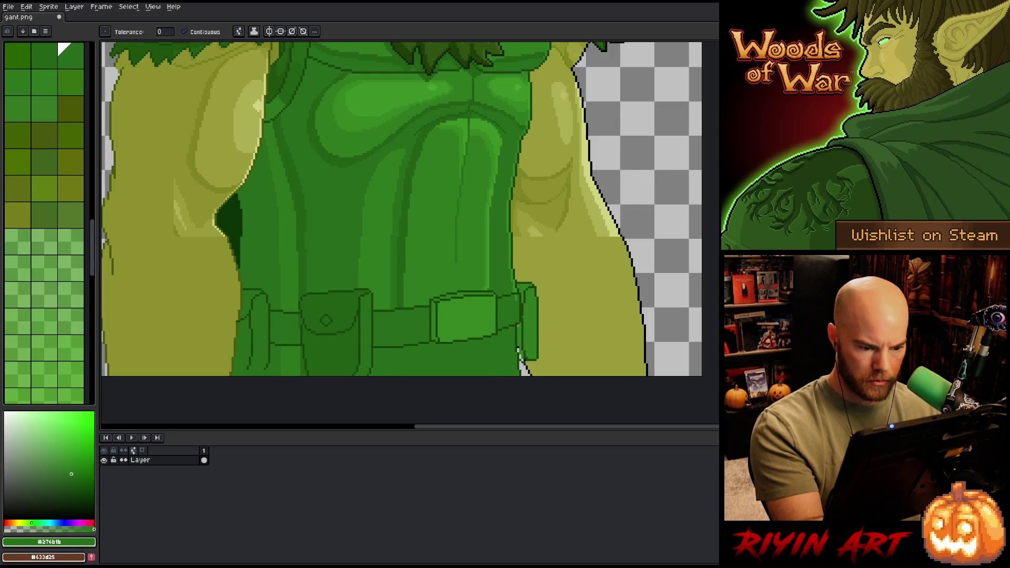
{"action": "left_click", "coordinate": [403, 266], "text": "alt"}
{"action": "left_click", "coordinate": [447, 360]}
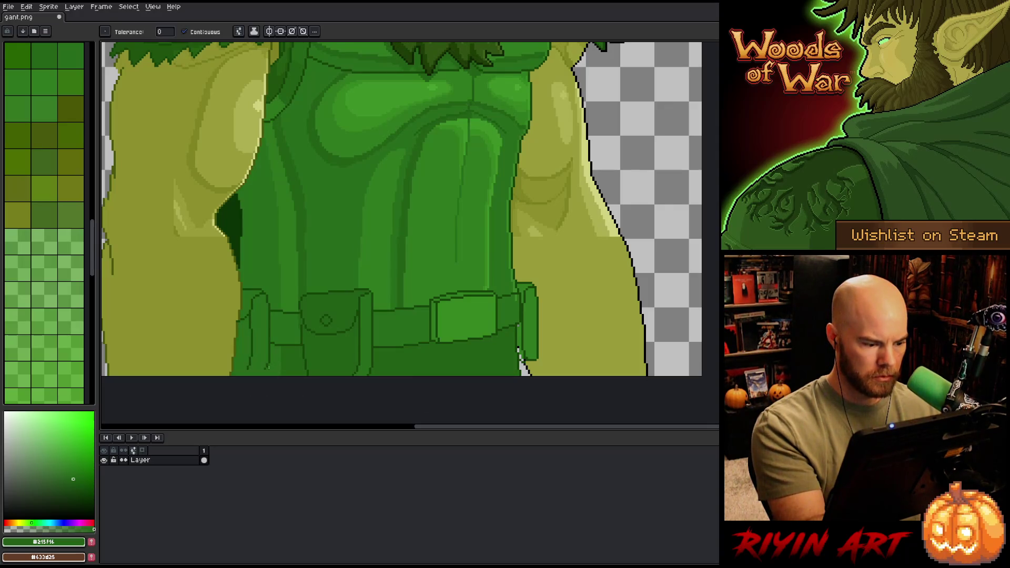
{"action": "key", "text": "b"}
{"action": "scroll", "coordinate": [34, 48], "scroll_direction": "up", "scroll_amount": 2}
{"action": "left_click", "coordinate": [34, 47]}
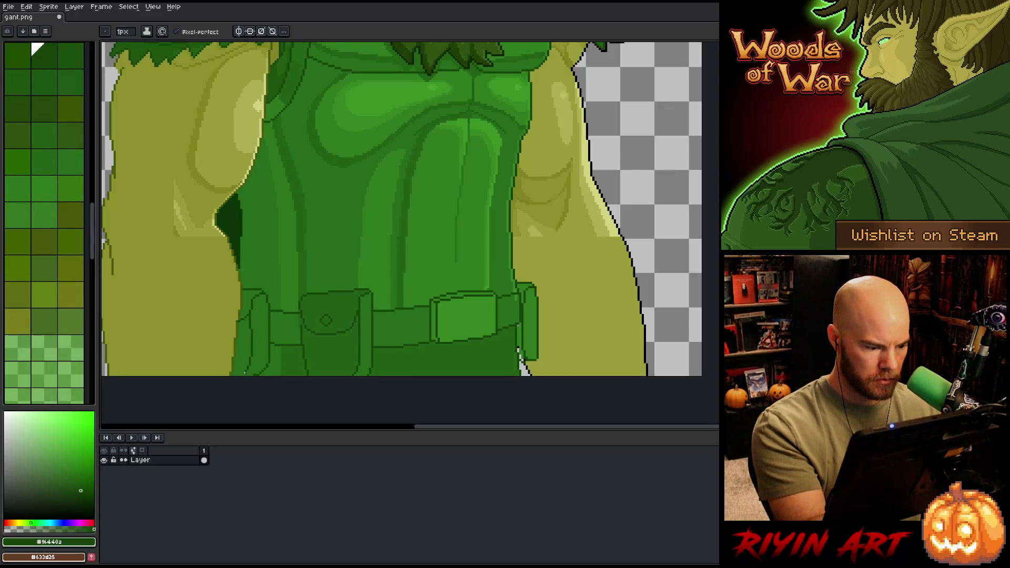
{"action": "left_click", "coordinate": [275, 360], "text": "alt"}
Step: Darken the belt strap left of the pouch with #215f16
{"action": "left_click_drag", "start_coordinate": [500, 356], "coordinate": [547, 376]}
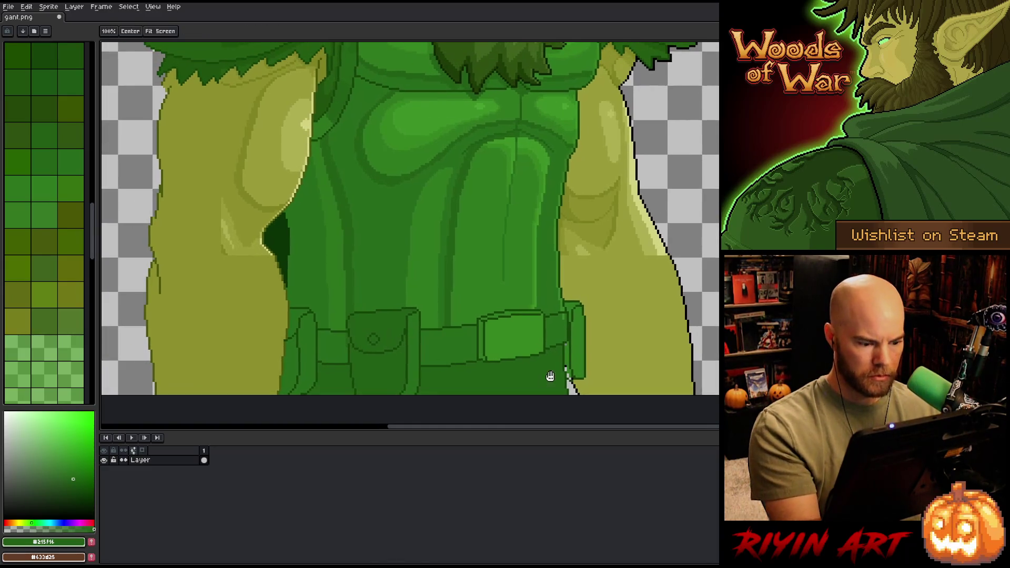
{"action": "key", "text": "b"}
{"action": "key", "text": "g"}
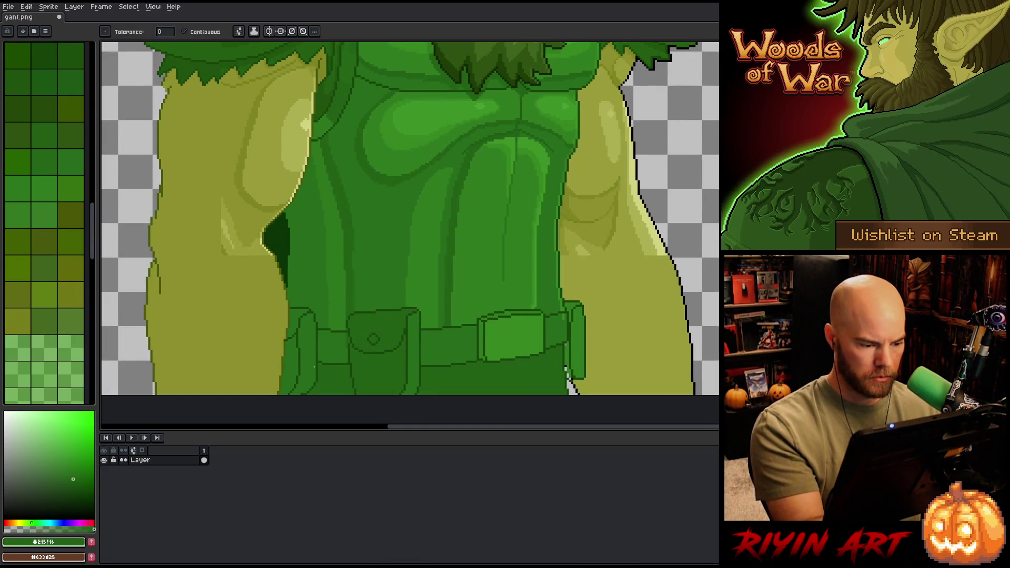
{"action": "left_click", "coordinate": [308, 349], "text": "alt"}
{"action": "left_click", "coordinate": [347, 319], "text": "alt"}
{"action": "left_click", "coordinate": [308, 358]}
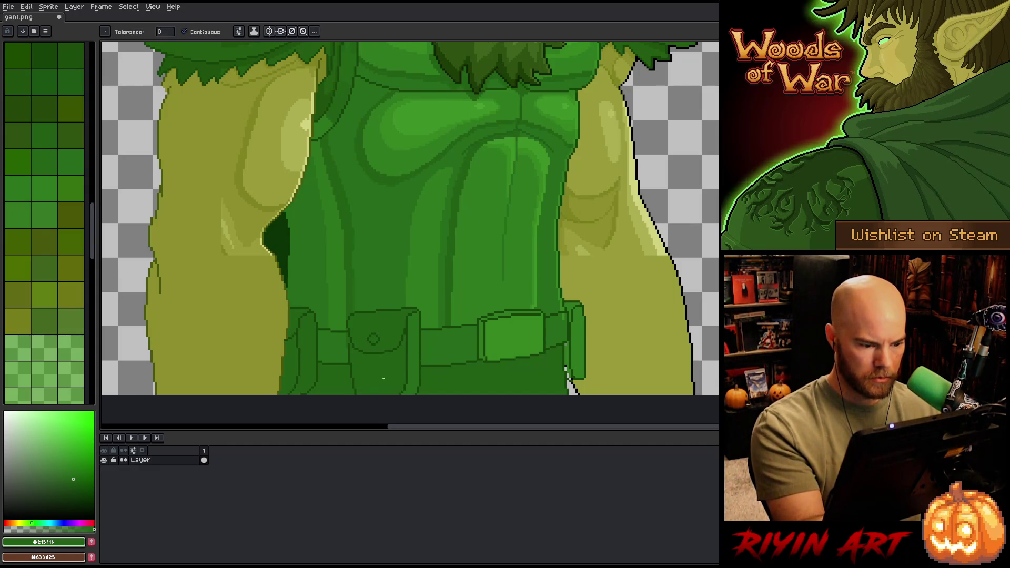
{"action": "left_click", "coordinate": [338, 355]}
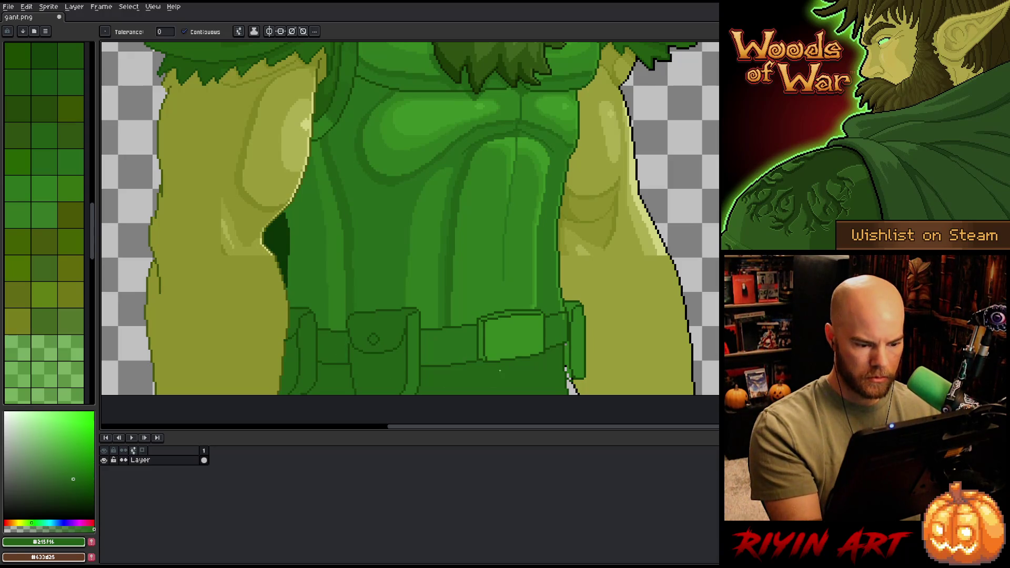
Step: Darken the thin strip along the buckle's left edge
{"action": "left_click_drag", "start_coordinate": [500, 371], "coordinate": [451, 358]}
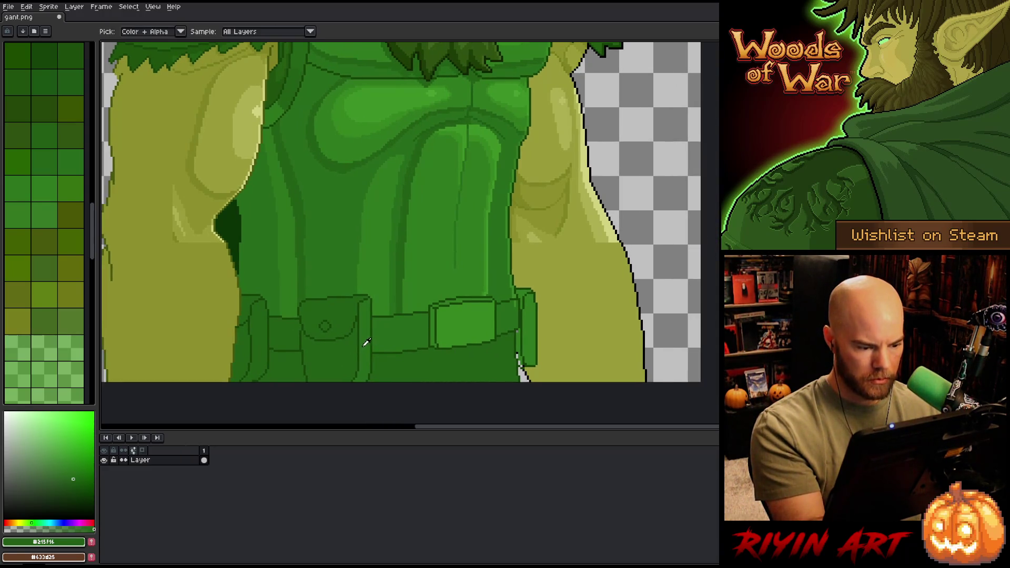
{"action": "left_click", "coordinate": [63, 154]}
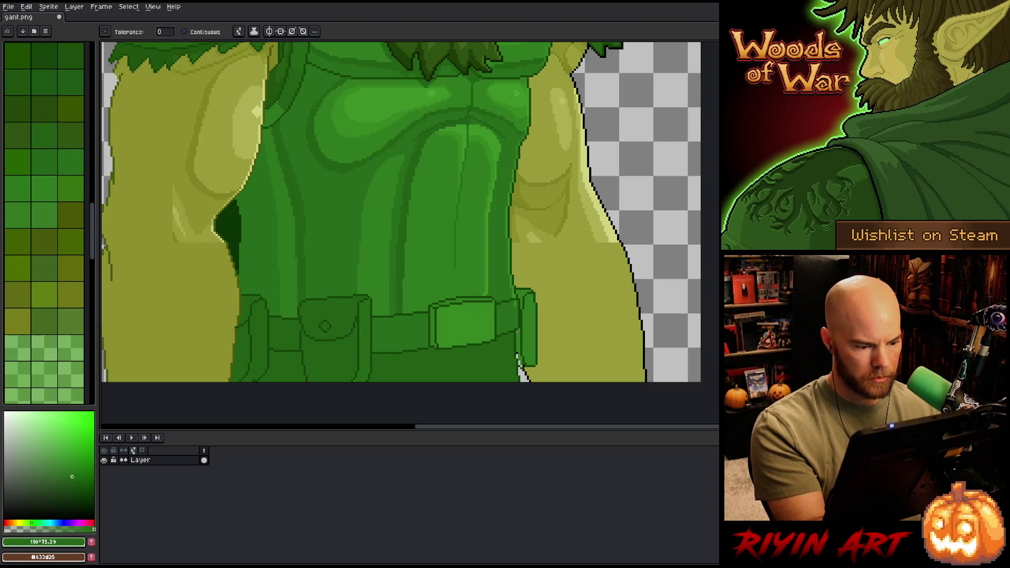
{"action": "left_click", "coordinate": [432, 333]}
{"action": "left_click", "coordinate": [63, 153]}
{"action": "key", "text": "b"}
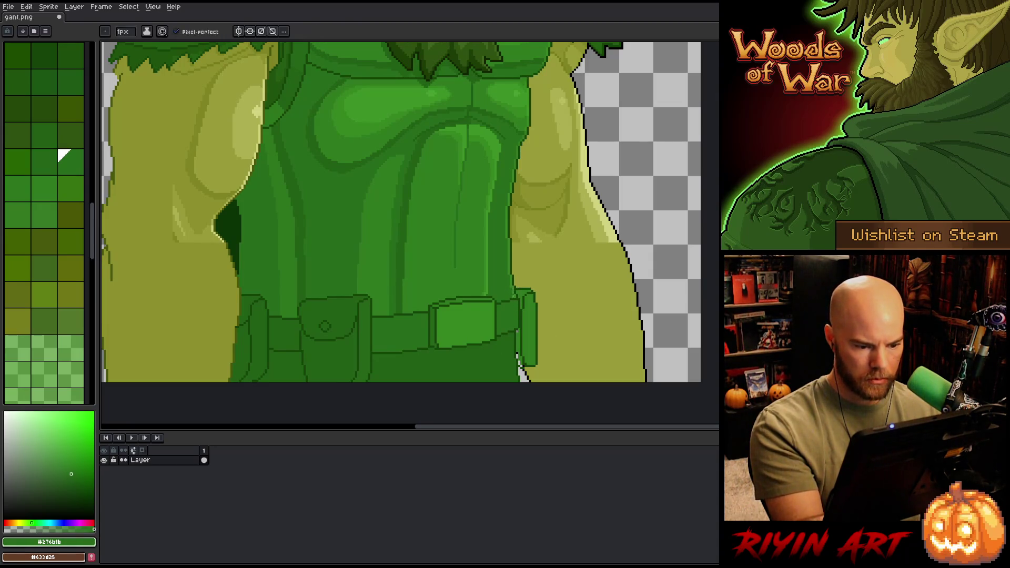
Step: Darken the thin strip right of the buckle with #215f16
{"action": "key", "text": "i"}
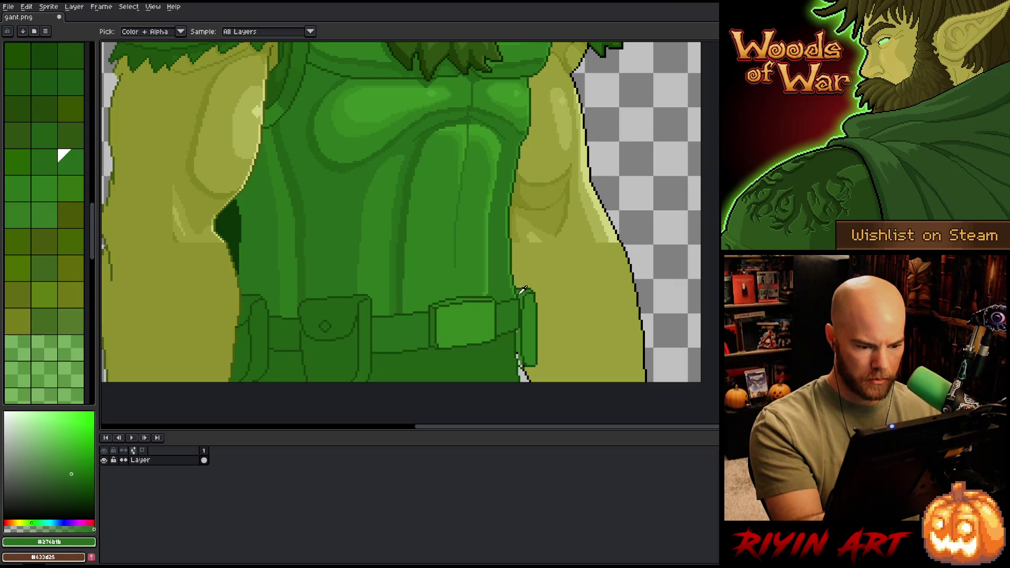
{"action": "left_click", "coordinate": [523, 294]}
{"action": "key", "text": "b"}
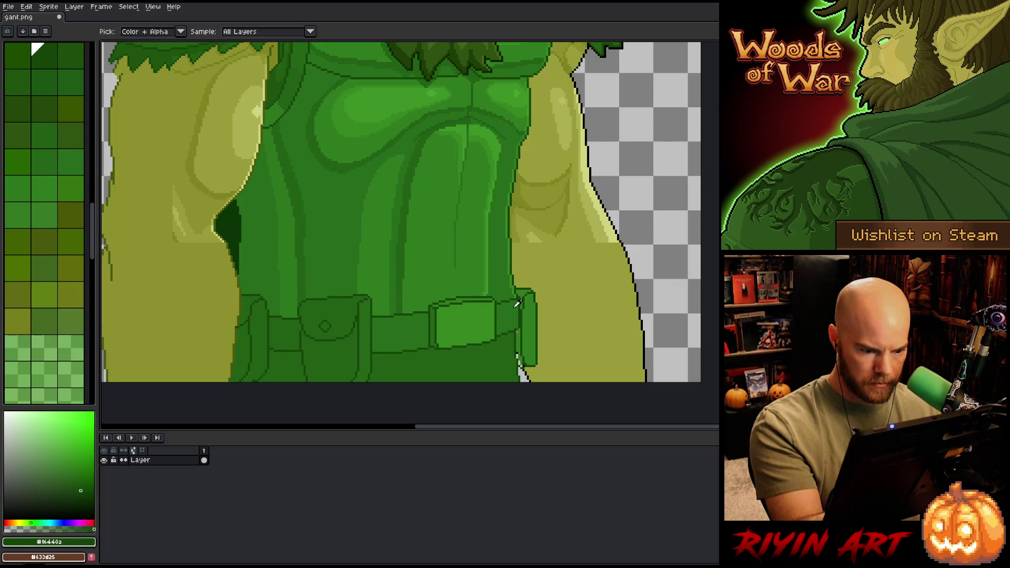
{"action": "left_click", "coordinate": [548, 155], "text": "alt"}
{"action": "left_click", "coordinate": [547, 156], "text": "alt"}
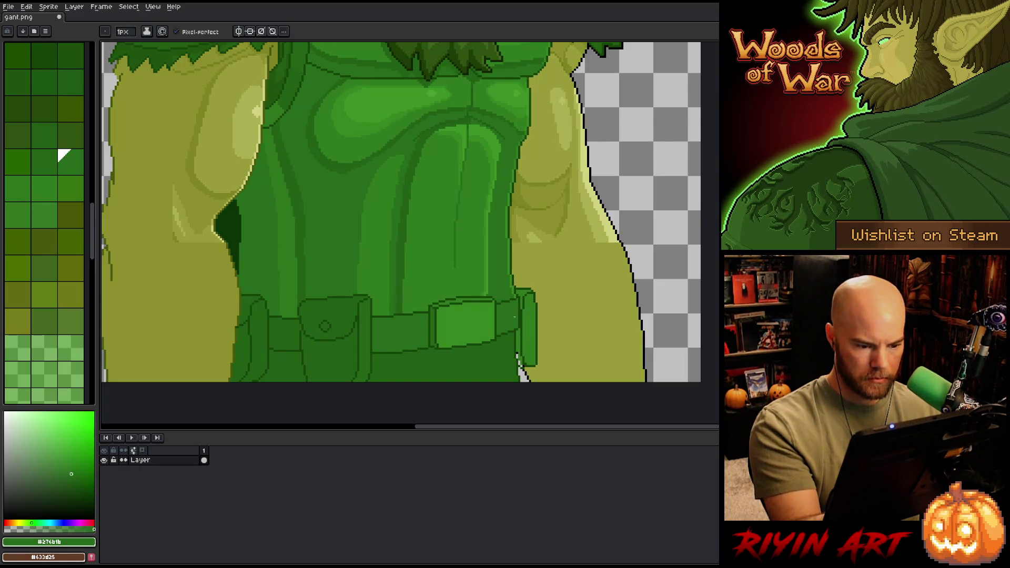
{"action": "key", "text": "g"}
{"action": "left_click", "coordinate": [518, 340]}
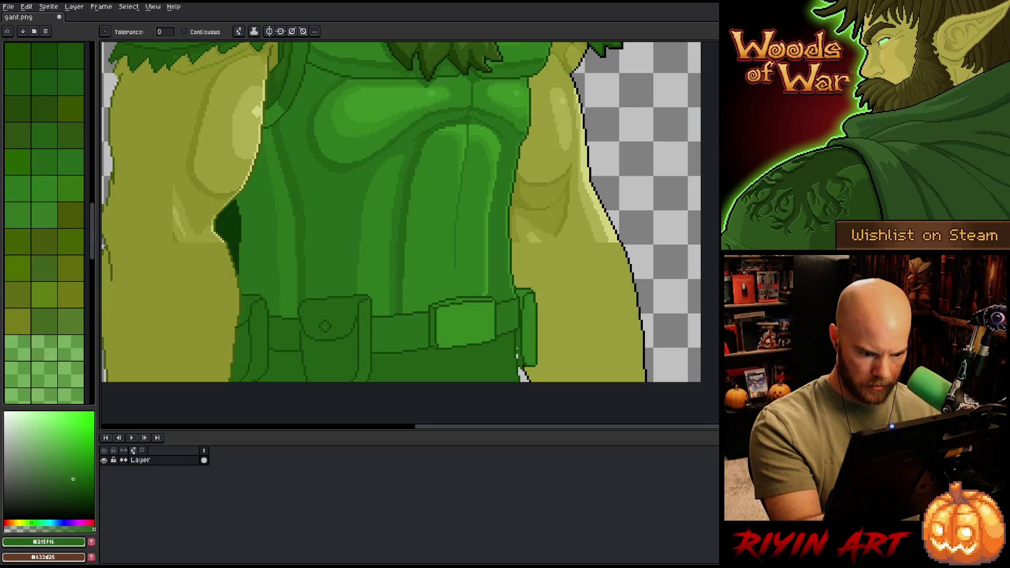
{"action": "key", "text": "b"}
{"action": "left_click", "coordinate": [32, 44]}
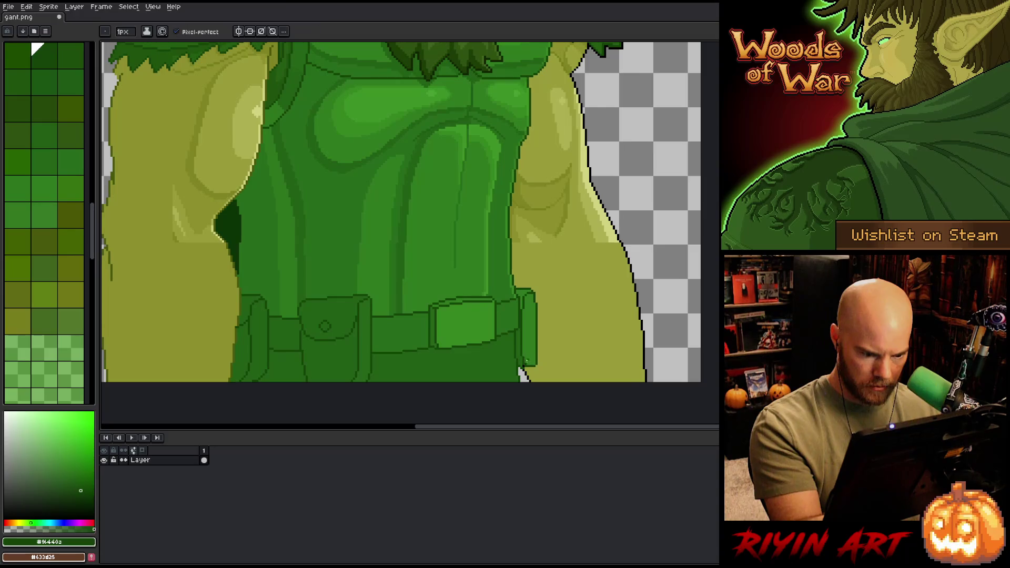
Step: Draw a #215f16 vertical line down the belt's right end and fill that strip
{"action": "left_click", "coordinate": [521, 367], "text": "alt"}
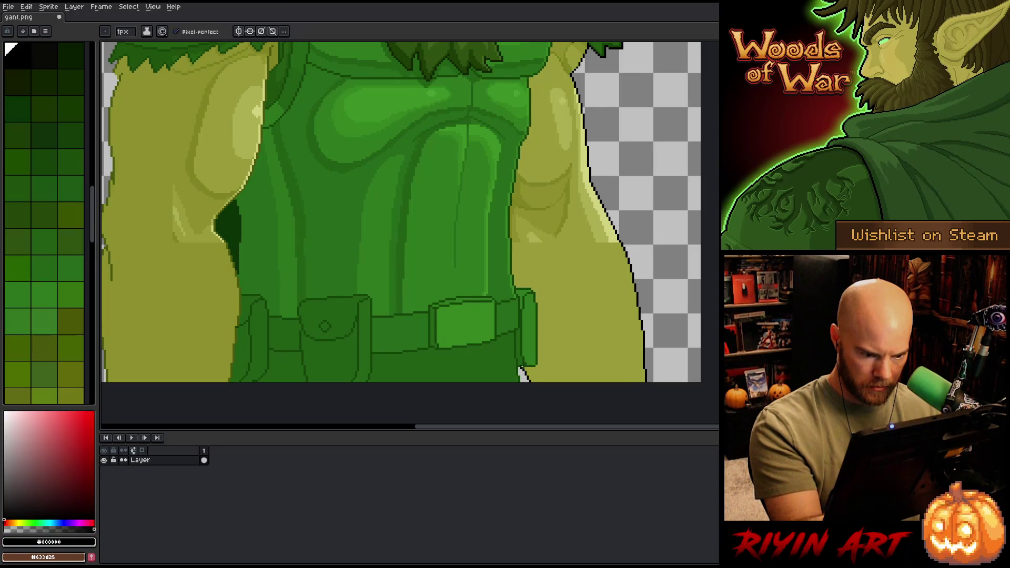
{"action": "left_click", "coordinate": [535, 343], "text": "alt"}
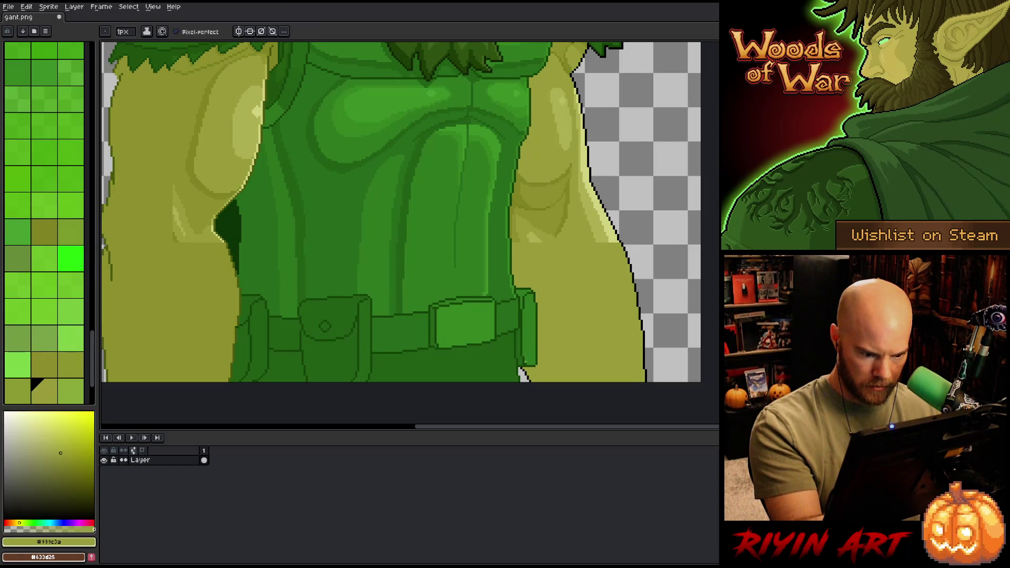
{"action": "left_click", "coordinate": [525, 343], "text": "alt"}
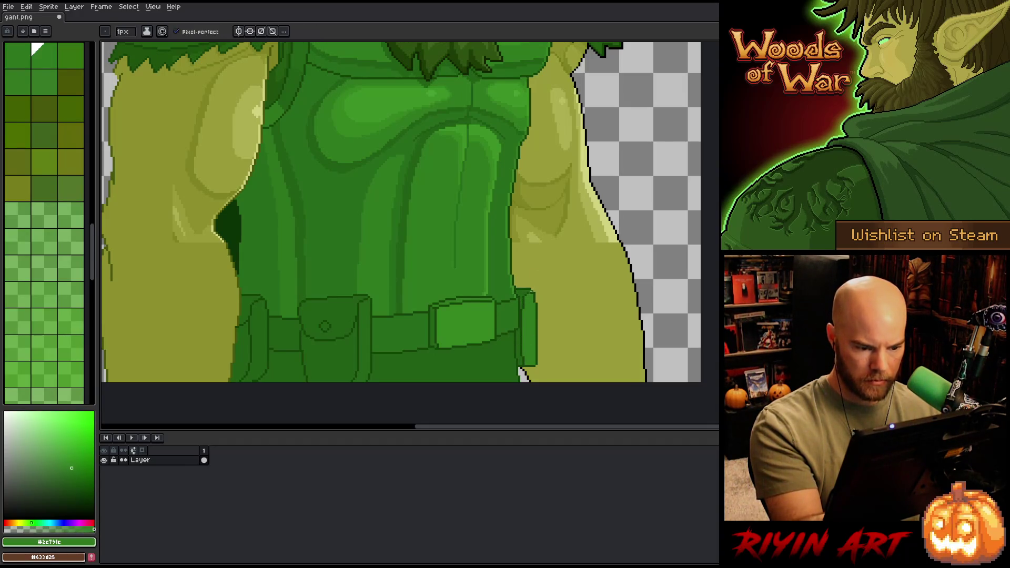
{"action": "left_click", "coordinate": [532, 295], "text": "alt"}
{"action": "left_click_drag", "start_coordinate": [530, 295], "coordinate": [530, 335]}
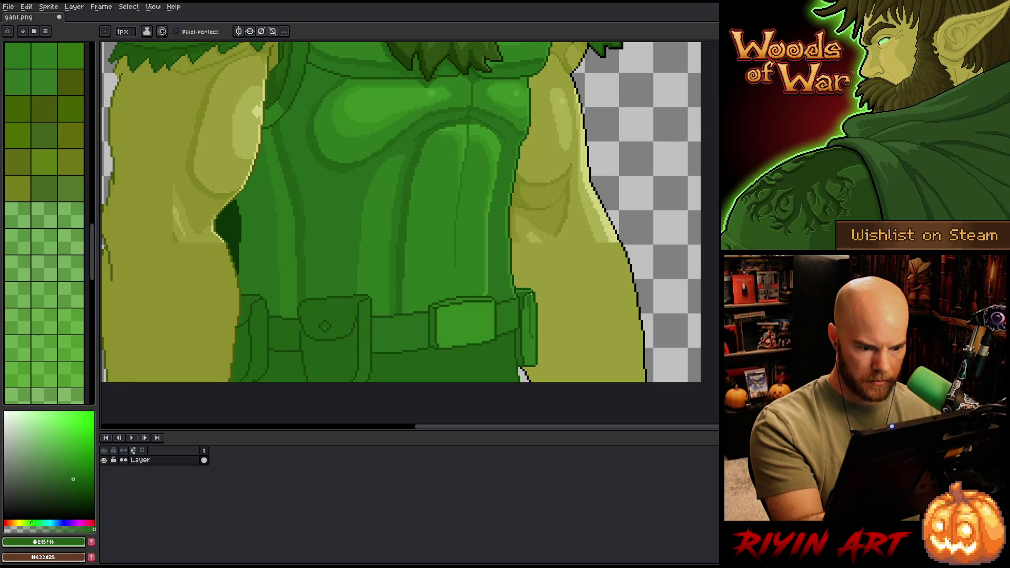
{"action": "left_click_drag", "start_coordinate": [531, 336], "coordinate": [532, 353]}
{"action": "key", "text": "g"}
{"action": "left_click", "coordinate": [528, 329]}
{"action": "key", "text": "b"}
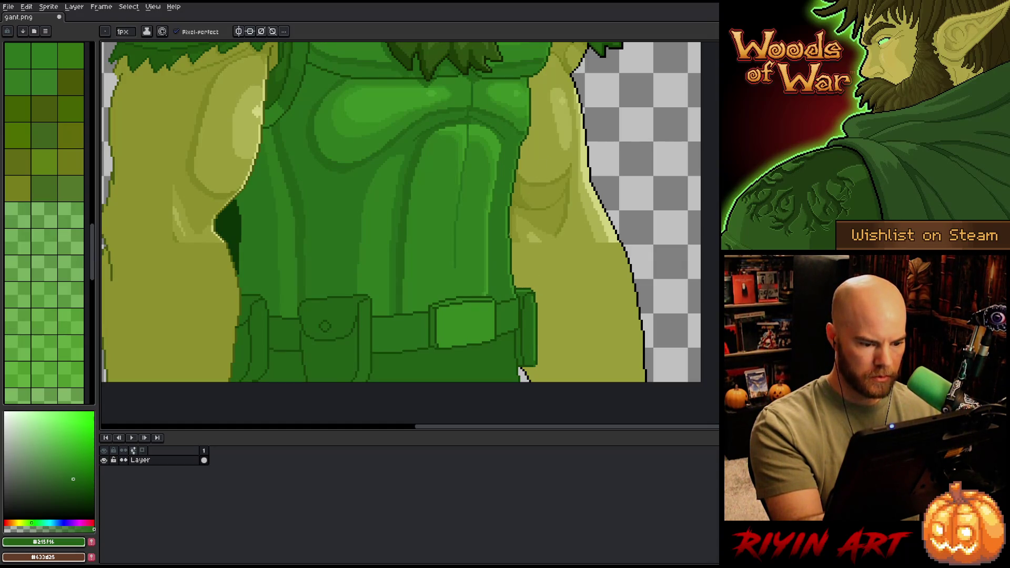
Step: Sample torso greens, lasso-select strips along the torso, then deselect
{"action": "left_click", "coordinate": [458, 255], "text": "alt"}
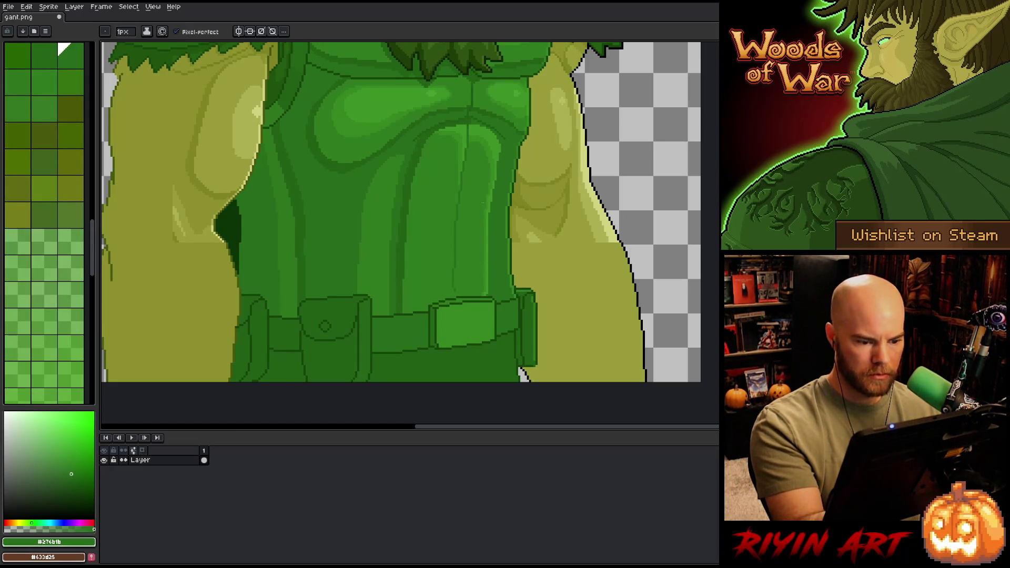
{"action": "key", "text": "alt"}
{"action": "left_click", "coordinate": [462, 278], "text": "alt"}
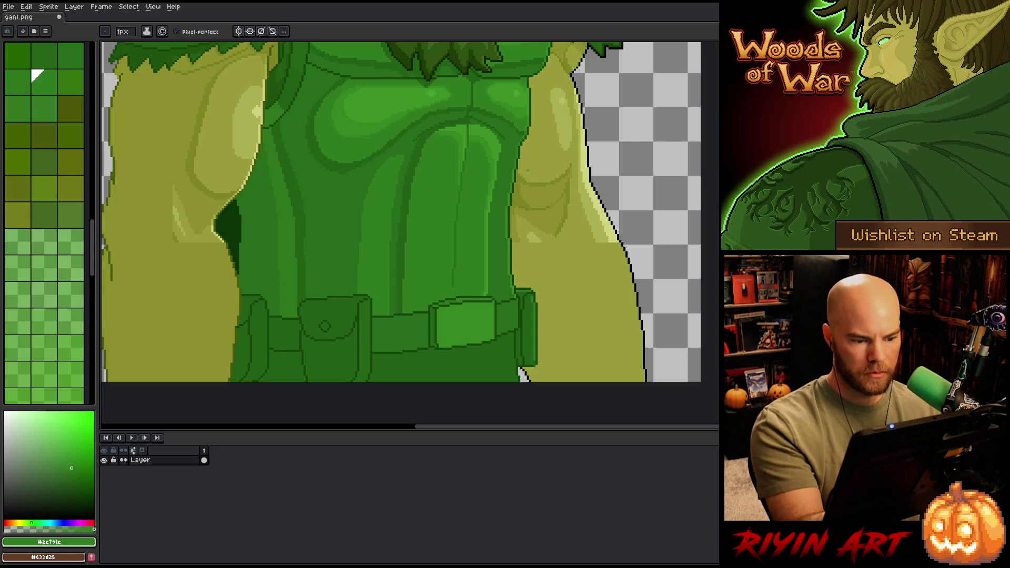
{"action": "left_click", "coordinate": [453, 290], "text": "alt"}
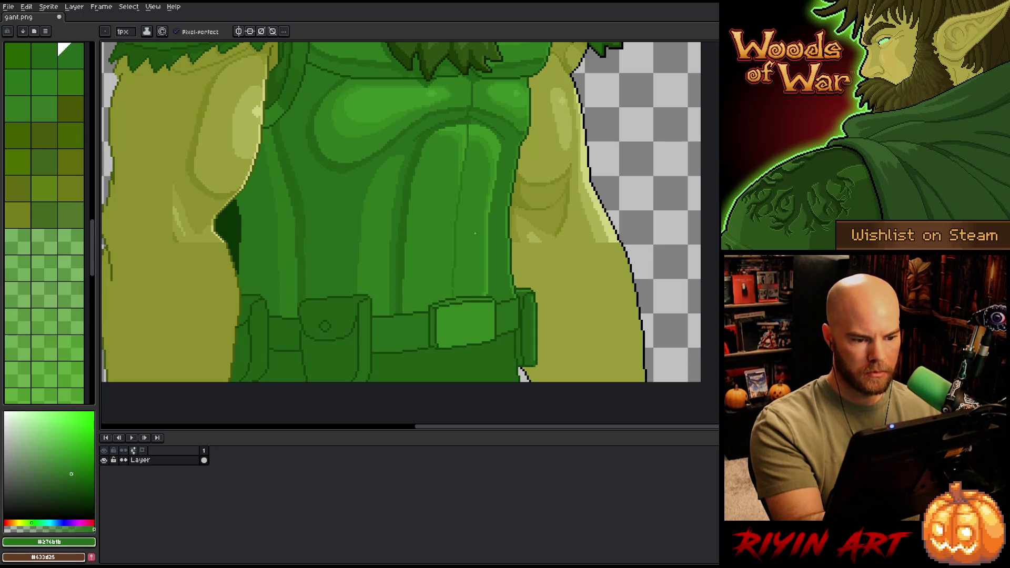
{"action": "left_click", "coordinate": [453, 296], "text": "alt"}
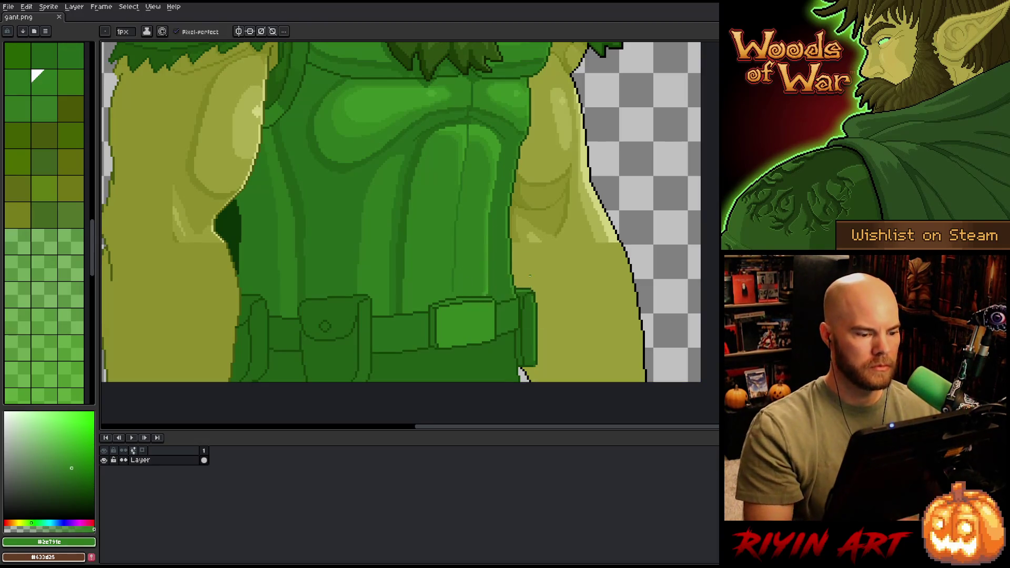
{"action": "left_click", "coordinate": [392, 295], "text": "alt"}
{"action": "left_click_drag", "start_coordinate": [399, 157], "coordinate": [389, 316]}
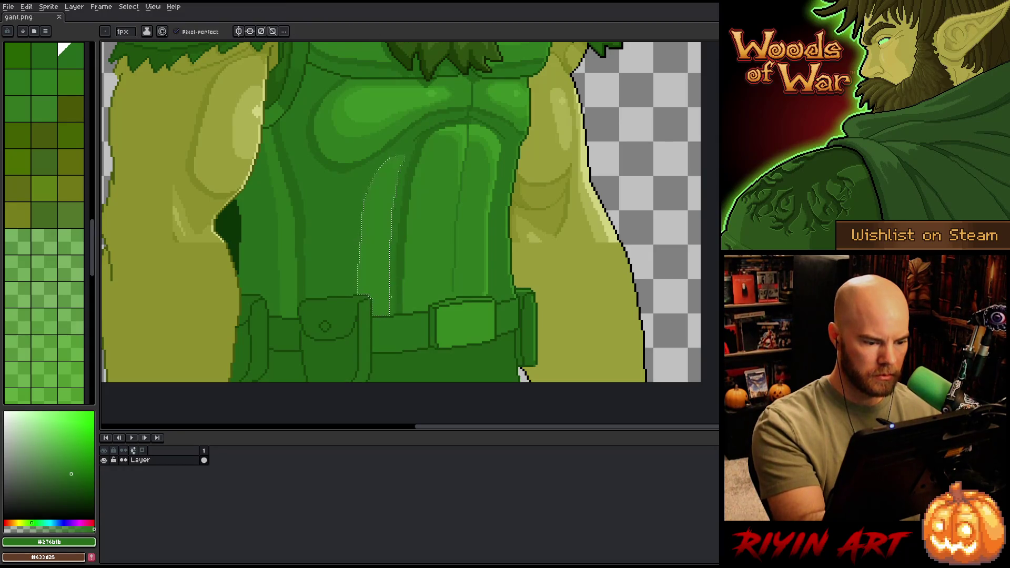
{"action": "mouse_move", "coordinate": [263, 129]}
{"action": "left_mouse_down"}
{"action": "mouse_move", "coordinate": [286, 316]}
{"action": "mouse_move", "coordinate": [277, 290]}
{"action": "left_mouse_up"}
{"action": "key", "text": "g"}
{"action": "key", "text": "ctrl+d"}
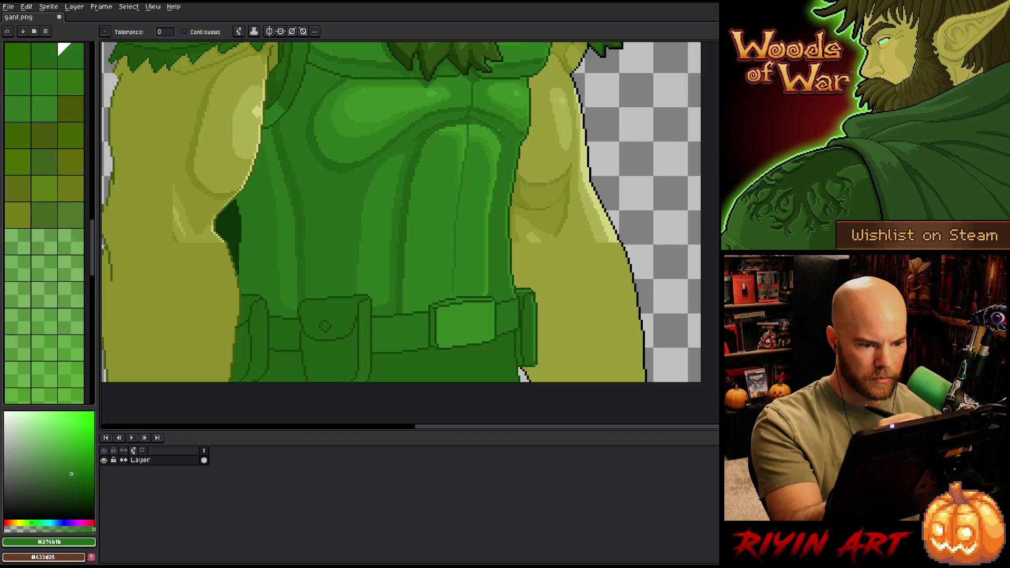
{"action": "key", "text": "b"}
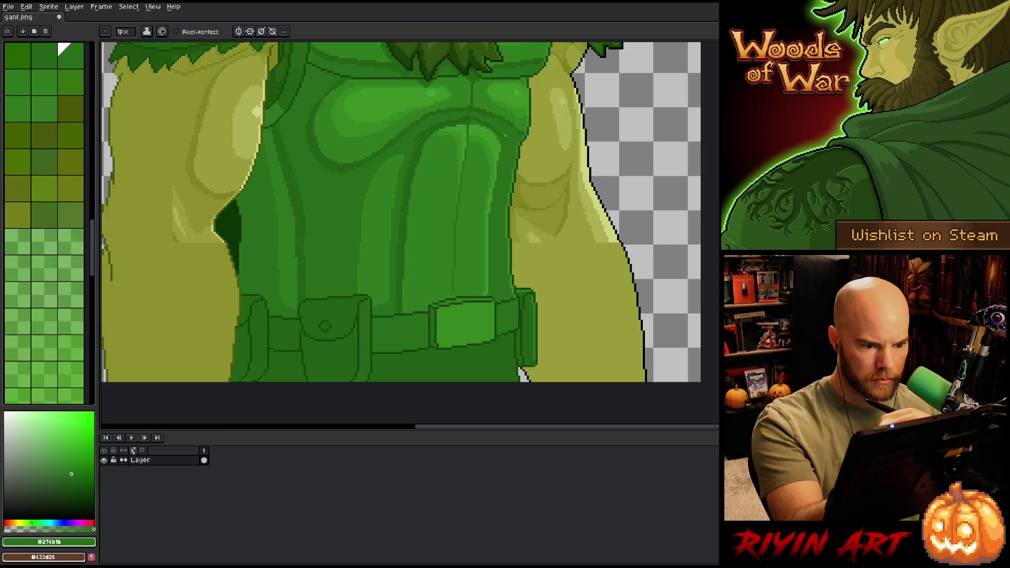